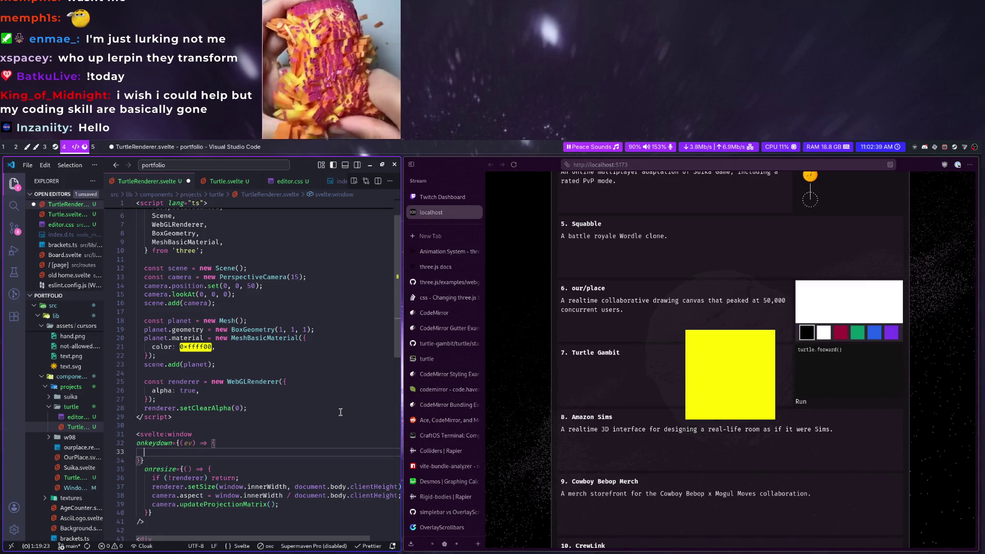
{"action": "type", "text": "switch (ev.key)"}
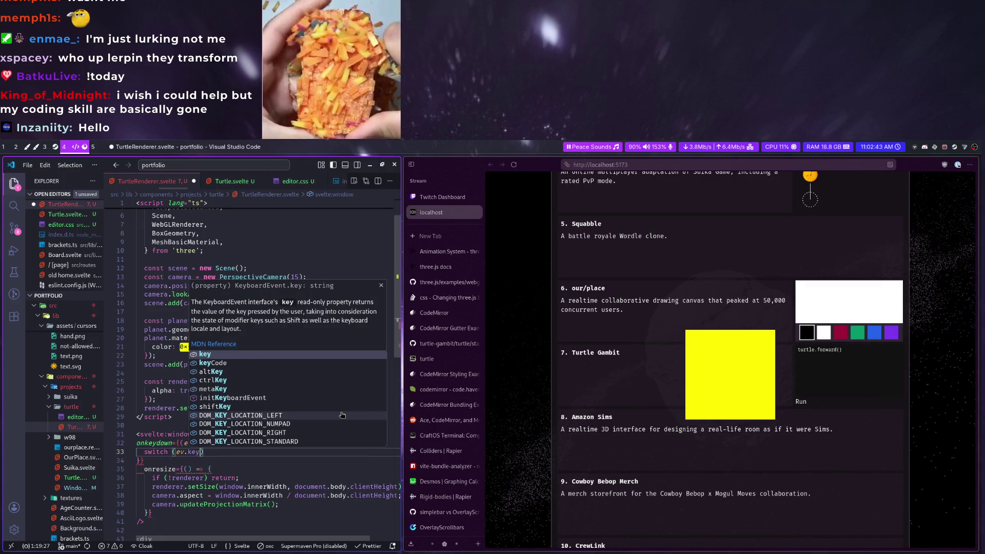
{"action": "type", "text": " {"}
Start a switch on ev.key with an 'ArrowLeft' case in the keydown handler
{"action": "key", "text": "Return"}
{"action": "type", "text": "case 'A"}
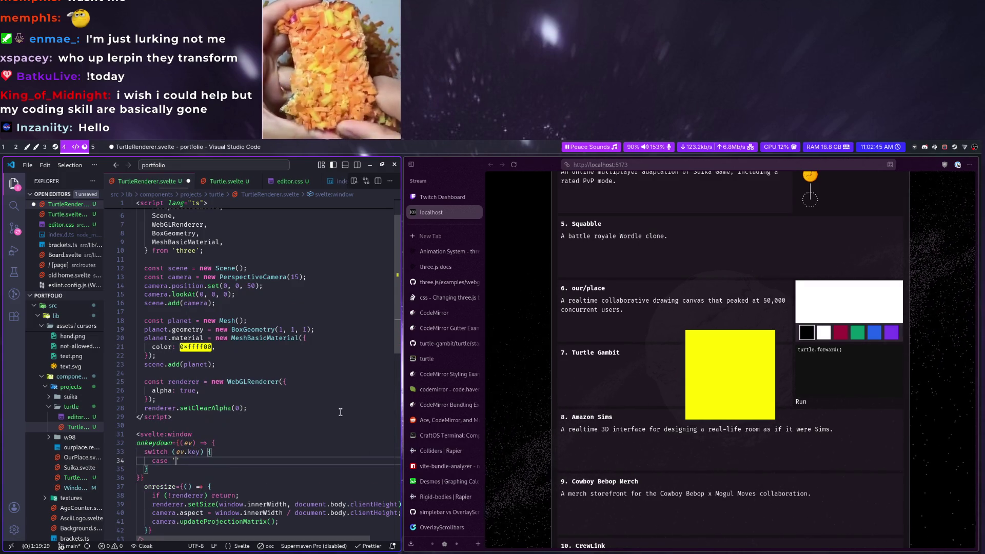
{"action": "type", "text": "rrow"}
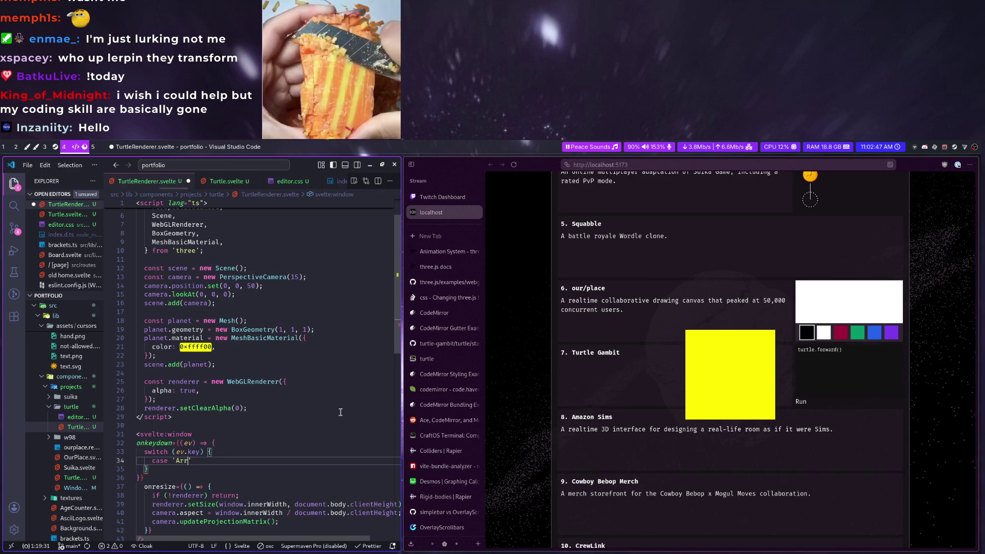
{"action": "key", "text": "ctrl+shift+p"}
{"action": "key", "text": "Escape"}
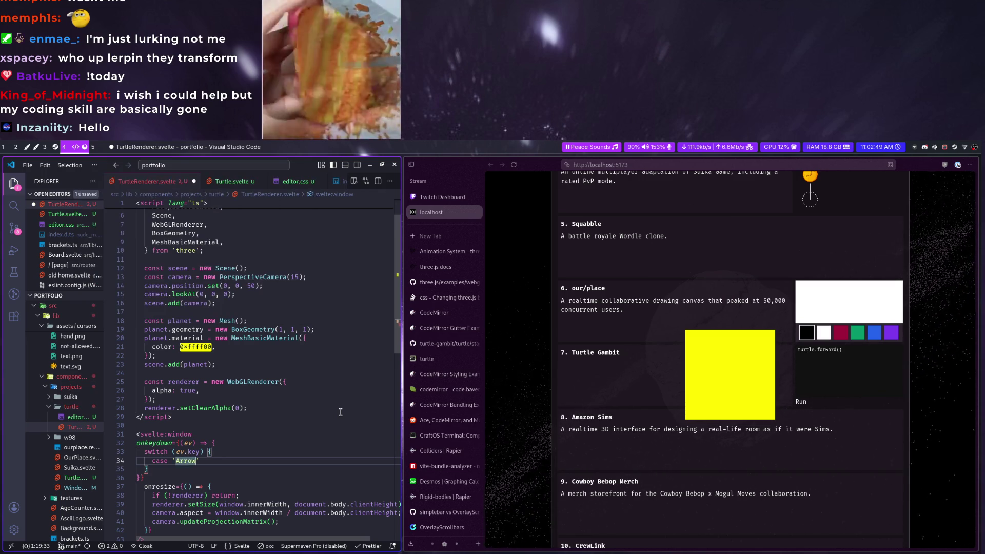
{"action": "type", "text": "Left':"}
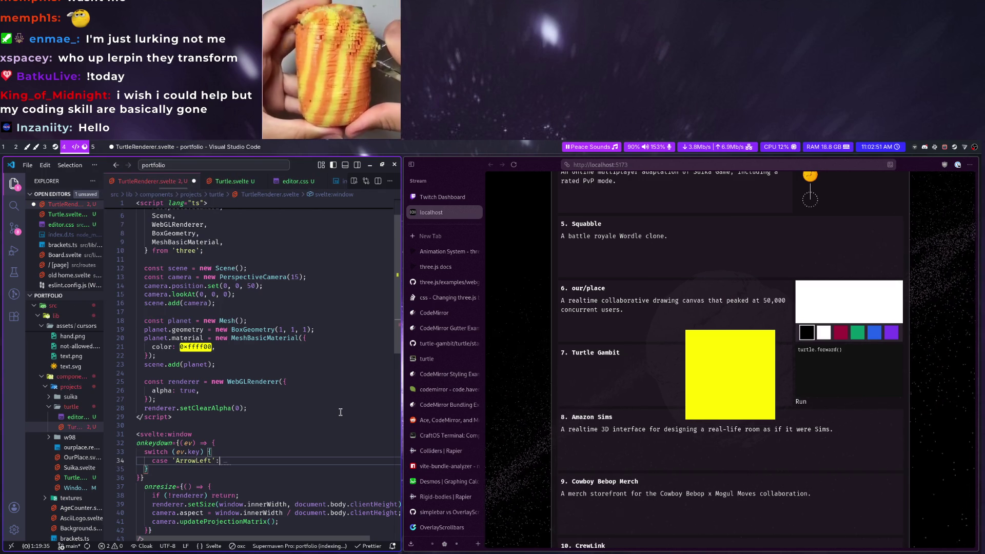
{"action": "key", "text": "Return"}
{"action": "key", "text": "super+ctrl+Right"}
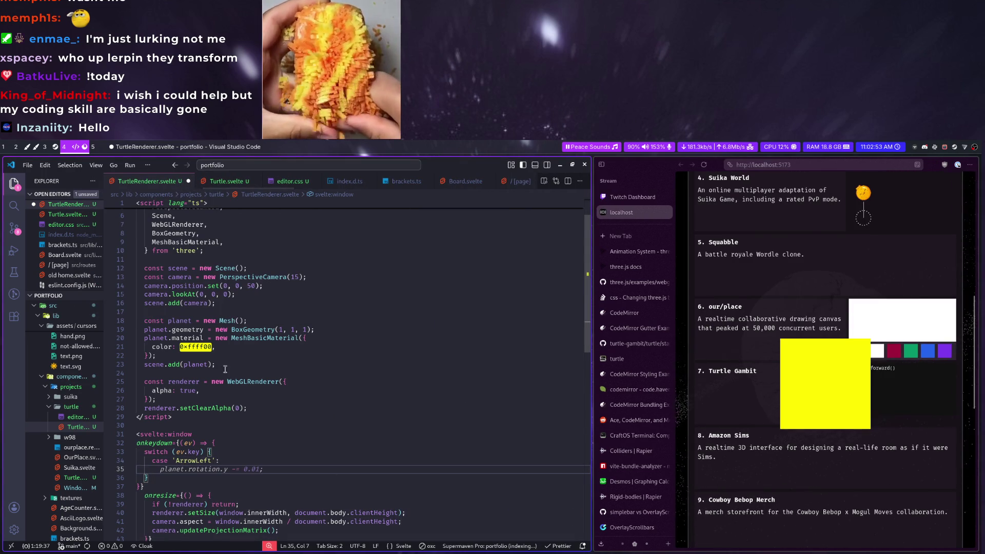
Rename the planet mesh to turtle and have ArrowLeft call turtle.translateX(-1)
{"action": "left_click", "coordinate": [182, 320]}
{"action": "key", "text": "F2"}
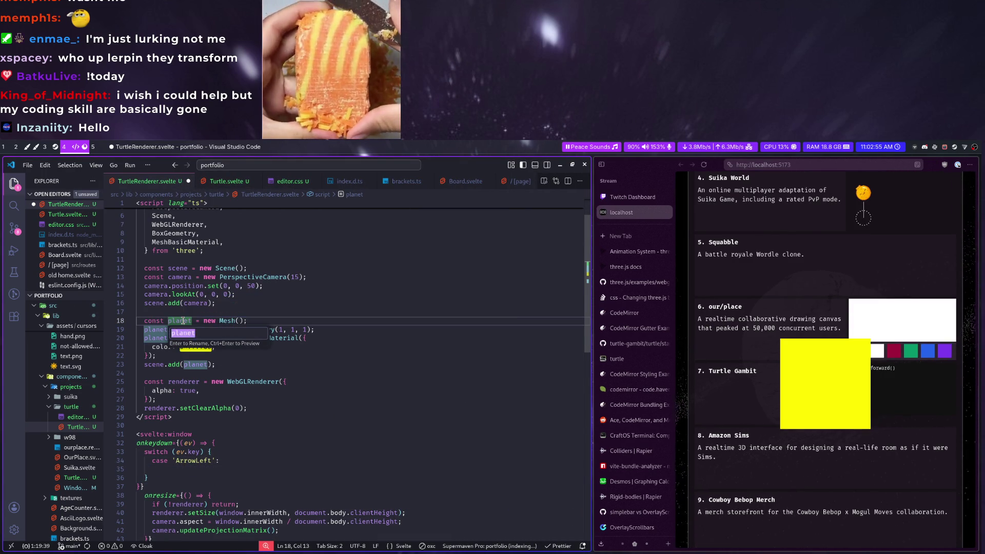
{"action": "type", "text": "le"}
{"action": "key", "text": "Return"}
{"action": "left_click", "coordinate": [241, 467]}
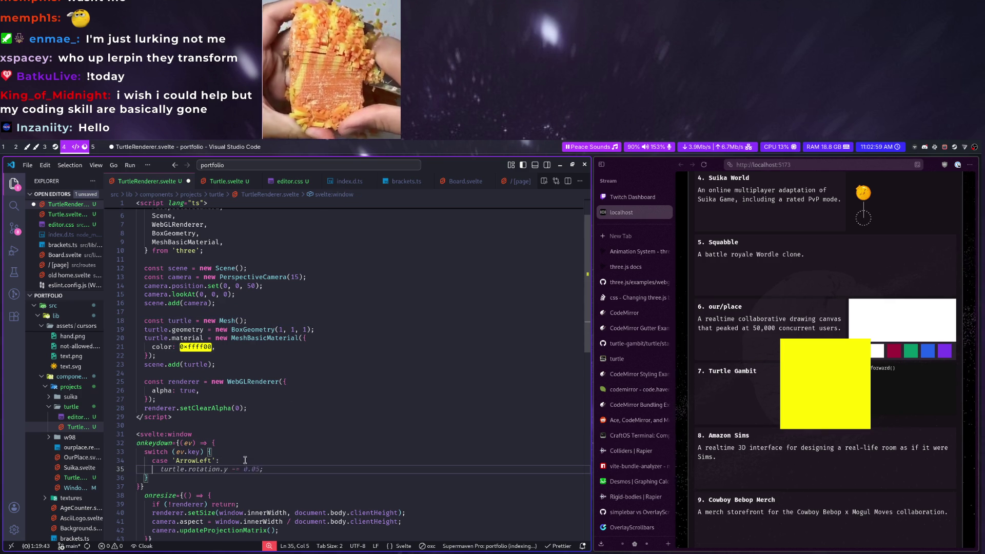
{"action": "type", "text": "turtle.tr"}
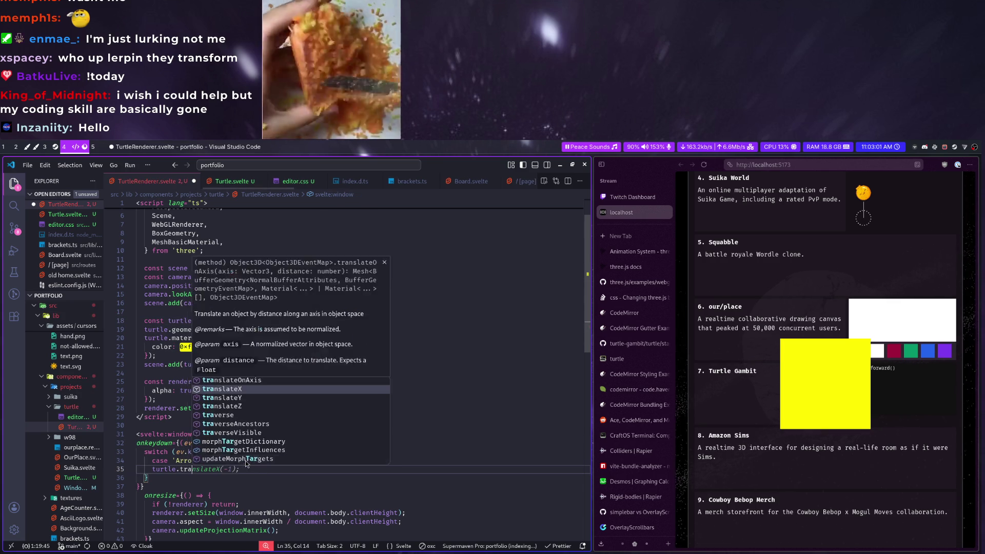
{"action": "type", "text": "an"}
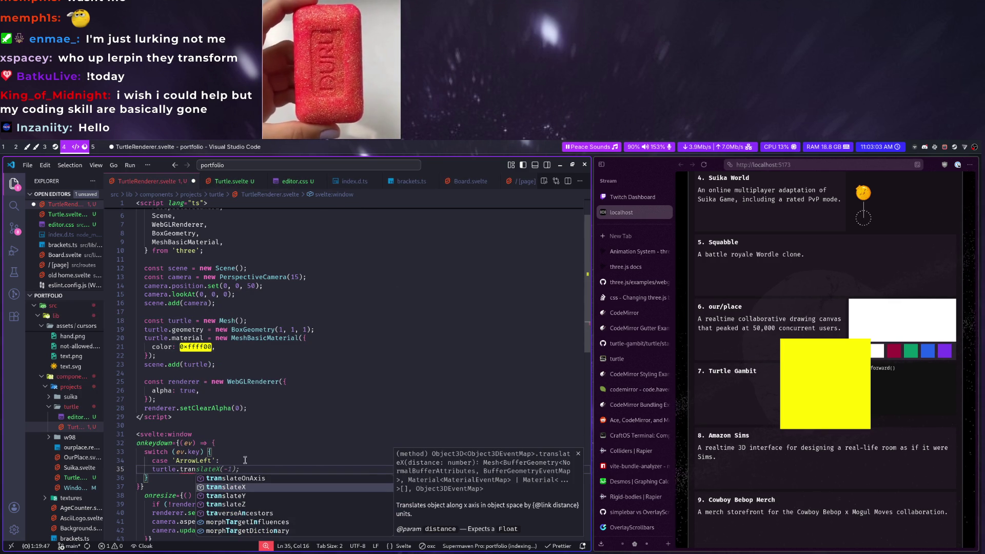
{"action": "key", "text": "Tab"}
{"action": "type", "text": "("}
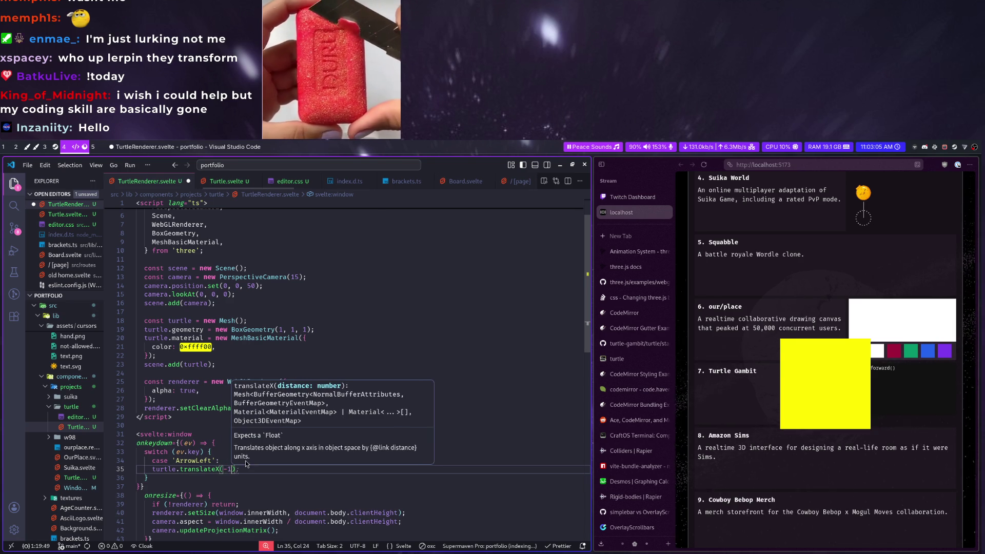
{"action": "type", "text": "-1)"}
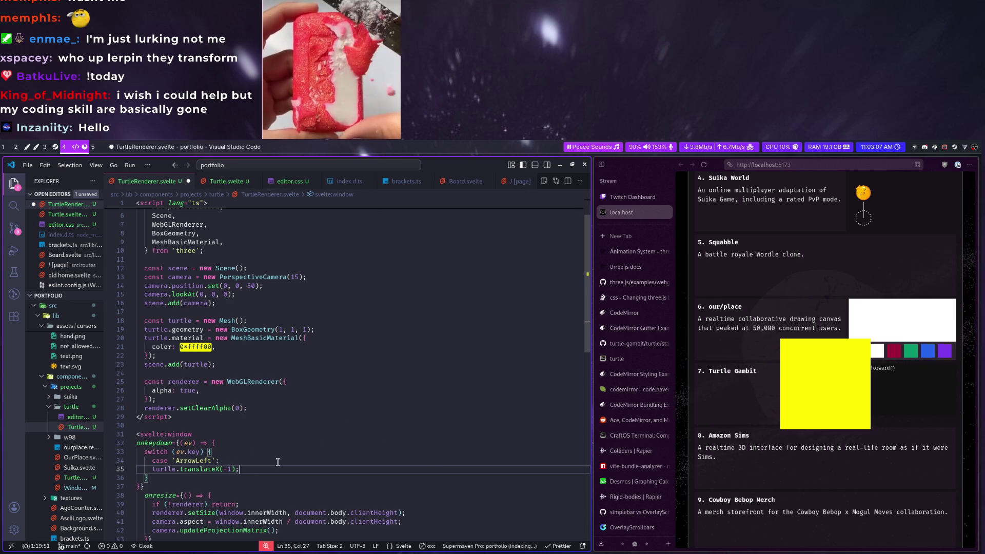
{"action": "key", "text": "Return"}
Add ArrowRight, ArrowUp and ArrowDown cases, with up/down using translateZ instead of translateY
{"action": "key", "text": "Tab"}
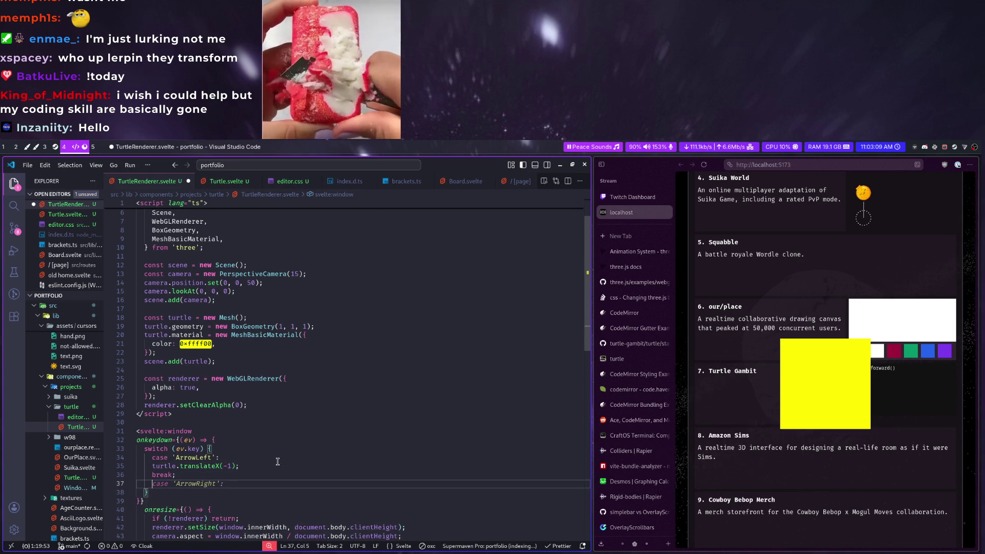
{"action": "key", "text": "Tab"}
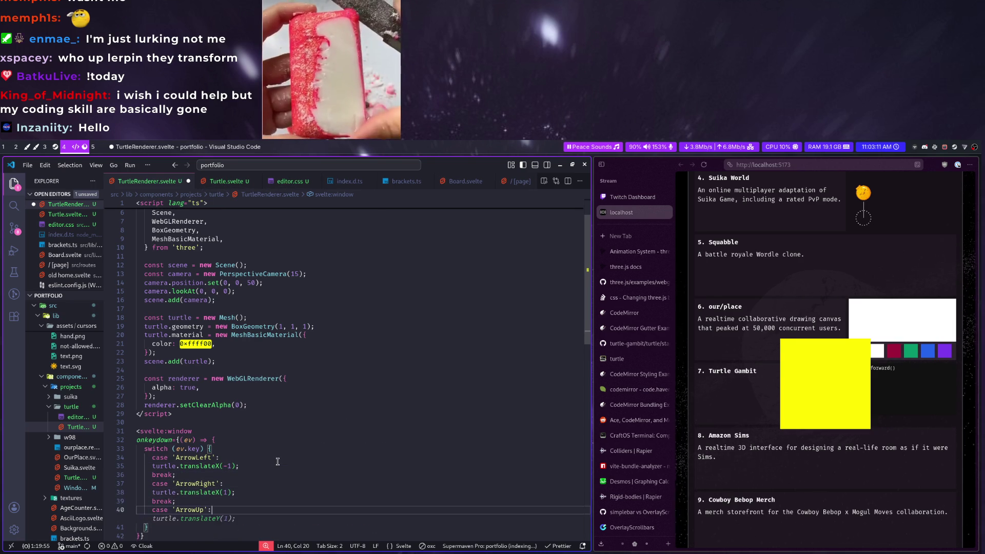
{"action": "key", "text": "Tab"}
{"action": "key", "text": "Tab"}
{"action": "key", "text": "Tab"}
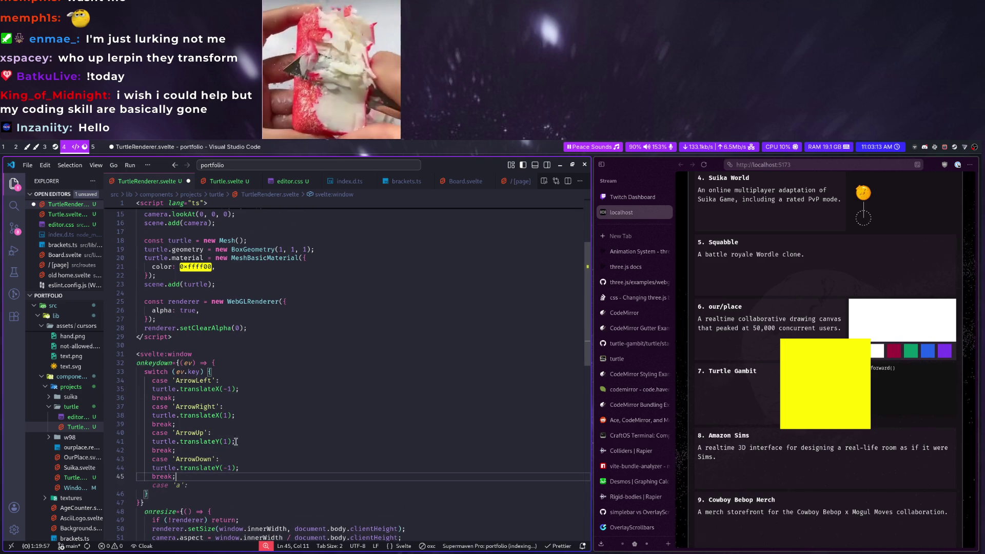
{"action": "left_click", "coordinate": [220, 437]}
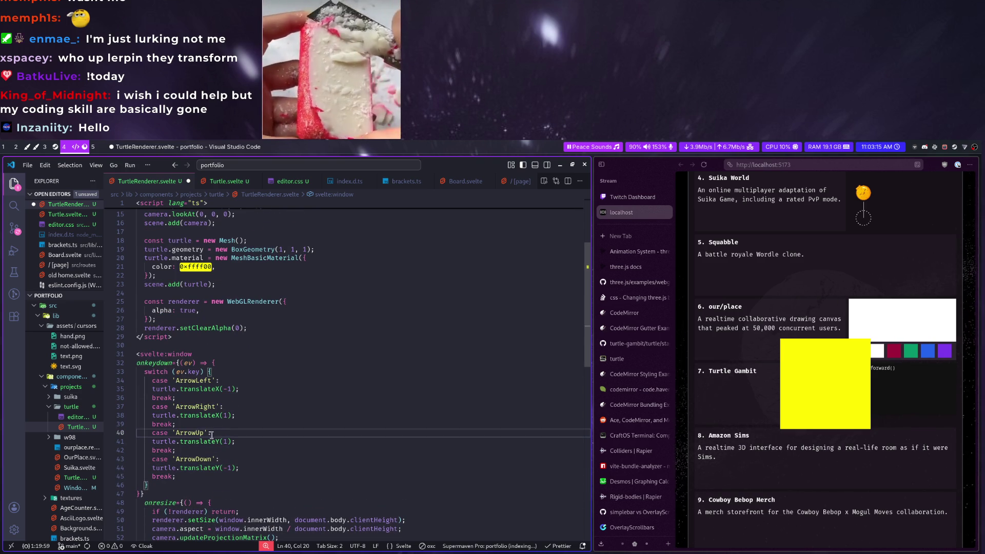
{"action": "left_click", "coordinate": [219, 441]}
{"action": "key", "text": "BackSpace"}
{"action": "type", "text": "Z"}
{"action": "left_click", "coordinate": [218, 468]}
{"action": "key", "text": "BackSpace"}
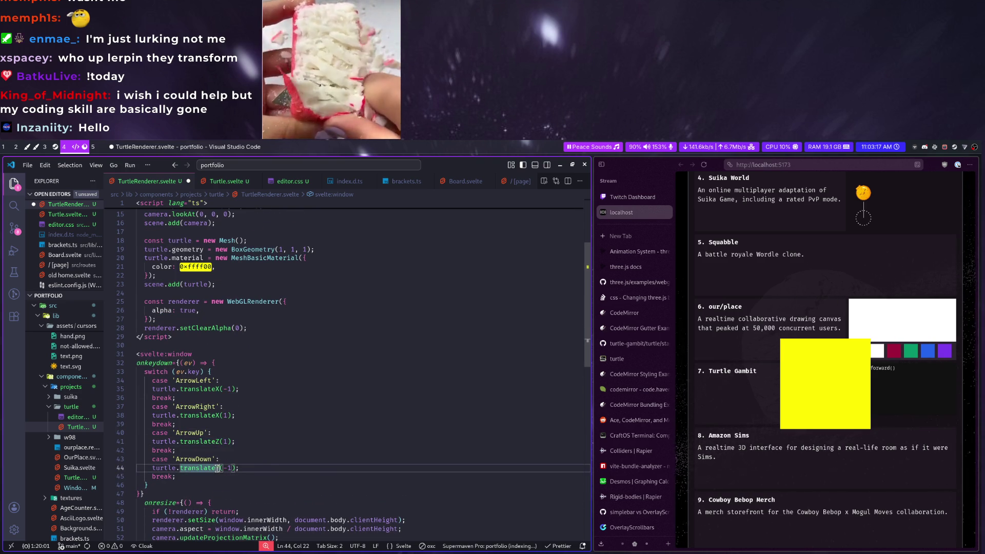
{"action": "type", "text": "Z"}
{"action": "key", "text": "ctrl+s"}
Add Space and Shift cases that move the turtle up and down with translateY
{"action": "left_click_drag", "start_coordinate": [195, 468], "coordinate": [204, 473]}
{"action": "left_click", "coordinate": [204, 473]}
{"action": "key", "text": "Return"}
{"action": "type", "text": "'"}
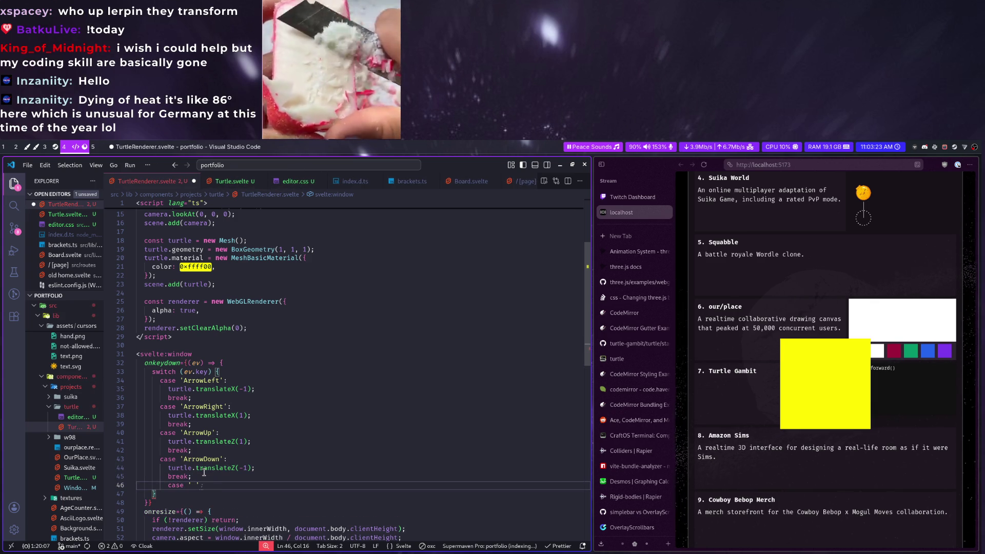
{"action": "type", "text": "S Space':"}
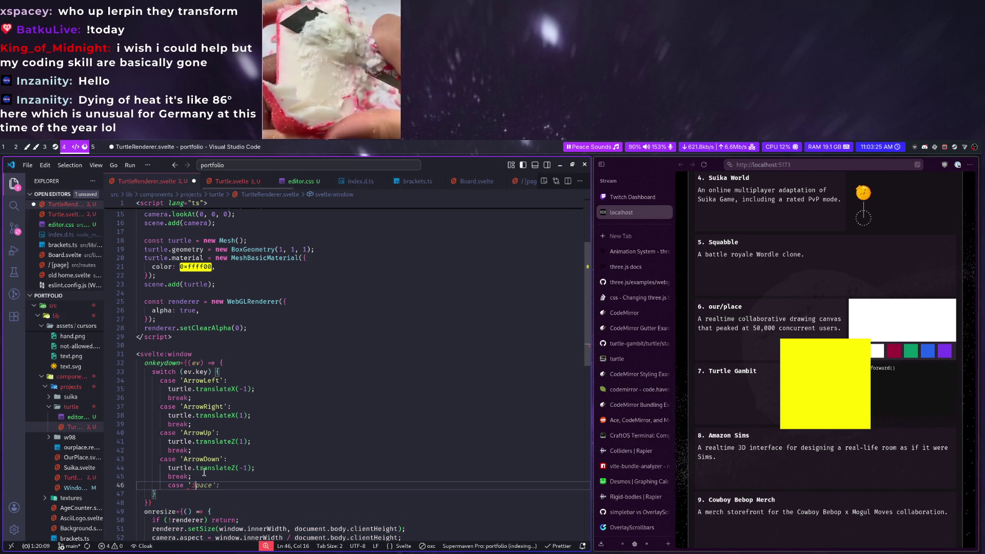
{"action": "key", "text": "Tab"}
{"action": "key", "text": "Return"}
{"action": "type", "text": "break;"}
{"action": "key", "text": "Return"}
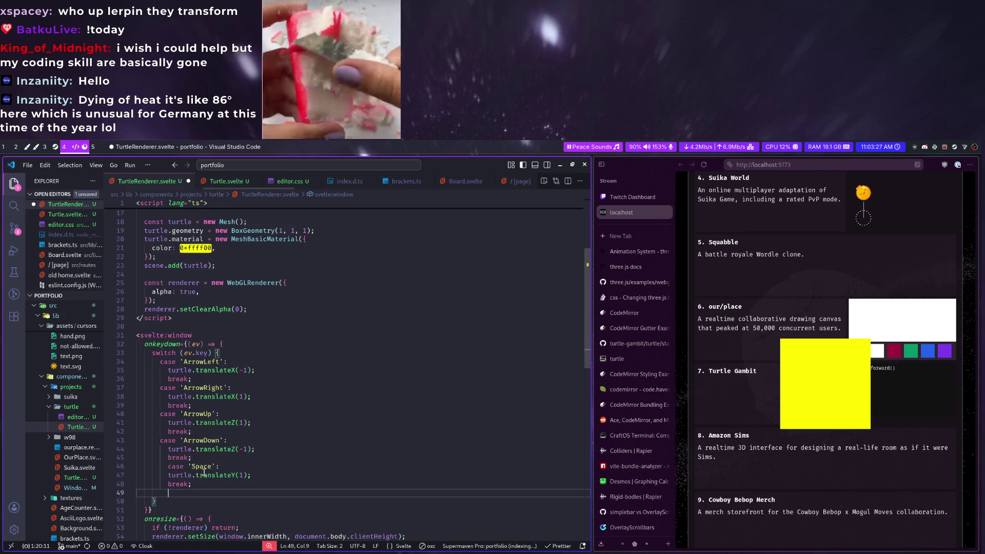
{"action": "key", "text": "Tab"}
{"action": "key", "text": "Return"}
{"action": "key", "text": "Tab"}
{"action": "key", "text": "Return"}
{"action": "key", "text": "Tab"}
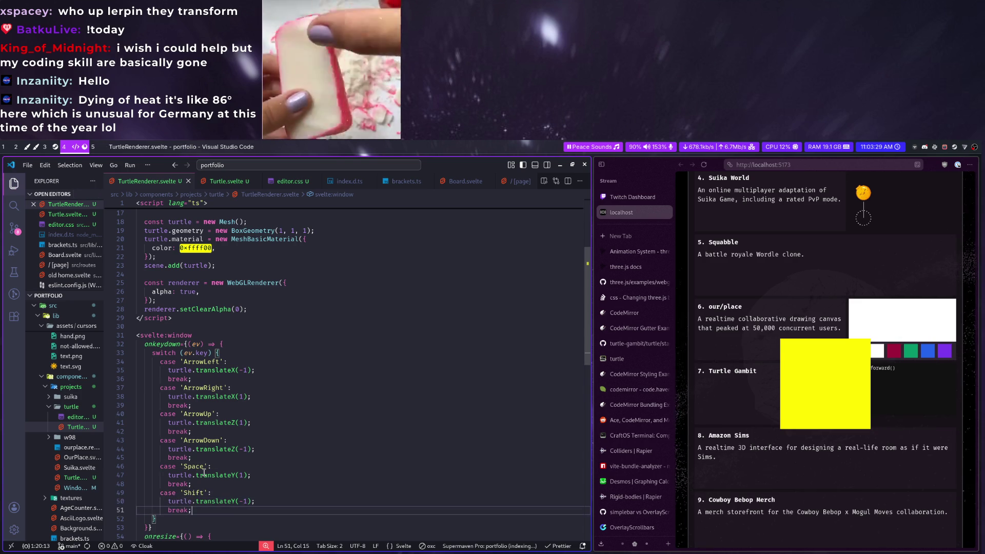
{"action": "scroll", "coordinate": [816, 346], "scroll_direction": "up", "scroll_amount": 1}
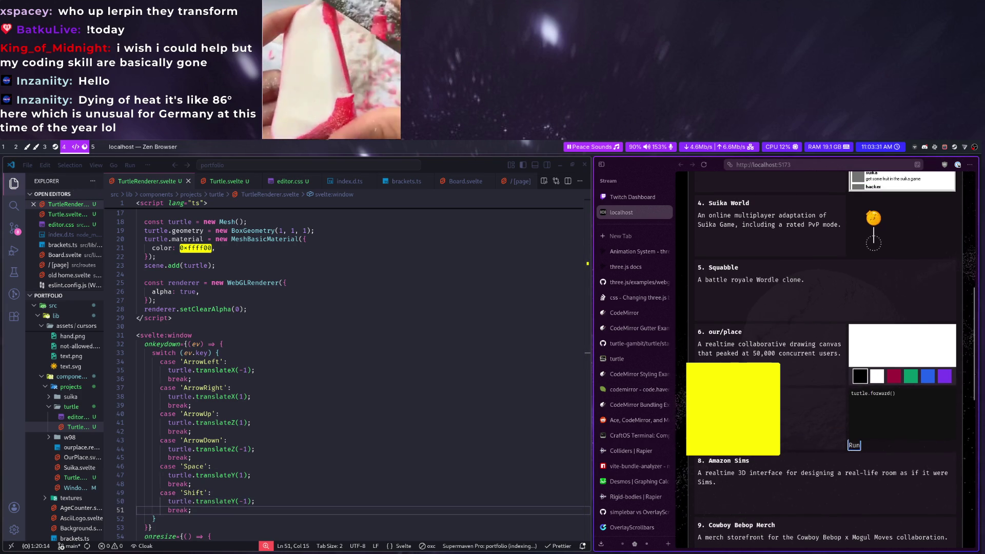
{"action": "scroll", "coordinate": [816, 346], "scroll_direction": "up", "scroll_amount": 1}
{"action": "scroll", "coordinate": [816, 355], "scroll_direction": "up", "scroll_amount": 1}
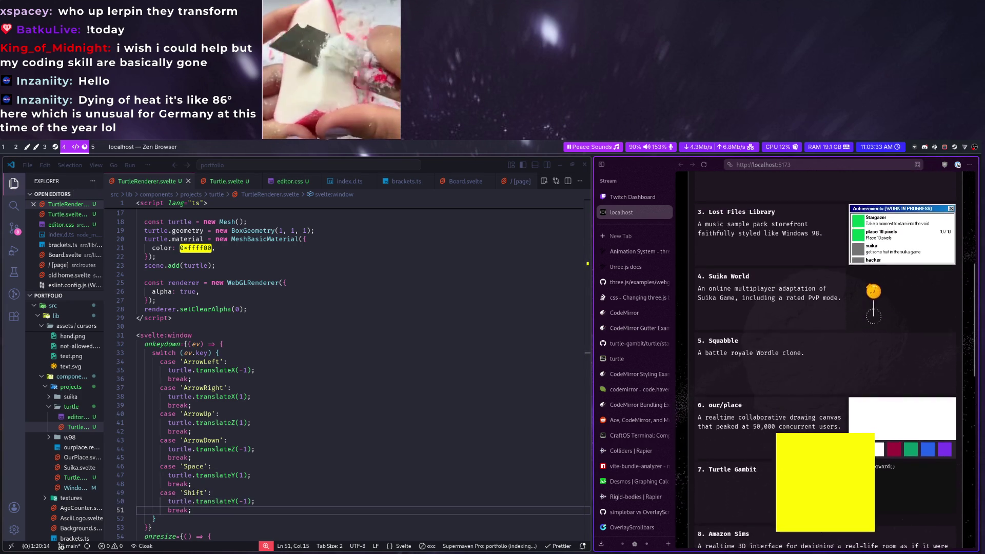
{"action": "scroll", "coordinate": [816, 354], "scroll_direction": "down", "scroll_amount": 2}
{"action": "scroll", "coordinate": [241, 461], "scroll_direction": "down", "scroll_amount": 2}
Add ev.preventDefault() after the switch and rebind the Space/Shift cases to 'w'/'s'
{"action": "left_click", "coordinate": [241, 461]}
{"action": "key", "text": "Return"}
{"action": "type", "text": "ev.preventDefault();"}
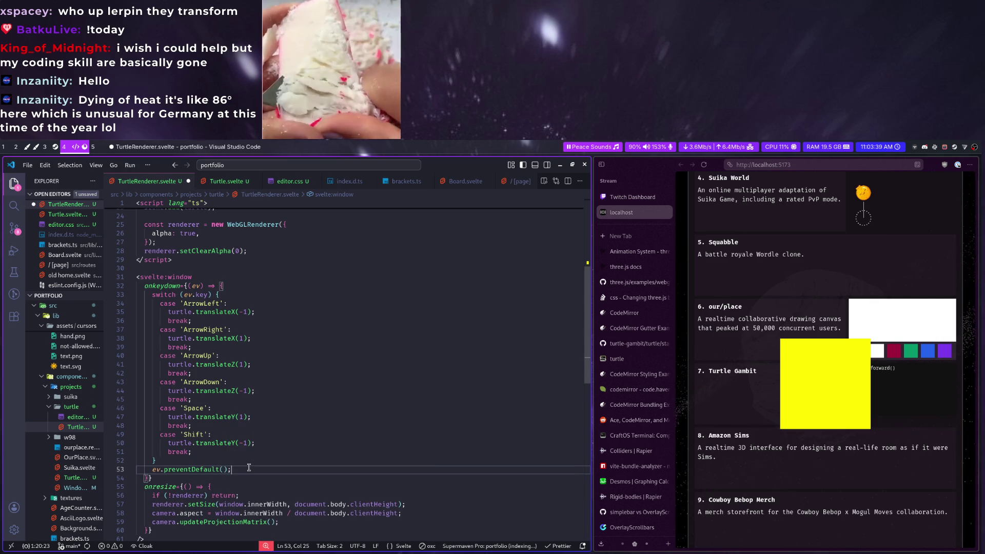
{"action": "key", "text": "ctrl+s"}
{"action": "left_click", "coordinate": [193, 410]}
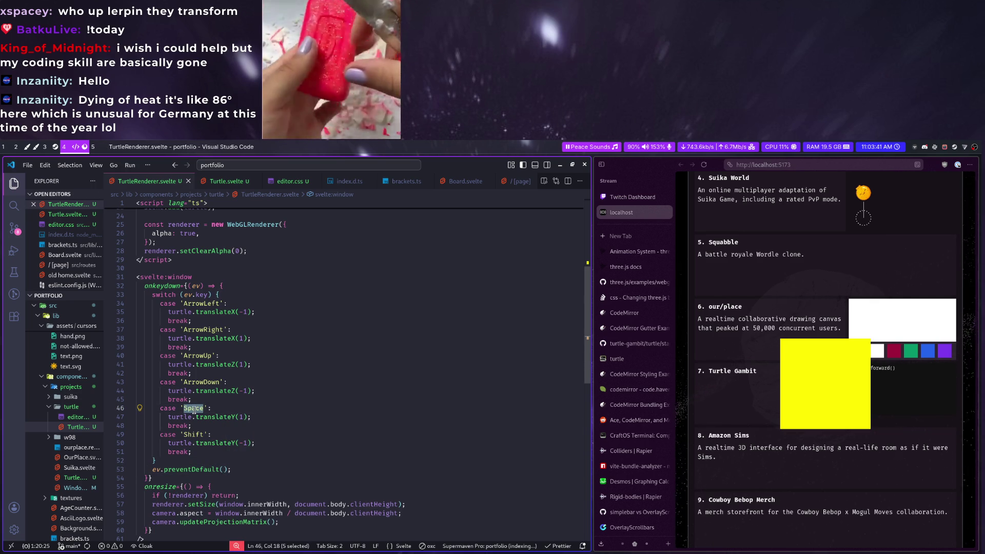
{"action": "type", "text": "w"}
{"action": "double_click", "coordinate": [196, 434]}
{"action": "type", "text": "s"}
Test the w/s moves on the portfolio page, reload it, and select MeshBasicMaterial for replacement
{"action": "key", "text": "ctrl+s"}
{"action": "left_click", "coordinate": [700, 446]}
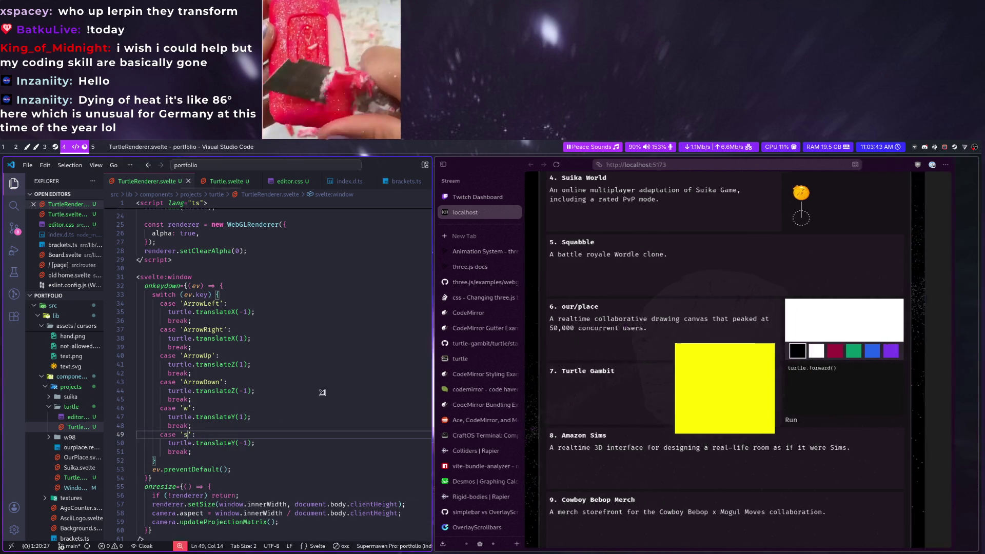
{"action": "key", "text": "s"}
{"action": "key", "text": "w"}
{"action": "key", "text": "w"}
{"action": "key", "text": "w"}
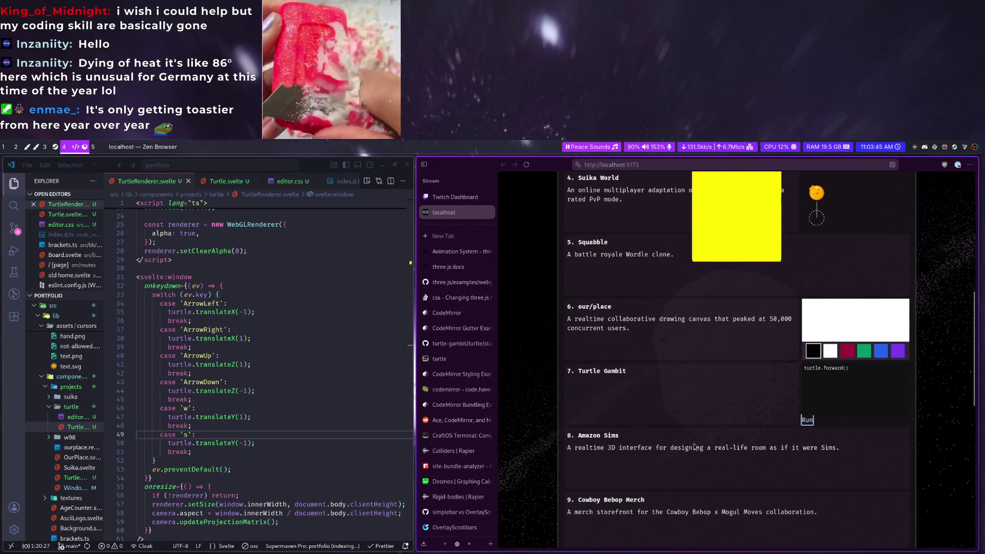
{"action": "key", "text": "w"}
{"action": "scroll", "coordinate": [677, 427], "scroll_direction": "up", "scroll_amount": 1}
{"action": "key", "text": "ctrl+r"}
{"action": "scroll", "coordinate": [277, 329], "scroll_direction": "up", "scroll_amount": 4}
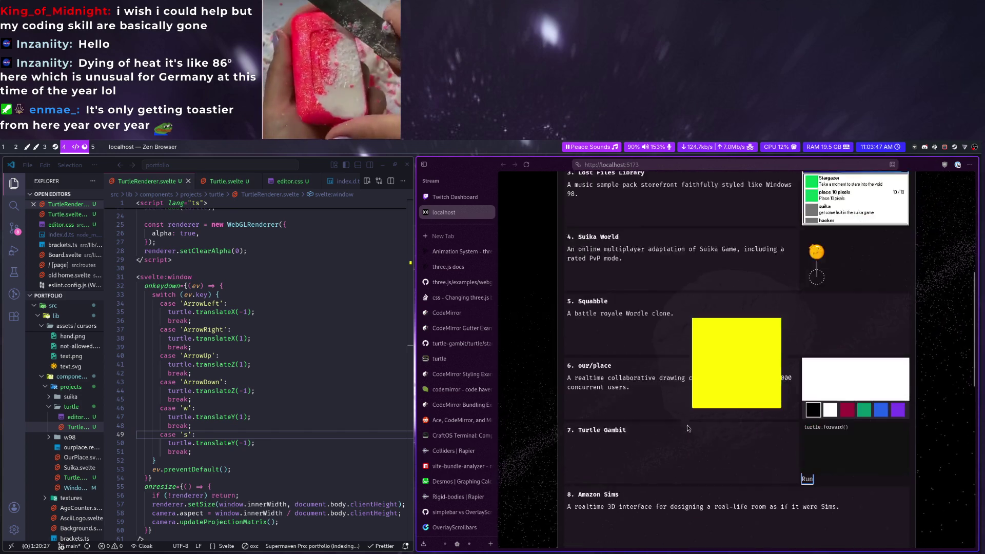
{"action": "double_click", "coordinate": [249, 277]}
{"action": "type", "text": "MeshStandardMaterial"}
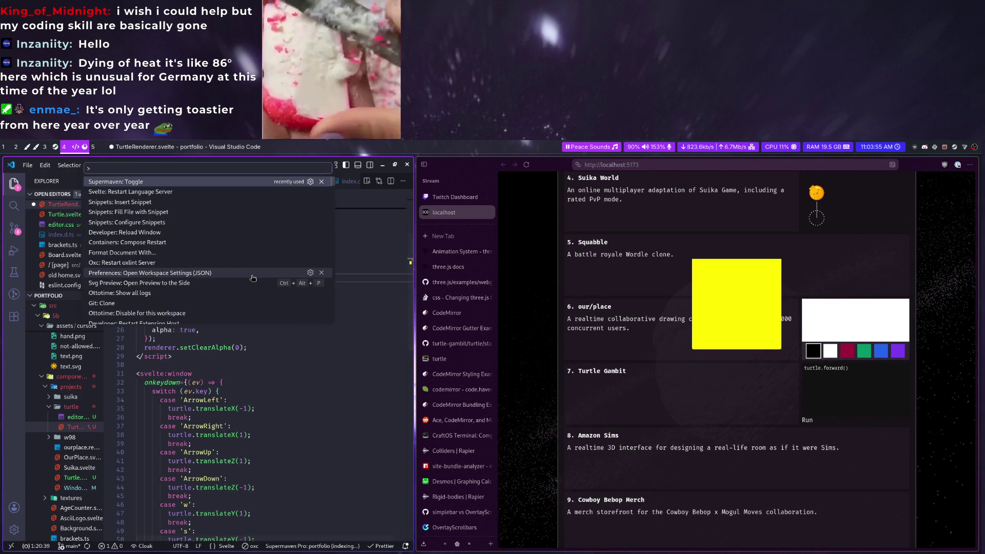
Try MeshDepthMaterial, then settle on MeshToonMaterial keeping the yellow colour, and save
{"action": "key", "text": "Escape"}
{"action": "type", "text": "Mesh("}
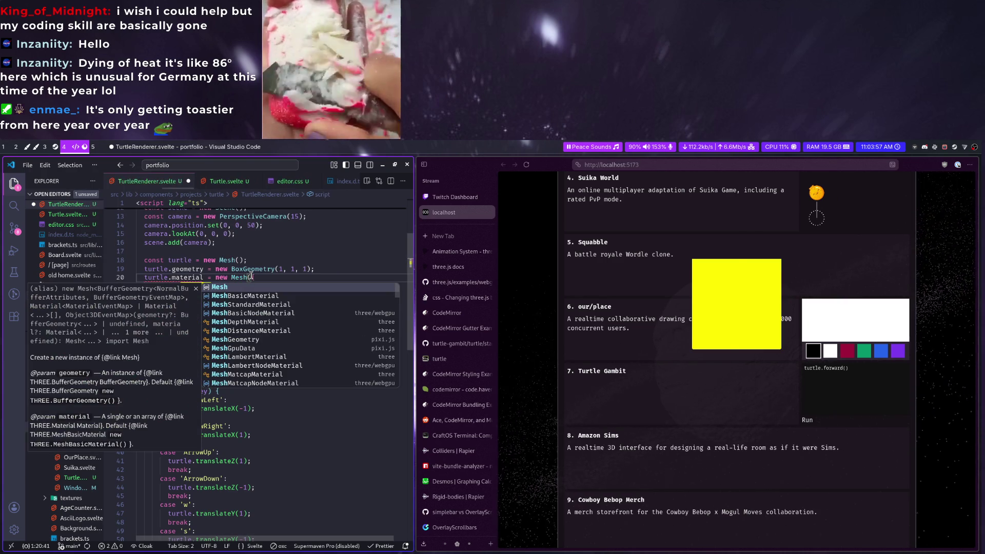
{"action": "key", "text": "Down"}
{"action": "key", "text": "Down"}
{"action": "key", "text": "Down"}
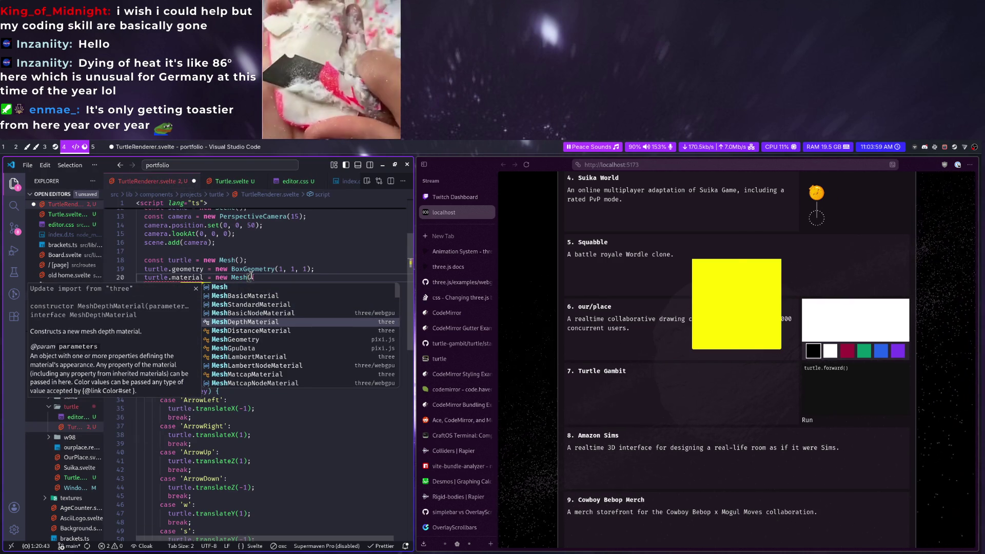
{"action": "key", "text": "Return"}
{"action": "key", "text": "ctrl+slash"}
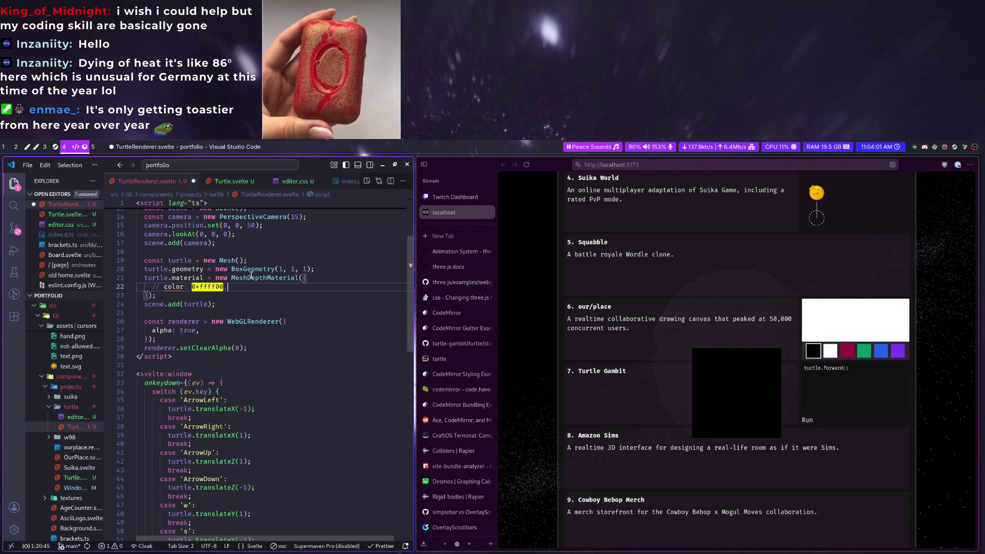
{"action": "double_click", "coordinate": [251, 277]}
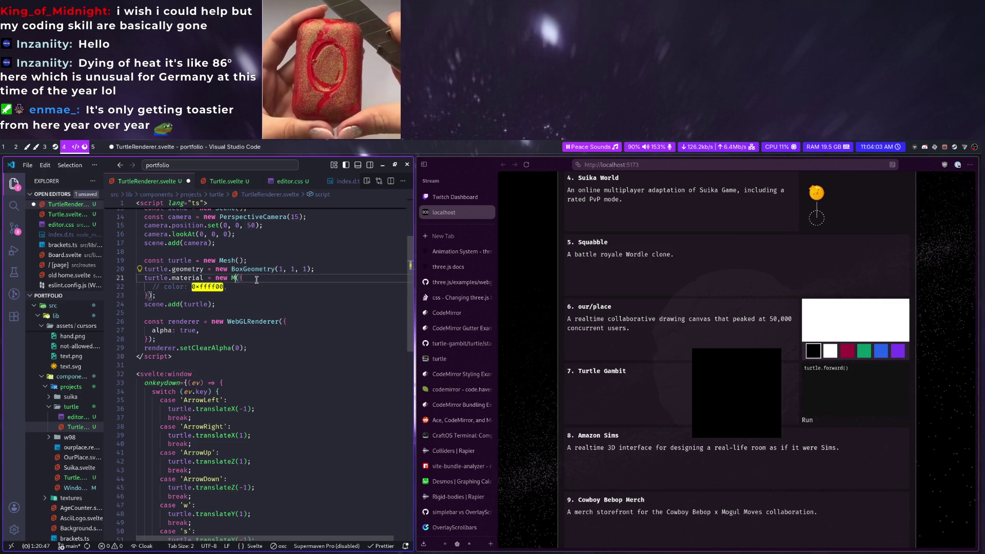
{"action": "type", "text": "Mesh"}
{"action": "scroll", "coordinate": [358, 330], "scroll_direction": "down", "scroll_amount": 2}
{"action": "scroll", "coordinate": [358, 330], "scroll_direction": "down", "scroll_amount": 2}
{"action": "scroll", "coordinate": [358, 330], "scroll_direction": "down", "scroll_amount": 2}
{"action": "scroll", "coordinate": [358, 330], "scroll_direction": "down", "scroll_amount": 2}
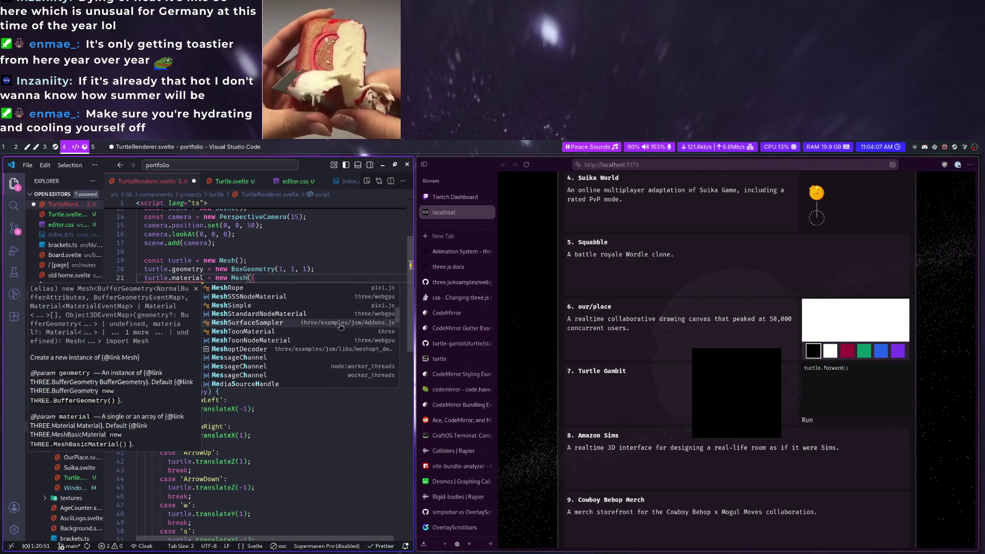
{"action": "left_click", "coordinate": [339, 331]}
{"action": "key", "text": "ctrl+s"}
{"action": "left_click", "coordinate": [295, 285]}
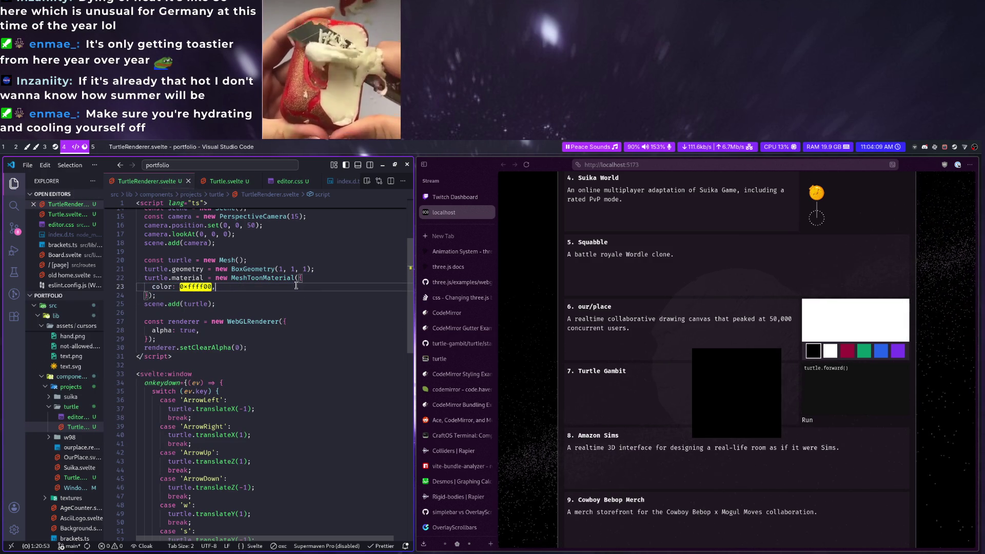
{"action": "scroll", "coordinate": [292, 288], "scroll_direction": "up", "scroll_amount": 2}
{"action": "left_click", "coordinate": [272, 301]}
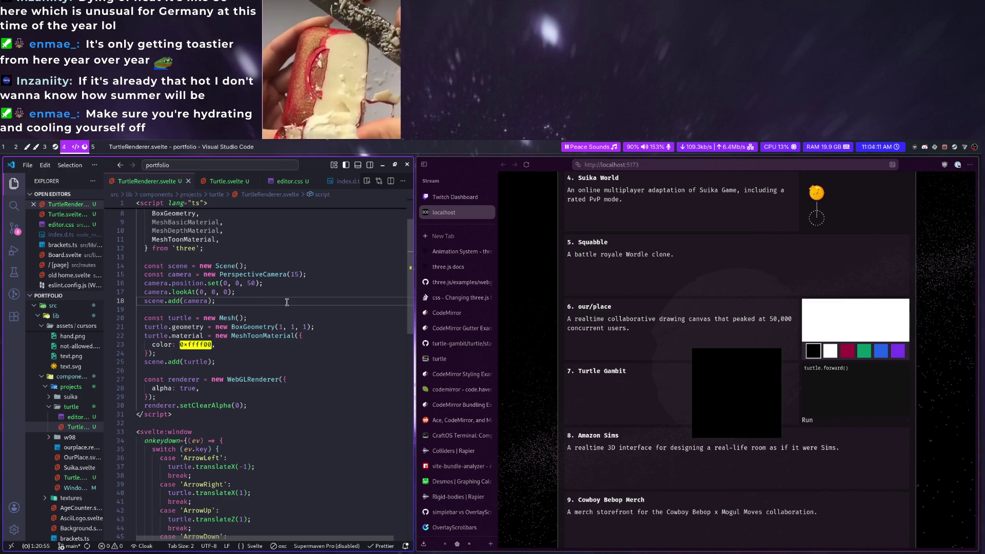
Create const light = new AmbientLight() and add it to the scene below the camera setup
{"action": "key", "text": "Return"}
{"action": "type", "text": "const a"}
{"action": "key", "text": "Escape"}
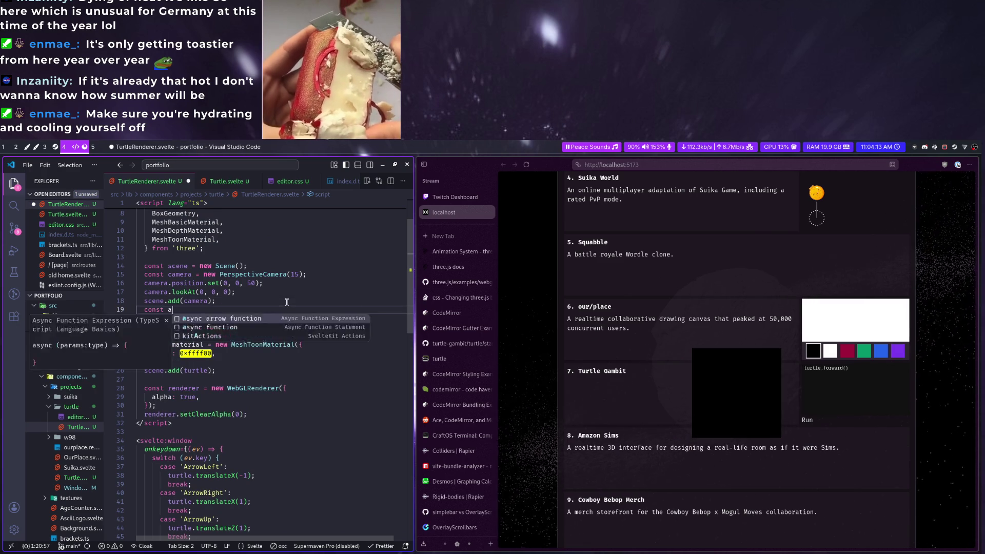
{"action": "type", "text": "= new"}
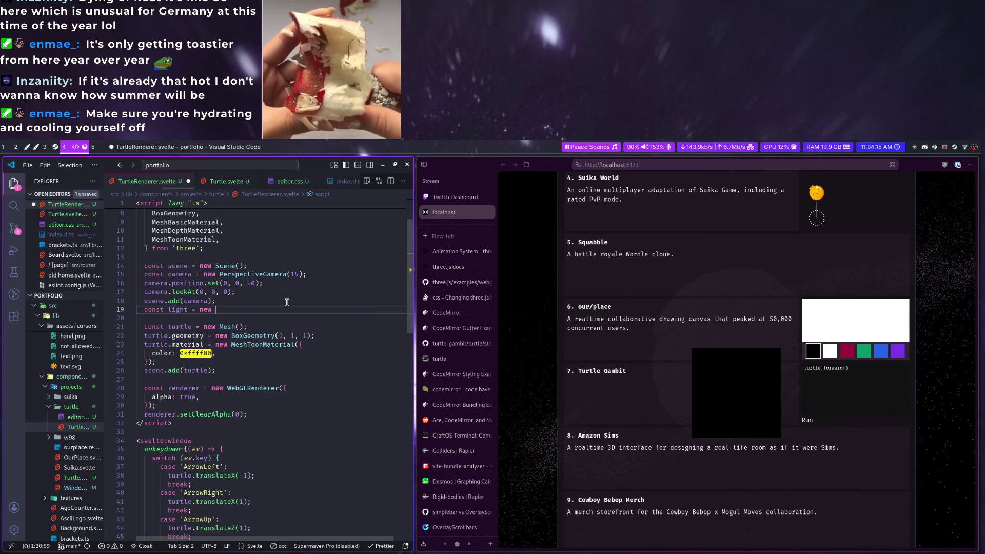
{"action": "type", "text": " Ambi"}
{"action": "key", "text": "Return"}
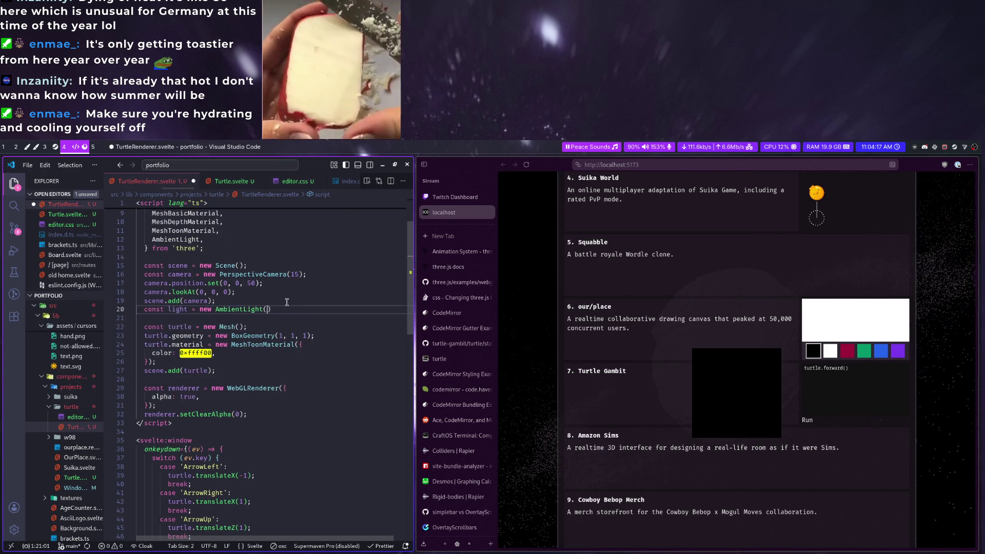
{"action": "type", "text": "();"}
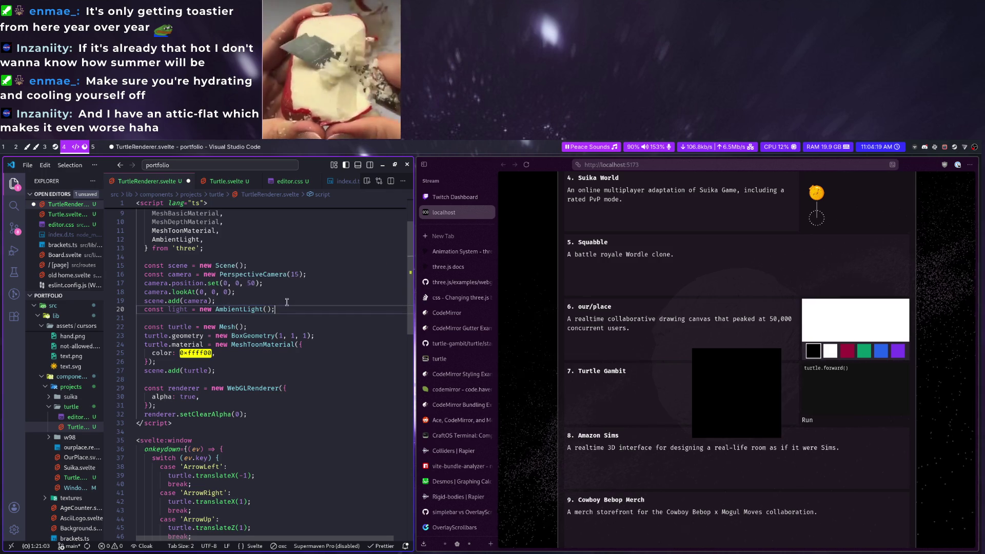
{"action": "key", "text": "Return"}
{"action": "type", "text": "sce"}
{"action": "key", "text": "Return"}
{"action": "type", "text": ".add"}
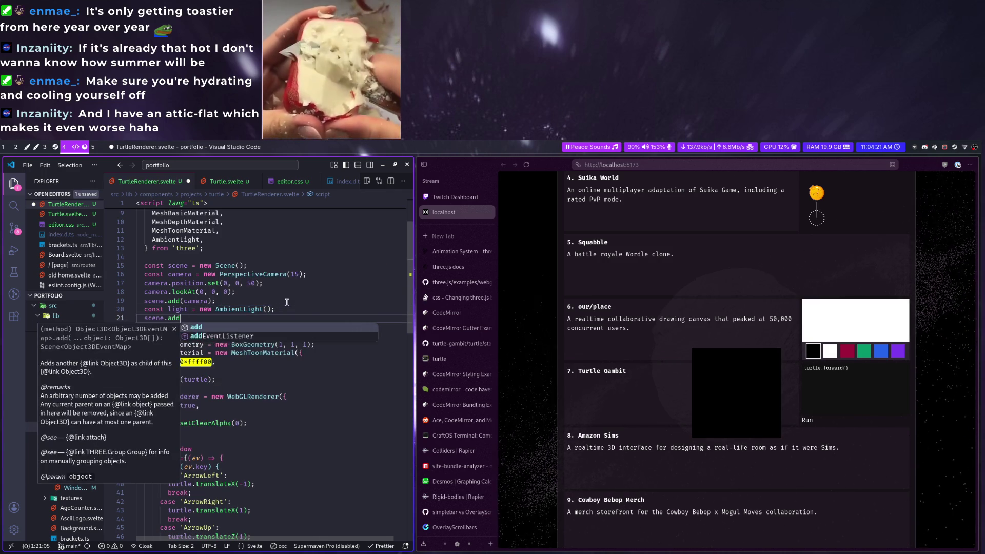
{"action": "type", "text": "(light"}
{"action": "key", "text": "Escape"}
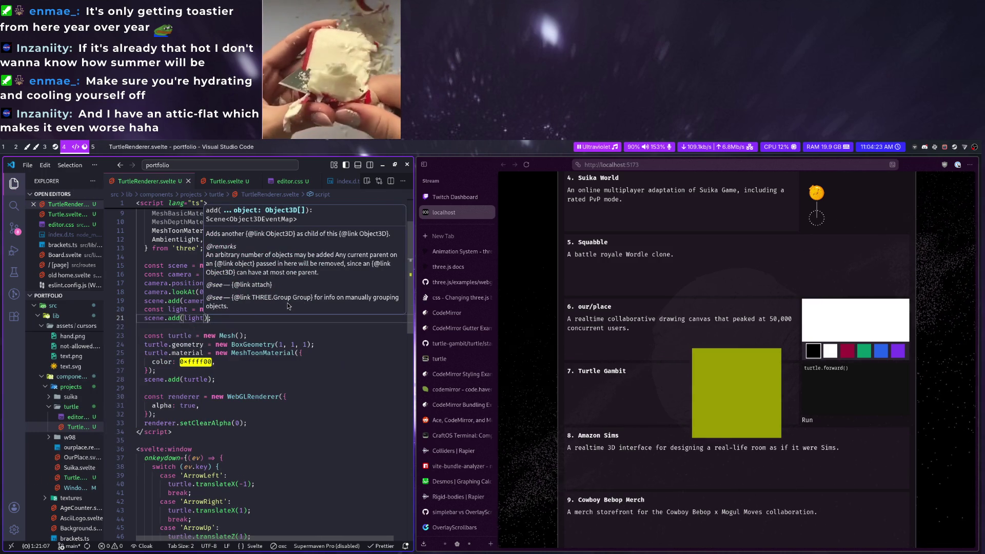
{"action": "key", "text": "Escape"}
Check the dull yellow cube in the page preview and select the light type to replace it
{"action": "left_click", "coordinate": [636, 406]}
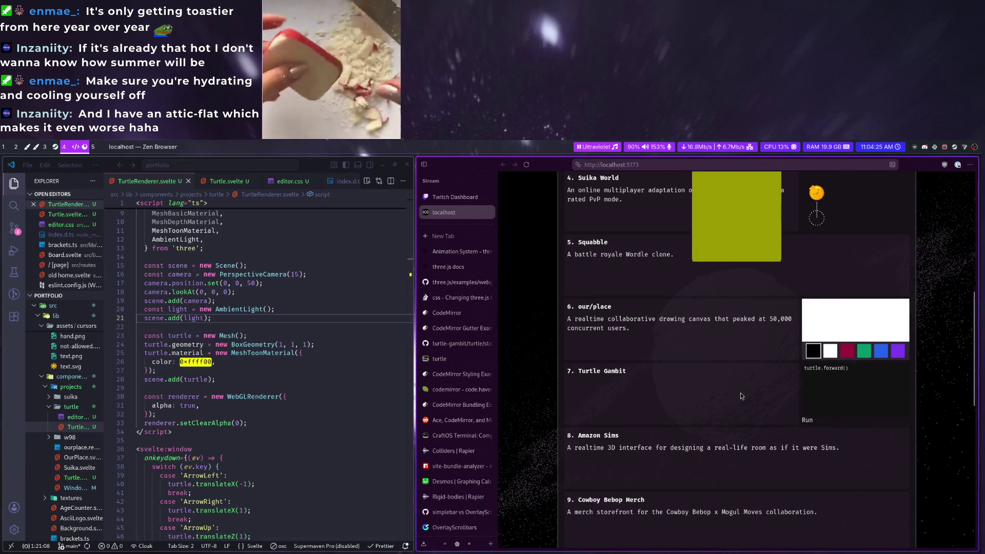
{"action": "scroll", "coordinate": [741, 392], "scroll_direction": "up", "scroll_amount": 2}
{"action": "scroll", "coordinate": [741, 393], "scroll_direction": "down", "scroll_amount": 1}
{"action": "scroll", "coordinate": [740, 392], "scroll_direction": "down", "scroll_amount": 1}
{"action": "scroll", "coordinate": [740, 393], "scroll_direction": "down", "scroll_amount": 2}
{"action": "scroll", "coordinate": [740, 393], "scroll_direction": "down", "scroll_amount": 1}
{"action": "scroll", "coordinate": [741, 391], "scroll_direction": "down", "scroll_amount": 1}
{"action": "scroll", "coordinate": [741, 391], "scroll_direction": "down", "scroll_amount": 3}
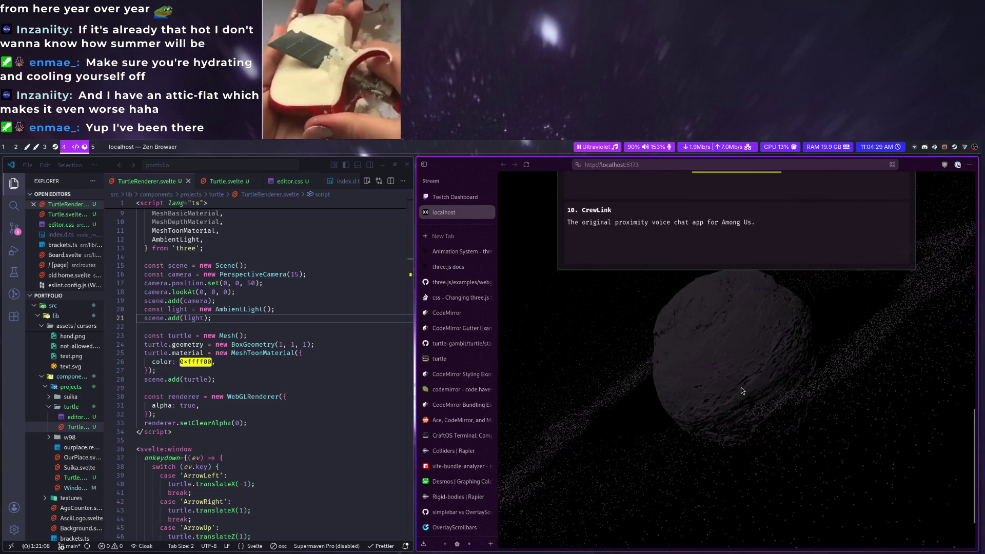
{"action": "scroll", "coordinate": [741, 387], "scroll_direction": "up", "scroll_amount": 5}
{"action": "scroll", "coordinate": [741, 385], "scroll_direction": "up", "scroll_amount": 2}
{"action": "left_click", "coordinate": [233, 315]}
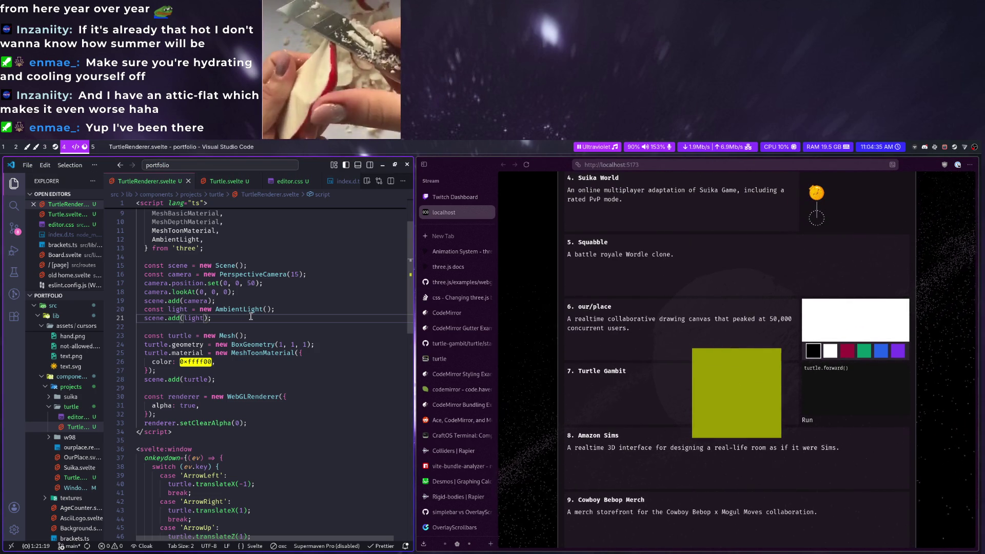
{"action": "left_click", "coordinate": [246, 308]}
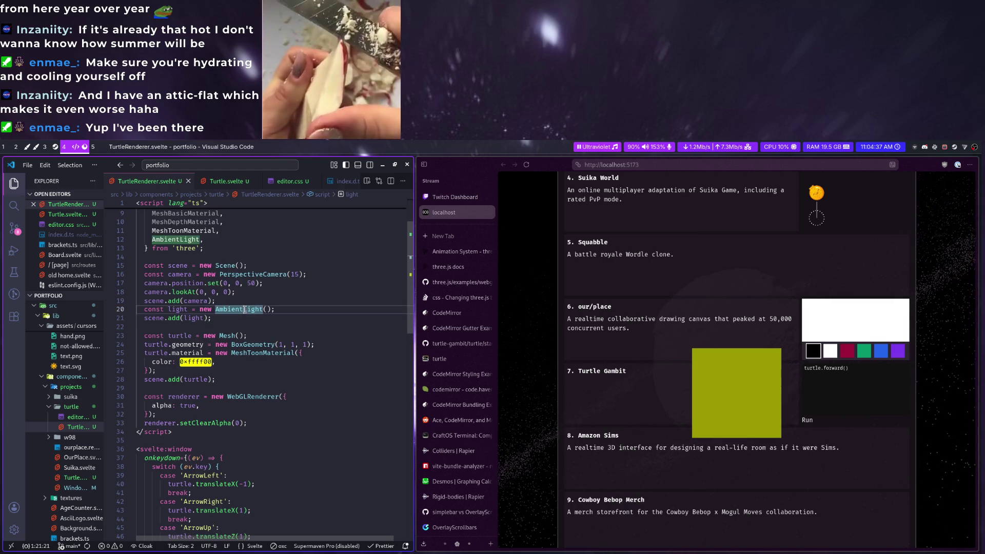
Change the light to a DirectionalLight and start a light. property line beneath it
{"action": "key", "text": "ctrl+BackSpace"}
{"action": "type", "text": "Direc"}
{"action": "key", "text": "Tab"}
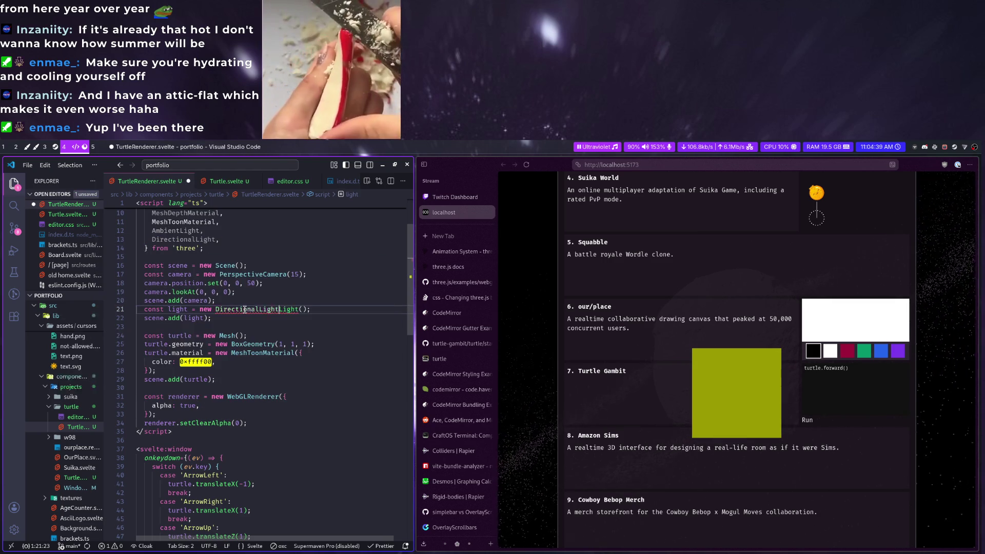
{"action": "key", "text": "ctrl+space"}
{"action": "key", "text": "Escape"}
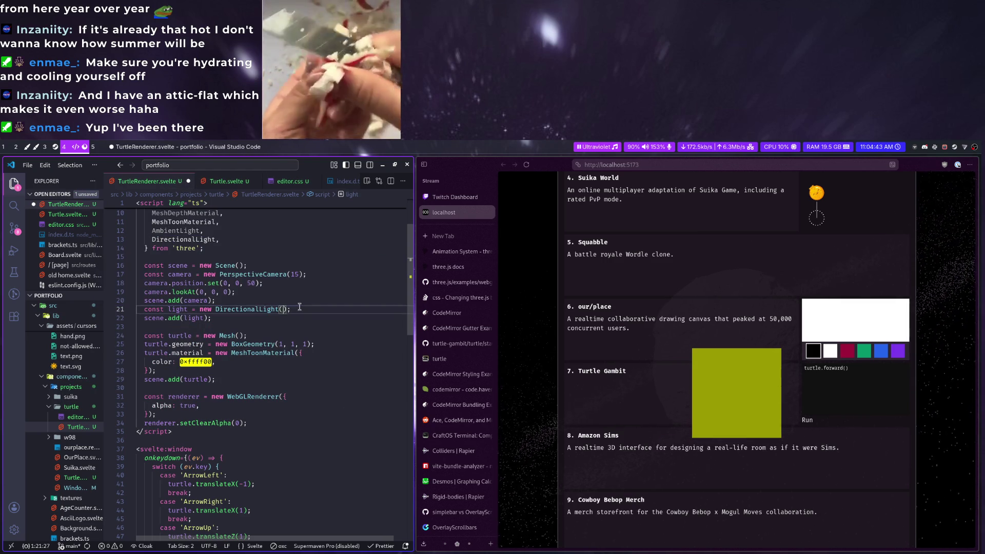
{"action": "key", "text": "Return"}
{"action": "type", "text": "light."}
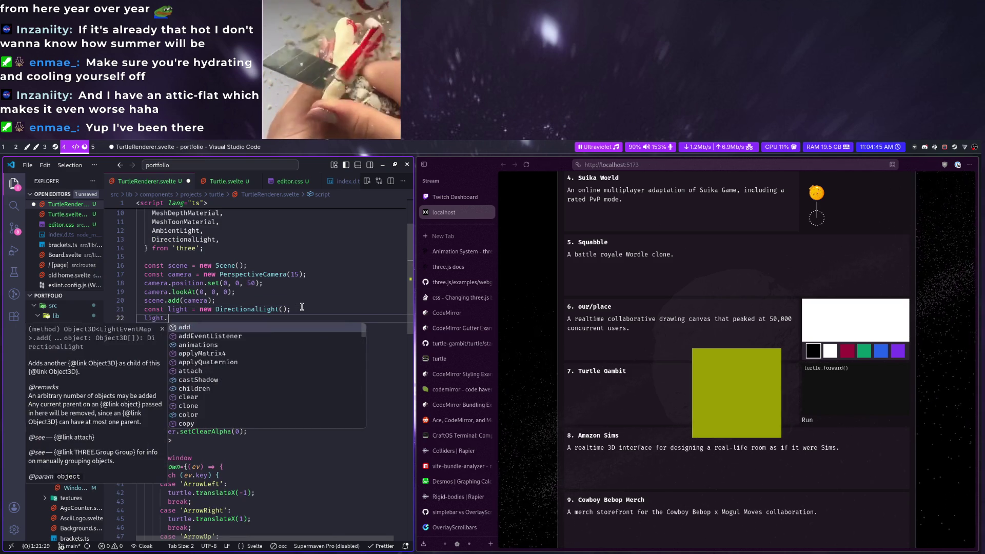
{"action": "key", "text": "Escape"}
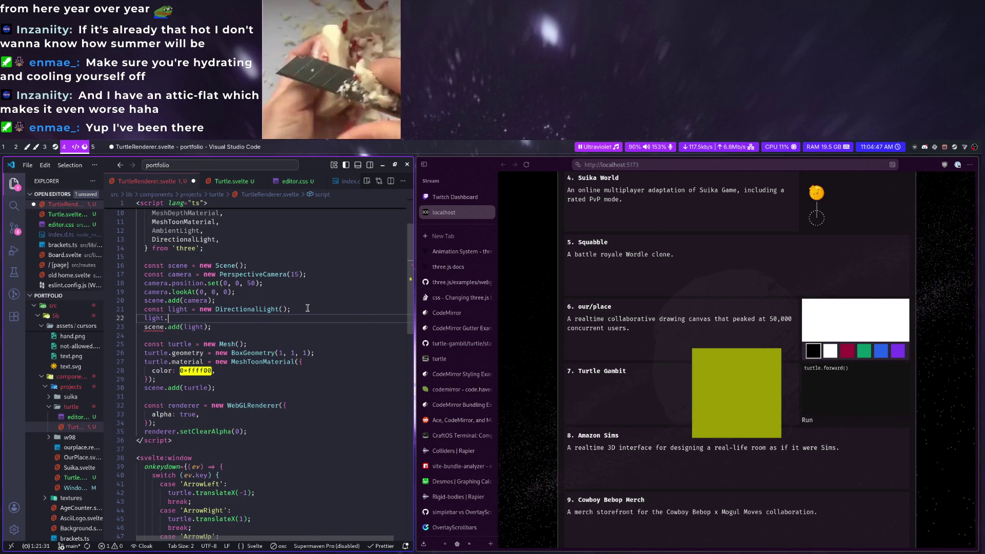
Open Scene.svelte through the quick file search for reference
{"action": "key", "text": "ctrl+p"}
{"action": "type", "text": "scene"}
{"action": "key", "text": "Return"}
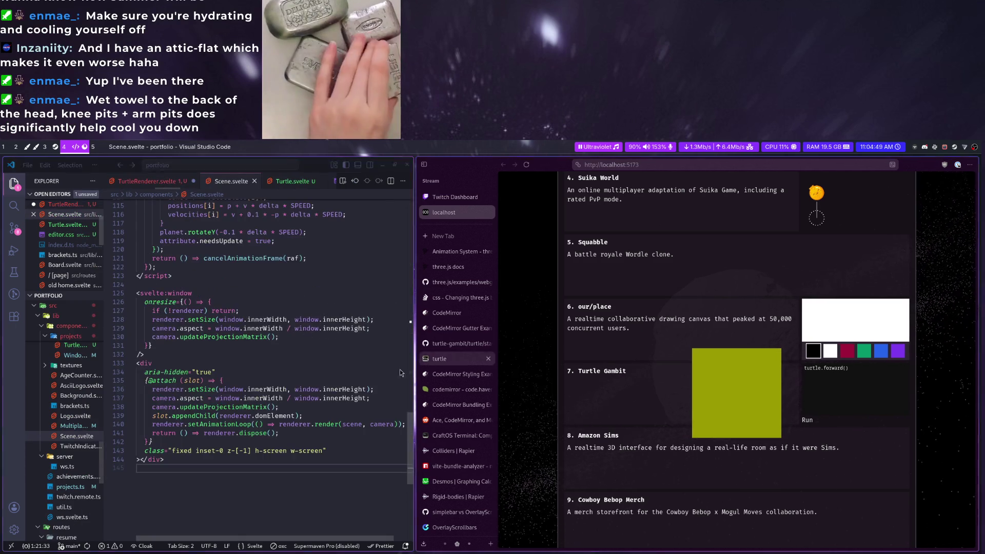
Read Scene.svelte, close it, and set light.position.set(10, 10, 10)
{"action": "key", "text": "ctrl+shift+Home"}
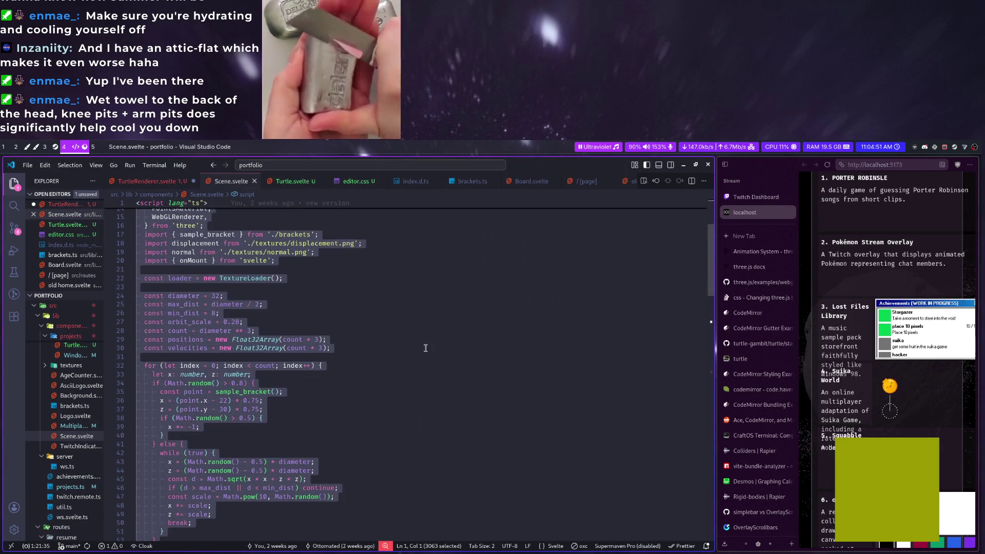
{"action": "left_click", "coordinate": [420, 347]}
{"action": "scroll", "coordinate": [420, 354], "scroll_direction": "down", "scroll_amount": 6}
{"action": "scroll", "coordinate": [408, 377], "scroll_direction": "down", "scroll_amount": 4}
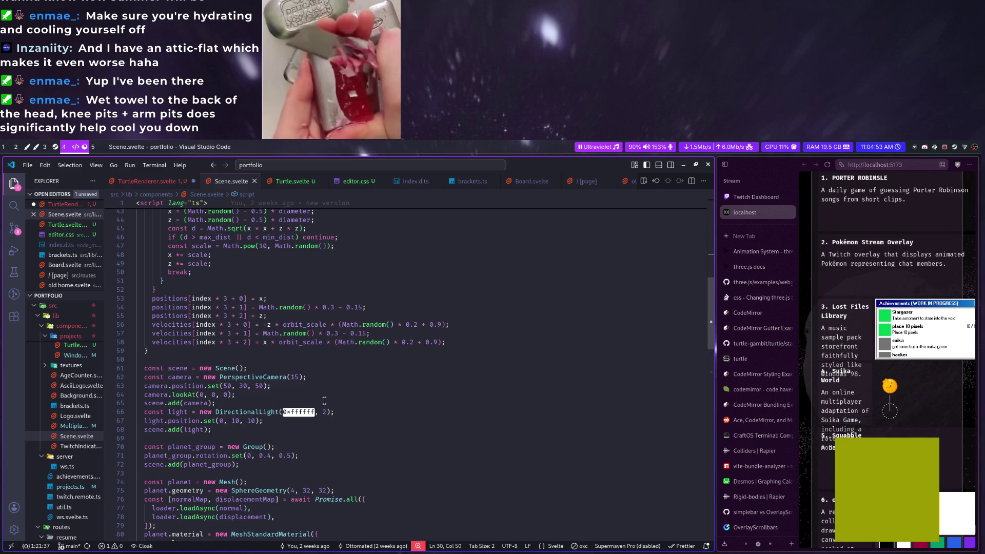
{"action": "key", "text": "ctrl+w"}
{"action": "type", "text": "pi"}
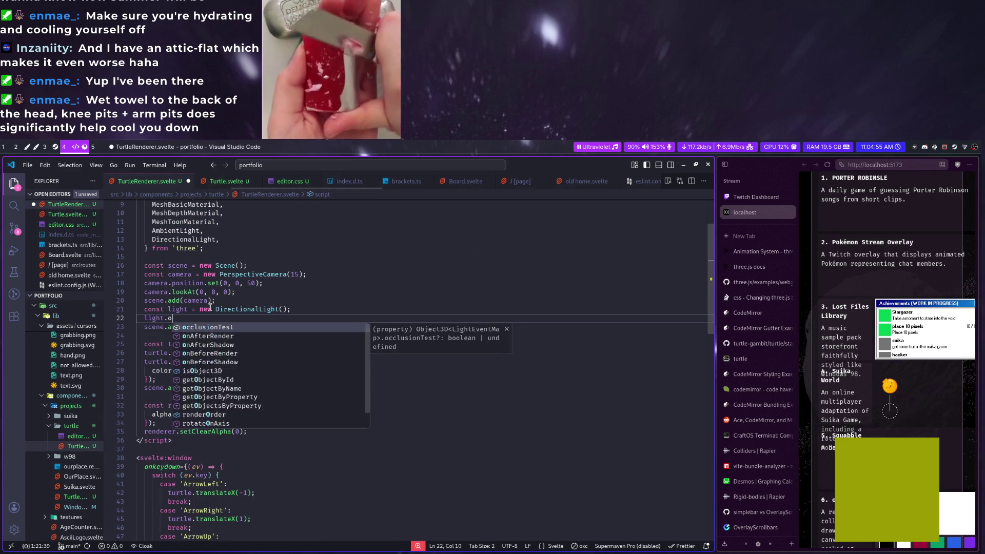
{"action": "type", "text": "oso"}
{"action": "key", "text": "Tab"}
{"action": "type", "text": ".set("}
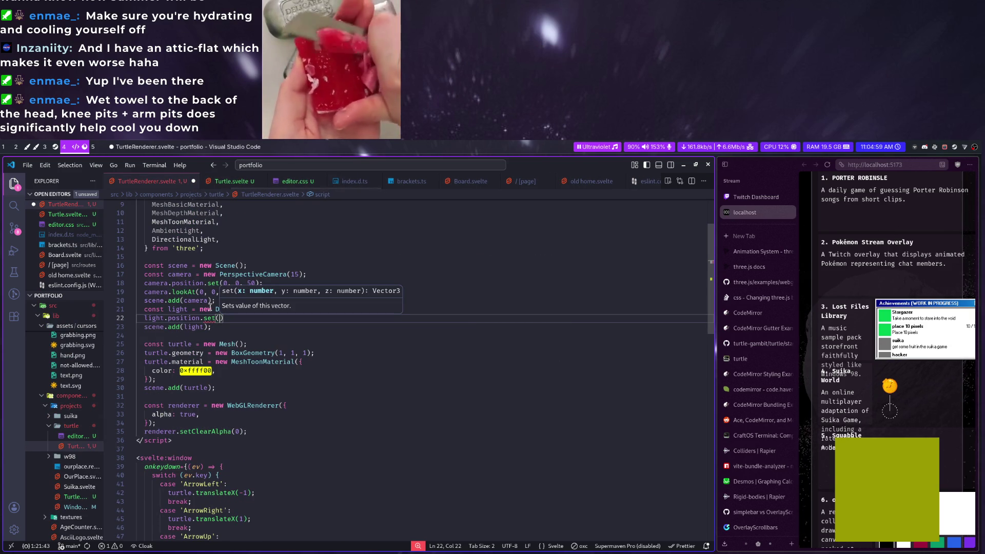
{"action": "type", "text": "10, 10, 10"}
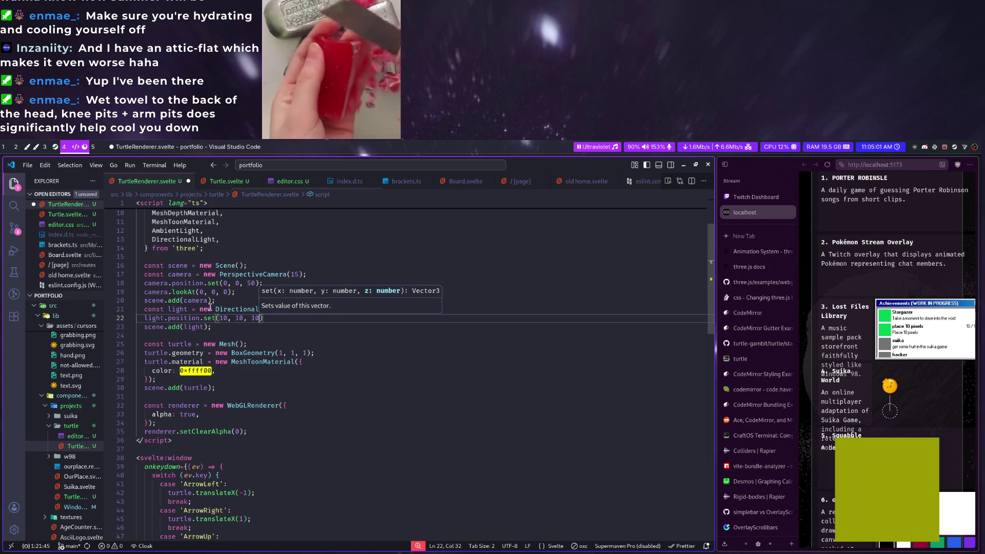
Move the yellow cube with arrow keys on the preview page to test the lighting
{"action": "key", "text": "super+Right"}
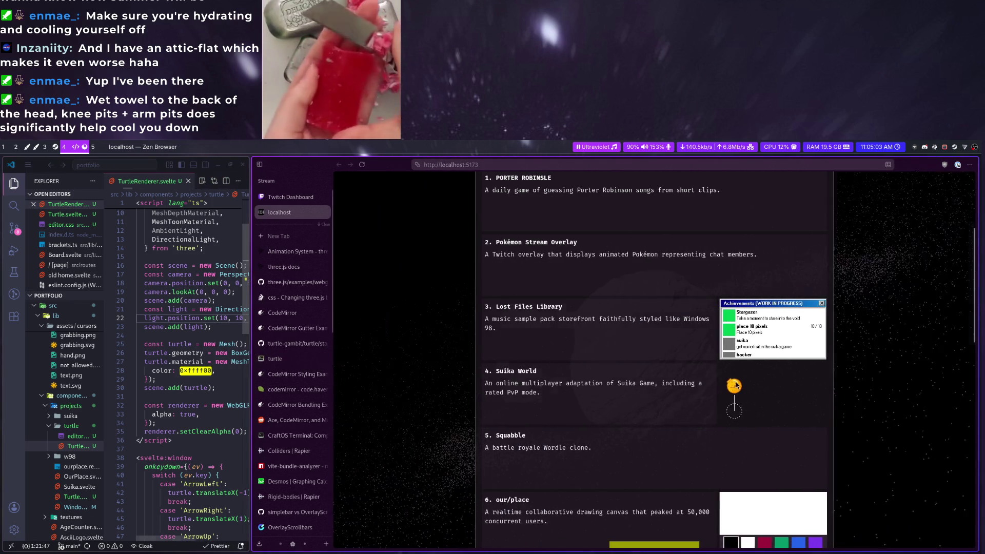
{"action": "scroll", "coordinate": [734, 385], "scroll_direction": "down", "scroll_amount": 3}
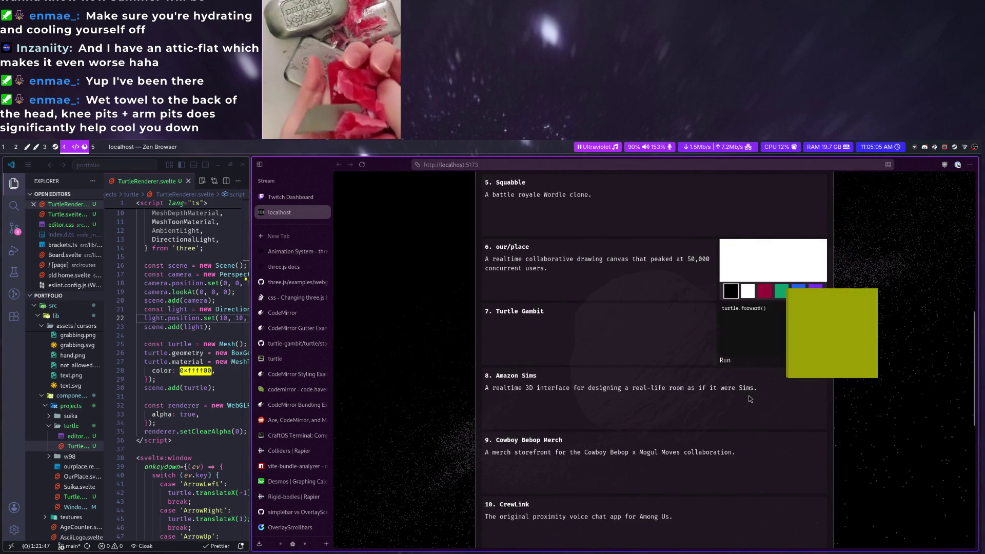
{"action": "key", "text": "Down"}
{"action": "key", "text": "Up"}
{"action": "key", "text": "Up"}
{"action": "key", "text": "Left"}
{"action": "key", "text": "Left"}
{"action": "key", "text": "Down"}
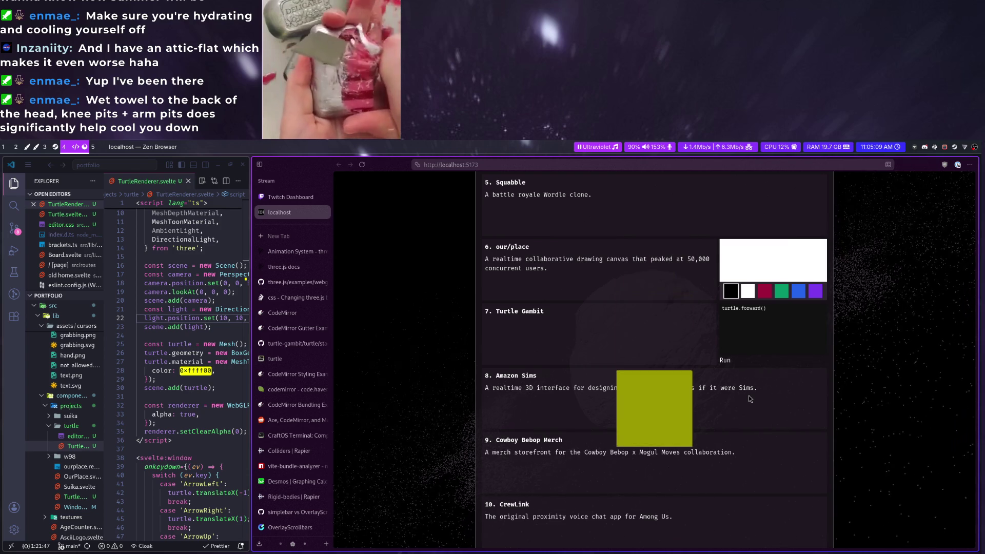
{"action": "key", "text": "Down"}
{"action": "key", "text": "Down"}
{"action": "key", "text": "Down"}
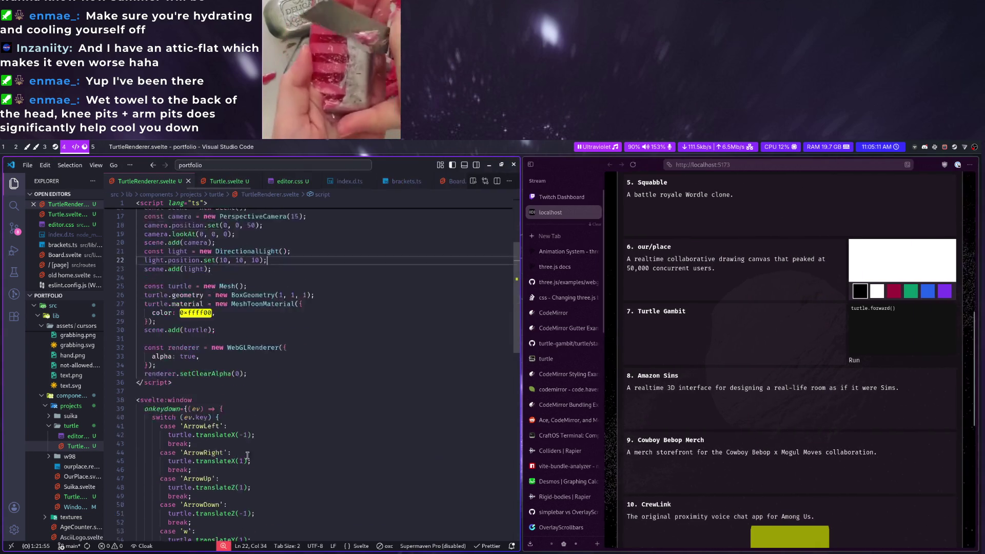
{"action": "scroll", "coordinate": [247, 455], "scroll_direction": "down", "scroll_amount": 4}
{"action": "left_click", "coordinate": [220, 392]}
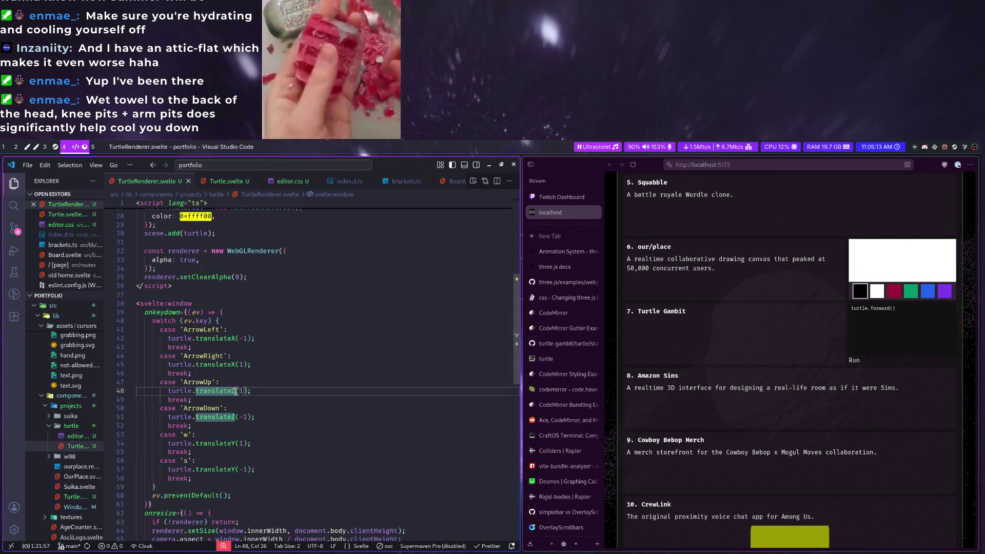
Swap the signs so w uses translateZ(-1) and s uses translateZ(1), and save
{"action": "key", "text": "ctrl+d"}
{"action": "type", "text": "translateY"}
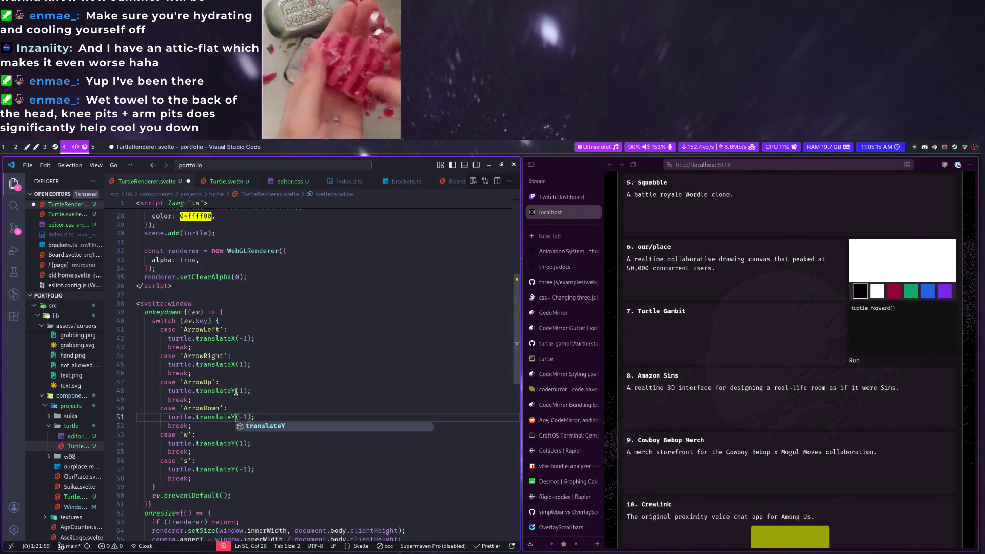
{"action": "key", "text": "Down"}
{"action": "key", "text": "Down"}
{"action": "key", "text": "Down"}
{"action": "key", "text": "BackSpace"}
{"action": "type", "text": "Z"}
{"action": "key", "text": "Down"}
{"action": "key", "text": "Down"}
{"action": "key", "text": "Down"}
{"action": "key", "text": "BackSpace"}
{"action": "type", "text": "Z"}
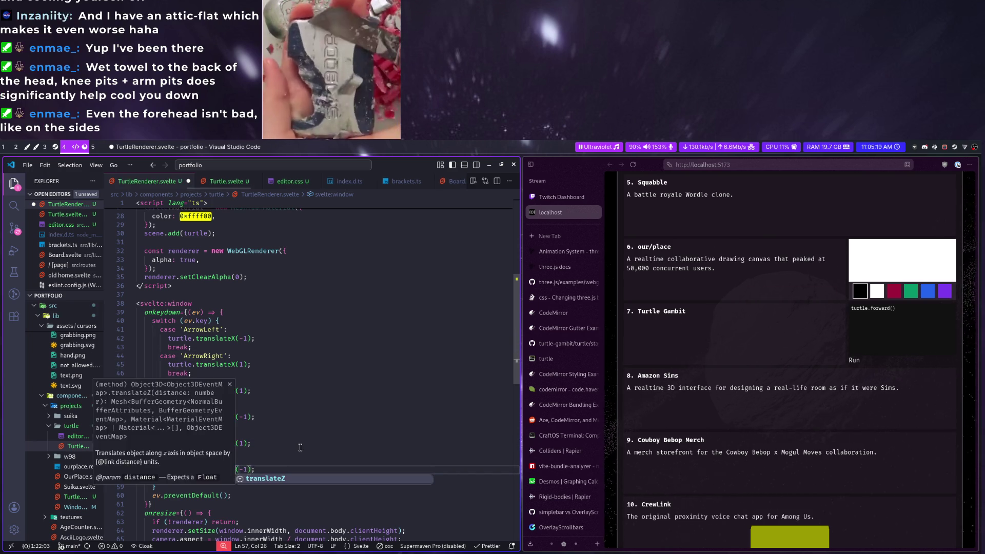
{"action": "key", "text": "ctrl+s"}
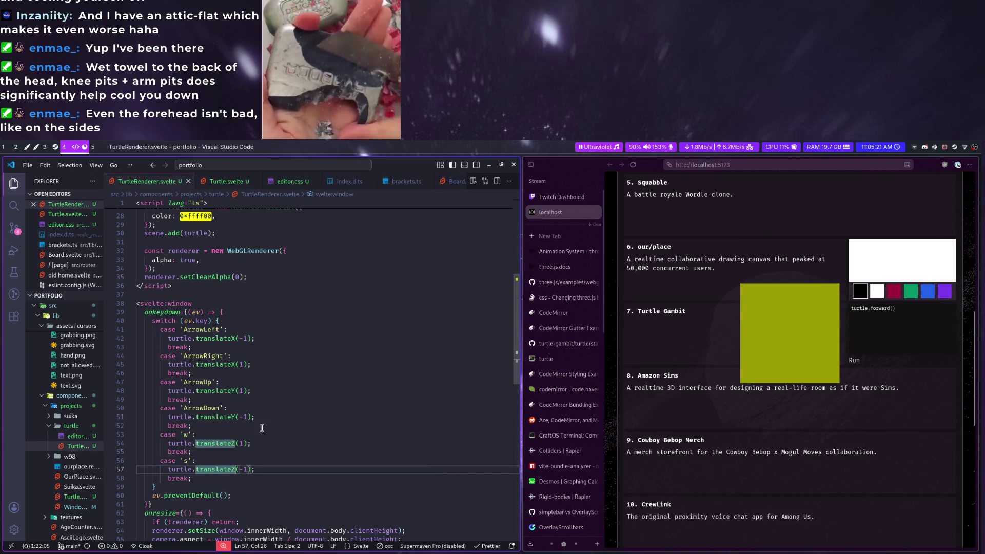
{"action": "left_click", "coordinate": [238, 444]}
{"action": "type", "text": "-"}
{"action": "key", "text": "Down"}
{"action": "key", "text": "Down"}
{"action": "key", "text": "Down"}
{"action": "key", "text": "Delete"}
Test the turtle's left/right and w/s movement on the portfolio page
{"action": "key", "text": "ctrl+s"}
{"action": "left_click", "coordinate": [693, 442]}
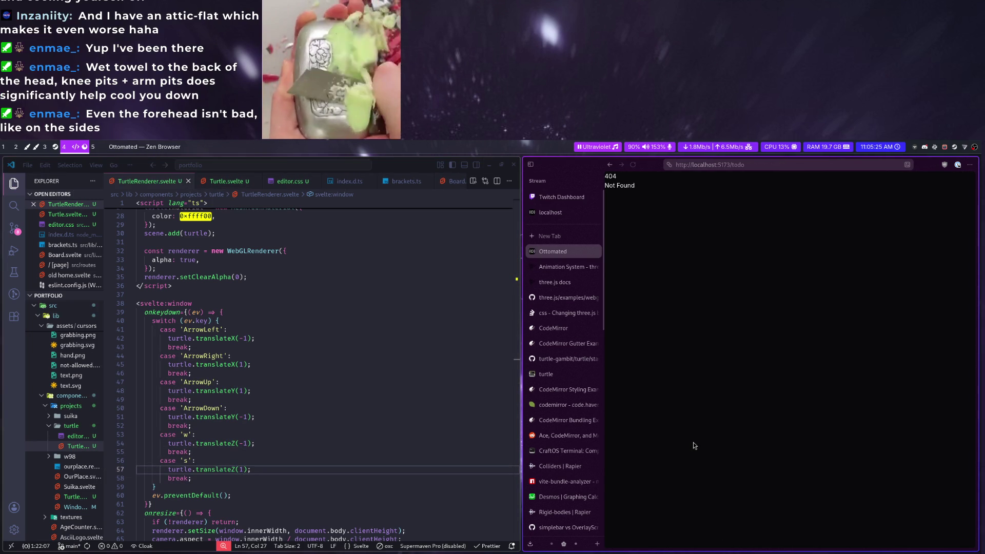
{"action": "key", "text": "ctrl+q"}
{"action": "left_click", "coordinate": [745, 377]}
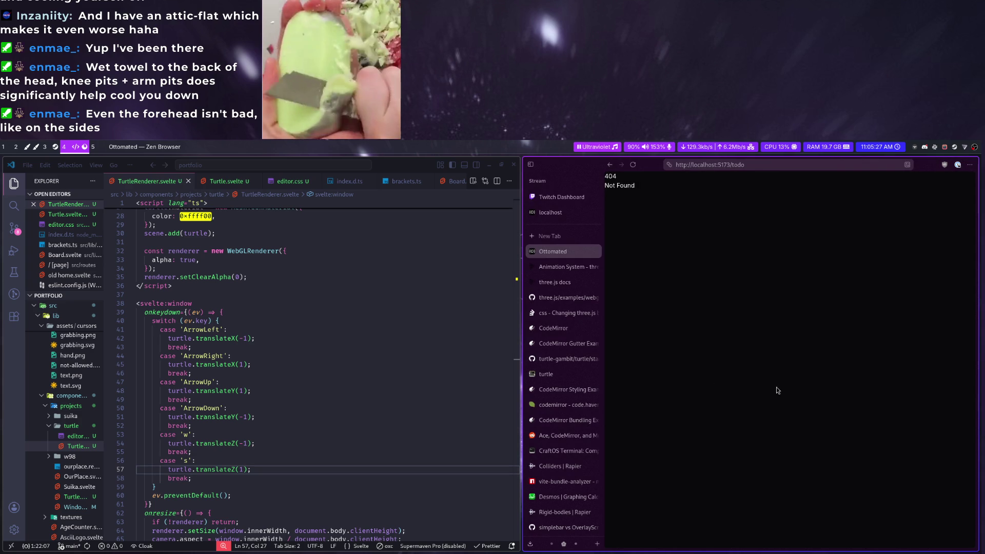
{"action": "key", "text": "Right"}
{"action": "key", "text": "Left"}
{"action": "key", "text": "Left"}
{"action": "key", "text": "Left"}
{"action": "key", "text": "s"}
{"action": "key", "text": "w"}
{"action": "key", "text": "Right"}
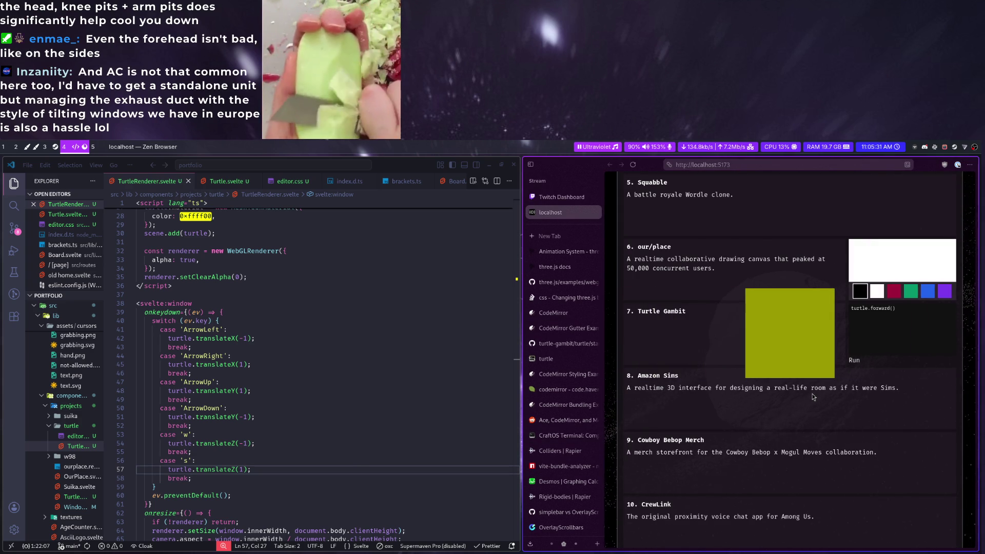
{"action": "scroll", "coordinate": [337, 315], "scroll_direction": "up", "scroll_amount": 6}
{"action": "scroll", "coordinate": [336, 314], "scroll_direction": "up", "scroll_amount": 3}
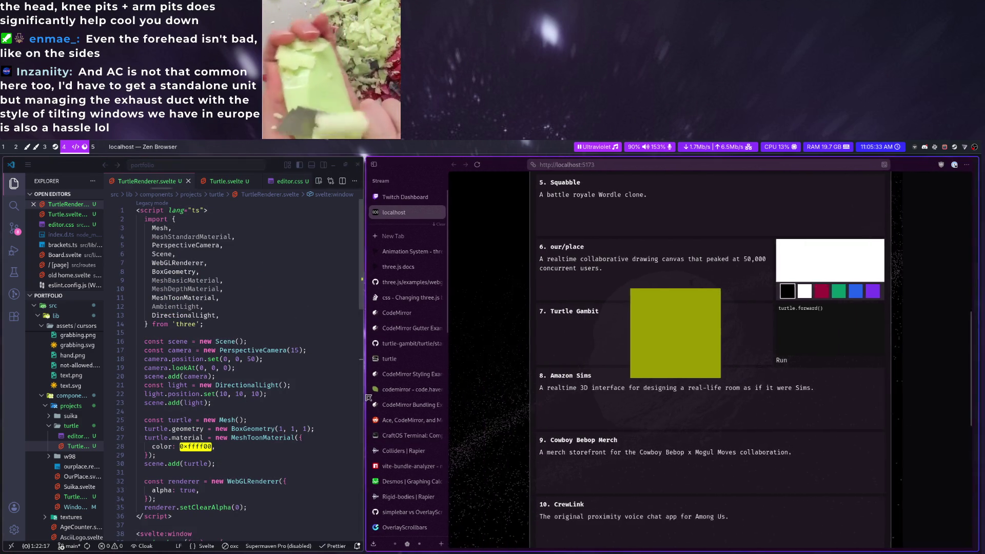
{"action": "scroll", "coordinate": [514, 411], "scroll_direction": "down", "scroll_amount": 2}
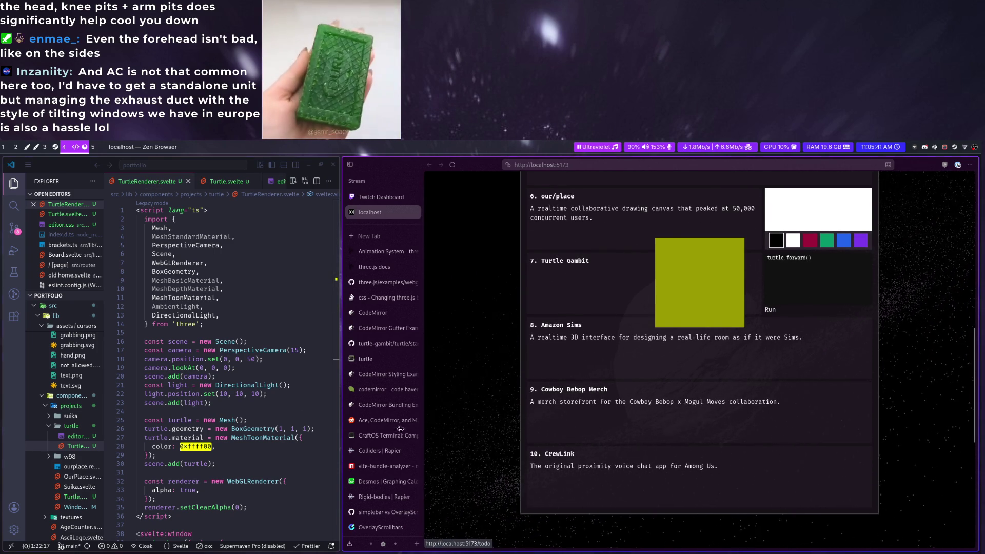
Set the camera's z distance to 100 so the cube renders smaller, then select the field of view 15
{"action": "double_click", "coordinate": [258, 358]}
{"action": "type", "text": "100"}
{"action": "key", "text": "ctrl+s"}
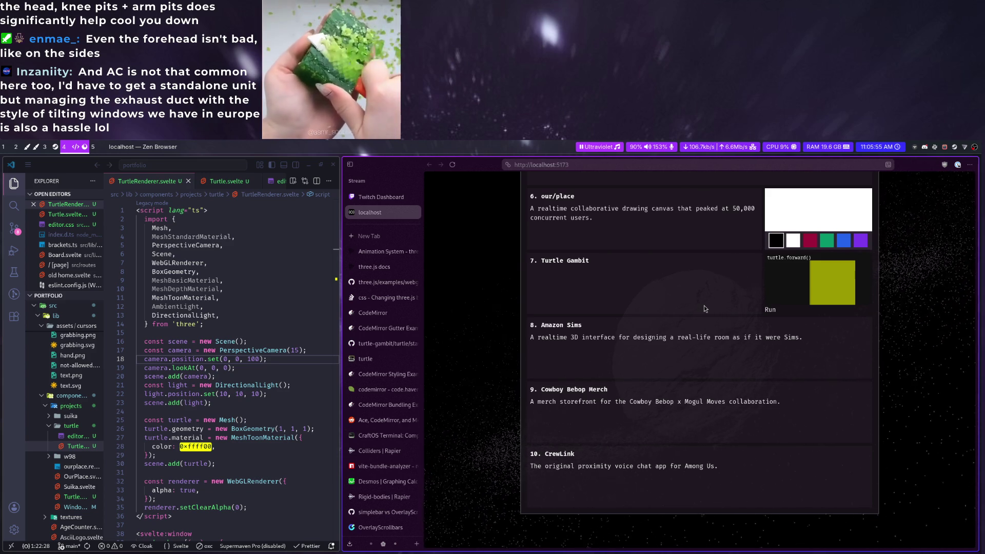
{"action": "mouse_move", "coordinate": [254, 350]}
{"action": "double_click", "coordinate": [295, 351]}
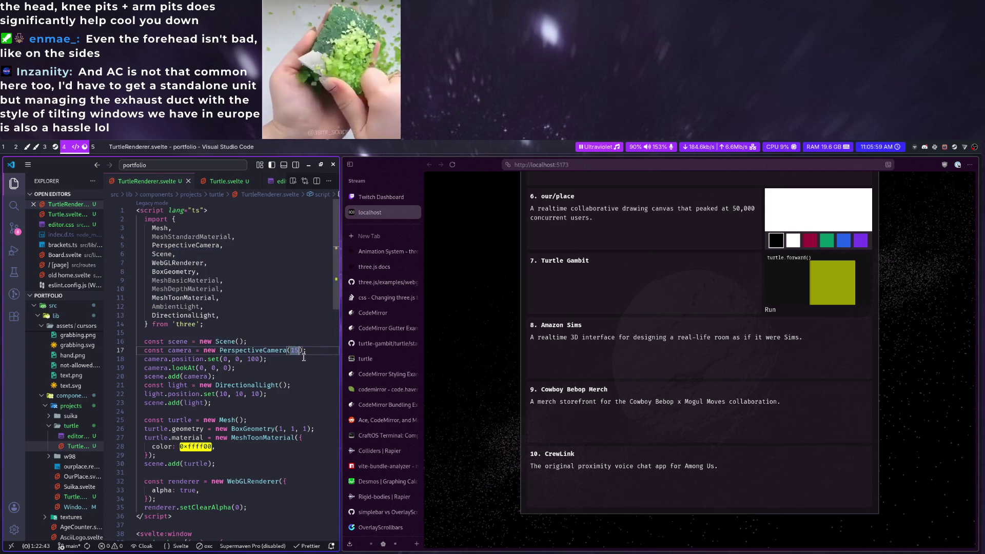
Set PerspectiveCamera's field of view to 1000 and camera.position.set to (0, 0, 10), saving each change
{"action": "key", "text": "ctrl+s"}
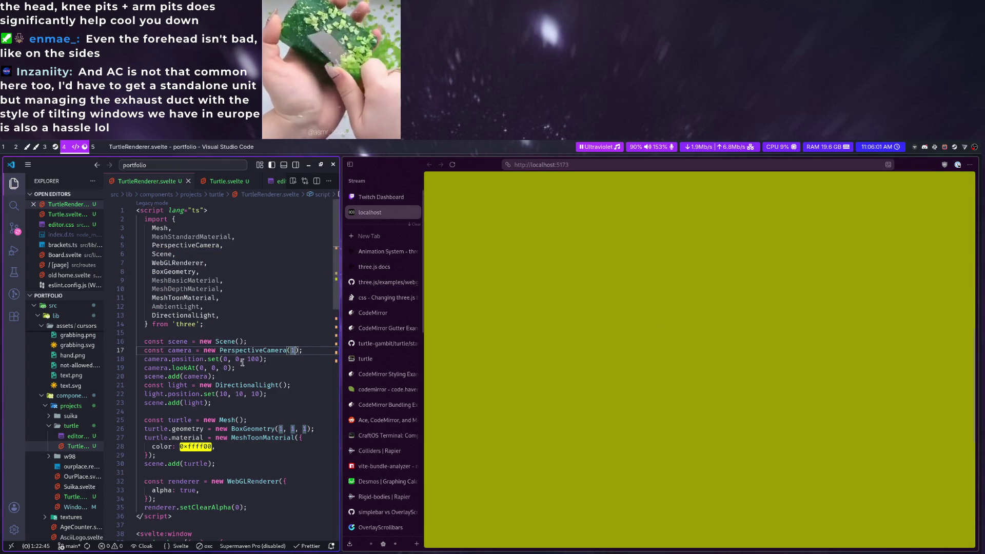
{"action": "double_click", "coordinate": [253, 360]}
{"action": "key", "text": "ctrl+s"}
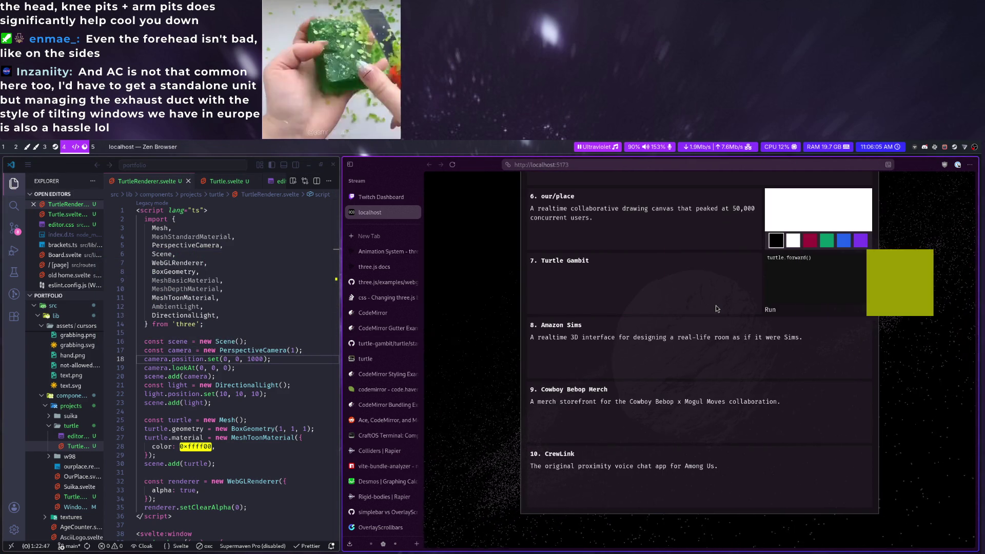
{"action": "left_click", "coordinate": [300, 350]}
{"action": "type", "text": "001"}
{"action": "key", "text": "ctrl+s"}
{"action": "key", "text": "BackSpace"}
{"action": "key", "text": "BackSpace"}
{"action": "key", "text": "BackSpace"}
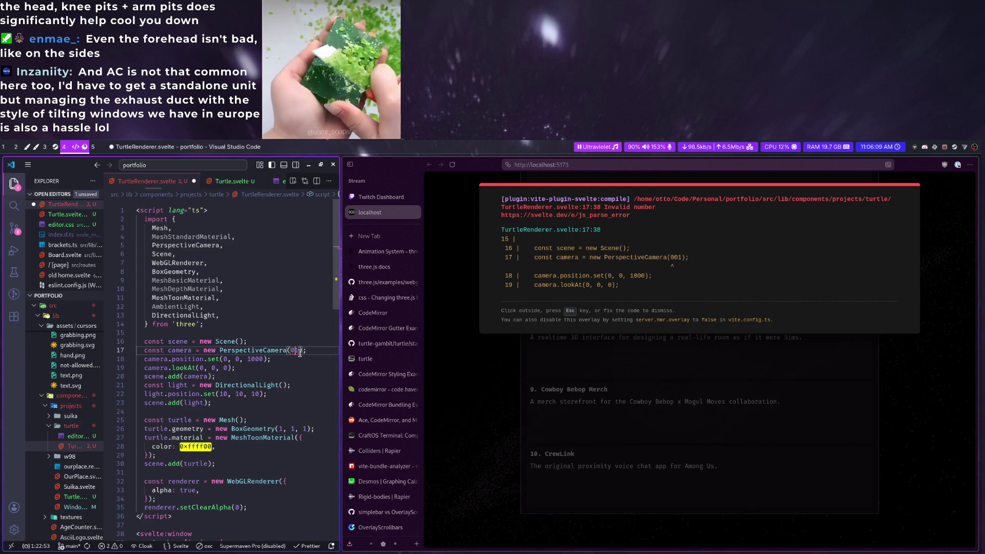
{"action": "type", "text": "00"}
{"action": "key", "text": "ctrl+s"}
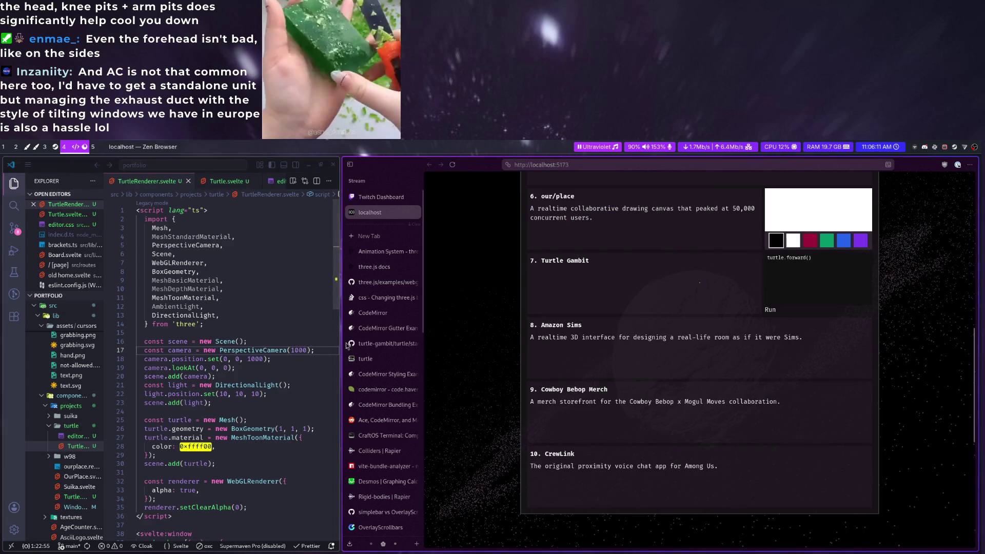
{"action": "key", "text": "Delete"}
{"action": "key", "text": "ctrl+s"}
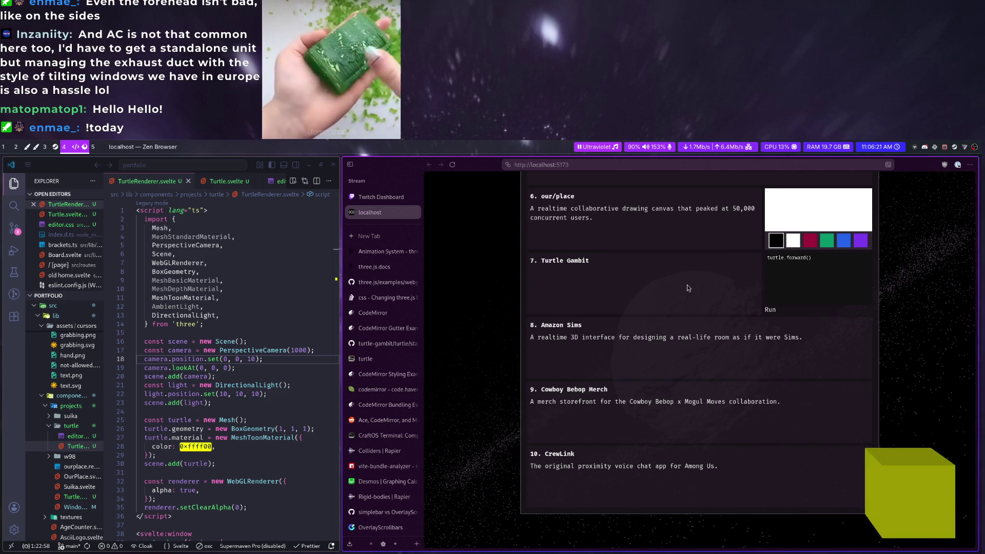
Try a camera field of view of 1000 and check the turtle cube in the page preview
{"action": "double_click", "coordinate": [252, 360]}
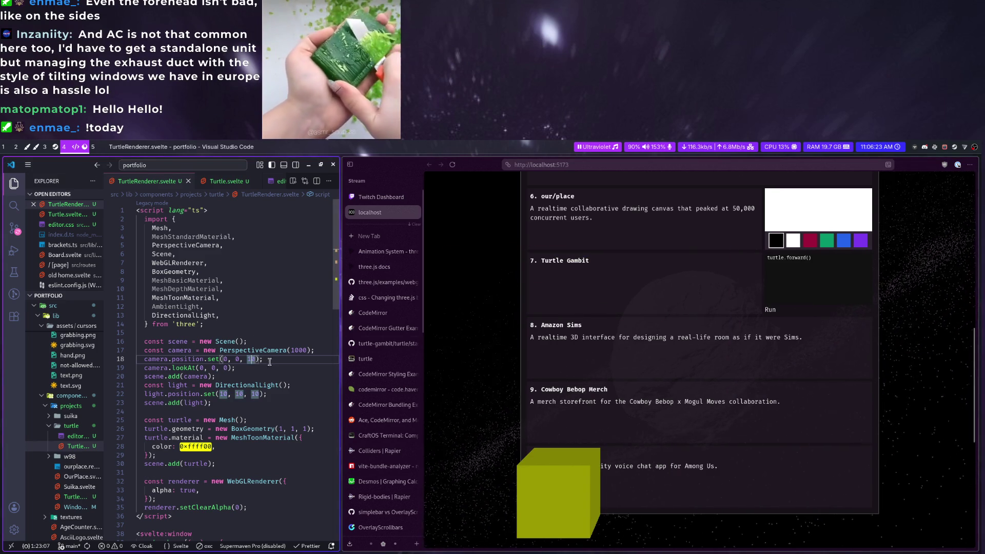
{"action": "double_click", "coordinate": [299, 350]}
{"action": "key", "text": "ctrl+s"}
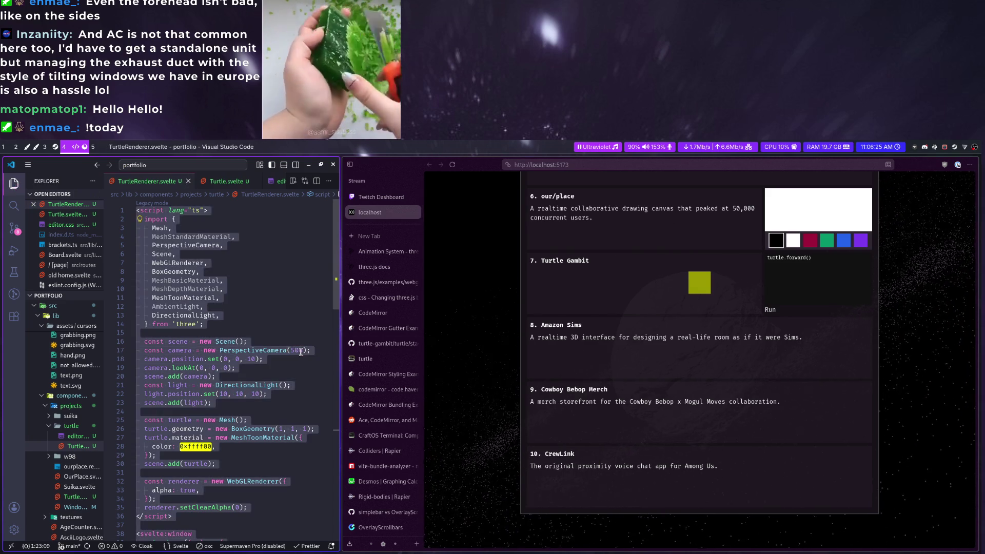
{"action": "left_click", "coordinate": [722, 312]}
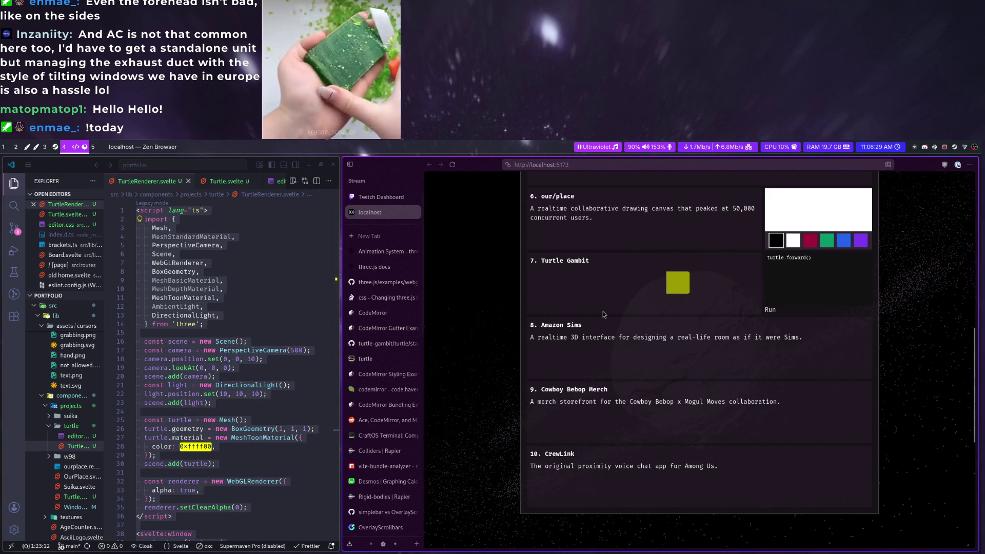
{"action": "left_click", "coordinate": [319, 350]}
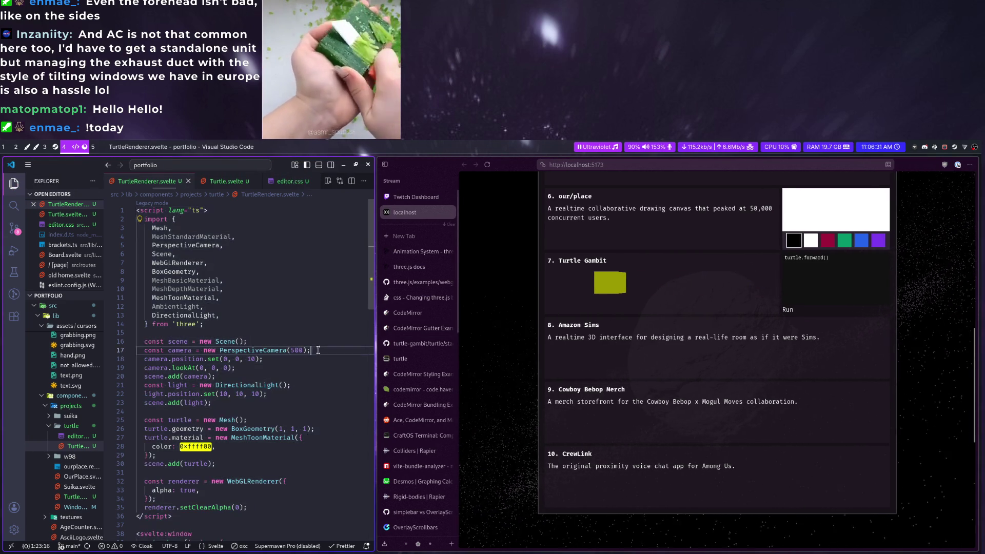
{"action": "type", "text": "10"}
{"action": "key", "text": "ctrl+s"}
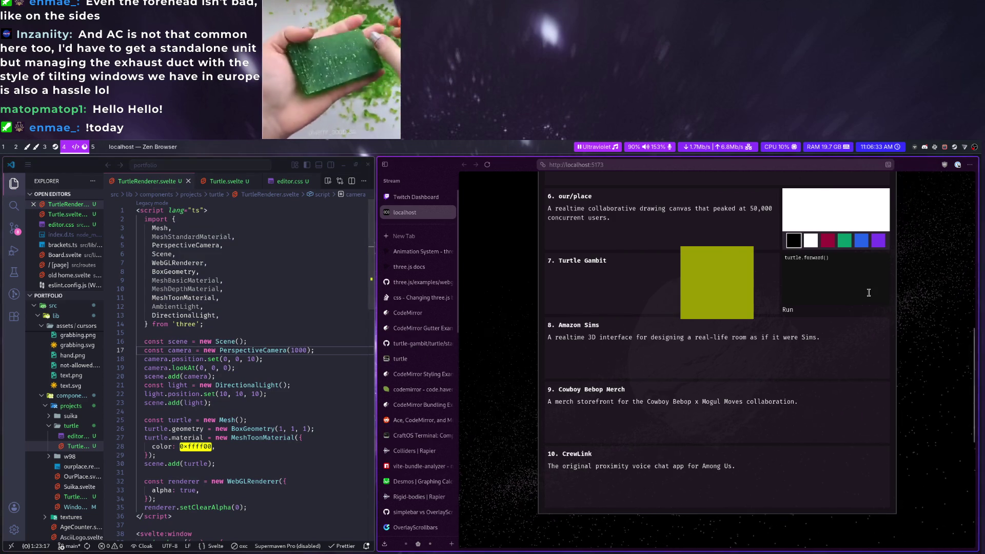
Step the field of view down through 700, 600 and 500, saving each to watch the cube
{"action": "key", "text": "ctrl+shift+Left"}
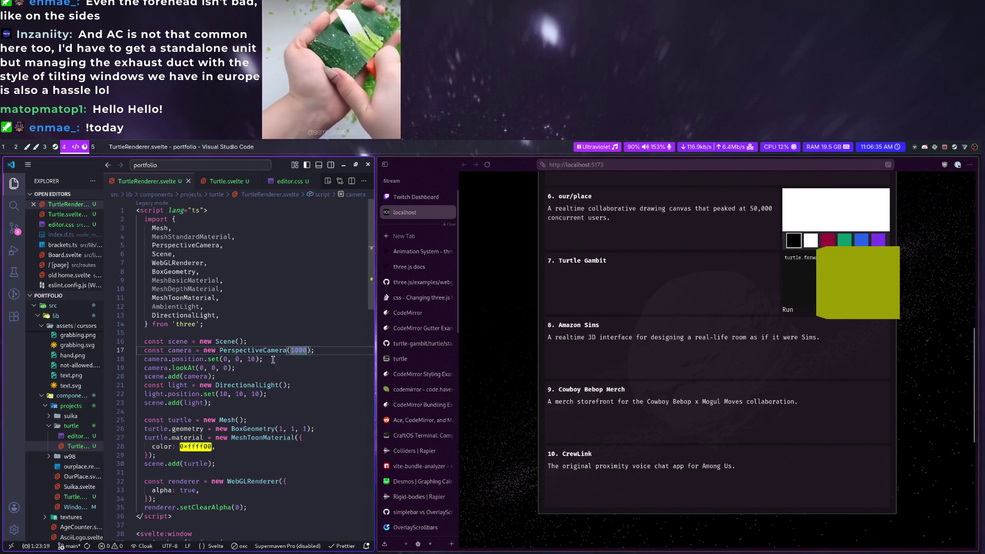
{"action": "key", "text": "Down"}
{"action": "key", "text": "ctrl+shift+Left"}
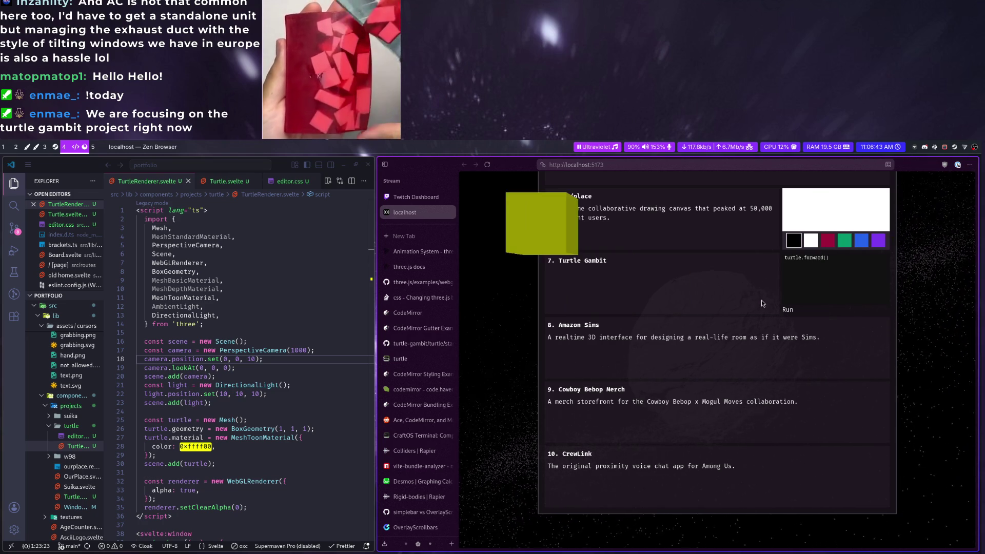
{"action": "scroll", "coordinate": [761, 300], "scroll_direction": "up", "scroll_amount": 4}
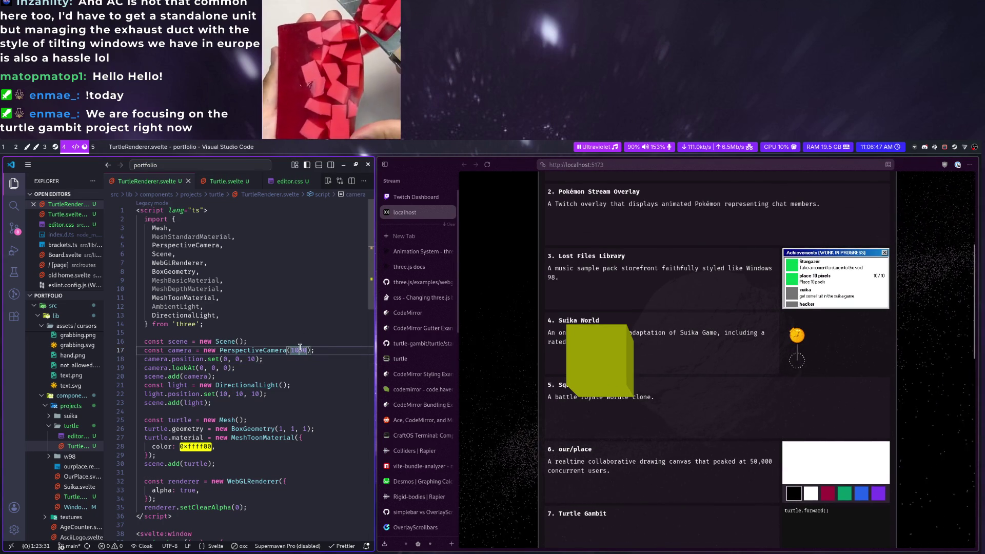
{"action": "type", "text": "700"}
{"action": "key", "text": "ctrl+s"}
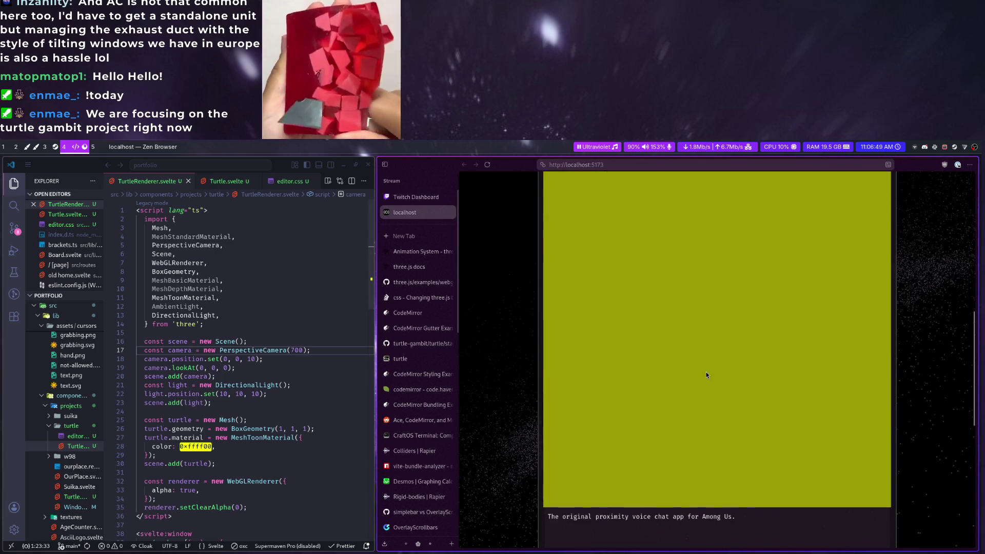
{"action": "type", "text": "600"}
{"action": "key", "text": "ctrl+s"}
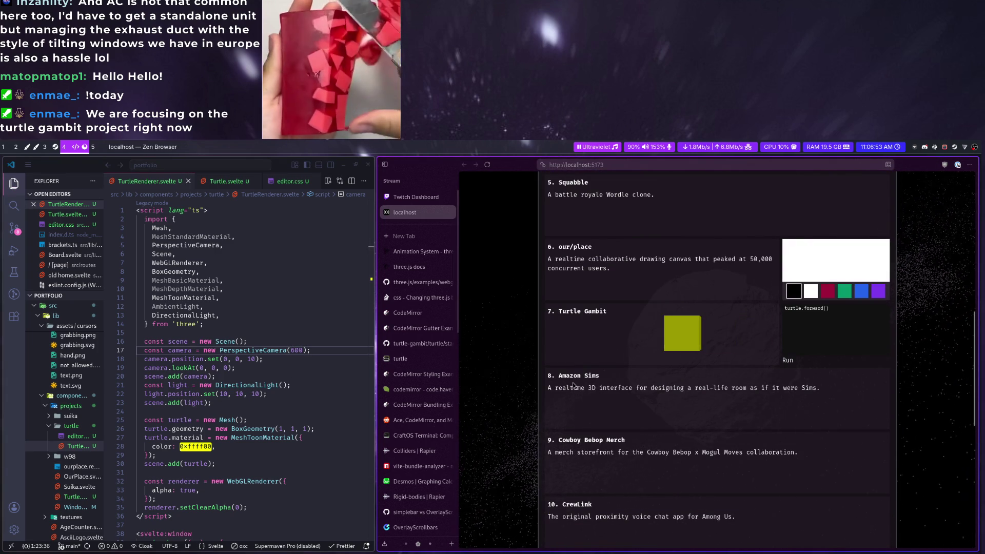
{"action": "key", "text": "BackSpace"}
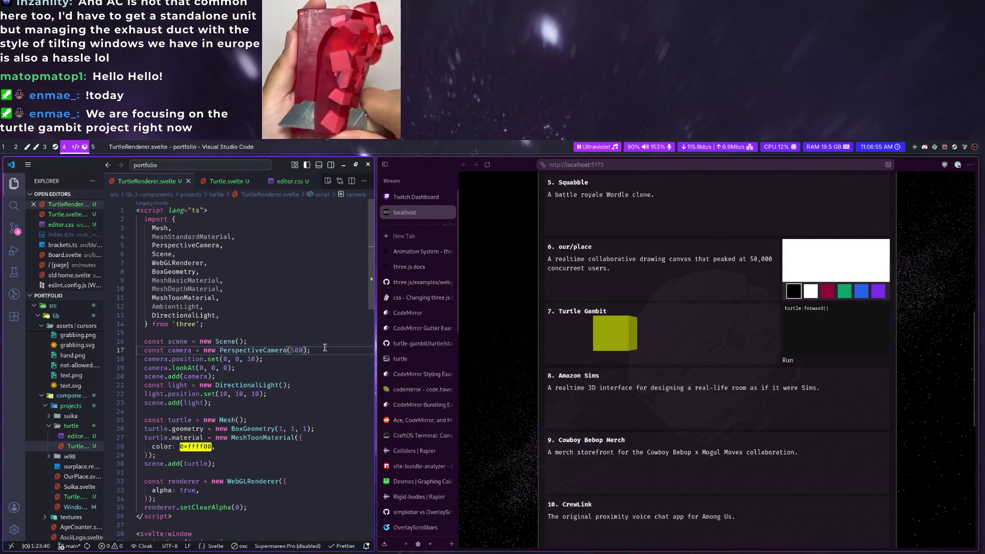
{"action": "key", "text": "ctrl+s"}
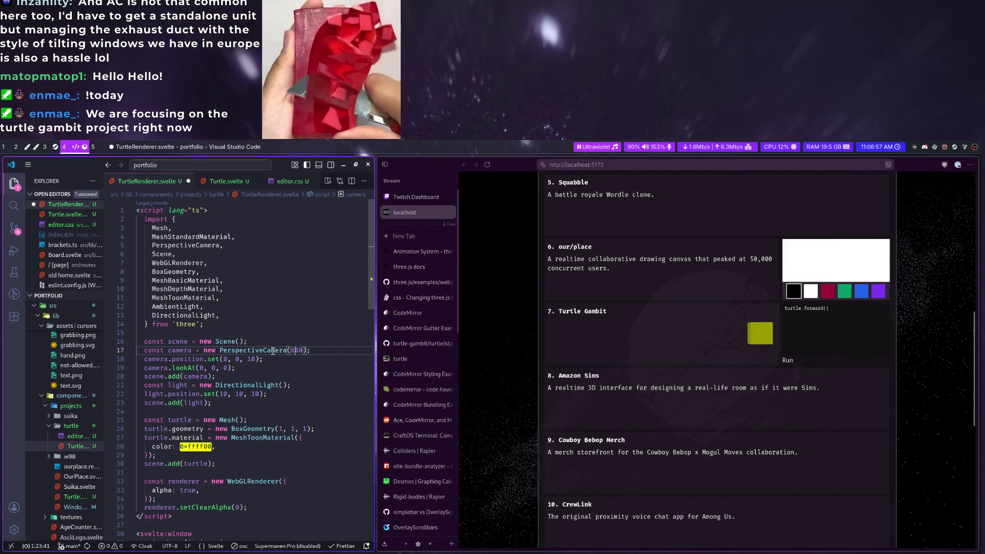
{"action": "key", "text": "ctrl+s"}
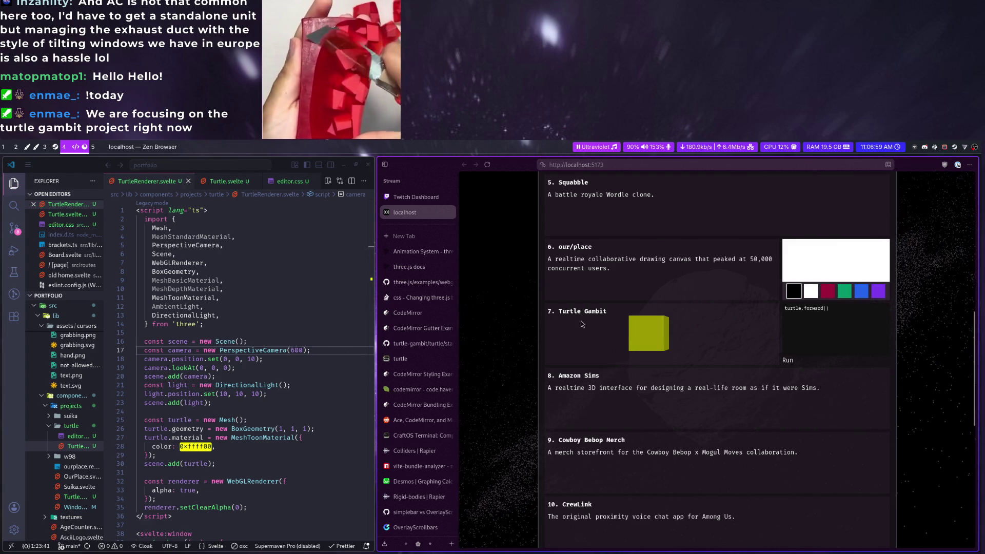
{"action": "left_click", "coordinate": [487, 164]}
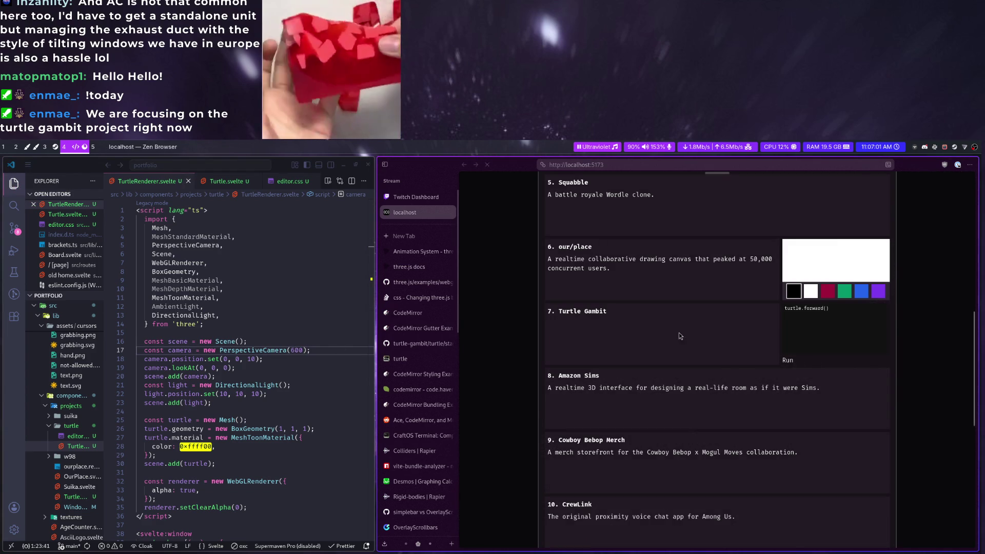
{"action": "type", "text": "500"}
{"action": "key", "text": "ctrl+s"}
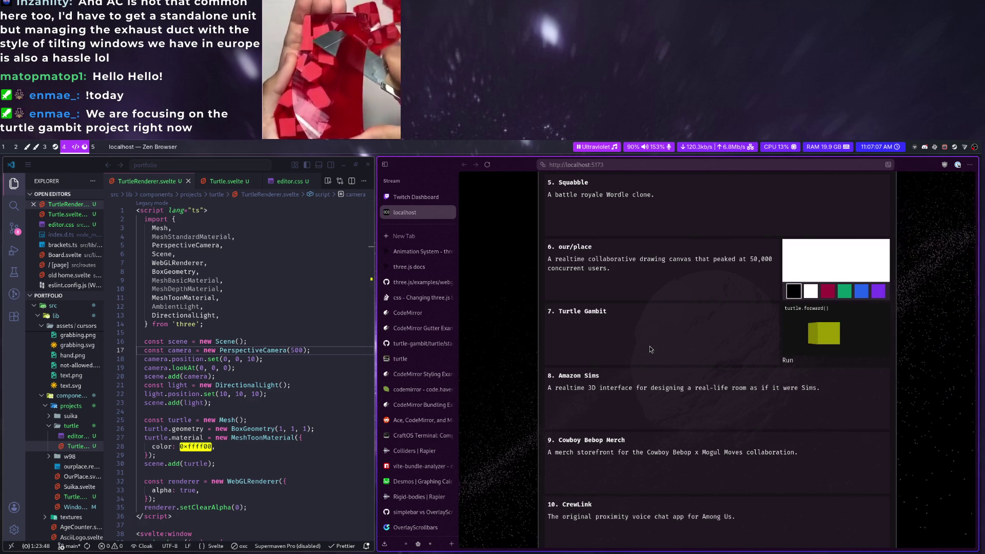
{"action": "key", "text": "super+ctrl+Left"}
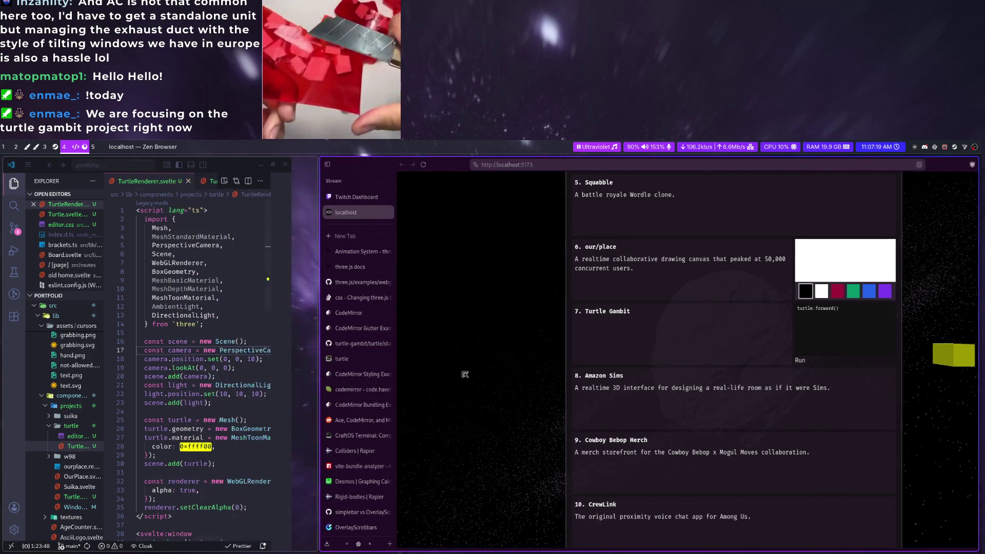
Settle on a field of view of 300 and a camera z distance of 20, shrinking the cube
{"action": "double_click", "coordinate": [297, 350]}
{"action": "type", "text": "300);"}
{"action": "key", "text": "ctrl+s"}
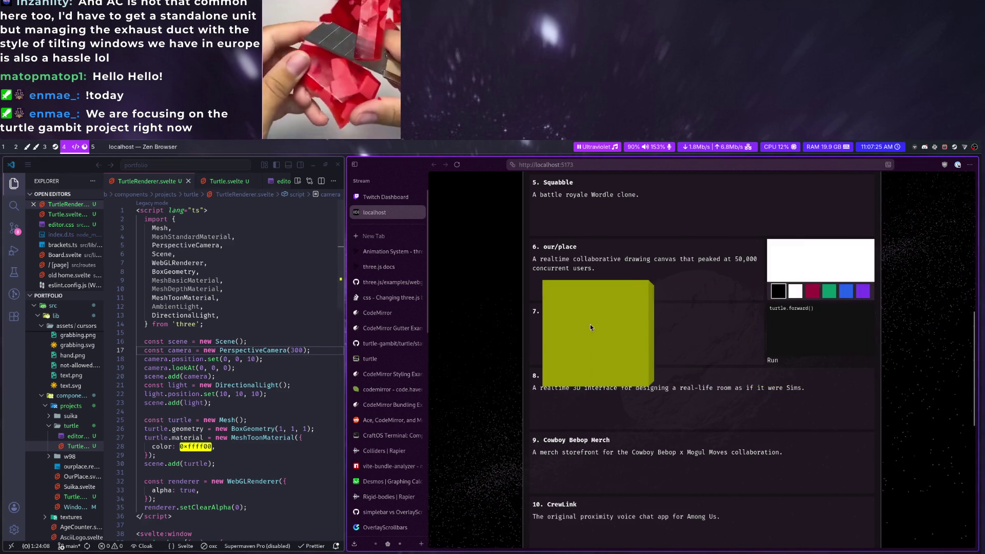
{"action": "double_click", "coordinate": [296, 350]}
{"action": "left_click_drag", "start_coordinate": [343, 387], "coordinate": [363, 424]}
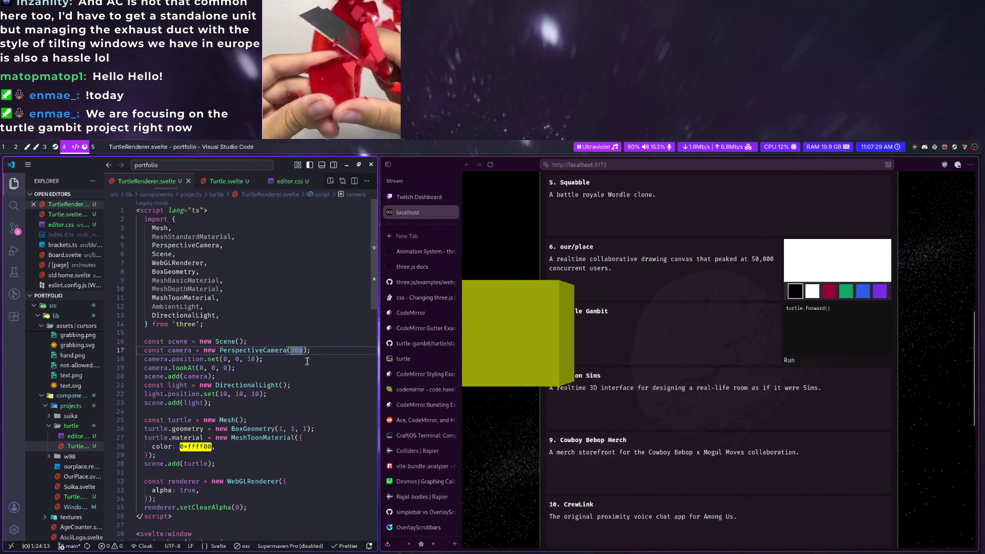
{"action": "double_click", "coordinate": [247, 359]}
{"action": "type", "text": "20"}
{"action": "key", "text": "ctrl+s"}
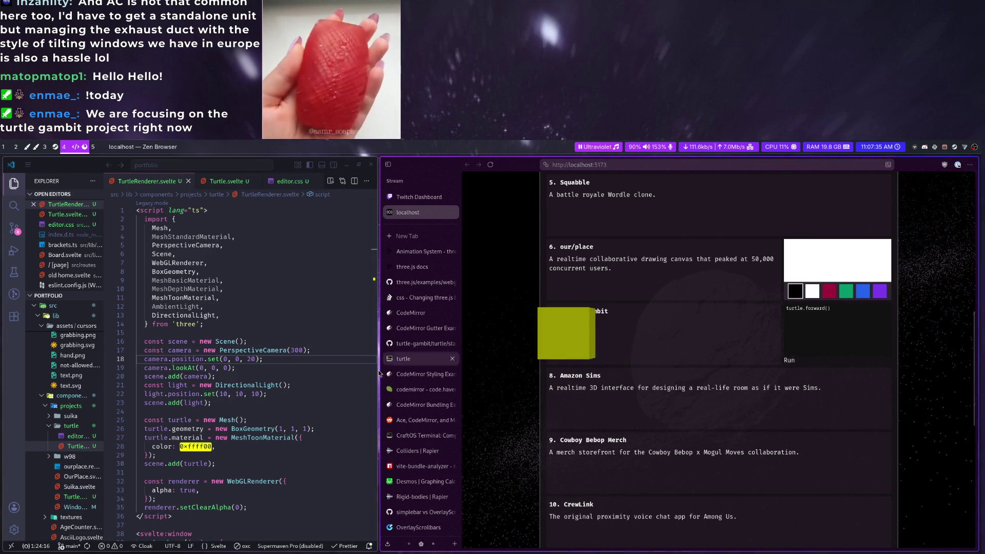
Add turtle.position.set(1, 0, 0) after the material block and save
{"action": "left_click", "coordinate": [290, 449]}
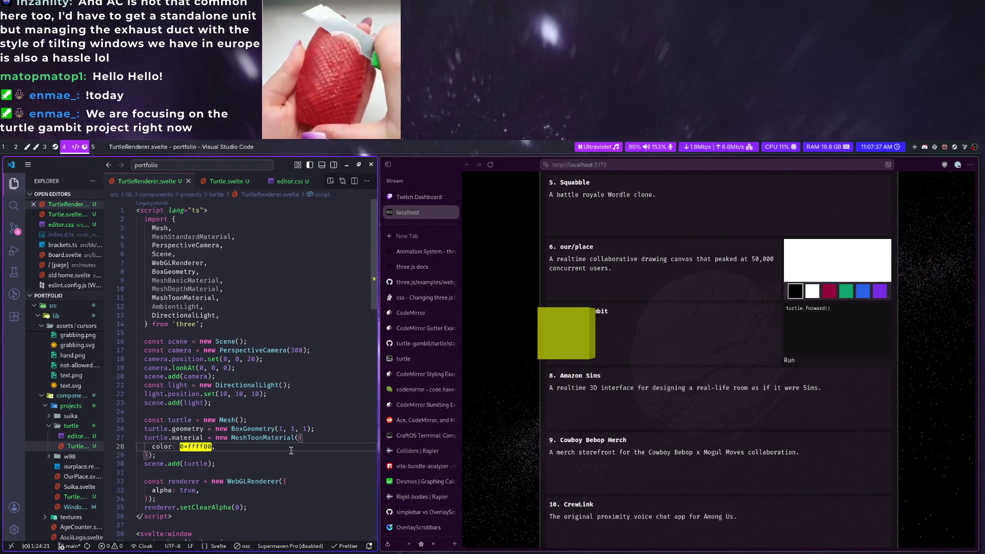
{"action": "key", "text": "Down"}
{"action": "key", "text": "Return"}
{"action": "type", "text": "turtle.posit"}
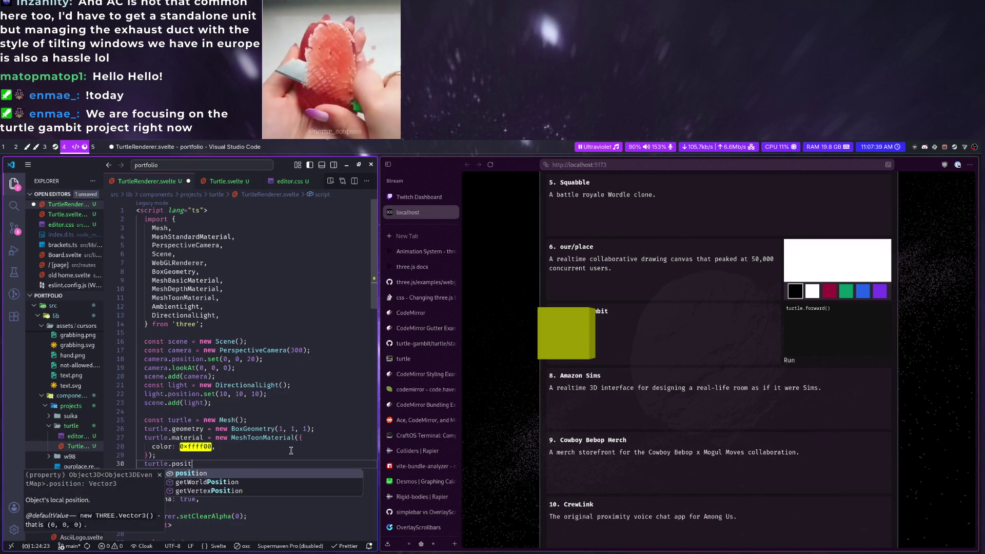
{"action": "type", "text": "ion.set("}
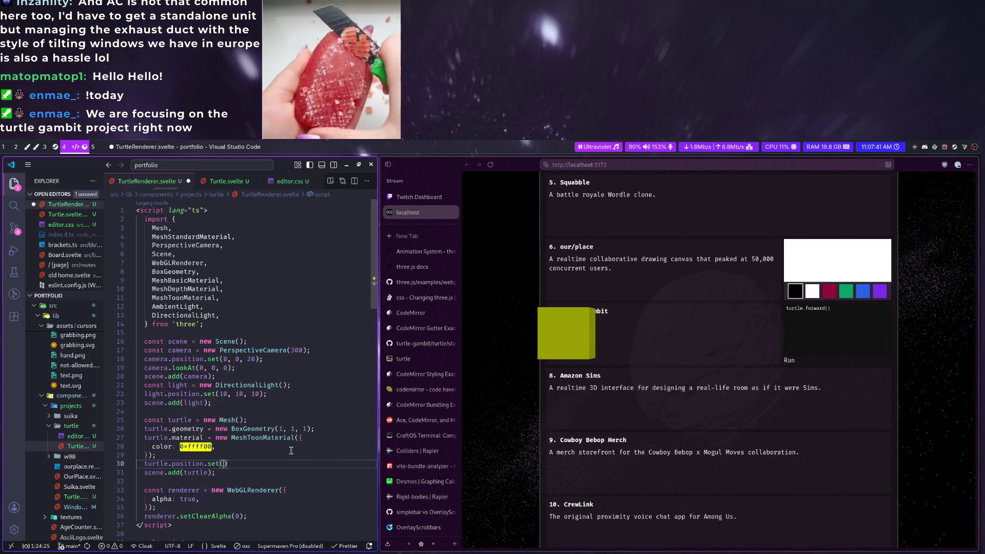
{"action": "type", "text": "1, 0, 0"}
{"action": "key", "text": "ctrl+s"}
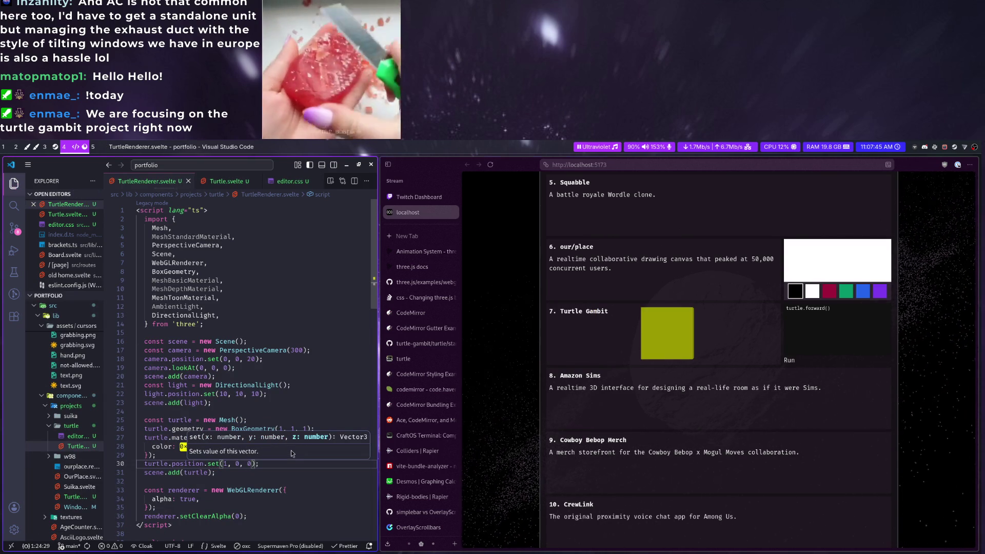
{"action": "left_click", "coordinate": [292, 349]}
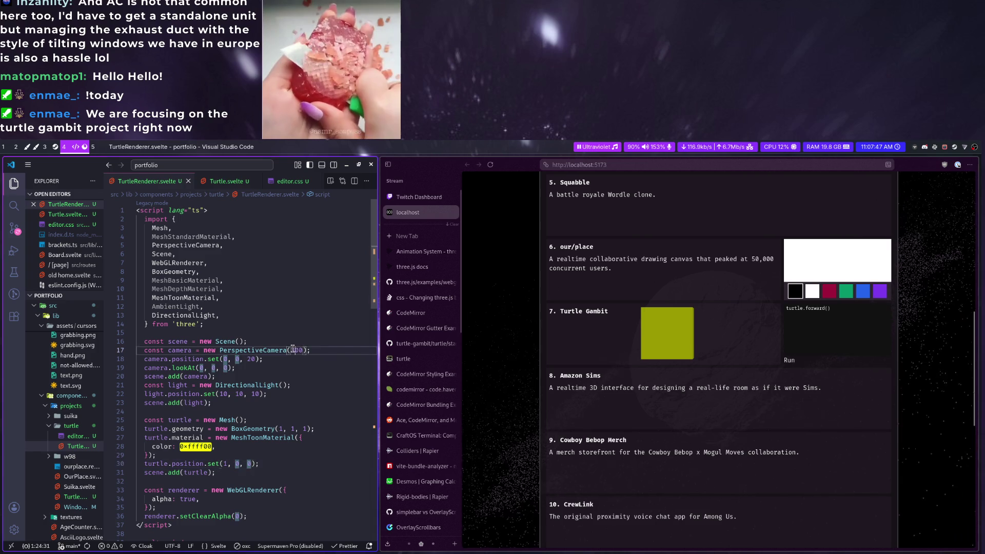
{"action": "scroll", "coordinate": [266, 351], "scroll_direction": "down", "scroll_amount": 5}
{"action": "scroll", "coordinate": [268, 362], "scroll_direction": "down", "scroll_amount": 4}
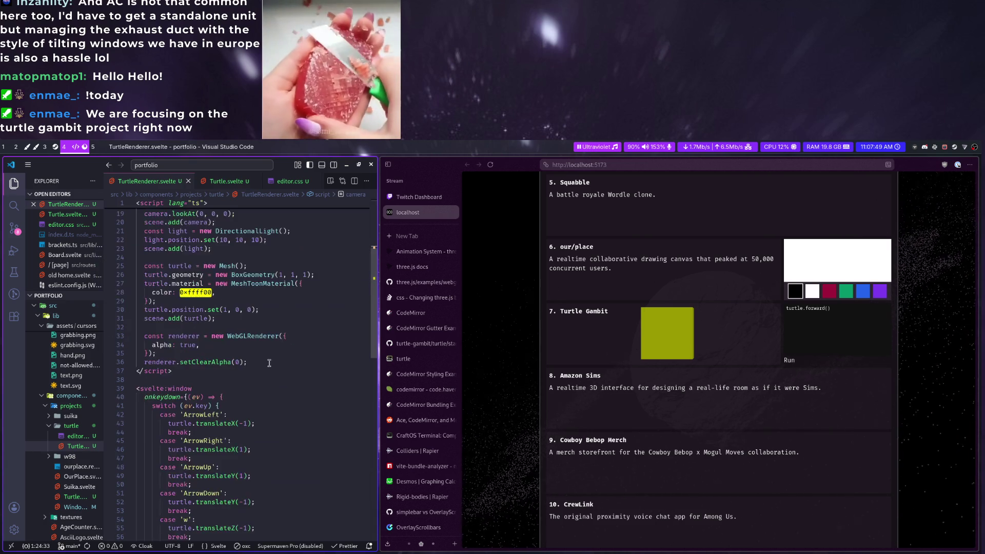
{"action": "scroll", "coordinate": [269, 368], "scroll_direction": "down", "scroll_amount": 4}
{"action": "scroll", "coordinate": [270, 373], "scroll_direction": "down", "scroll_amount": 5}
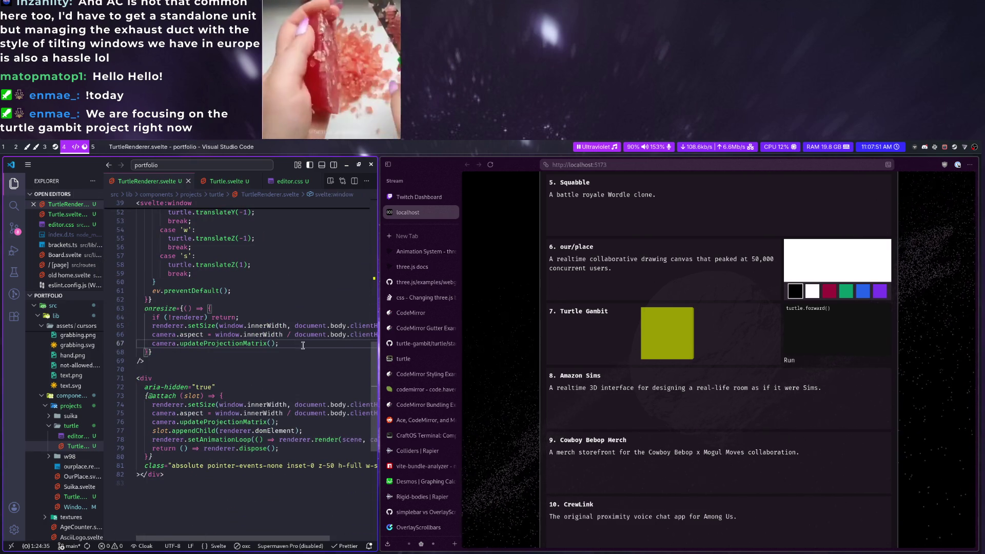
Expand the setAnimationLoop callback into a block with camera.fov += 1 before renderer.render, and save
{"action": "left_click", "coordinate": [289, 440]}
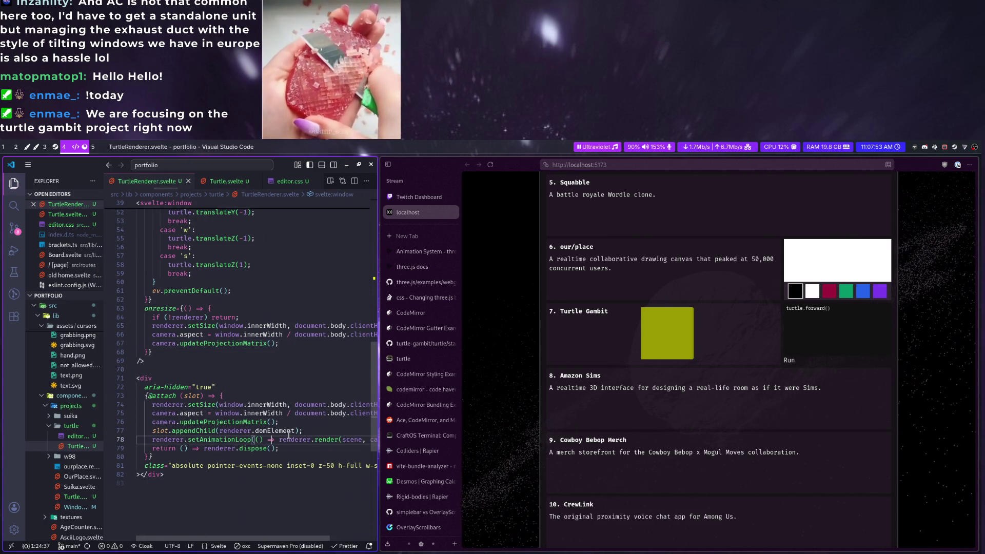
{"action": "type", "text": "{"}
{"action": "key", "text": "Return"}
{"action": "type", "text": "}"}
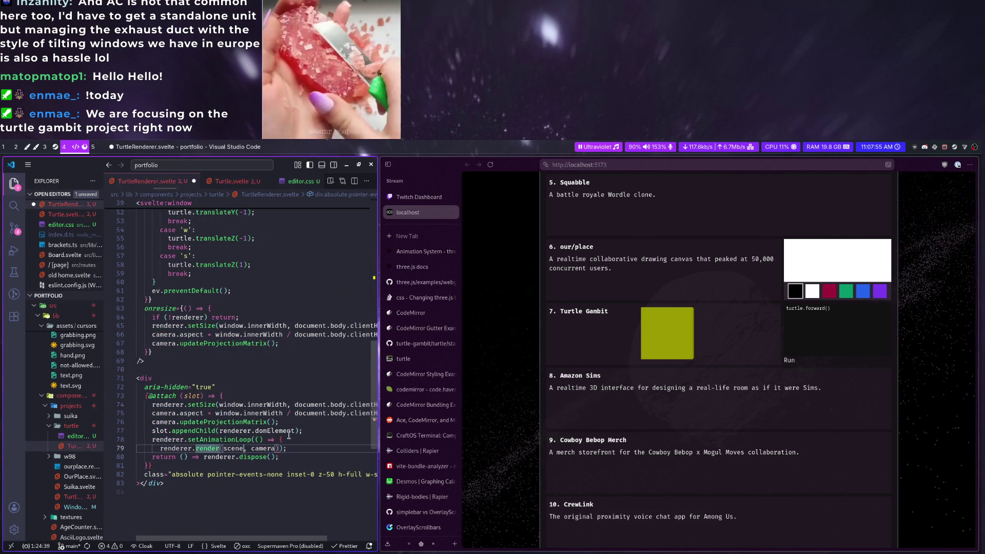
{"action": "key", "text": "Return"}
{"action": "left_click", "coordinate": [288, 439]}
{"action": "key", "text": "Return"}
{"action": "type", "text": "camera.fov"}
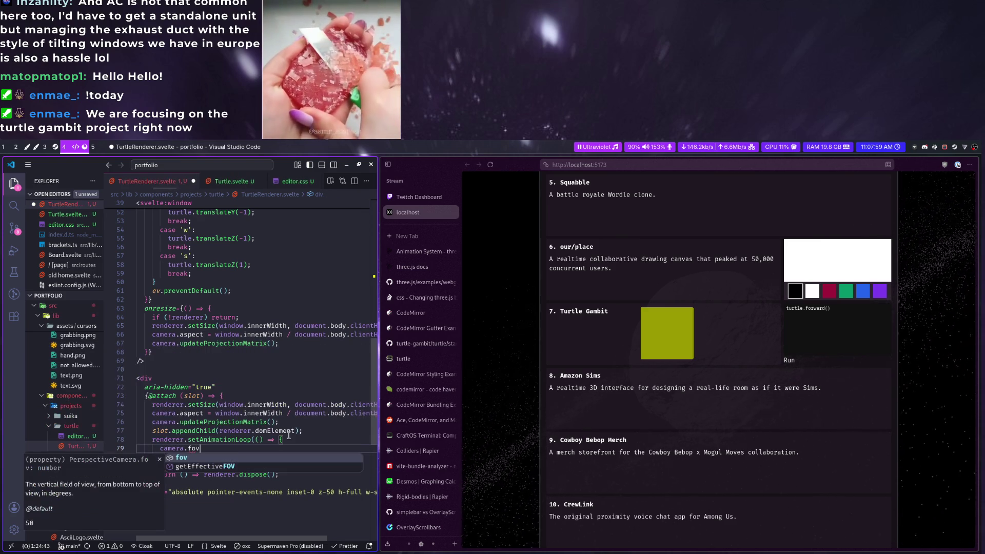
{"action": "type", "text": " +"}
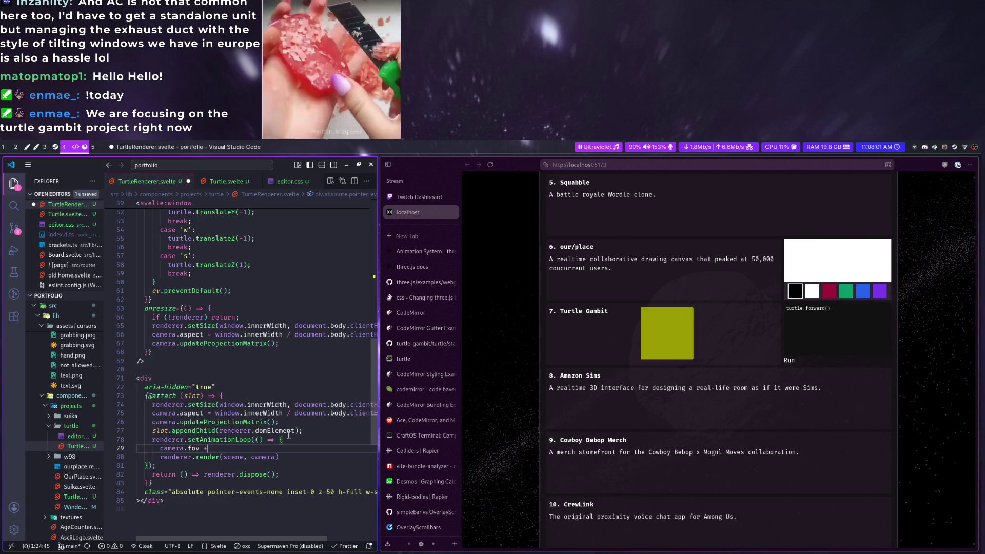
{"action": "type", "text": "= 1;"}
{"action": "key", "text": "ctrl+s"}
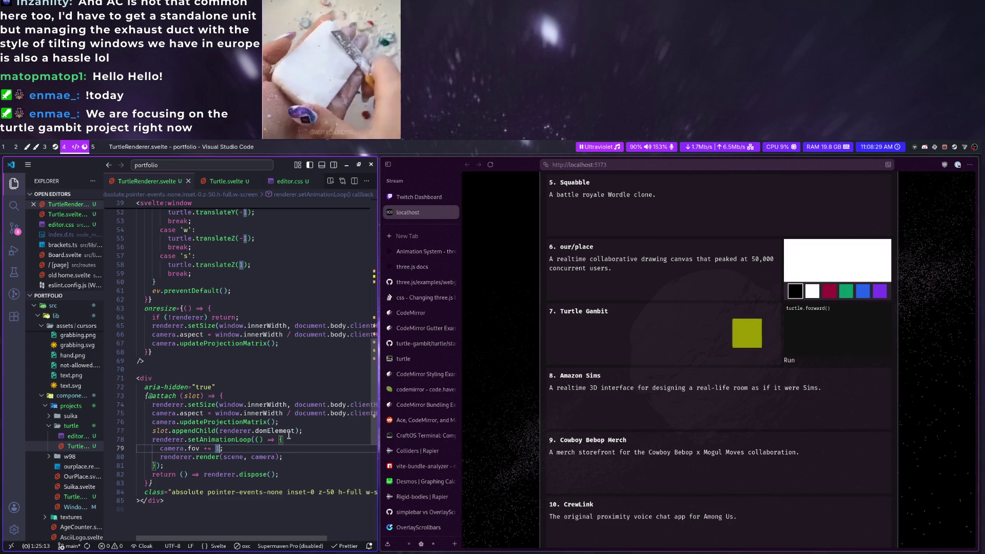
{"action": "scroll", "coordinate": [248, 377], "scroll_direction": "up", "scroll_amount": 10}
{"action": "scroll", "coordinate": [249, 377], "scroll_direction": "up", "scroll_amount": 5}
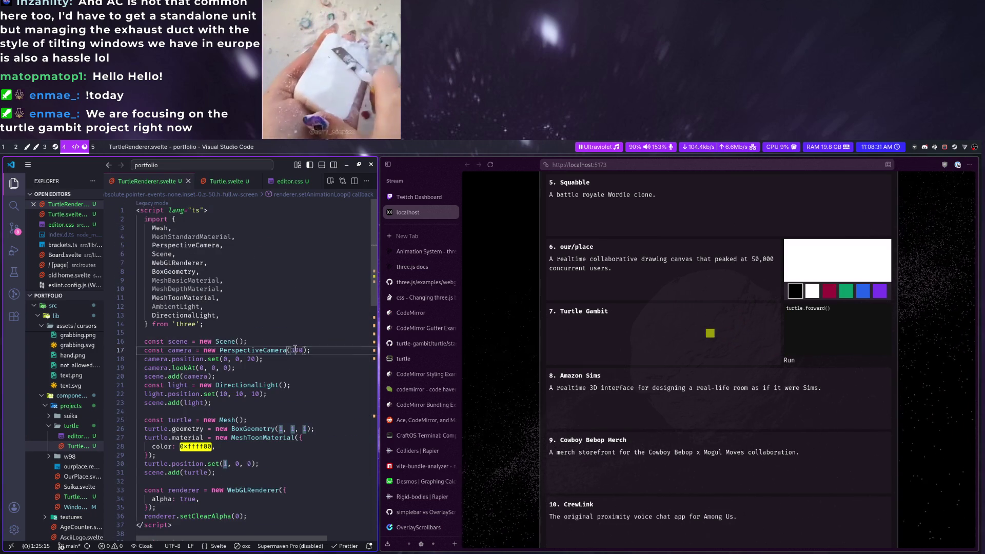
{"action": "type", "text": "5"}
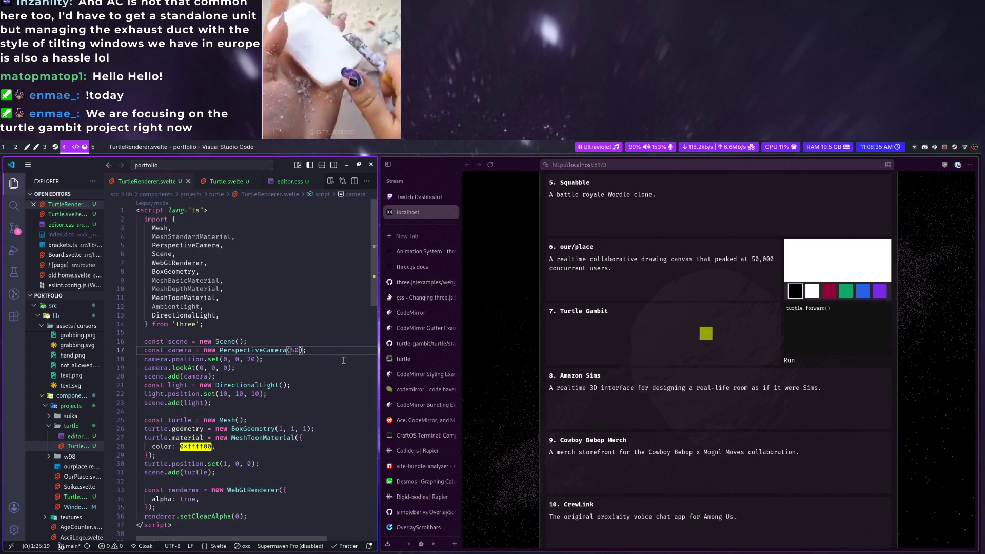
Start PerspectiveCamera with a field of view of 0 and try the turtle's x position at 3
{"action": "key", "text": "BackSpace"}
{"action": "key", "text": "BackSpace"}
{"action": "type", "text": "0"}
{"action": "key", "text": "ctrl+s"}
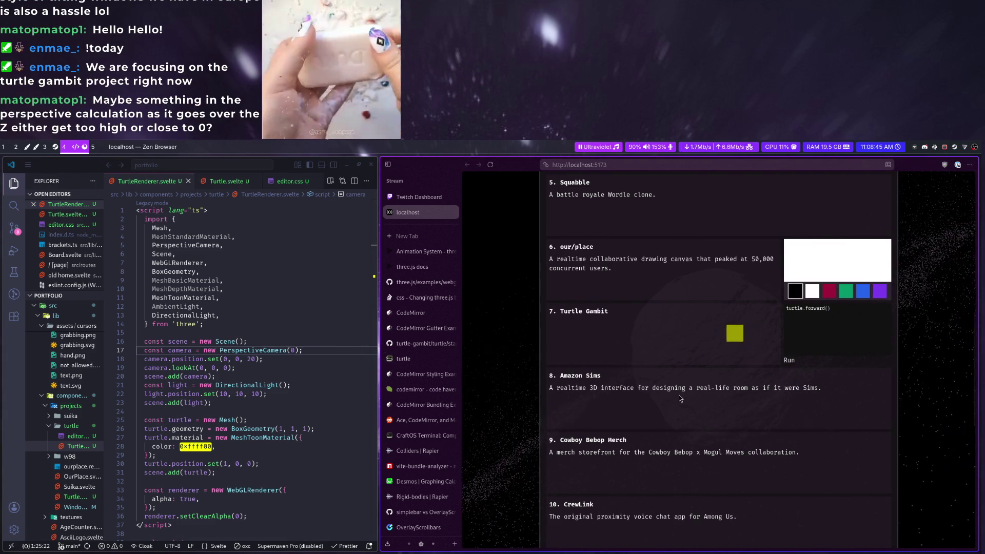
{"action": "scroll", "coordinate": [229, 405], "scroll_direction": "down", "scroll_amount": 2}
{"action": "key", "text": "BackSpace"}
{"action": "type", "text": "3"}
{"action": "key", "text": "ctrl+s"}
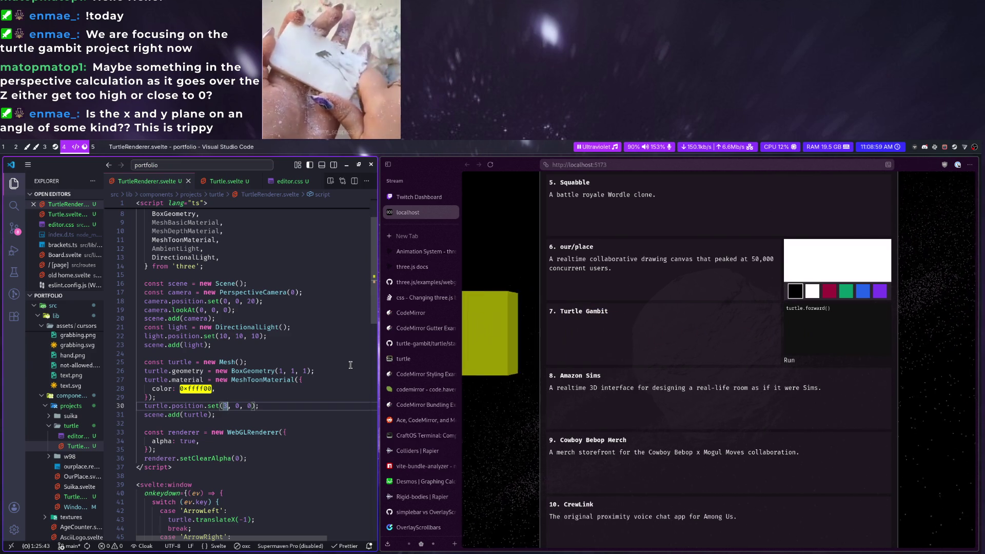
{"action": "type", "text": "3"}
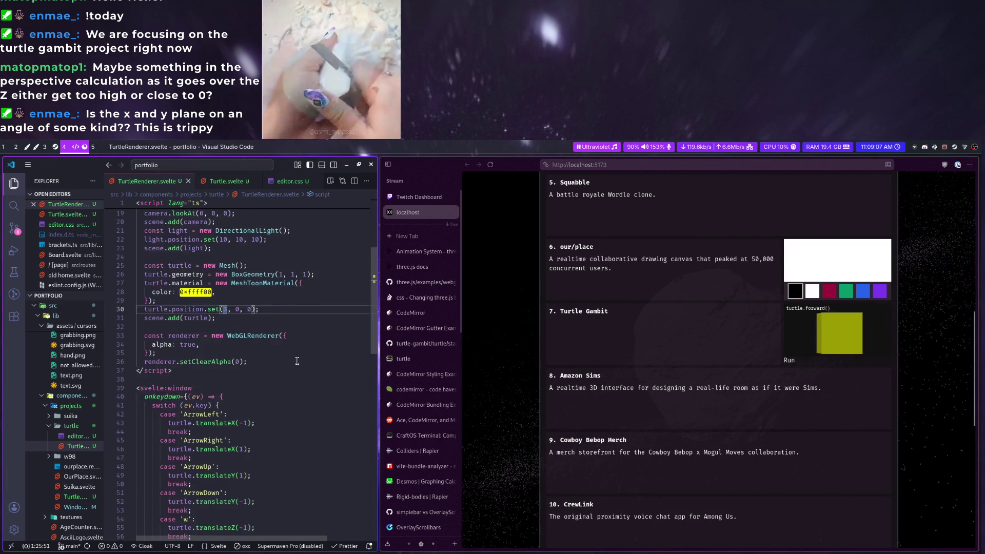
{"action": "scroll", "coordinate": [254, 346], "scroll_direction": "down", "scroll_amount": 5}
{"action": "scroll", "coordinate": [296, 373], "scroll_direction": "down", "scroll_amount": 8}
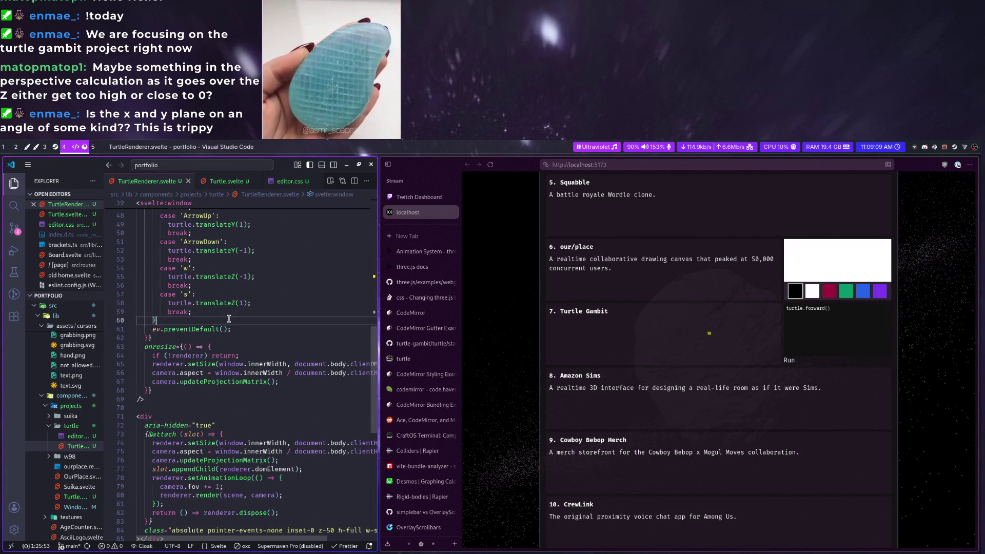
Add case 'S': camera.fov++; break; to the keydown switch and test it in the browser preview
{"action": "left_click", "coordinate": [257, 309]}
{"action": "key", "text": "Return"}
{"action": "type", "text": "case "}
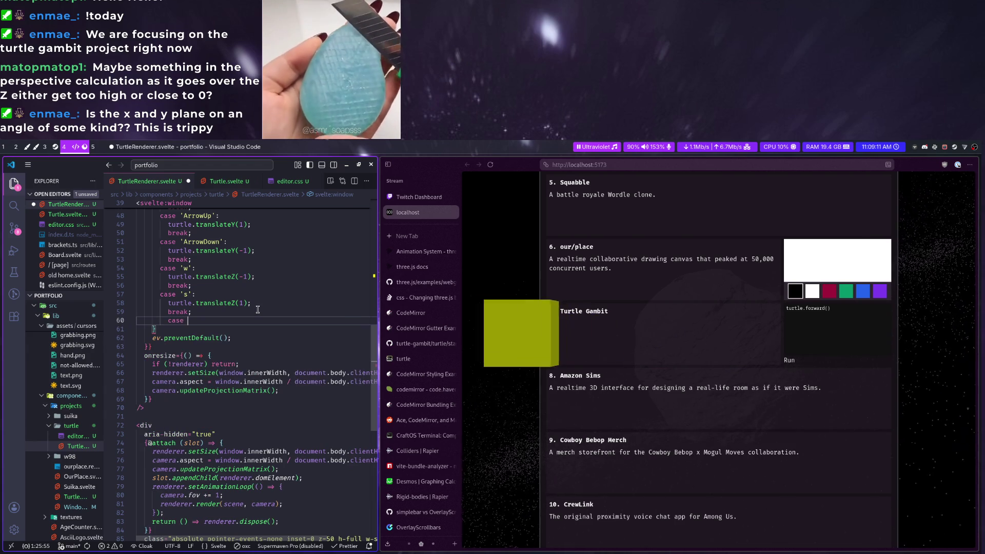
{"action": "type", "text": "'5':"}
{"action": "key", "text": "Return"}
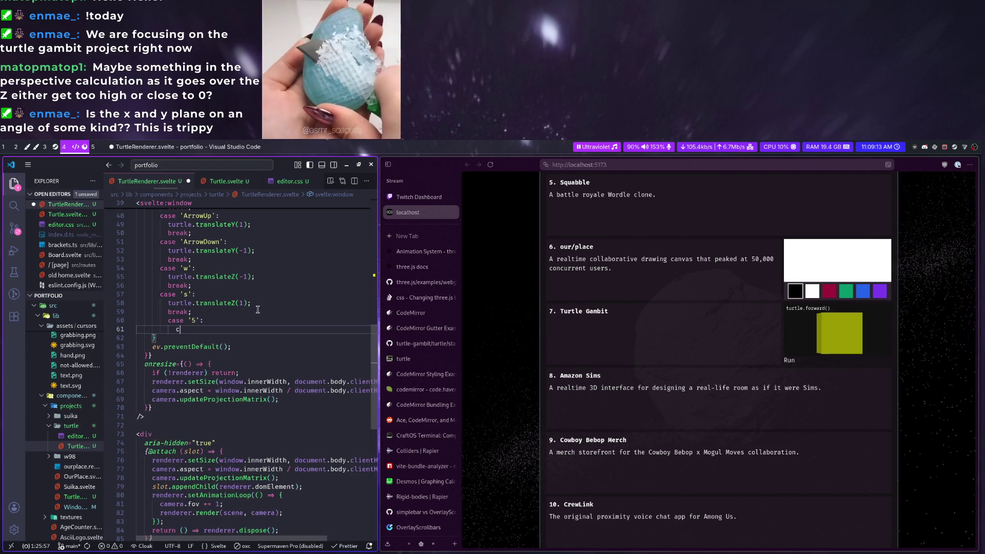
{"action": "type", "text": "camera.fov "}
{"action": "type", "text": "="}
{"action": "type", "text": ";"}
{"action": "key", "text": "Return"}
{"action": "type", "text": "break;"}
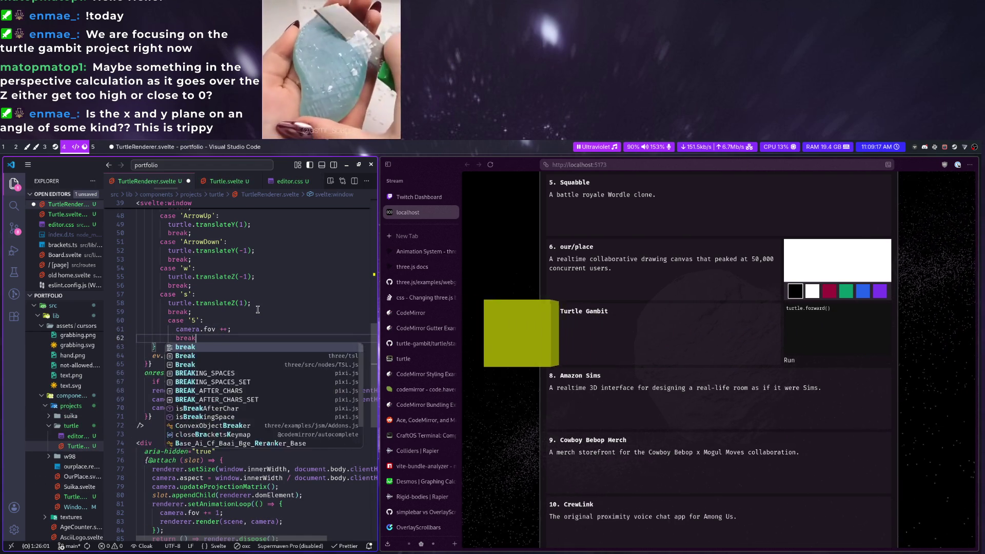
{"action": "scroll", "coordinate": [263, 462], "scroll_direction": "down", "scroll_amount": 2}
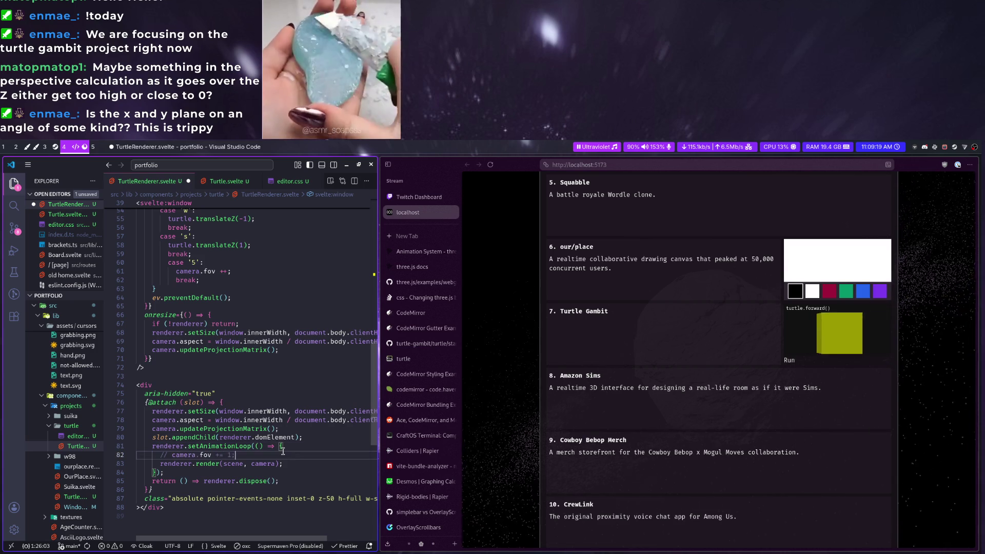
{"action": "key", "text": "super+f"}
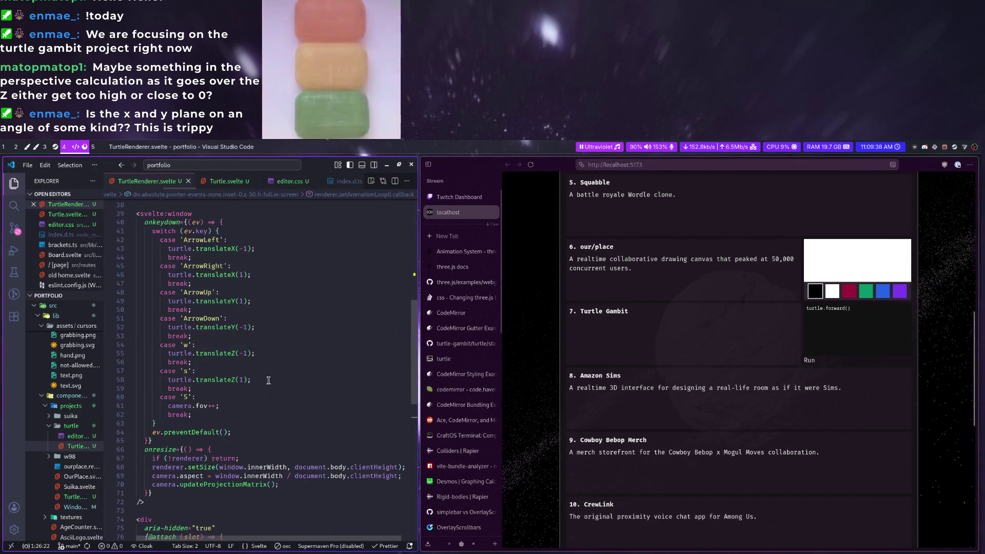
Add a camera.translateZ call under the fov increment, save and check the preview
{"action": "left_click", "coordinate": [235, 406]}
{"action": "key", "text": "Return"}
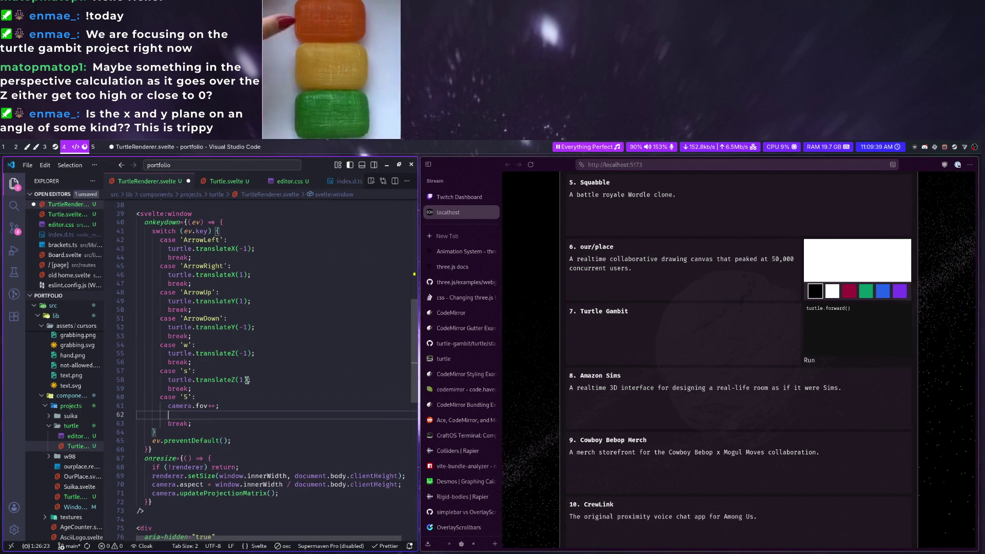
{"action": "type", "text": "camera.position"}
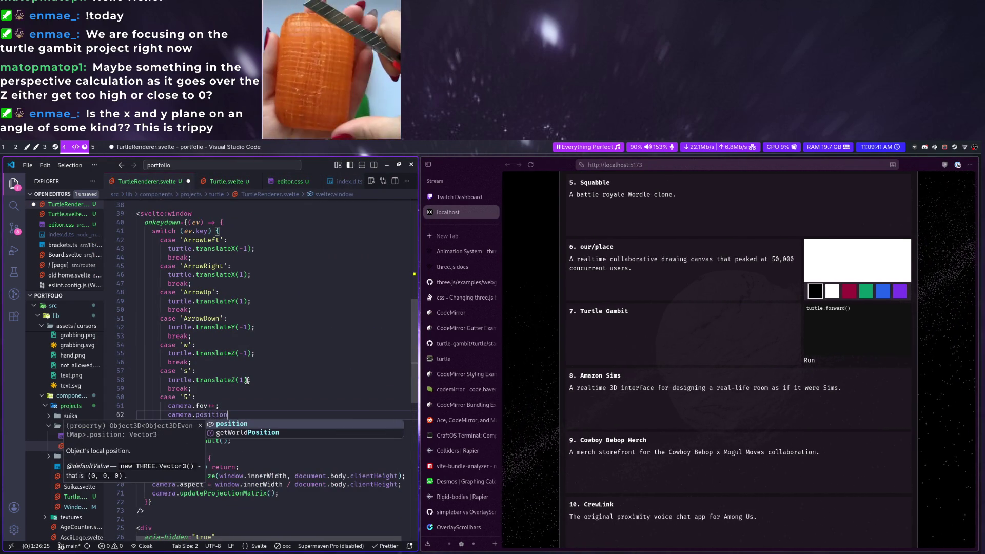
{"action": "type", "text": "."}
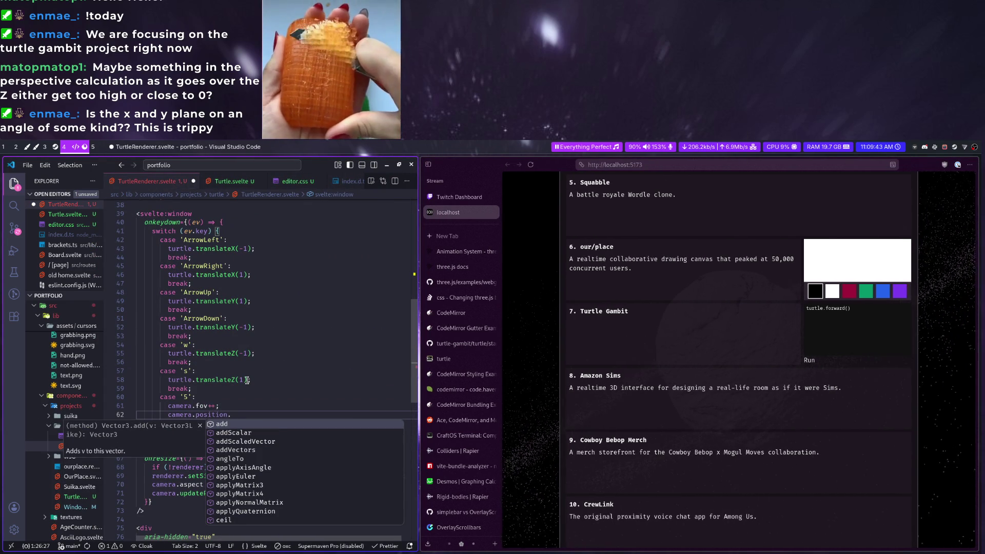
{"action": "key", "text": "BackSpace"}
{"action": "key", "text": "BackSpace"}
{"action": "key", "text": "BackSpace"}
{"action": "type", "text": "trans"}
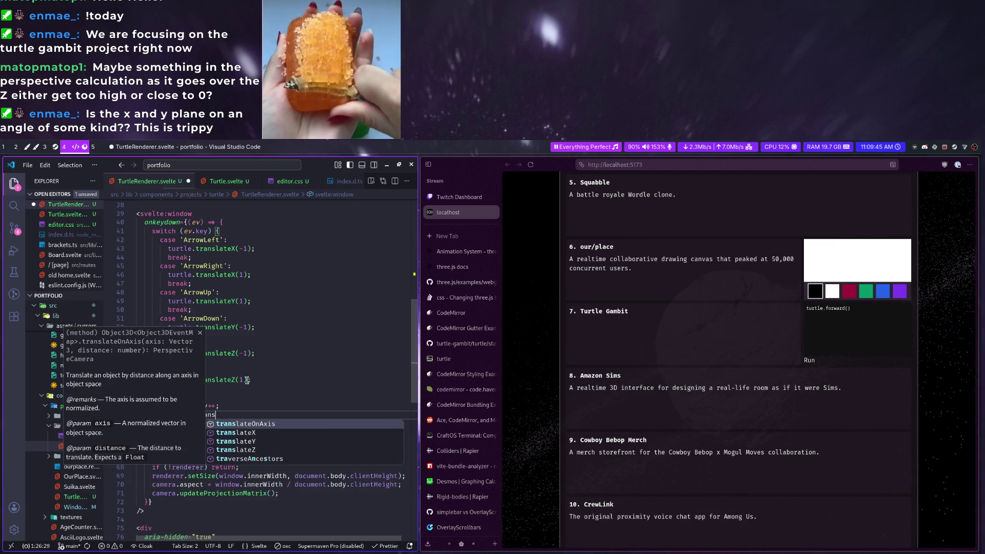
{"action": "key", "text": "Down"}
{"action": "key", "text": "Down"}
{"action": "key", "text": "Down"}
{"action": "key", "text": "Tab"}
{"action": "type", "text": "(-1);"}
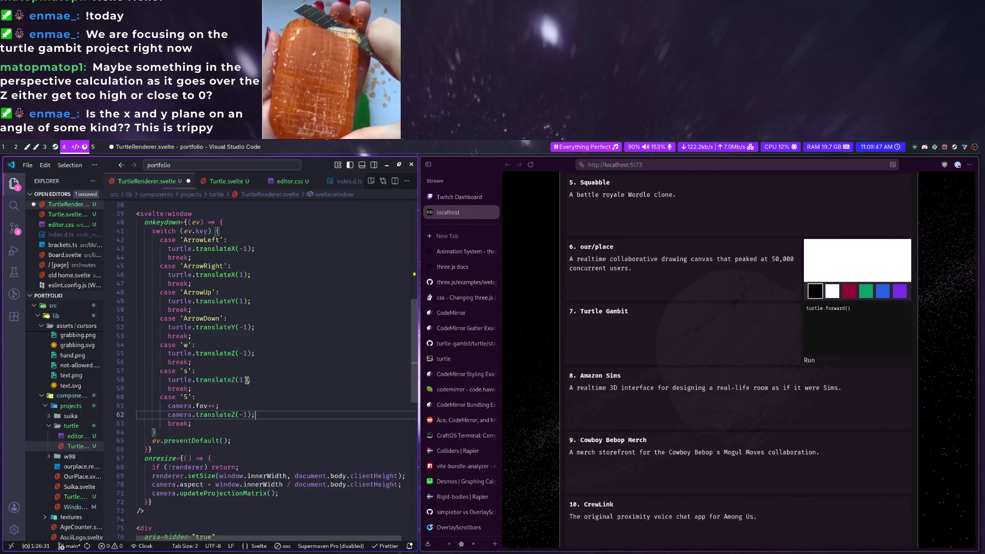
{"action": "key", "text": "ctrl+s"}
{"action": "key", "text": "super+l"}
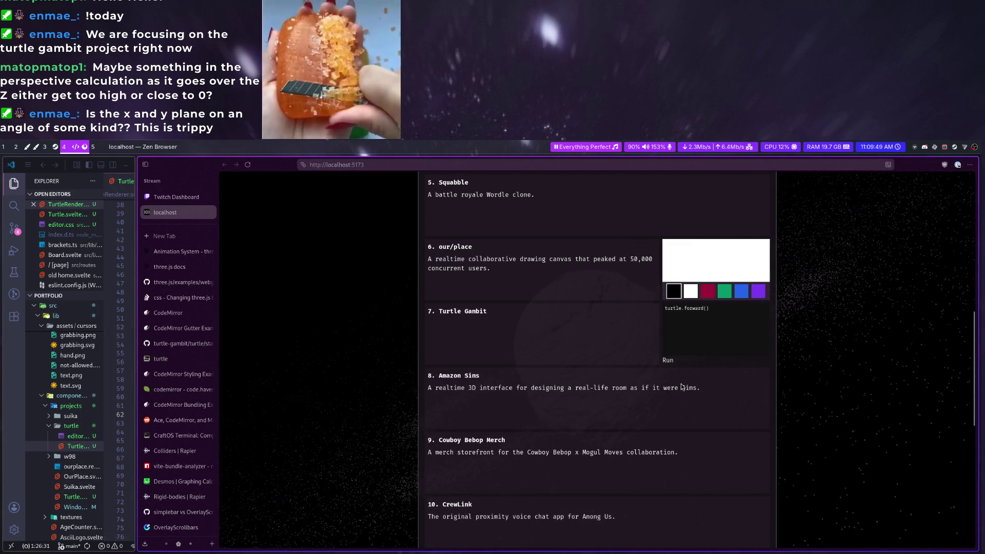
{"action": "key", "text": "super+h"}
{"action": "scroll", "coordinate": [252, 292], "scroll_direction": "up", "scroll_amount": 1}
Narrow the camera to PerspectiveCamera(10), save and compare the cube in the preview
{"action": "left_click", "coordinate": [291, 292]}
{"action": "type", "text": "10);"}
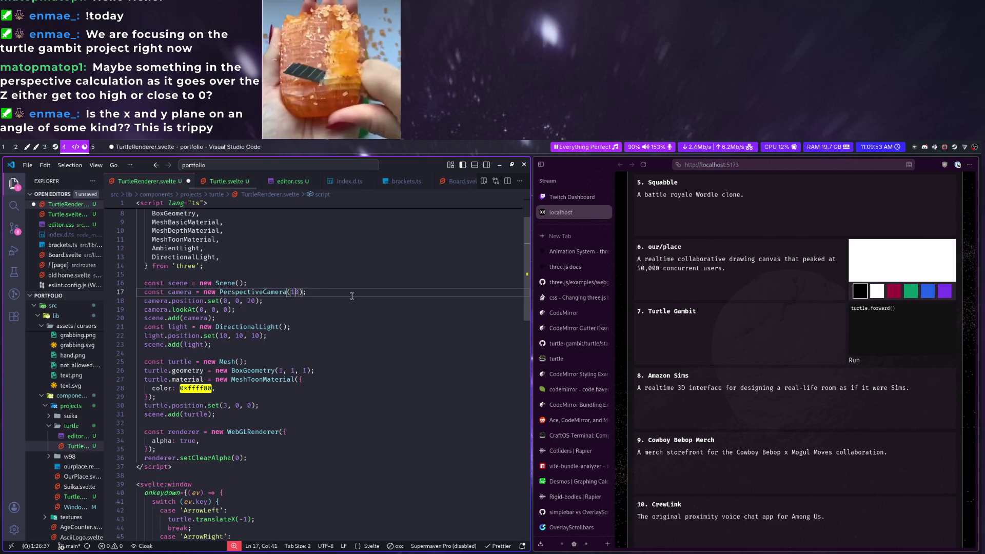
{"action": "key", "text": "ctrl+s"}
{"action": "key", "text": "super+l"}
{"action": "key", "text": "super+h"}
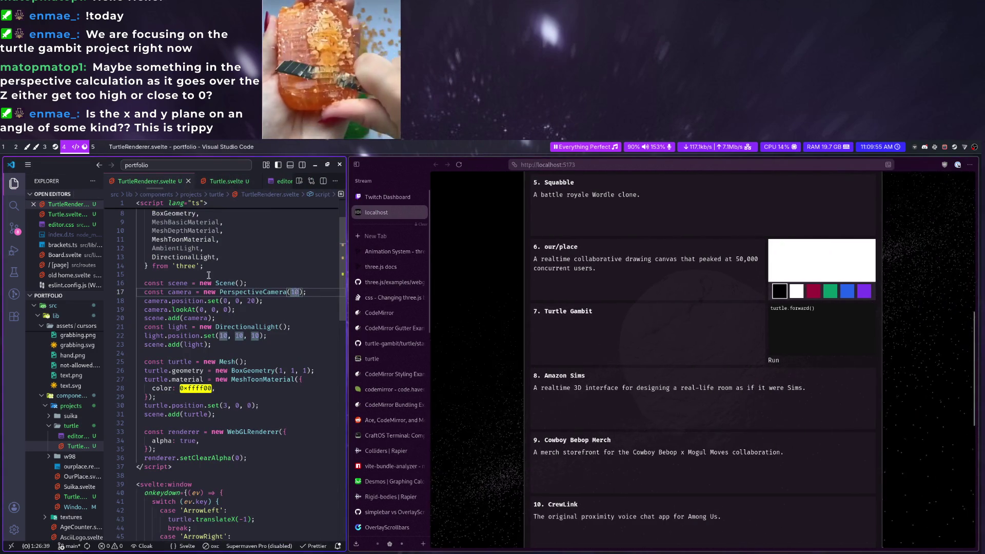
{"action": "key", "text": "super+l"}
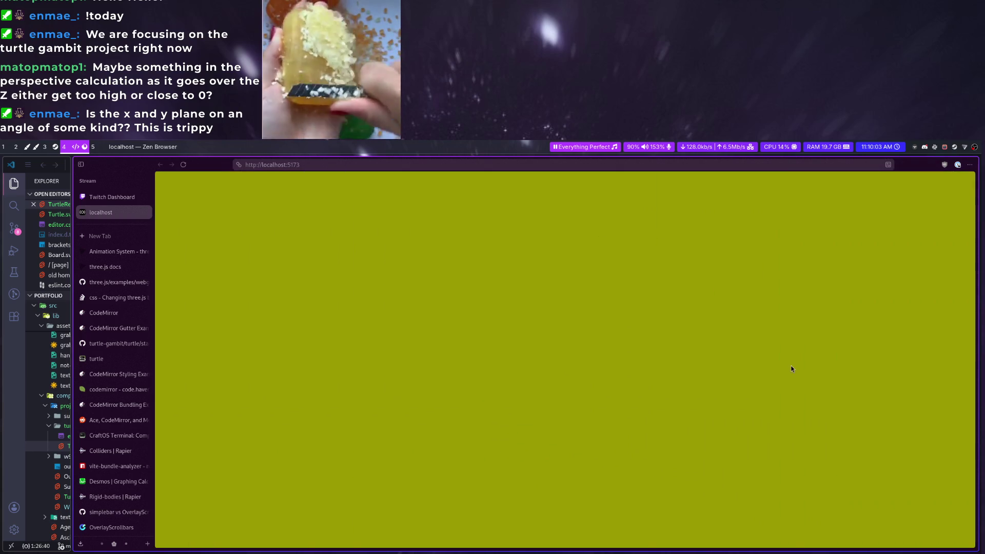
{"action": "key", "text": "super+f"}
{"action": "scroll", "coordinate": [384, 389], "scroll_direction": "down", "scroll_amount": 3}
{"action": "scroll", "coordinate": [384, 389], "scroll_direction": "down", "scroll_amount": 1}
{"action": "scroll", "coordinate": [346, 401], "scroll_direction": "down", "scroll_amount": 5}
Expand the browser preview and focus the portfolio page for arrow-key cube controls
{"action": "left_click", "coordinate": [242, 407]}
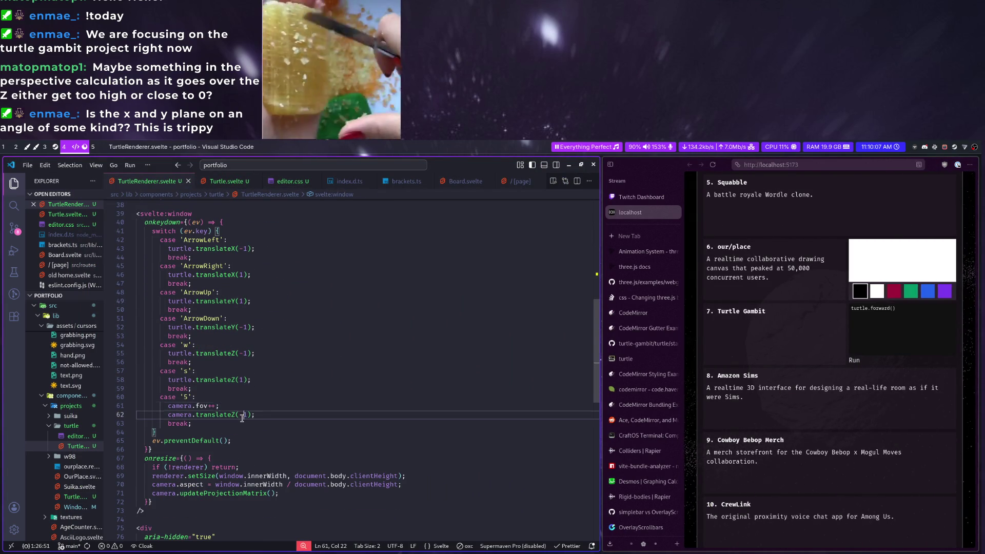
{"action": "key", "text": "super+f"}
{"action": "left_click", "coordinate": [664, 376]}
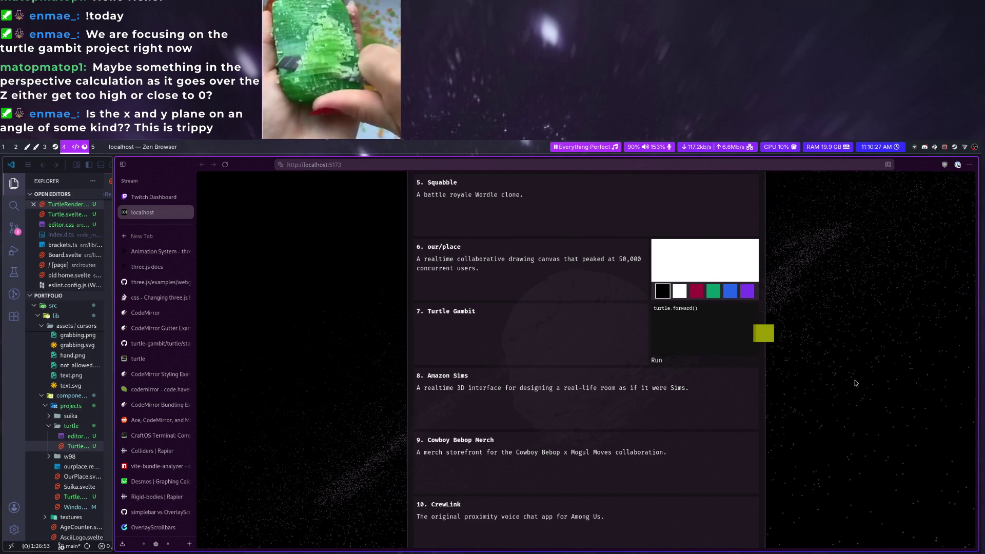
Widen the camera to PerspectiveCamera(40) and open developer tools by inspecting the 3D canvas
{"action": "right_click", "coordinate": [855, 383]}
{"action": "key", "text": "Escape"}
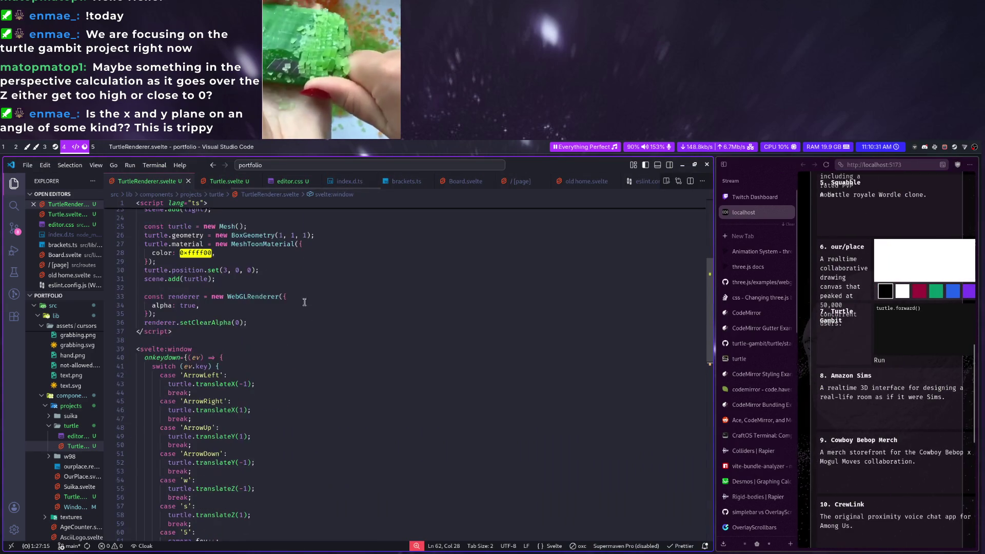
{"action": "scroll", "coordinate": [311, 313], "scroll_direction": "up", "scroll_amount": 5}
{"action": "scroll", "coordinate": [337, 308], "scroll_direction": "down", "scroll_amount": 8}
{"action": "scroll", "coordinate": [341, 284], "scroll_direction": "up", "scroll_amount": 6}
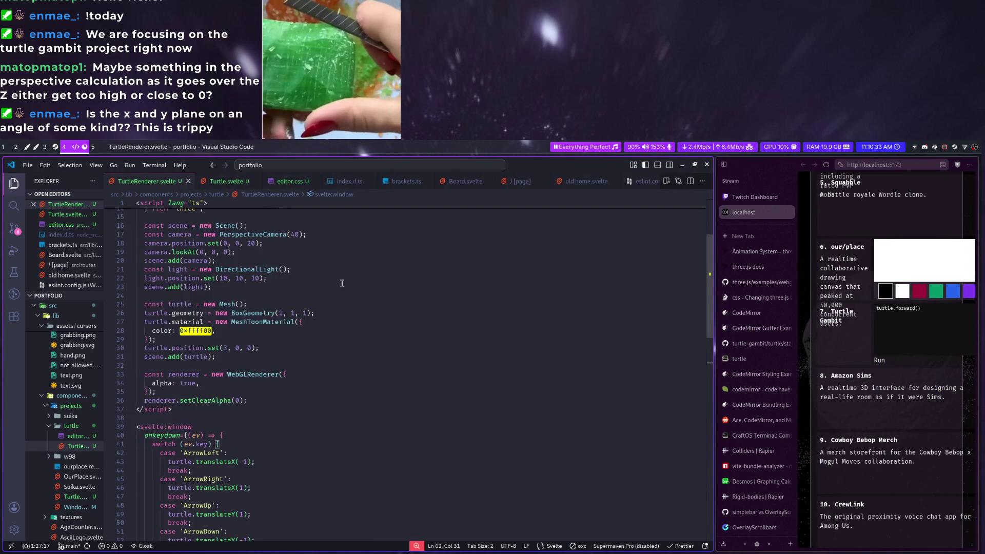
{"action": "scroll", "coordinate": [342, 283], "scroll_direction": "up", "scroll_amount": 4}
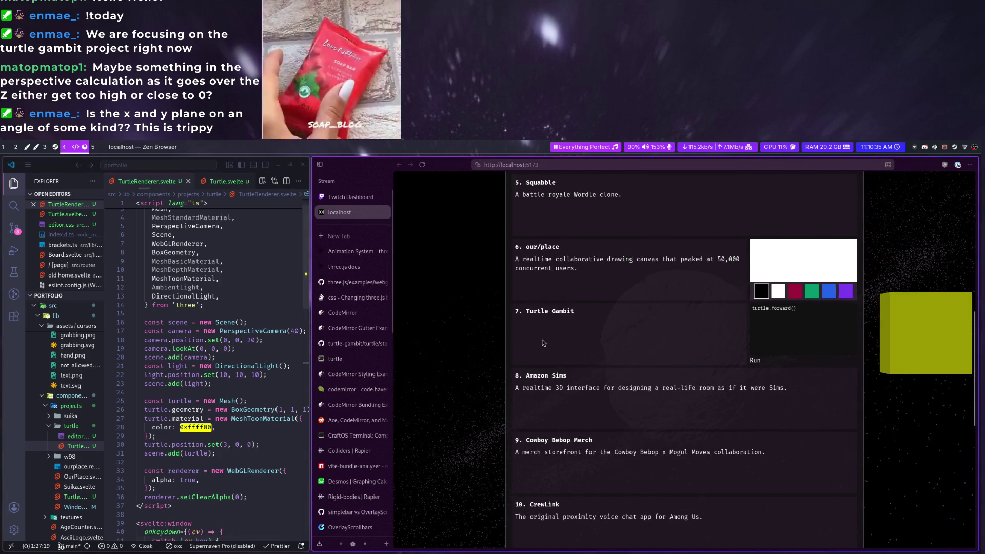
{"action": "key", "text": "super+f"}
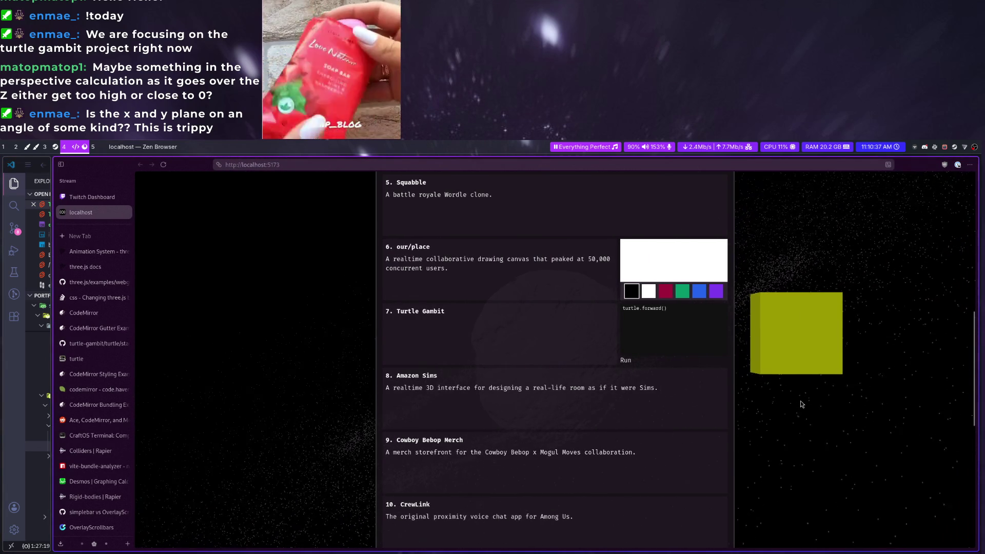
{"action": "right_click", "coordinate": [805, 408]}
{"action": "left_click", "coordinate": [820, 493]}
Replace line 62 of the 'S' handler with console.log(camera.fov), save and refill the screen with the browser
{"action": "key", "text": "super+f"}
{"action": "key", "text": "shift+Home"}
{"action": "type", "text": "console.log(camera.fov);"}
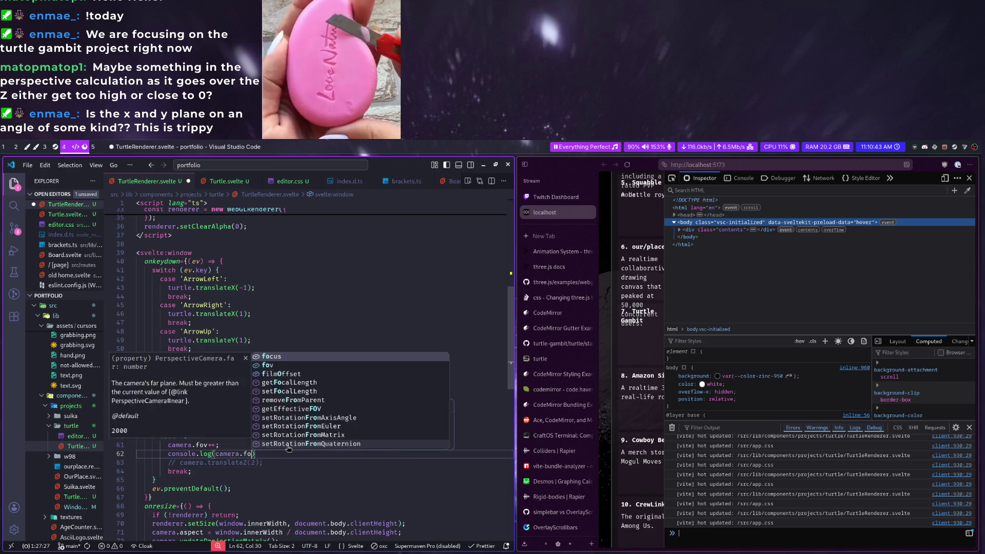
{"action": "left_click_drag", "start_coordinate": [554, 359], "coordinate": [339, 358], "text": "super"}
{"action": "key", "text": "super+f"}
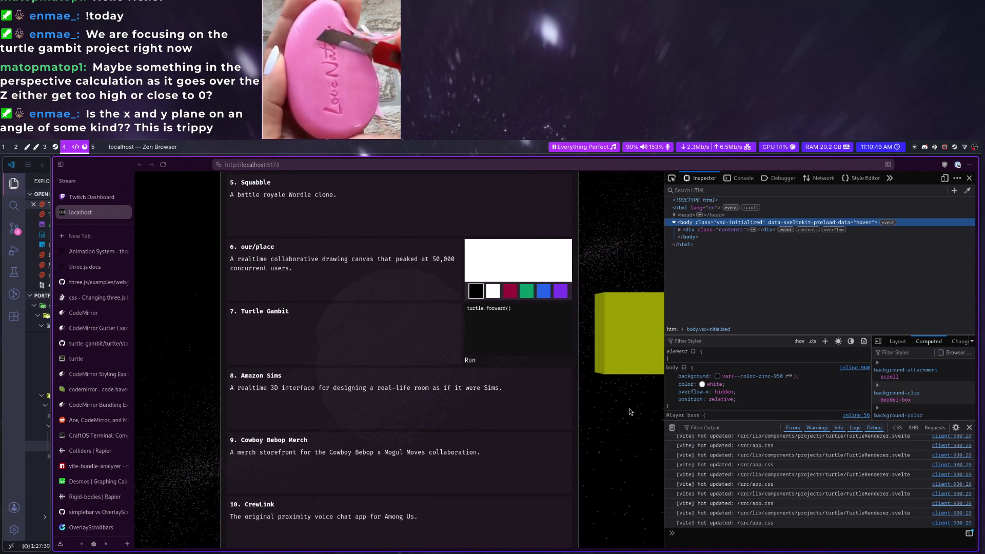
Read the PerspectiveCamera .fov entry in the three.js docs, then return to the localhost tab
{"action": "left_click", "coordinate": [84, 267]}
{"action": "type", "text": "fov"}
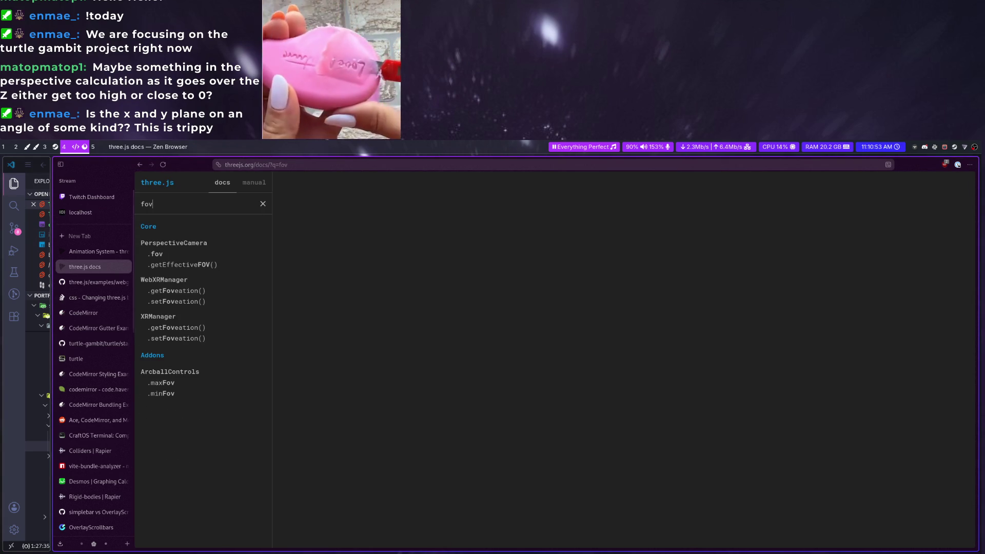
{"action": "left_click", "coordinate": [156, 253]}
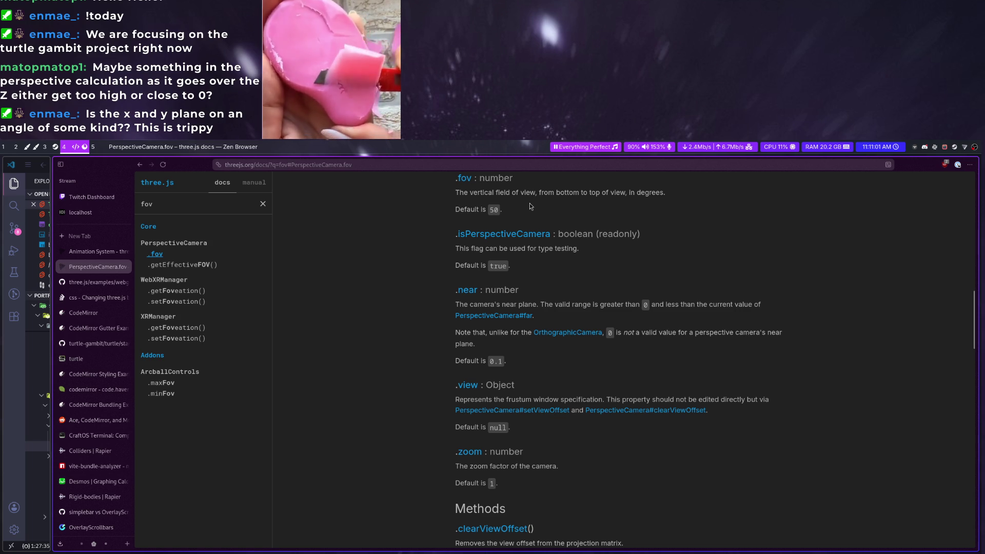
{"action": "scroll", "coordinate": [612, 349], "scroll_direction": "down", "scroll_amount": 2}
{"action": "scroll", "coordinate": [612, 349], "scroll_direction": "down", "scroll_amount": 3}
{"action": "scroll", "coordinate": [607, 348], "scroll_direction": "down", "scroll_amount": 2}
{"action": "scroll", "coordinate": [605, 346], "scroll_direction": "down", "scroll_amount": 3}
{"action": "scroll", "coordinate": [606, 346], "scroll_direction": "down", "scroll_amount": 1}
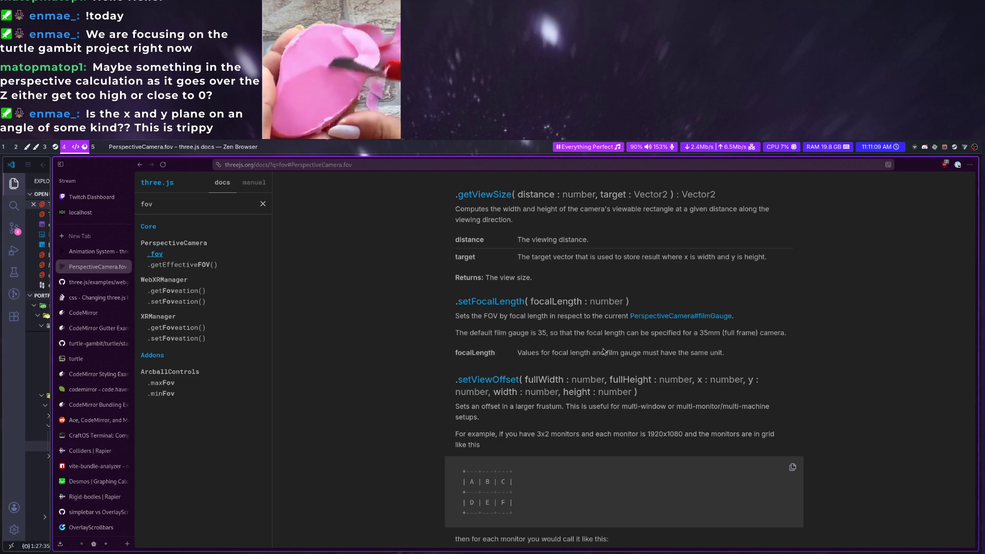
{"action": "scroll", "coordinate": [602, 351], "scroll_direction": "down", "scroll_amount": 2}
{"action": "scroll", "coordinate": [602, 352], "scroll_direction": "down", "scroll_amount": 1}
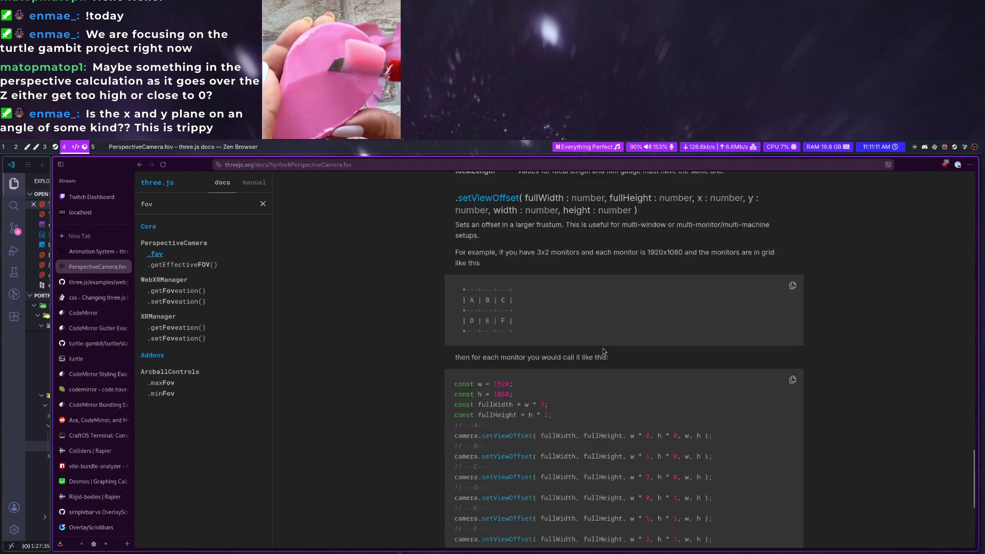
{"action": "scroll", "coordinate": [601, 352], "scroll_direction": "down", "scroll_amount": 3}
{"action": "scroll", "coordinate": [597, 346], "scroll_direction": "up", "scroll_amount": 3}
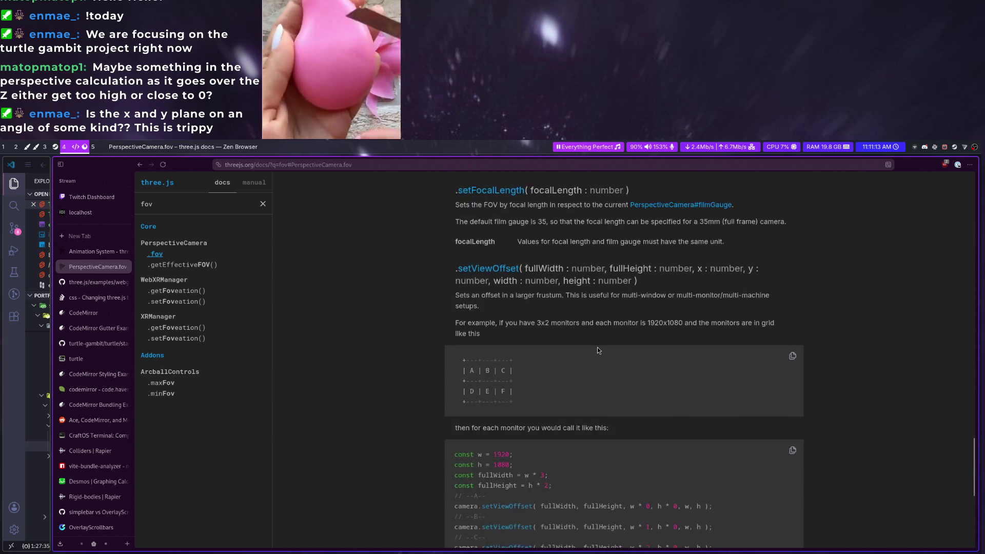
{"action": "scroll", "coordinate": [597, 347], "scroll_direction": "up", "scroll_amount": 3}
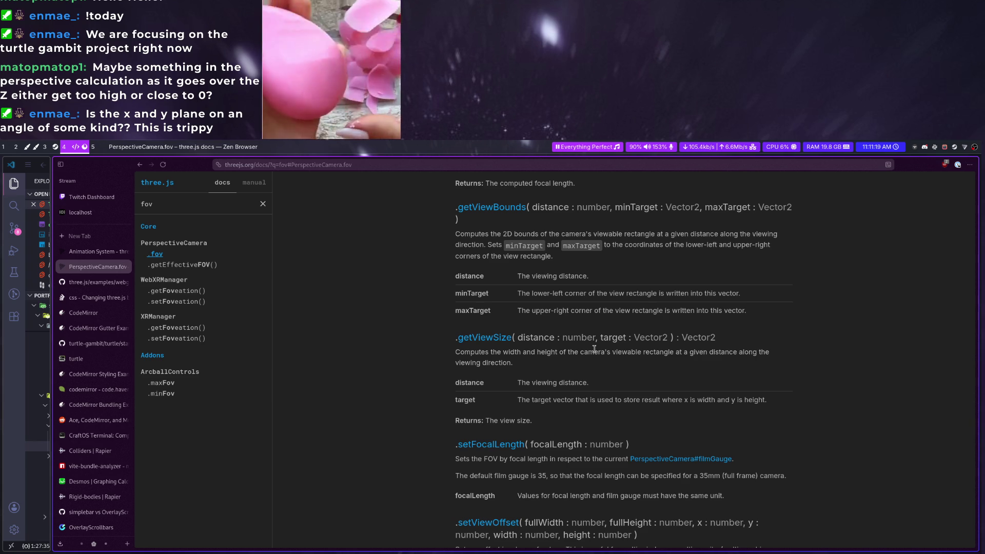
{"action": "scroll", "coordinate": [594, 348], "scroll_direction": "up", "scroll_amount": 1}
{"action": "scroll", "coordinate": [594, 348], "scroll_direction": "up", "scroll_amount": 2}
{"action": "scroll", "coordinate": [595, 348], "scroll_direction": "up", "scroll_amount": 2}
{"action": "scroll", "coordinate": [595, 353], "scroll_direction": "up", "scroll_amount": 3}
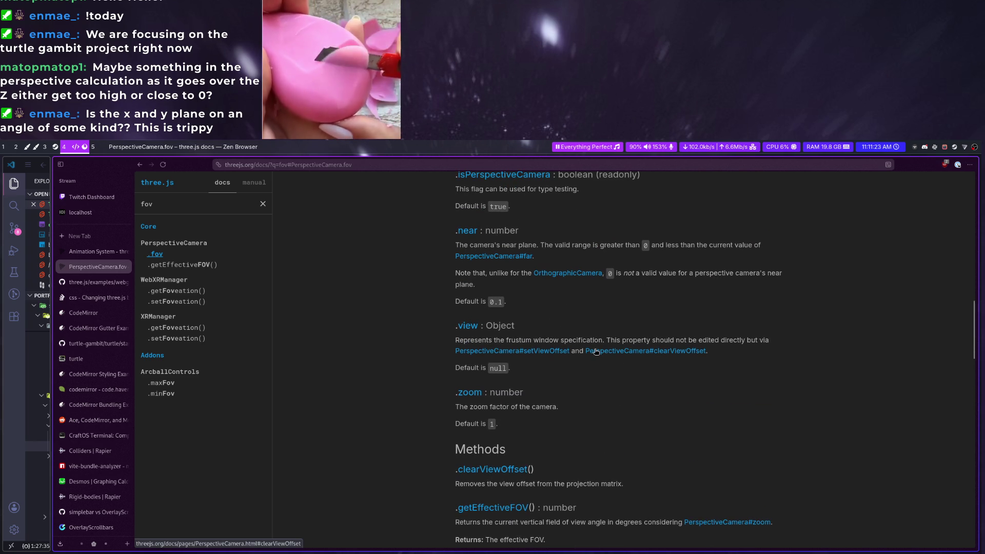
{"action": "scroll", "coordinate": [590, 361], "scroll_direction": "up", "scroll_amount": 3}
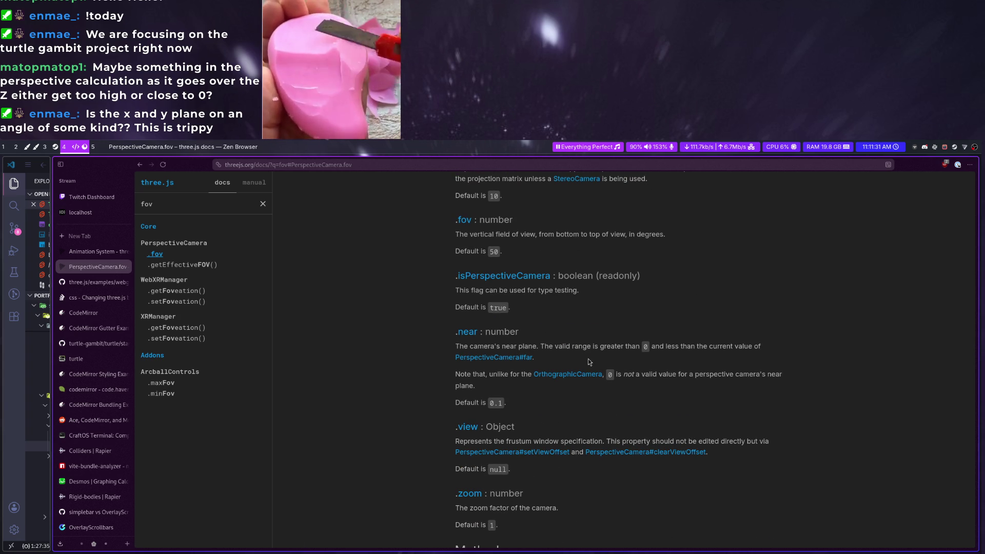
{"action": "scroll", "coordinate": [588, 362], "scroll_direction": "up", "scroll_amount": 3}
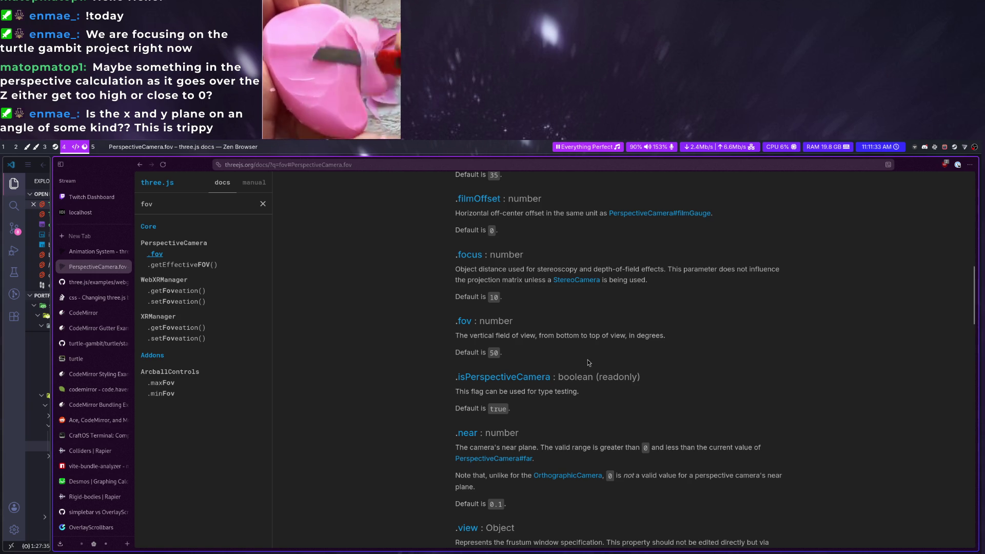
{"action": "scroll", "coordinate": [587, 362], "scroll_direction": "up", "scroll_amount": 5}
{"action": "scroll", "coordinate": [587, 362], "scroll_direction": "up", "scroll_amount": 5}
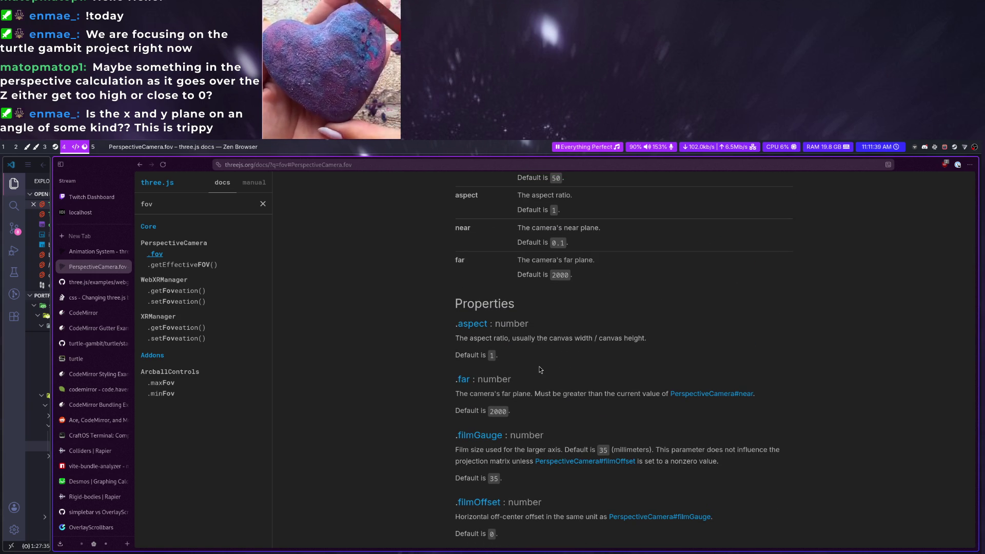
{"action": "left_click", "coordinate": [80, 213]}
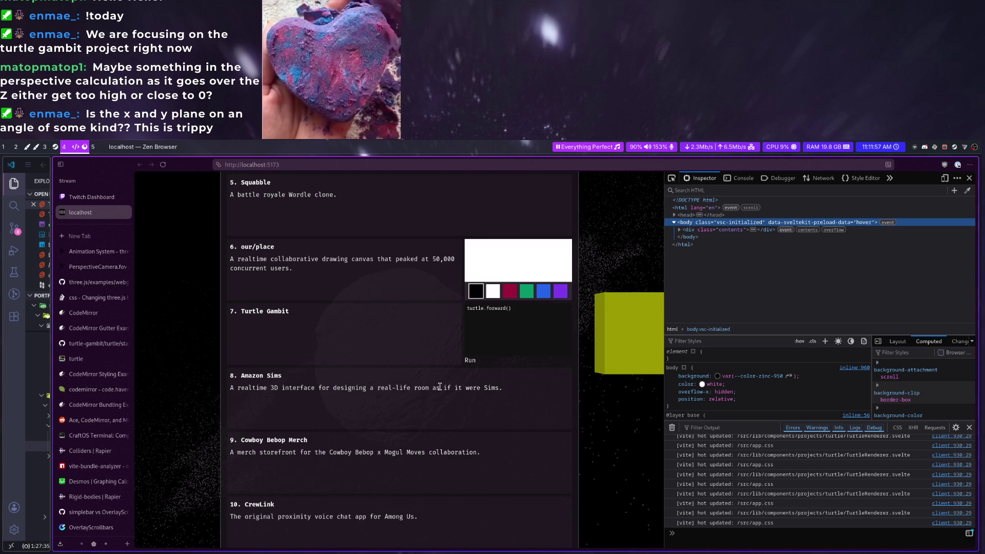
Search tldraw from a new address popup to load the tldraw whiteboard site
{"action": "left_click", "coordinate": [92, 146]}
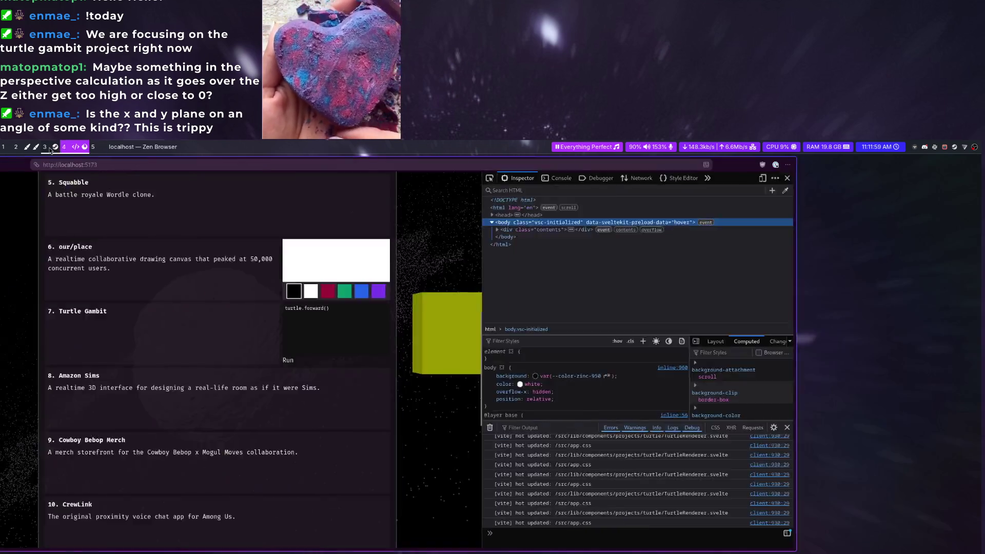
{"action": "left_click", "coordinate": [71, 146]}
{"action": "scroll", "coordinate": [92, 419], "scroll_direction": "down", "scroll_amount": 5}
{"action": "scroll", "coordinate": [92, 420], "scroll_direction": "down", "scroll_amount": 5}
{"action": "scroll", "coordinate": [92, 420], "scroll_direction": "down", "scroll_amount": 5}
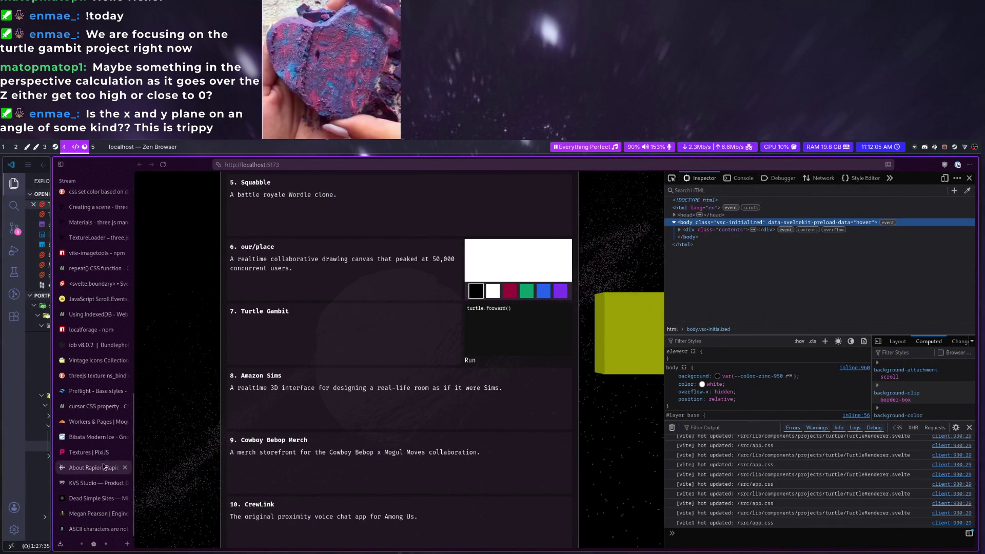
{"action": "key", "text": "ctrl+t"}
{"action": "type", "text": "tldraw."}
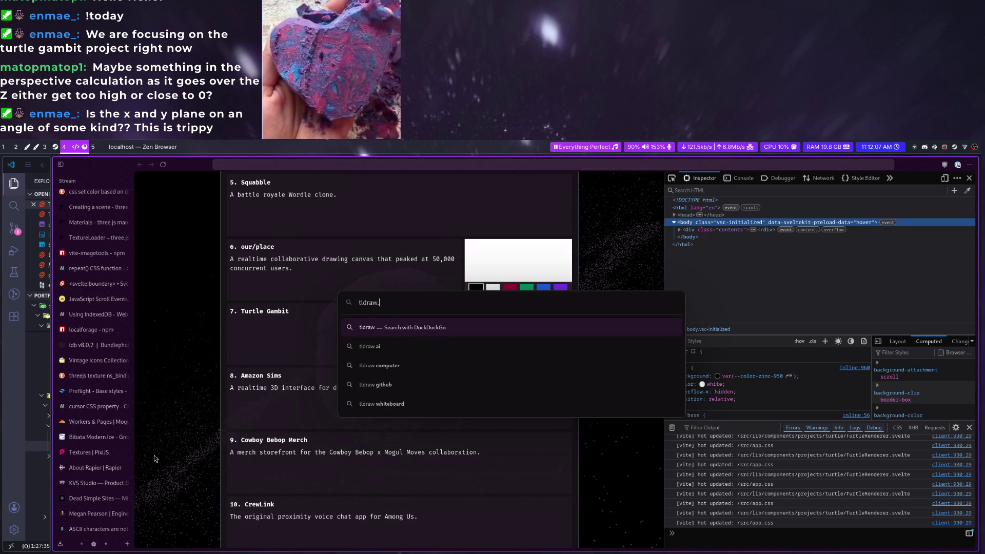
{"action": "key", "text": "Return"}
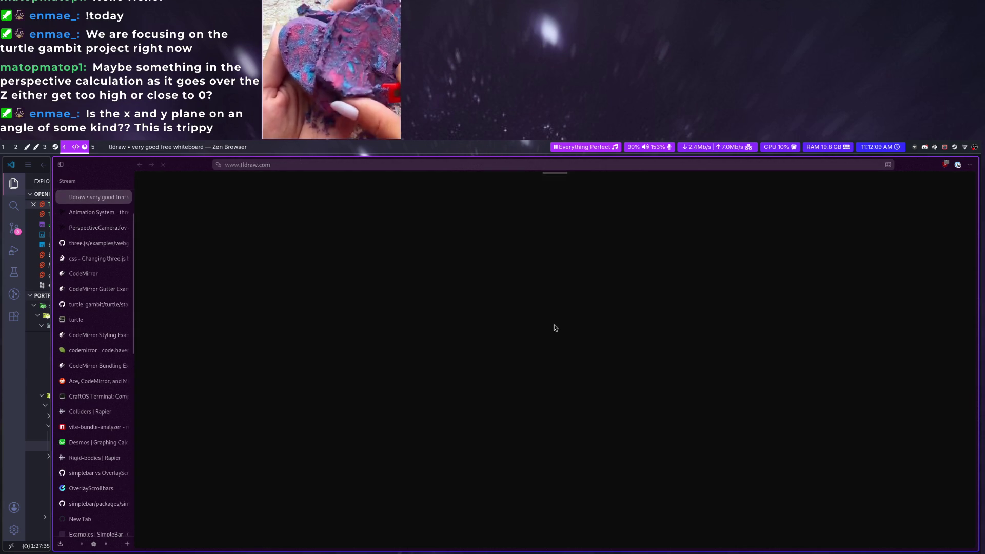
{"action": "scroll", "coordinate": [539, 356], "scroll_direction": "down", "scroll_amount": 2, "text": "ctrl"}
{"action": "scroll", "coordinate": [510, 477], "scroll_direction": "right", "scroll_amount": 5}
{"action": "scroll", "coordinate": [509, 506], "scroll_direction": "right", "scroll_amount": 3}
Freehand-sketch a camera with a labelled FOV cone and a hand-drawn box beside it
{"action": "left_click", "coordinate": [514, 535]}
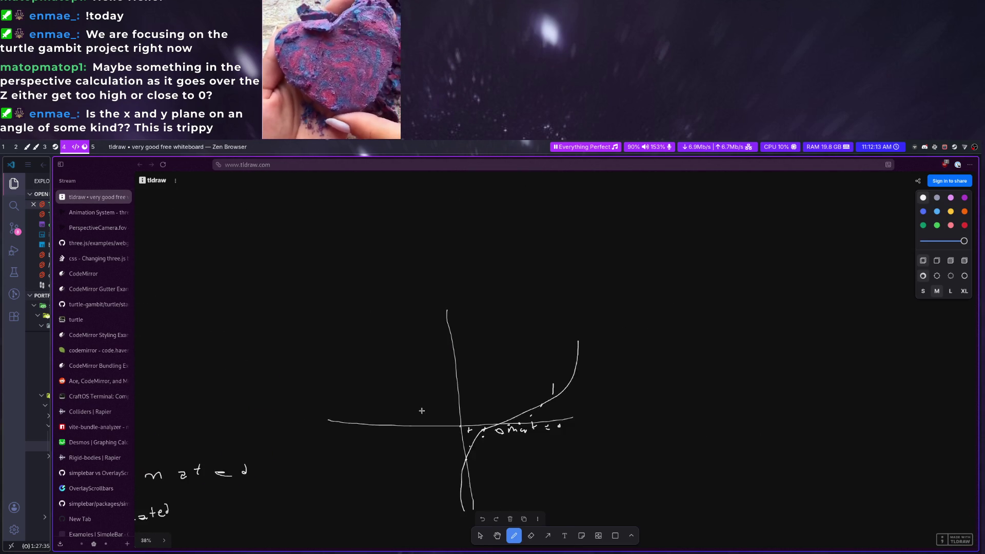
{"action": "scroll", "coordinate": [428, 411], "scroll_direction": "up", "scroll_amount": 3, "text": "ctrl"}
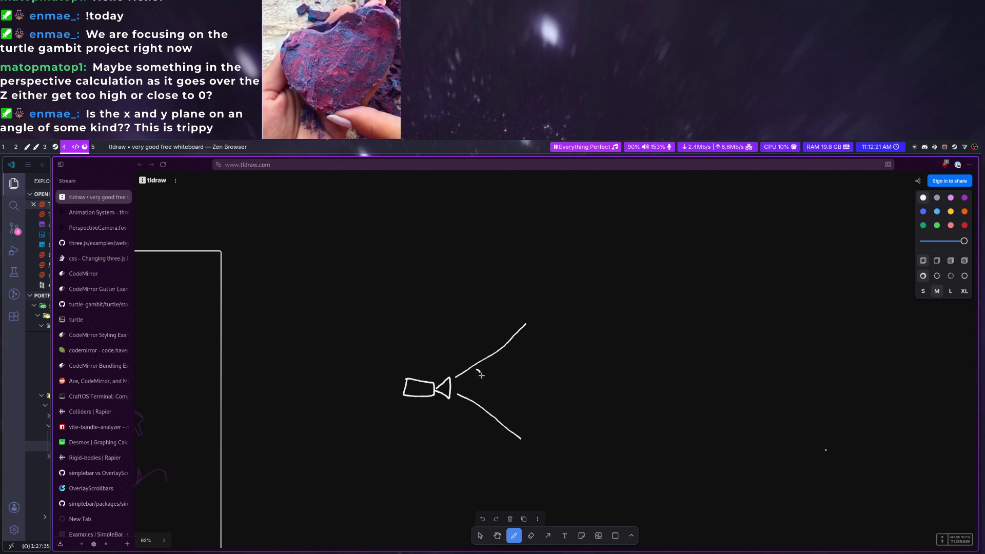
{"action": "left_click_drag", "start_coordinate": [497, 379], "coordinate": [509, 395]}
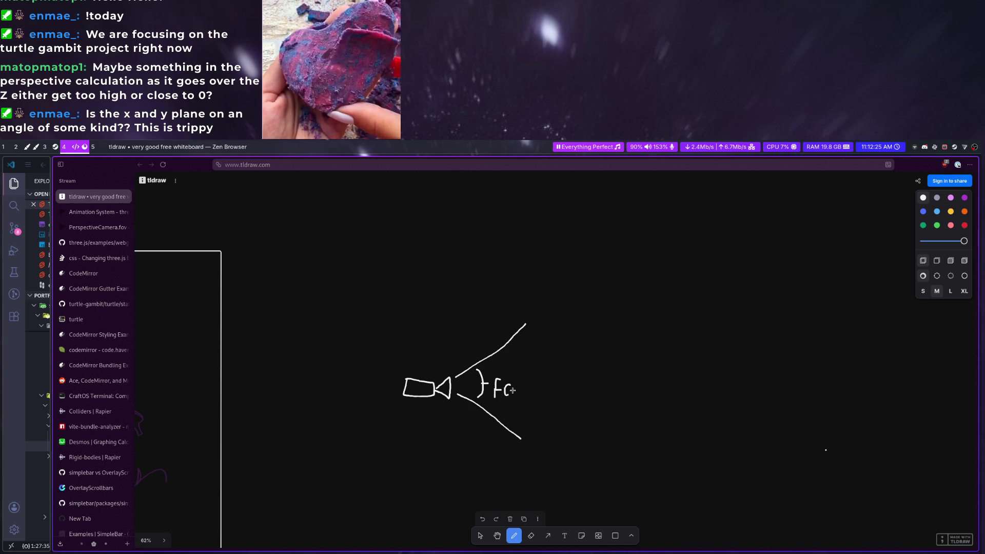
{"action": "scroll", "coordinate": [543, 398], "scroll_direction": "down", "scroll_amount": 2}
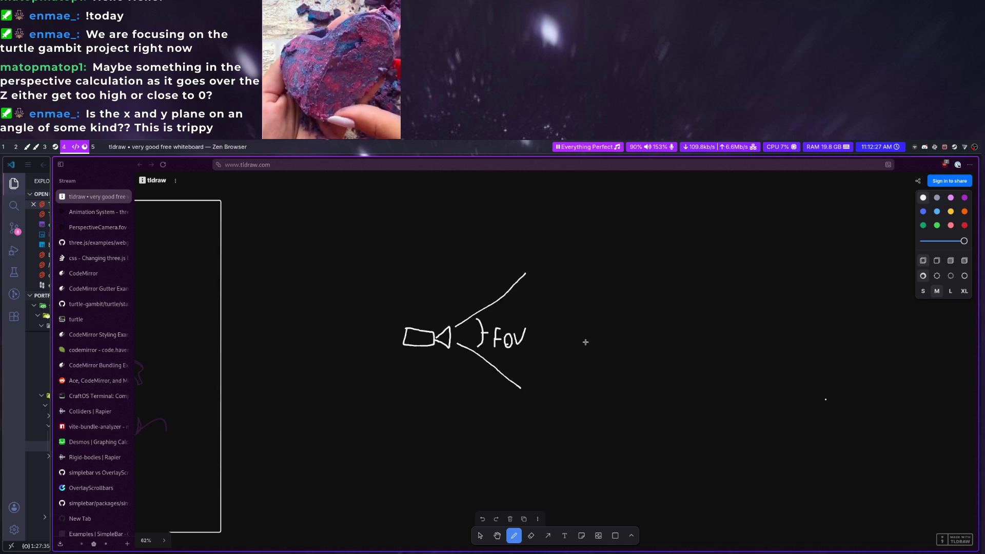
{"action": "left_click_drag", "start_coordinate": [626, 306], "coordinate": [630, 351]}
{"action": "left_click_drag", "start_coordinate": [703, 380], "coordinate": [667, 303]}
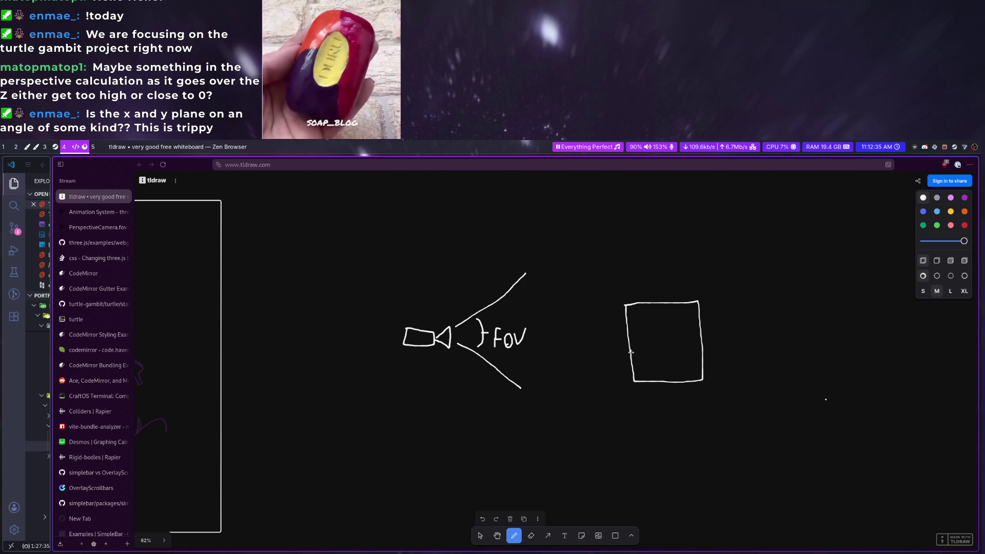
{"action": "middle_click_drag", "start_coordinate": [671, 241], "coordinate": [484, 373]}
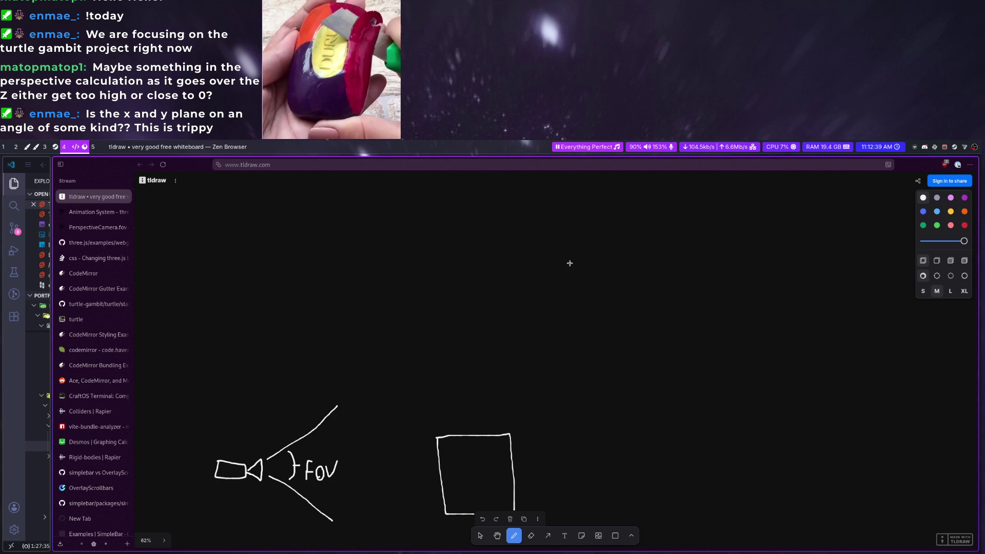
{"action": "left_click_drag", "start_coordinate": [513, 263], "coordinate": [510, 277]}
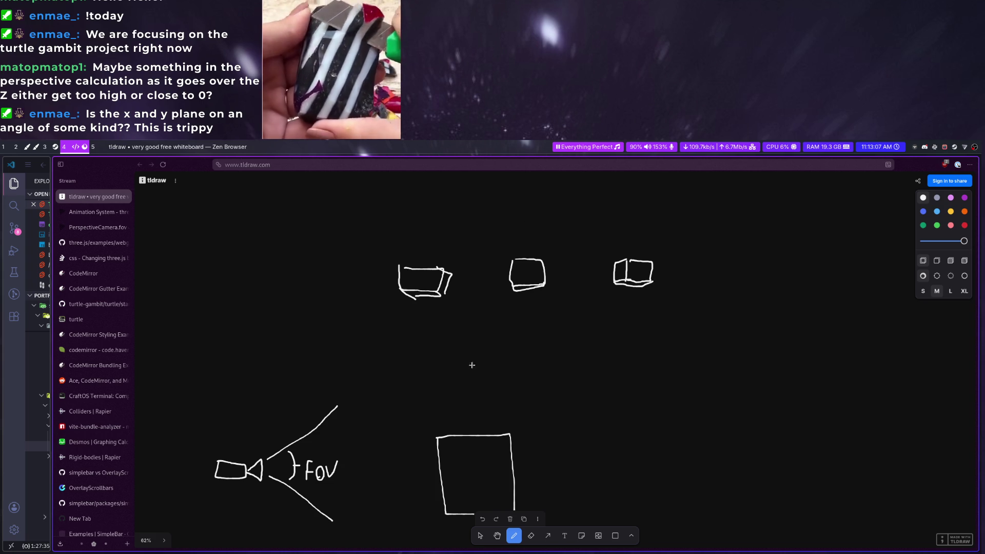
{"action": "scroll", "coordinate": [438, 314], "scroll_direction": "down", "scroll_amount": 3}
{"action": "scroll", "coordinate": [366, 330], "scroll_direction": "down", "scroll_amount": 2}
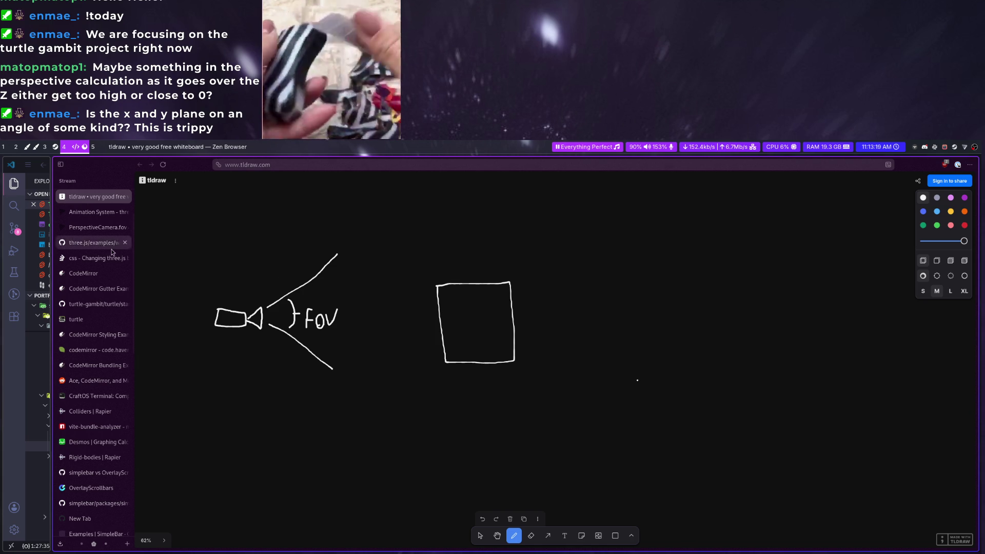
Set the camera field of view to 20 in the editor and return to the localhost portfolio page
{"action": "key", "text": "super+f"}
{"action": "scroll", "coordinate": [395, 320], "scroll_direction": "up", "scroll_amount": 10}
{"action": "scroll", "coordinate": [274, 324], "scroll_direction": "up", "scroll_amount": 5}
{"action": "left_click", "coordinate": [294, 350]}
{"action": "scroll", "coordinate": [547, 229], "scroll_direction": "up", "scroll_amount": 2}
{"action": "left_click", "coordinate": [539, 213]}
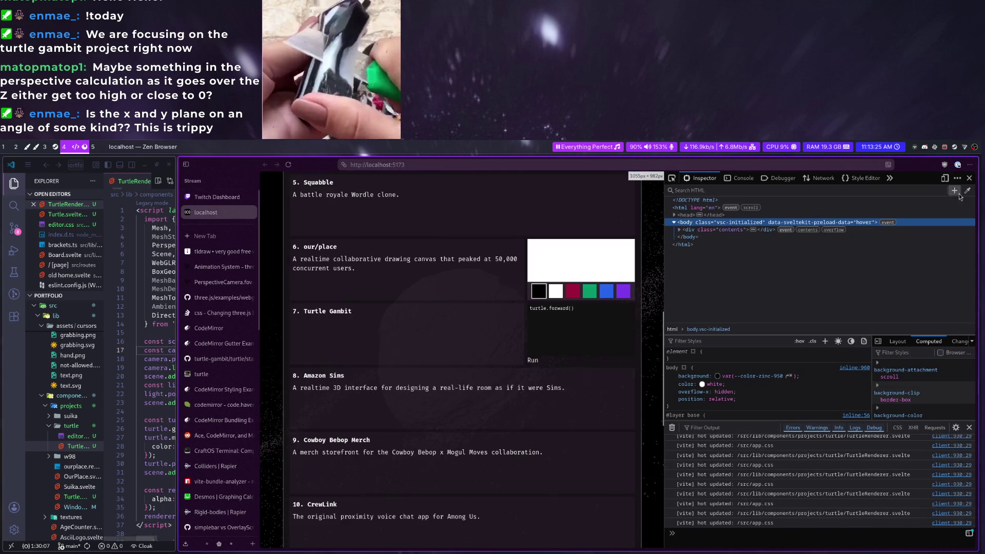
Close the developer tools and bring TurtleRenderer.svelte's camera setup back into the editor
{"action": "left_click", "coordinate": [969, 177]}
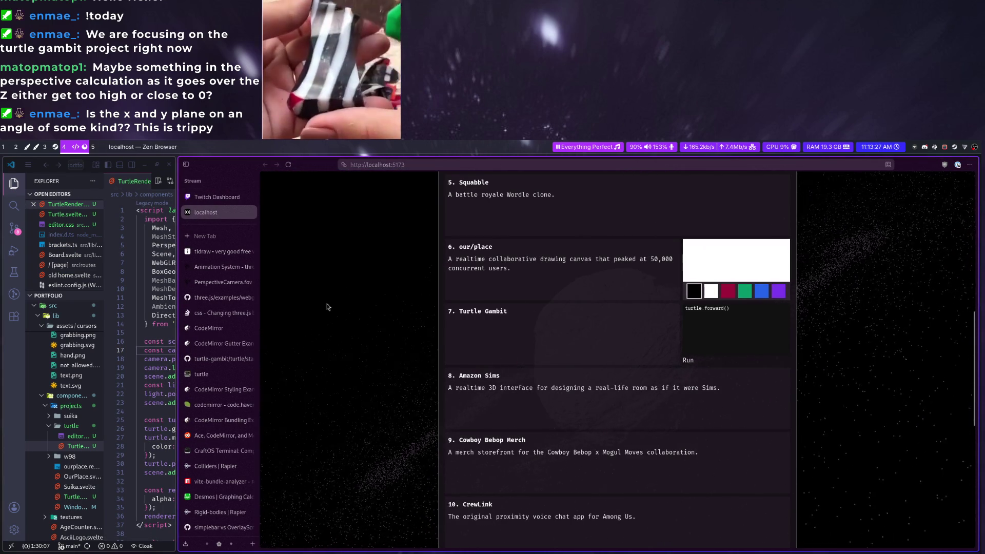
{"action": "scroll", "coordinate": [348, 310], "scroll_direction": "up", "scroll_amount": 4}
{"action": "key", "text": "super+f"}
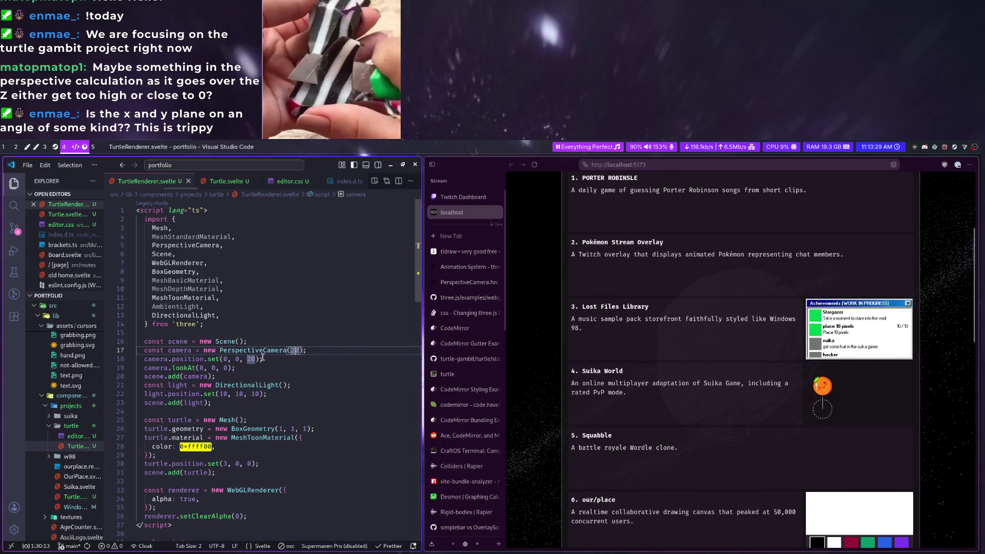
{"action": "double_click", "coordinate": [251, 358]}
{"action": "type", "text": "50"}
{"action": "scroll", "coordinate": [693, 347], "scroll_direction": "down", "scroll_amount": 5}
{"action": "scroll", "coordinate": [770, 354], "scroll_direction": "down", "scroll_amount": 3}
{"action": "scroll", "coordinate": [870, 362], "scroll_direction": "up", "scroll_amount": 2}
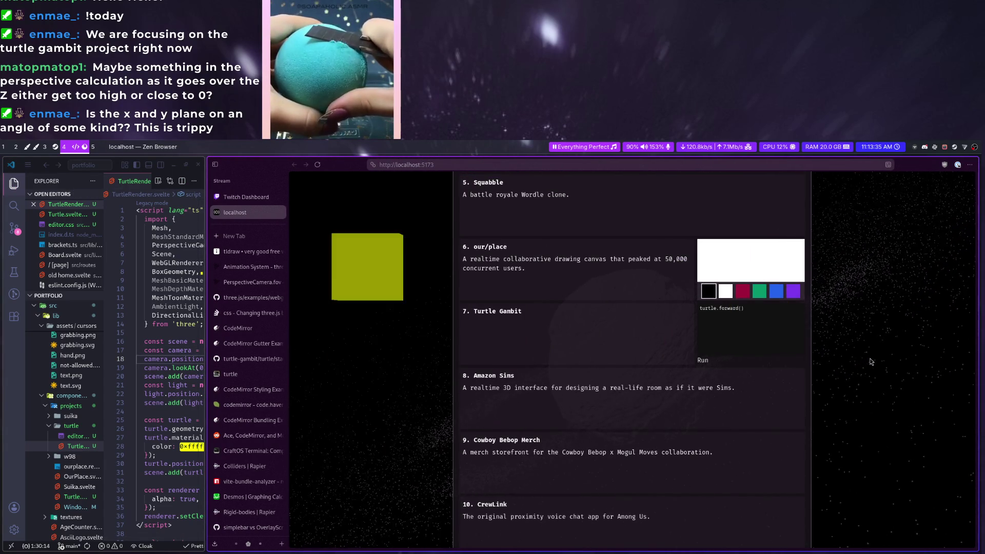
{"action": "scroll", "coordinate": [801, 400], "scroll_direction": "up", "scroll_amount": 4}
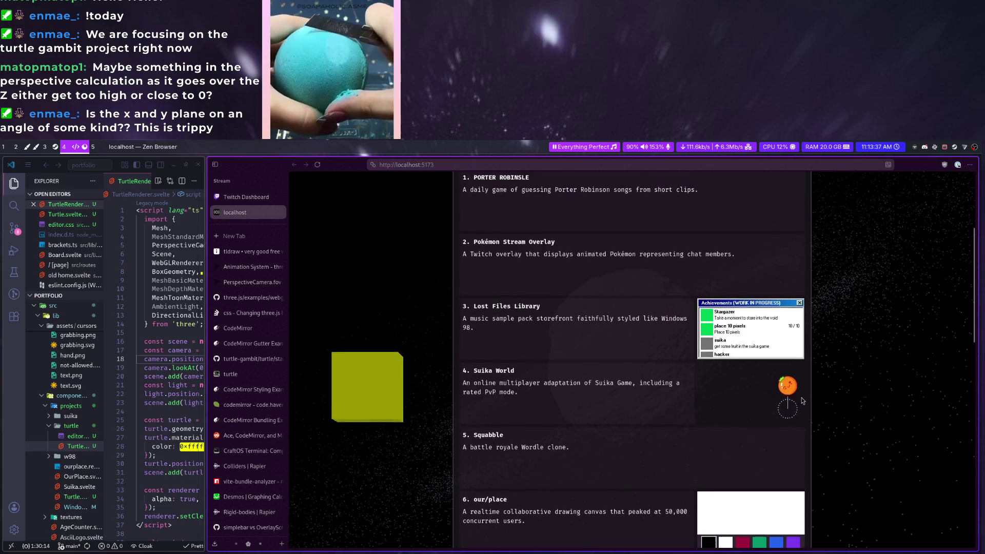
{"action": "scroll", "coordinate": [801, 400], "scroll_direction": "up", "scroll_amount": 3}
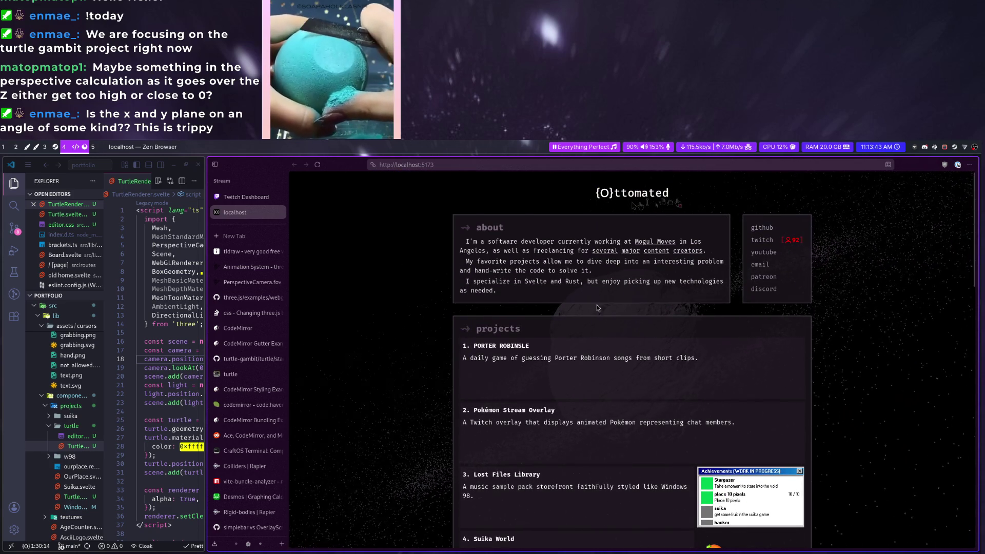
{"action": "scroll", "coordinate": [604, 316], "scroll_direction": "down", "scroll_amount": 4}
{"action": "key", "text": "super+h"}
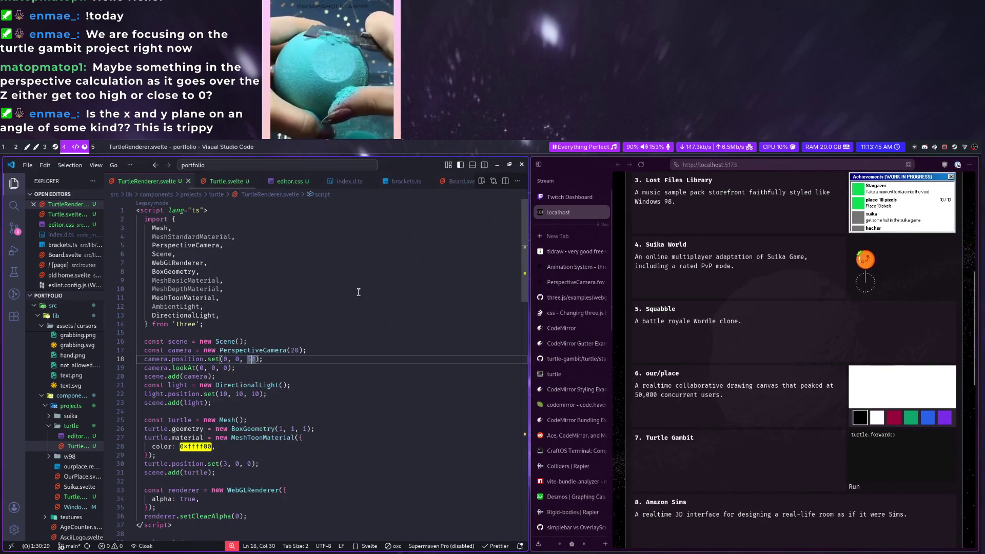
{"action": "right_click", "coordinate": [376, 354]}
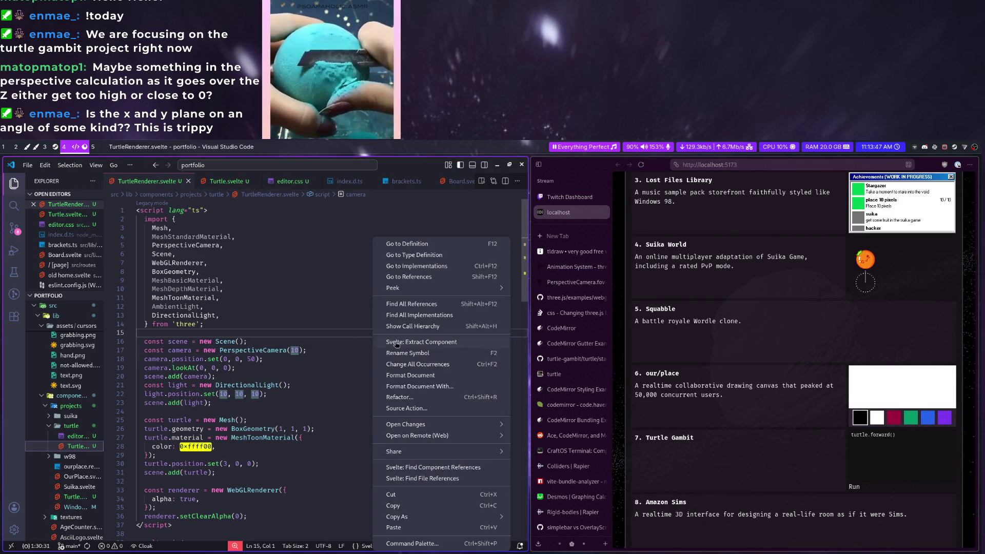
{"action": "key", "text": "super+l"}
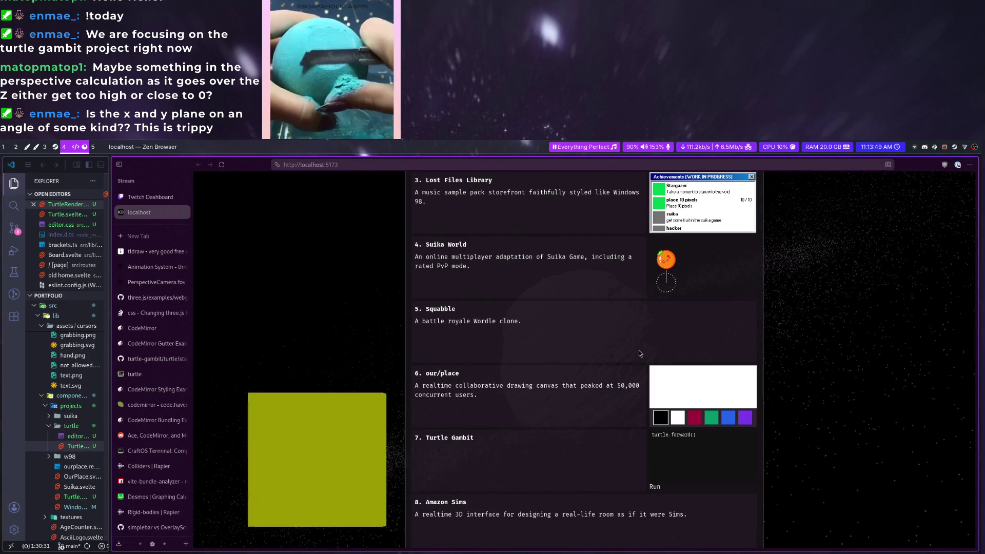
{"action": "key", "text": "super+h"}
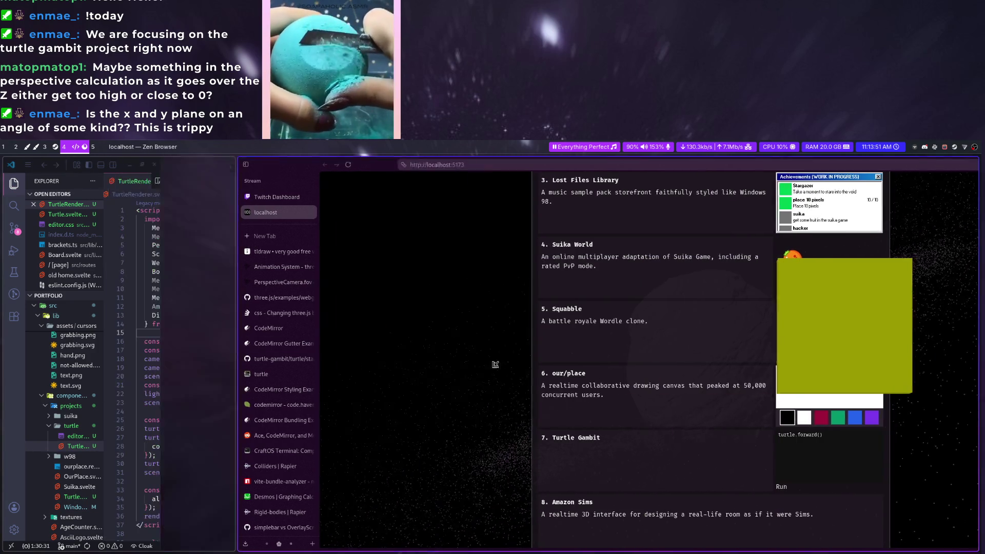
Set PerspectiveCamera field of view to 100 and camera z distance to 10, saving after each
{"action": "left_click", "coordinate": [299, 350]}
{"action": "key", "text": "BackSpace"}
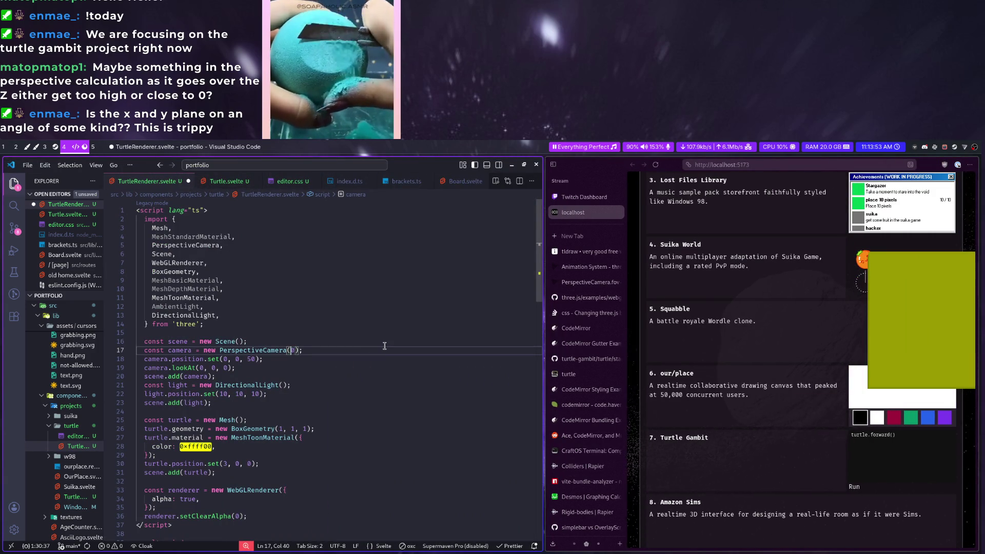
{"action": "type", "text": "10"}
{"action": "key", "text": "ctrl+s"}
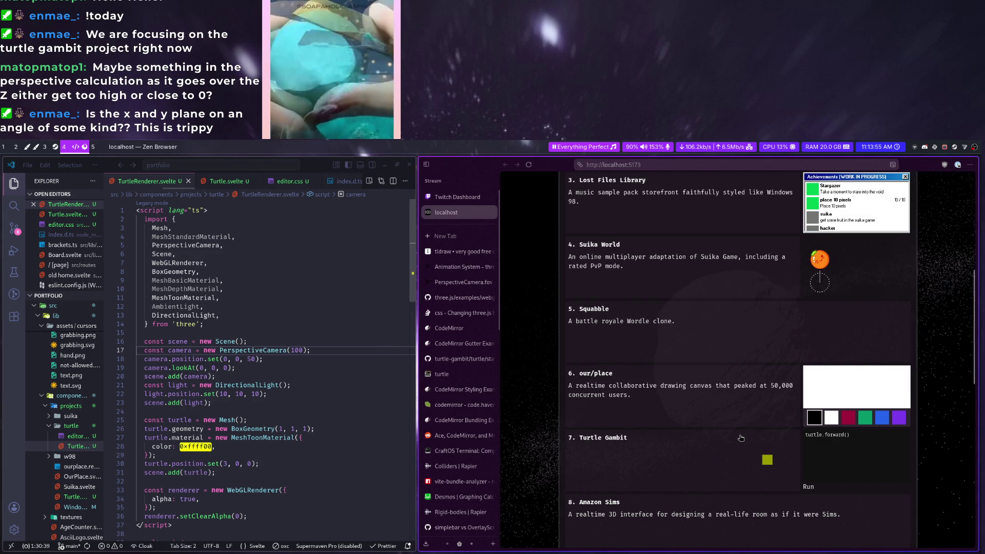
{"action": "left_click", "coordinate": [247, 359]}
{"action": "key", "text": "BackSpace"}
{"action": "type", "text": "1"}
{"action": "key", "text": "ctrl+s"}
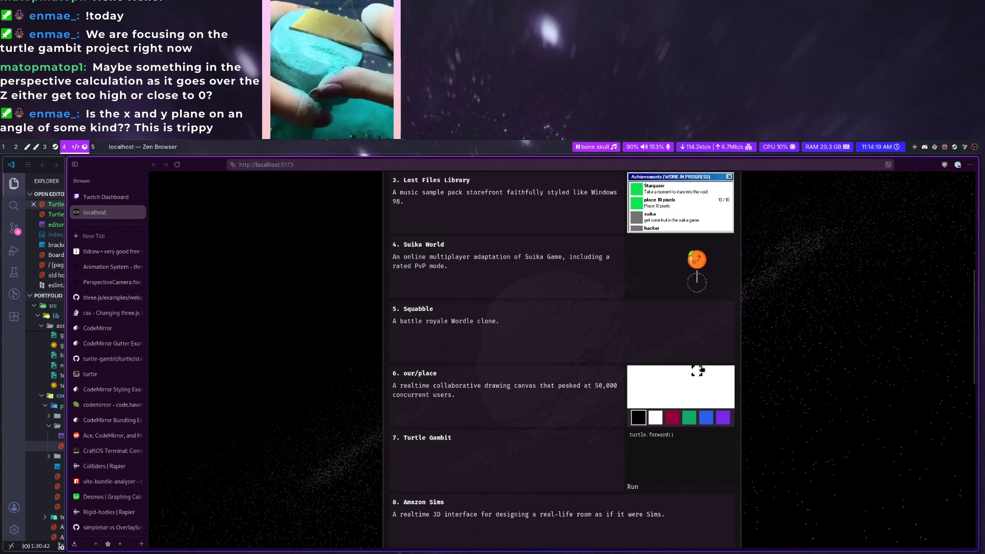
{"action": "scroll", "coordinate": [722, 367], "scroll_direction": "down", "scroll_amount": 5}
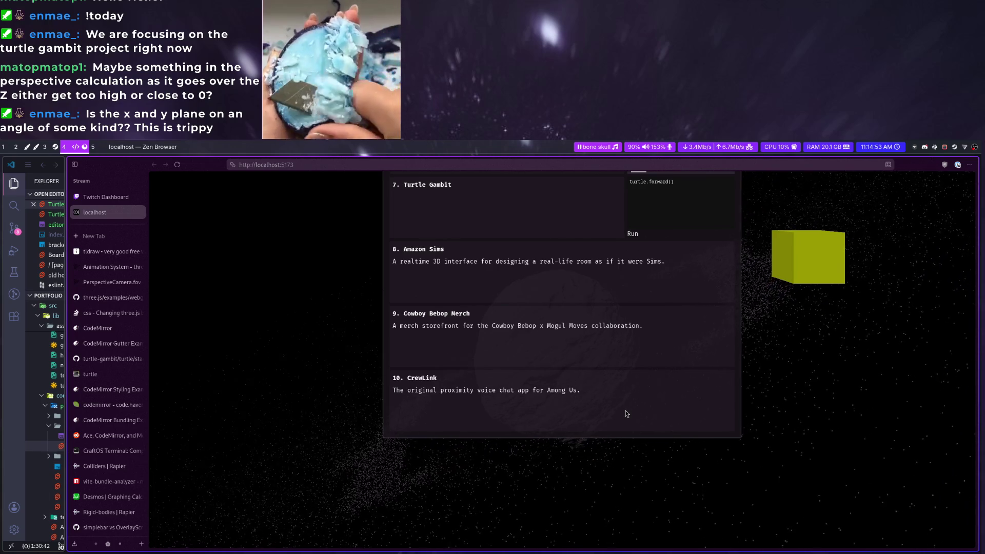
{"action": "scroll", "coordinate": [653, 320], "scroll_direction": "up", "scroll_amount": 3}
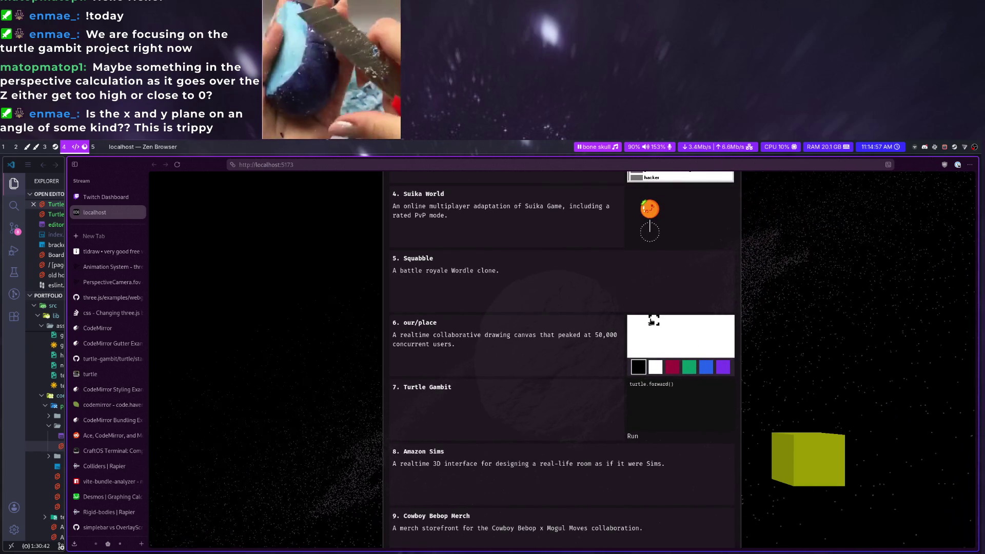
Run turtle.forward() in the Turtle Gambit code box to move the turtle
{"action": "left_click_drag", "start_coordinate": [674, 384], "coordinate": [642, 384]}
{"action": "key", "text": "ctrl+Return"}
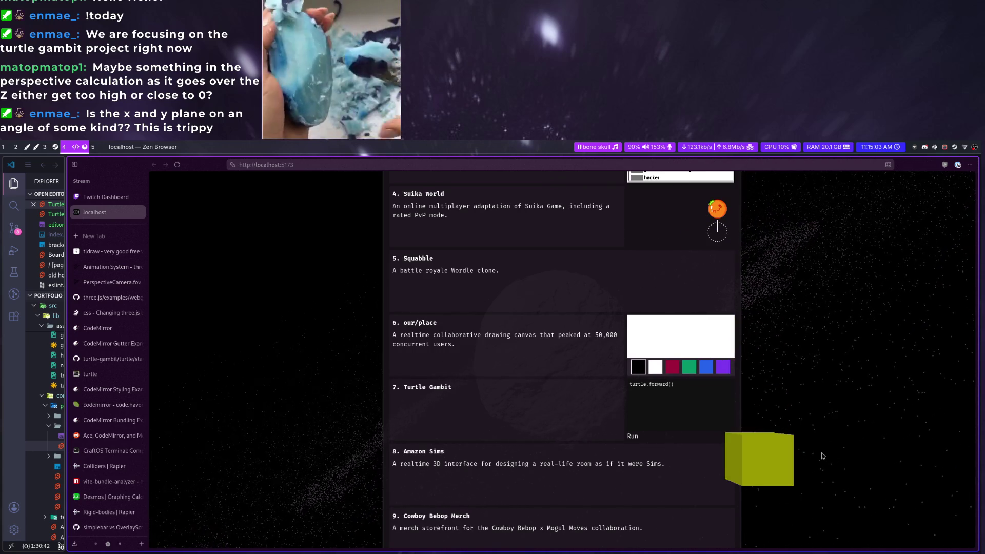
{"action": "scroll", "coordinate": [821, 455], "scroll_direction": "down", "scroll_amount": 3}
{"action": "scroll", "coordinate": [786, 470], "scroll_direction": "down", "scroll_amount": 5}
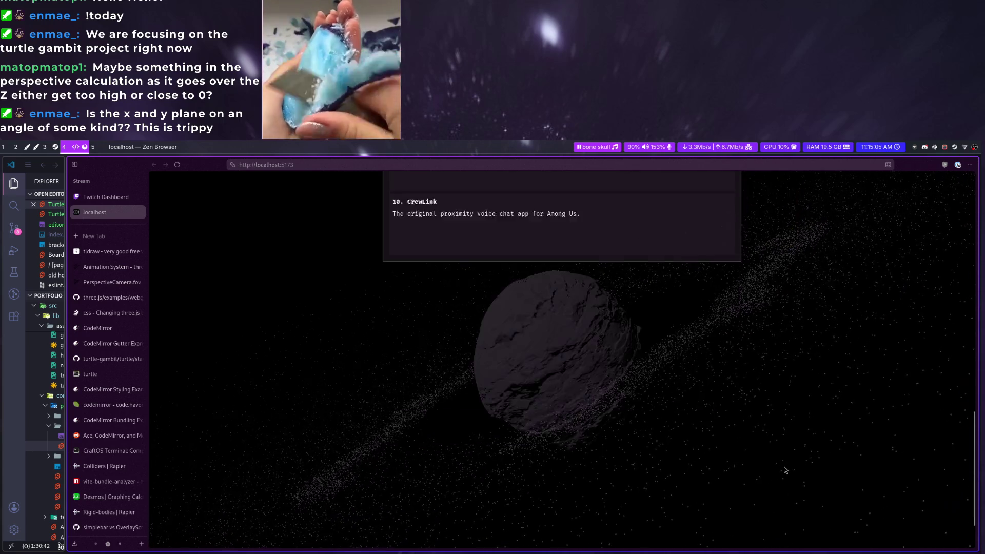
{"action": "scroll", "coordinate": [782, 468], "scroll_direction": "up", "scroll_amount": 5}
{"action": "scroll", "coordinate": [808, 469], "scroll_direction": "up", "scroll_amount": 5}
{"action": "scroll", "coordinate": [811, 472], "scroll_direction": "up", "scroll_amount": 2}
{"action": "scroll", "coordinate": [811, 469], "scroll_direction": "down", "scroll_amount": 5}
{"action": "scroll", "coordinate": [804, 446], "scroll_direction": "down", "scroll_amount": 2}
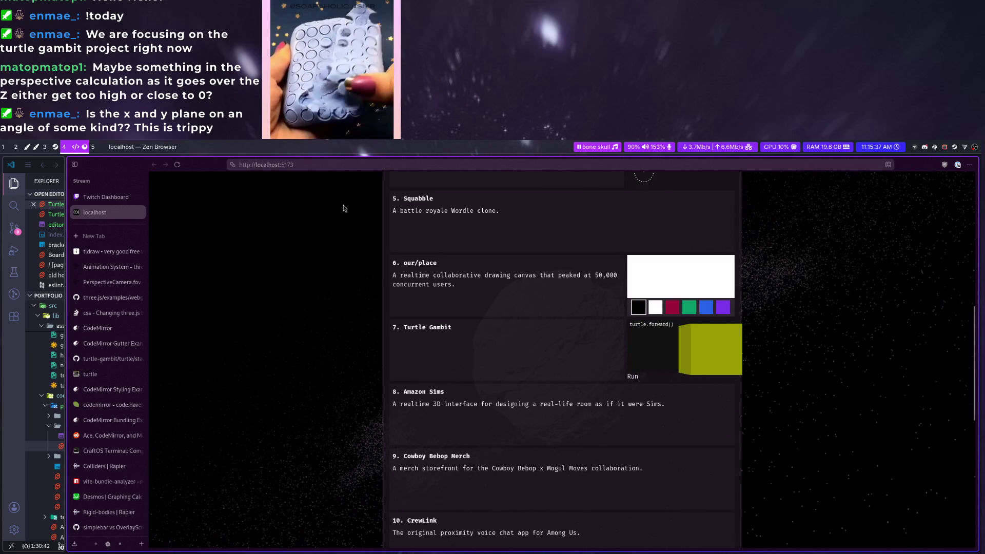
Search 'computercraft turtle' images in a new tab and enlarge the remotely controlled turtle picture
{"action": "left_click", "coordinate": [111, 234]}
{"action": "type", "text": "computercraft turtle"}
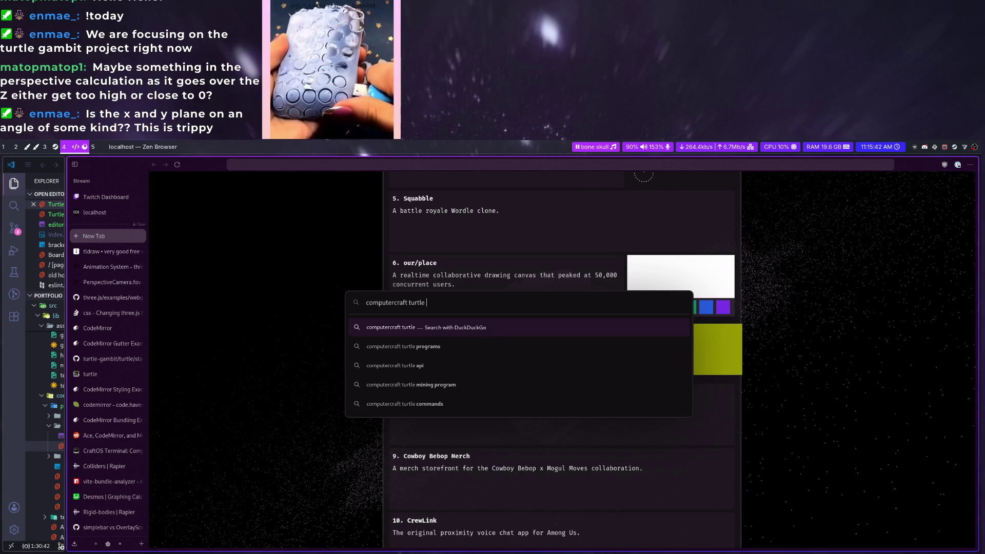
{"action": "key", "text": "Return"}
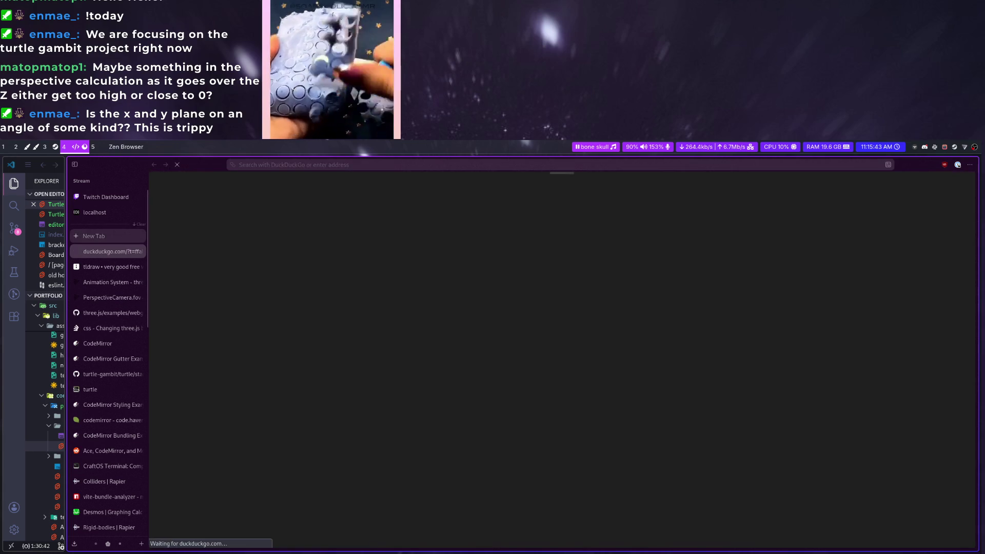
{"action": "left_click", "coordinate": [243, 207]}
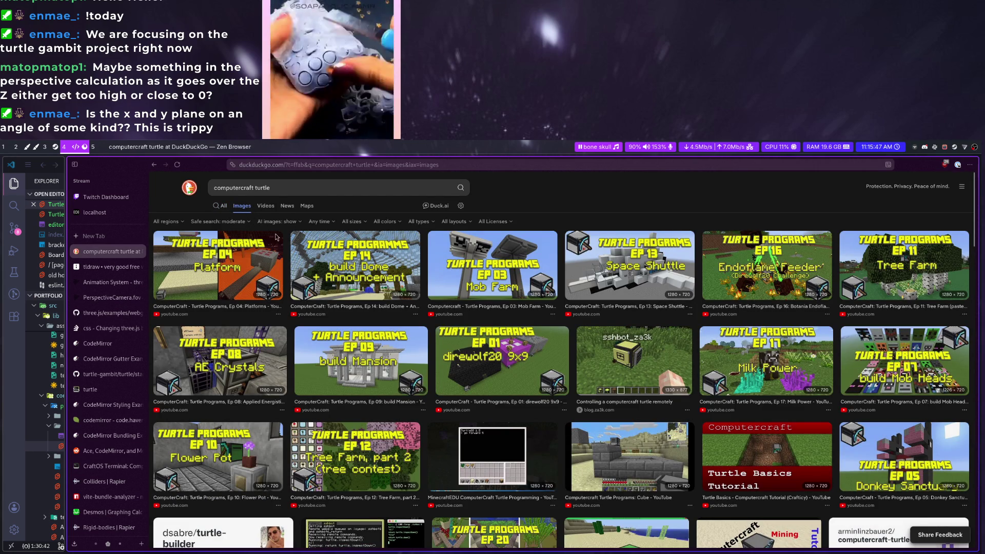
{"action": "left_click", "coordinate": [620, 368]}
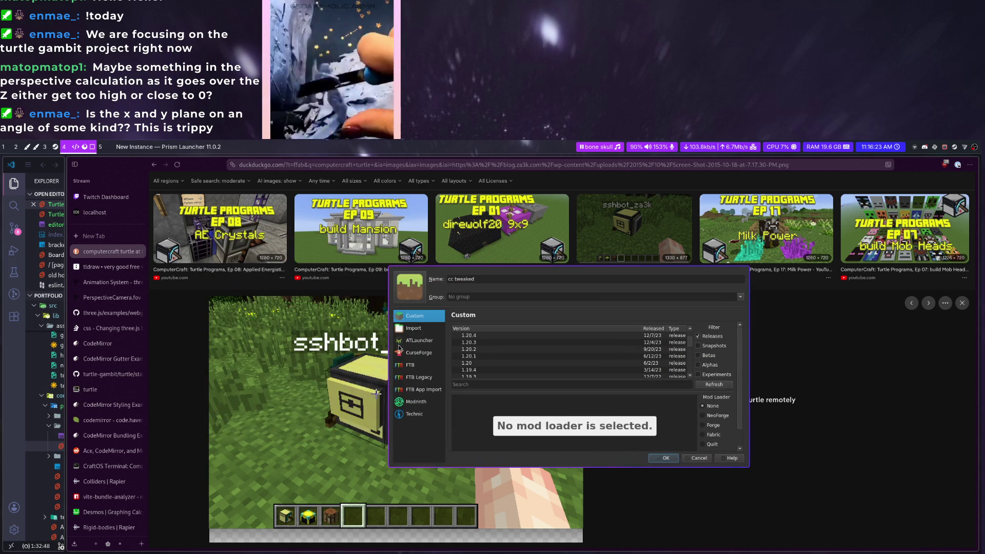
Browse Modrinth, ATLauncher and CurseForge modpack listings for CC:Tweaked in the New Instance dialog
{"action": "left_click", "coordinate": [416, 401]}
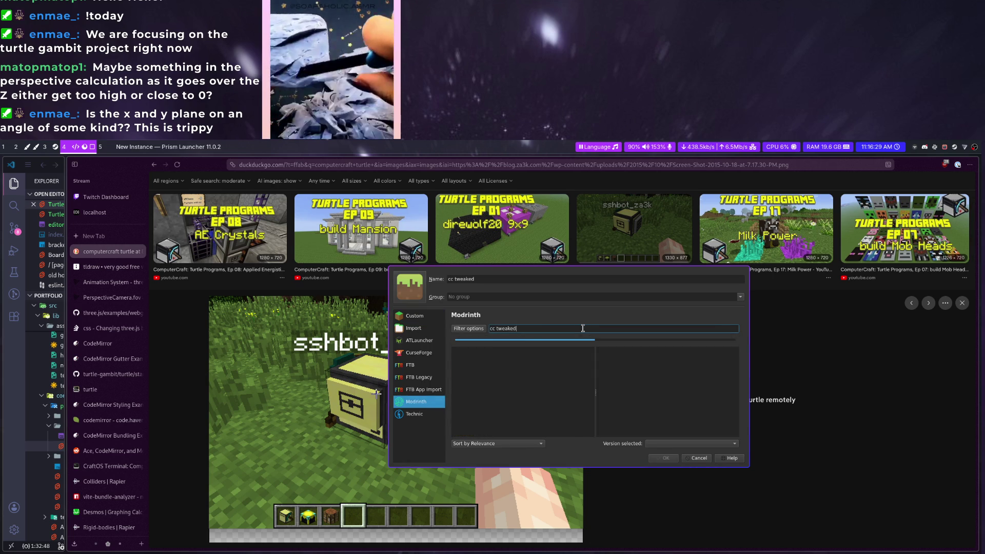
{"action": "scroll", "coordinate": [528, 366], "scroll_direction": "down", "scroll_amount": 1}
{"action": "key", "text": "ctrl+a"}
{"action": "type", "text": "computercraft"}
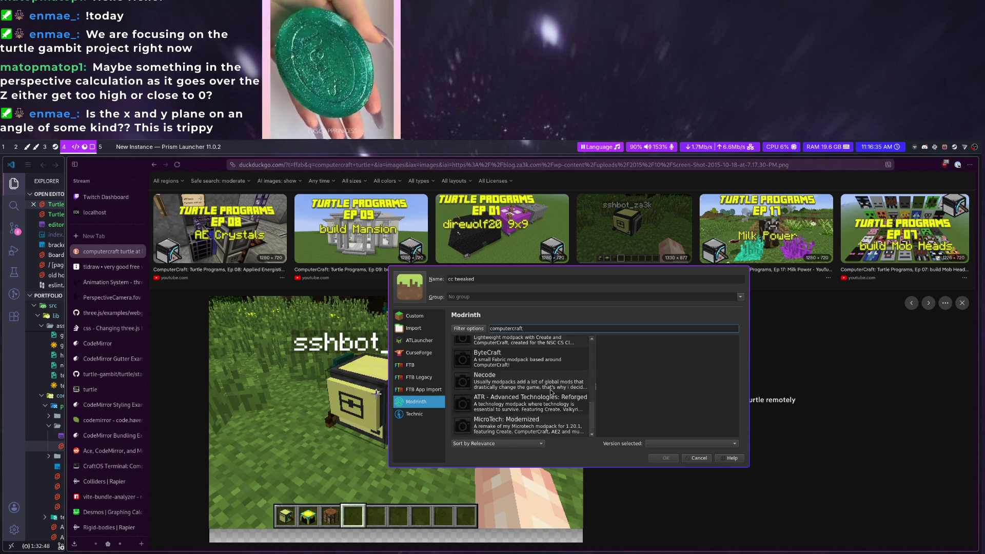
{"action": "left_click", "coordinate": [422, 319]}
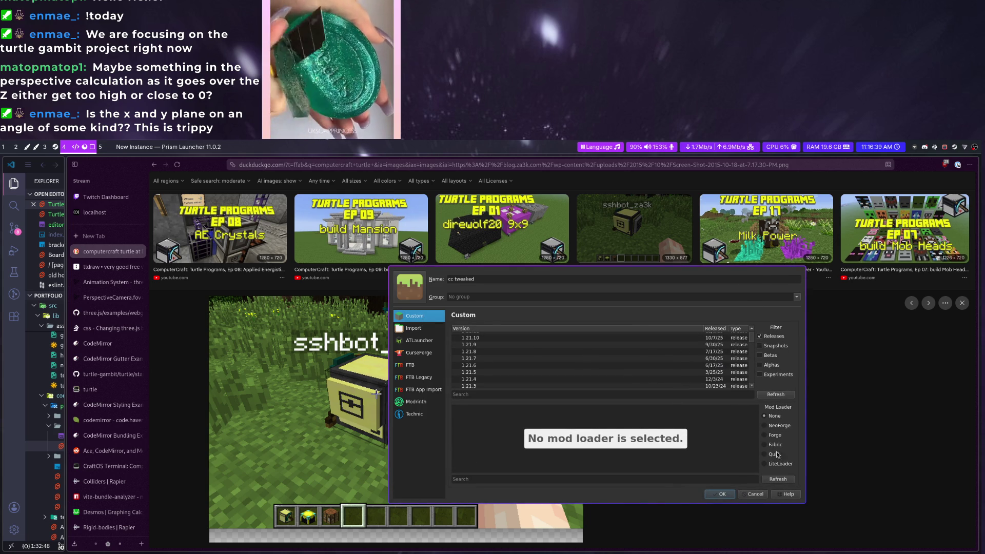
{"action": "left_click", "coordinate": [775, 444]}
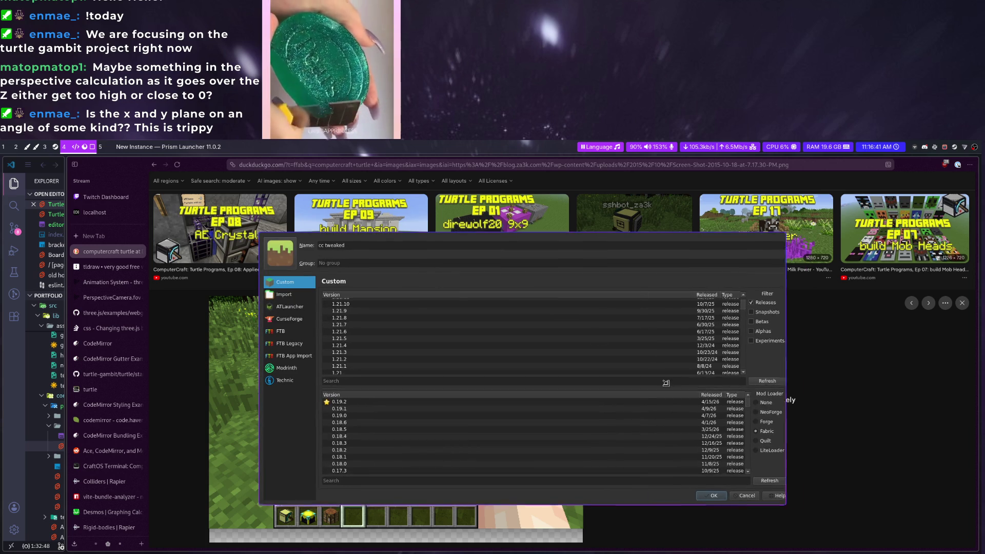
{"action": "left_click", "coordinate": [288, 292]}
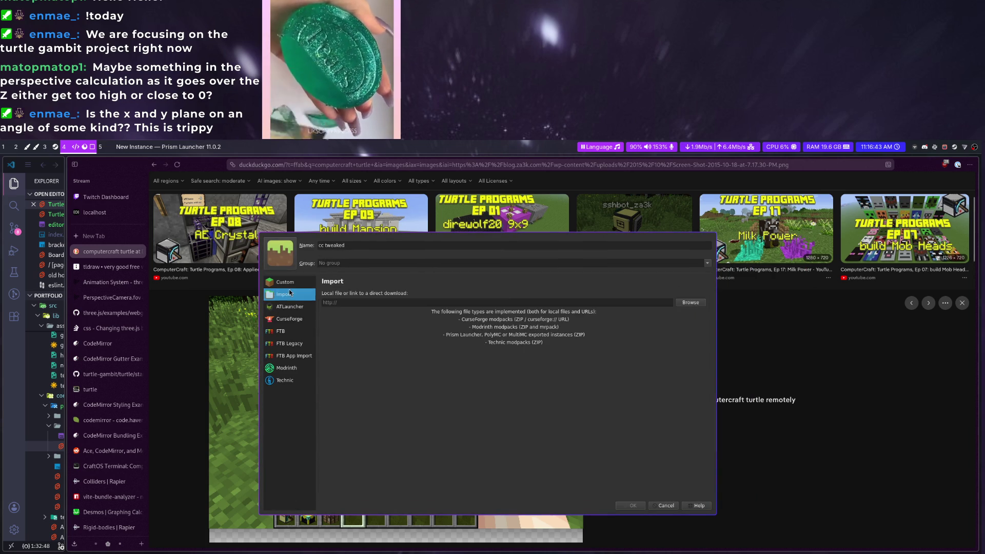
{"action": "left_click", "coordinate": [292, 319]}
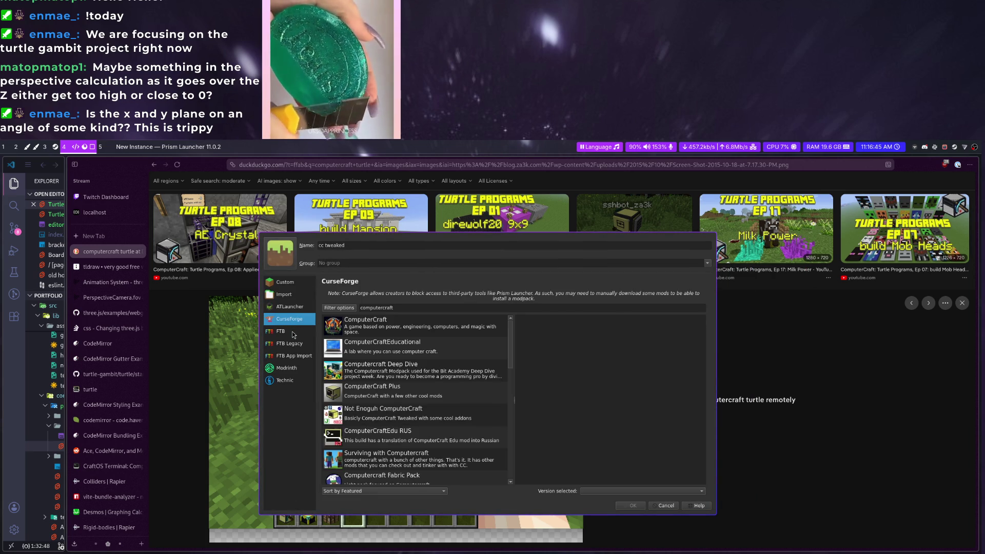
{"action": "left_click", "coordinate": [402, 307]}
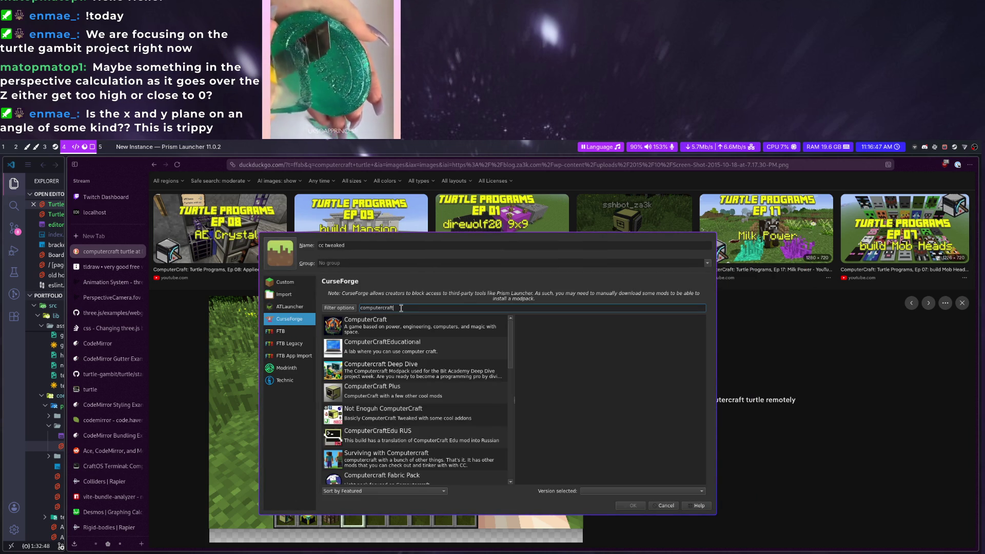
{"action": "type", "text": "tweaked"}
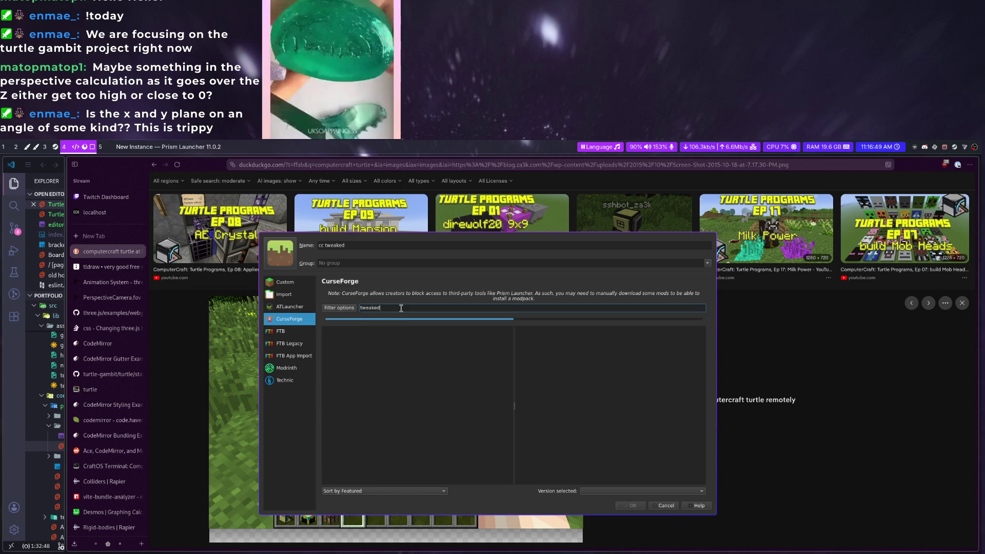
{"action": "type", "text": "CC:"}
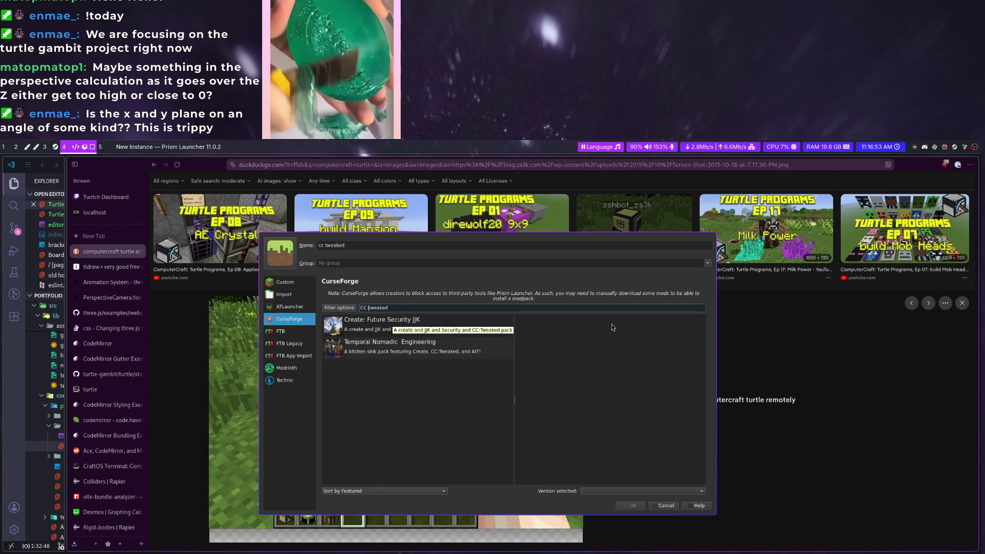
{"action": "left_click", "coordinate": [662, 490]}
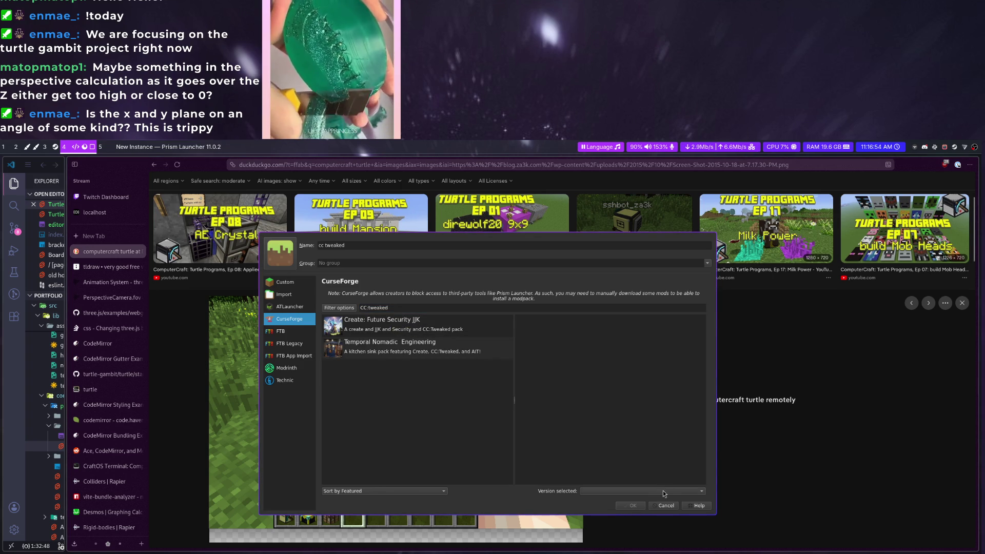
Check the remaining pack sources, then create a plain Custom instance on the latest release
{"action": "left_click", "coordinate": [289, 306]}
{"action": "left_click", "coordinate": [287, 368]}
{"action": "left_click", "coordinate": [413, 296]}
{"action": "type", "text": "CC:twea"}
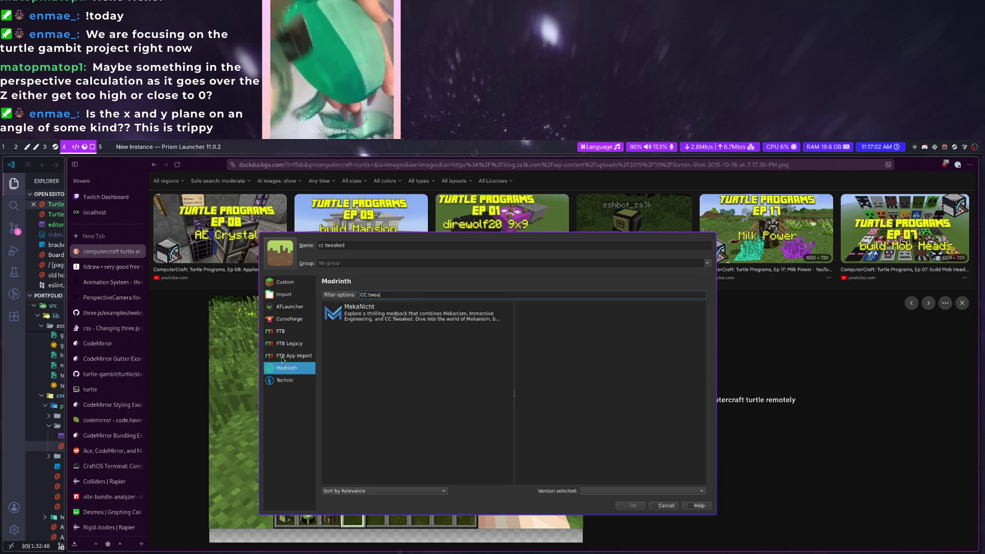
{"action": "left_click", "coordinate": [277, 381]}
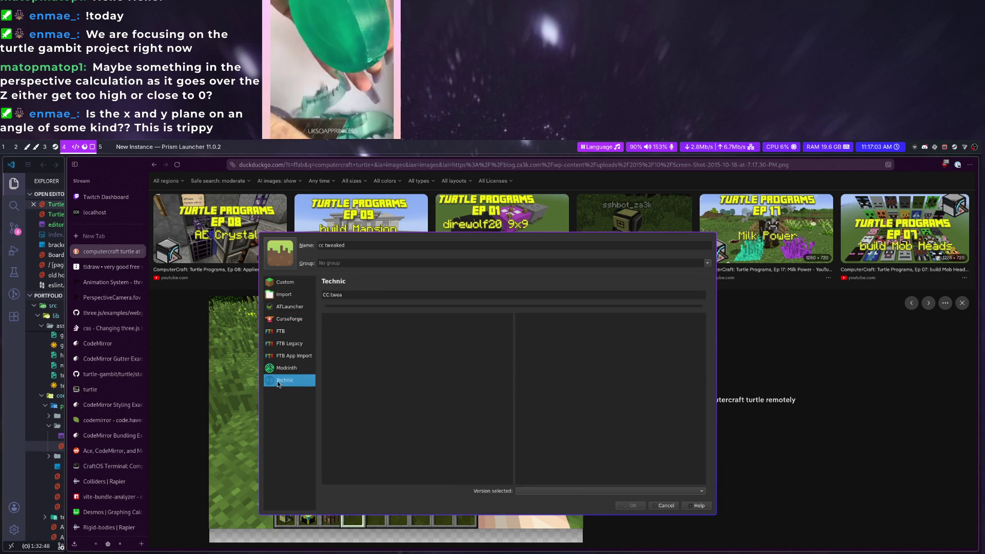
{"action": "left_click", "coordinate": [285, 295]}
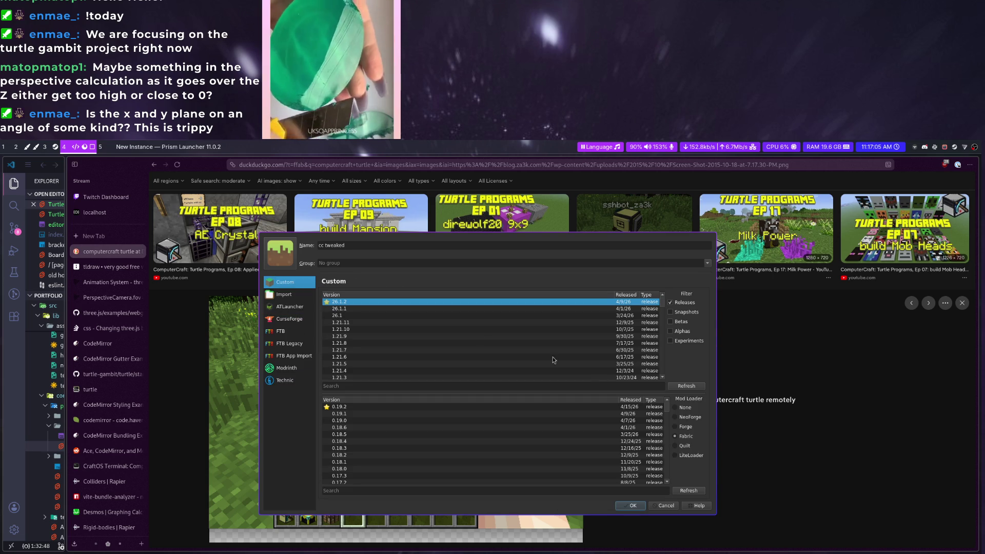
{"action": "left_click", "coordinate": [632, 506]}
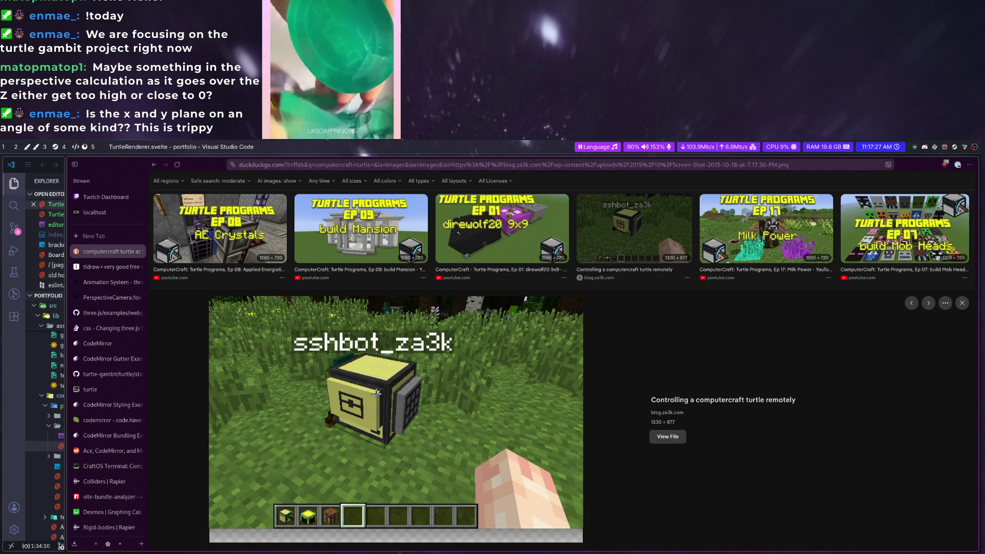
Install Fabric as the mod loader for the cc tweaked instance from its Mods page
{"action": "left_click", "coordinate": [245, 292]}
{"action": "left_click", "coordinate": [508, 279]}
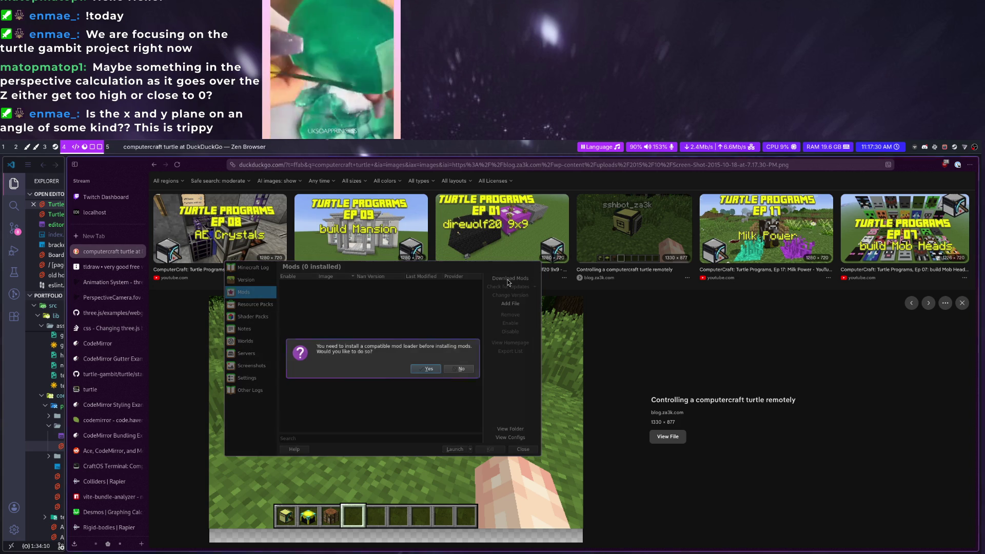
{"action": "left_click", "coordinate": [435, 370]}
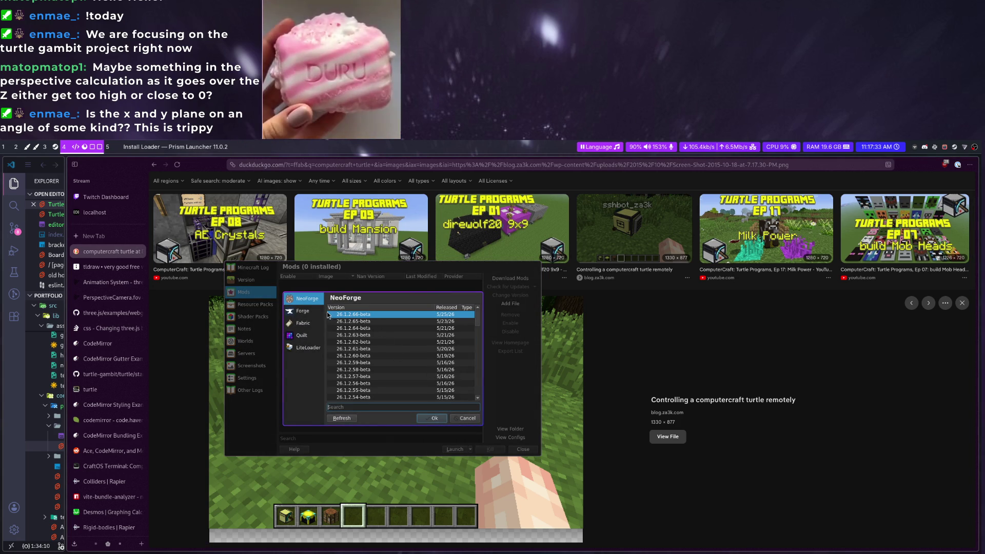
{"action": "left_click", "coordinate": [302, 310]}
{"action": "left_click", "coordinate": [434, 418]}
{"action": "type", "text": "cc:tweake"}
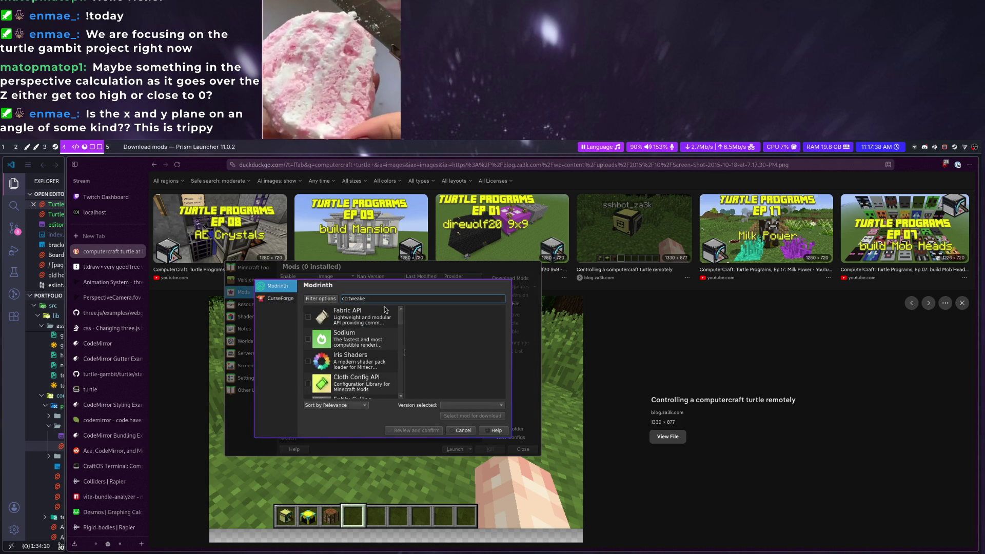
{"action": "type", "text": "d"}
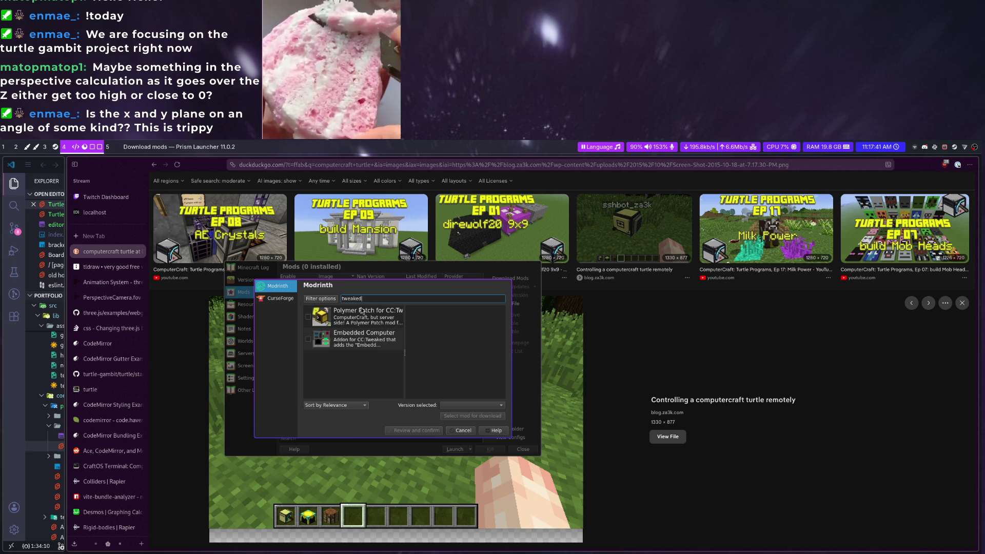
Select CC: Tweaked from the Modrinth results and confirm its download
{"action": "left_click", "coordinate": [360, 316]}
{"action": "left_click", "coordinate": [458, 417]}
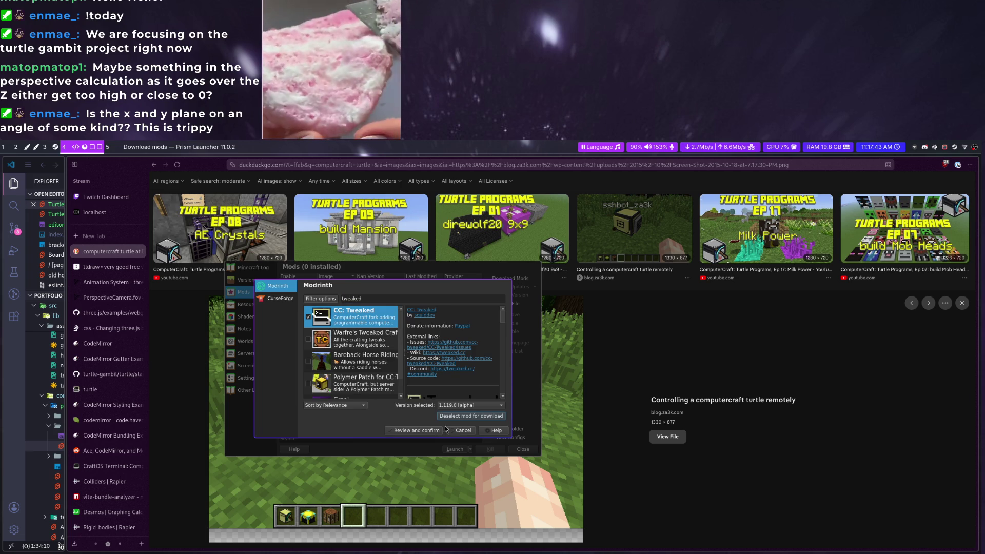
{"action": "left_click", "coordinate": [434, 433]}
{"action": "left_click", "coordinate": [446, 418]}
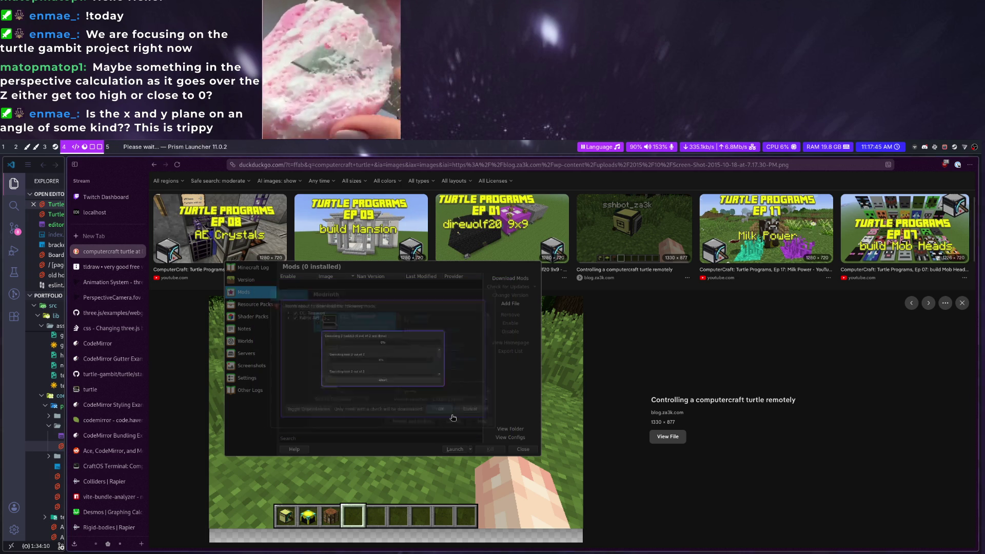
Launch the modded game and visit the Music & Sounds options
{"action": "left_click", "coordinate": [456, 449]}
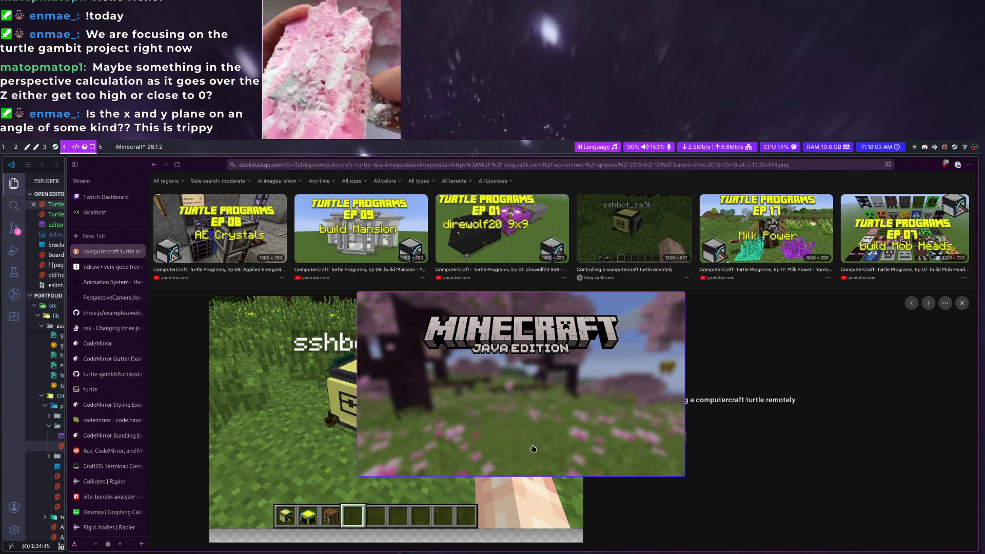
{"action": "left_click", "coordinate": [504, 451]}
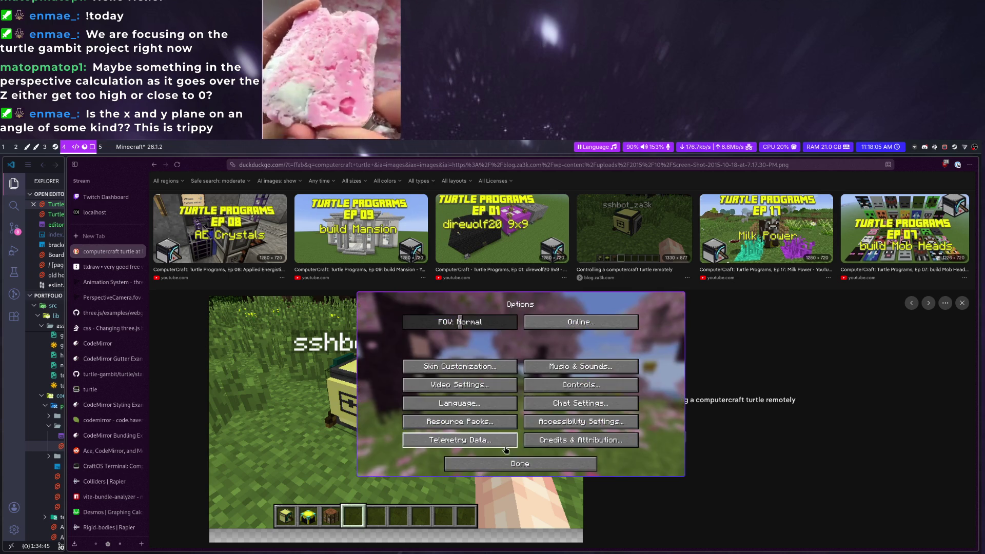
{"action": "left_click", "coordinate": [539, 368]}
{"action": "key", "text": "Escape"}
{"action": "key", "text": "Escape"}
Create a new Creative singleplayer world and run /give @p computercraft:turtle_advanced
{"action": "left_click", "coordinate": [520, 388]}
{"action": "left_click", "coordinate": [521, 357]}
{"action": "left_click", "coordinate": [484, 463]}
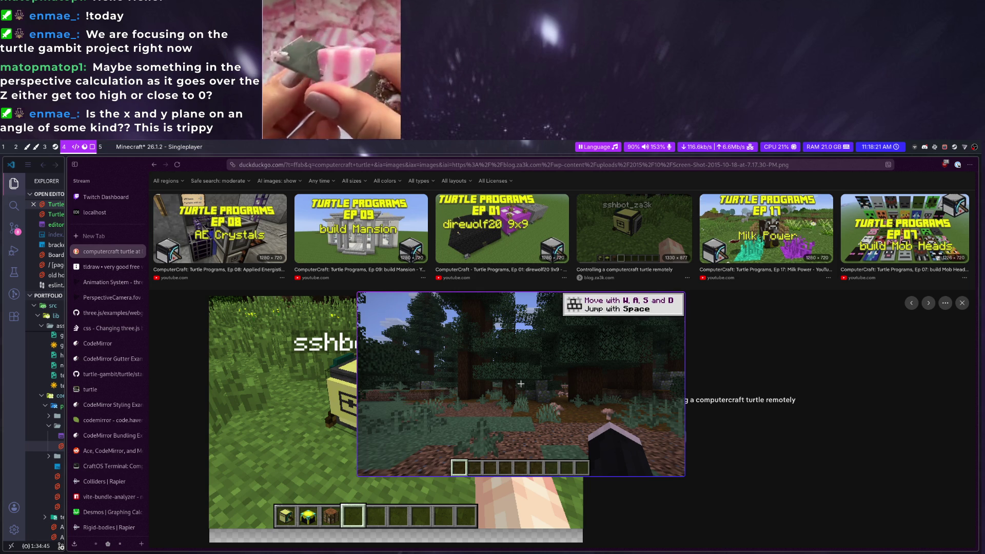
{"action": "type", "text": "w"}
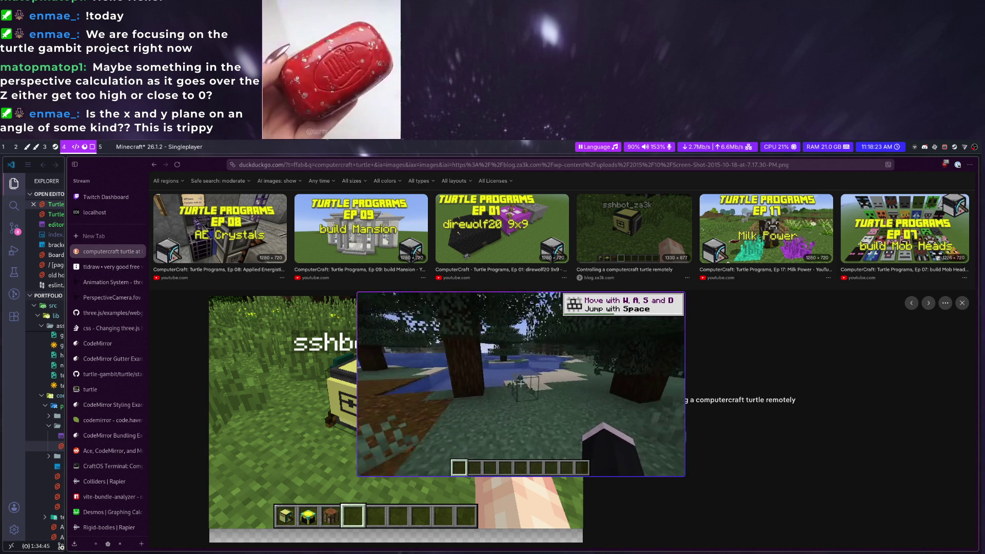
{"action": "type", "text": "/give @p tur"}
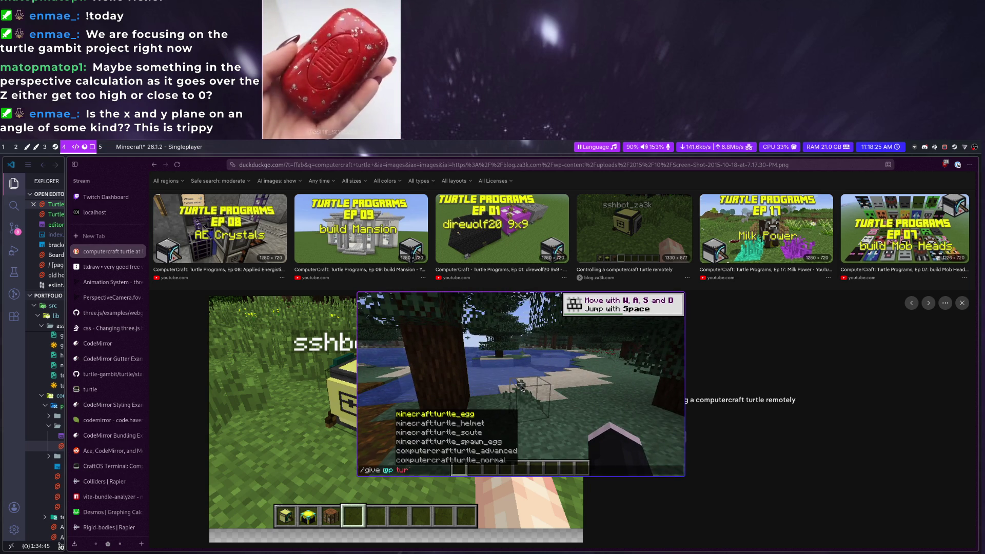
{"action": "key", "text": "Down"}
{"action": "key", "text": "Down"}
{"action": "key", "text": "Return"}
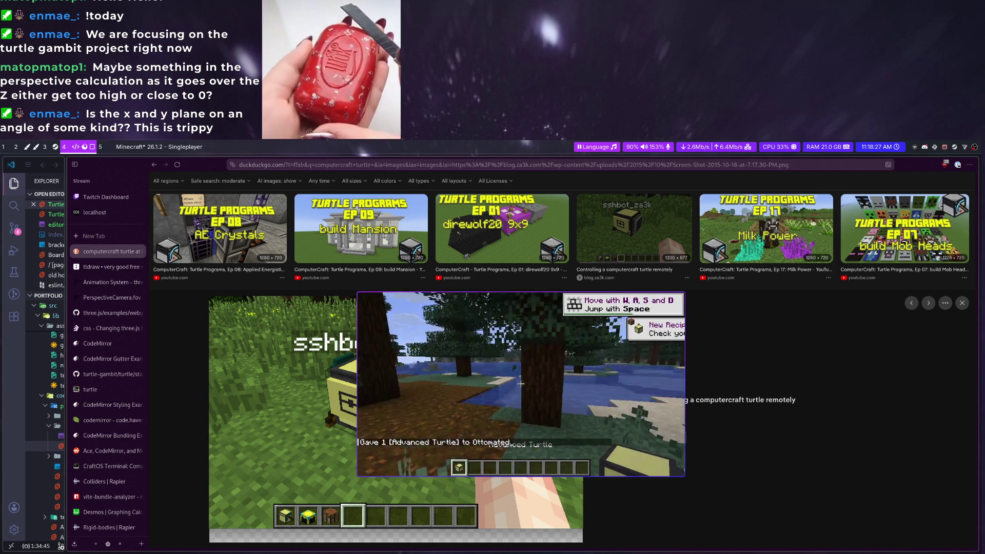
Give the player a diamond_pickaxe with the /give command
{"action": "key", "text": "e"}
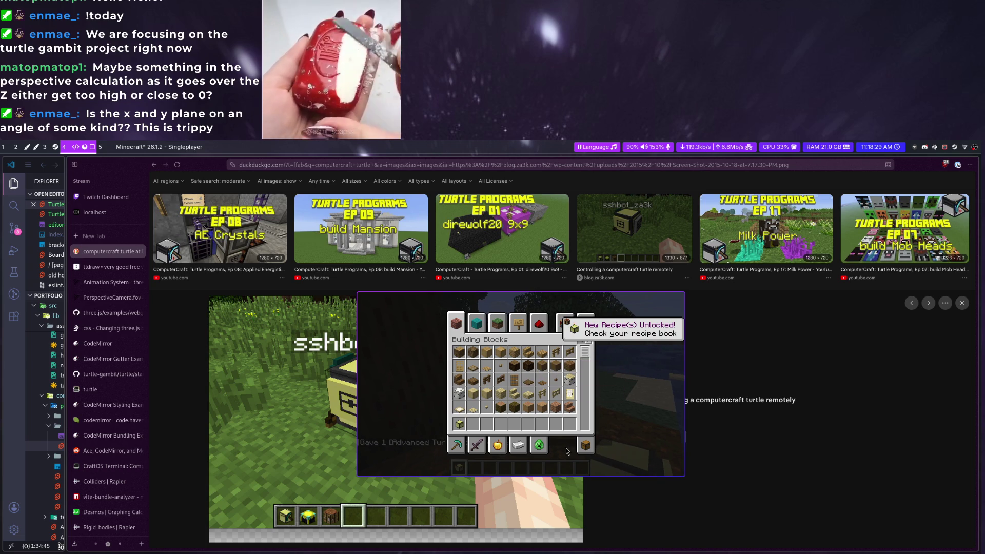
{"action": "type", "text": "e/give @p duia"}
{"action": "key", "text": "BackSpace"}
{"action": "key", "text": "BackSpace"}
{"action": "key", "text": "BackSpace"}
{"action": "type", "text": "iamo"}
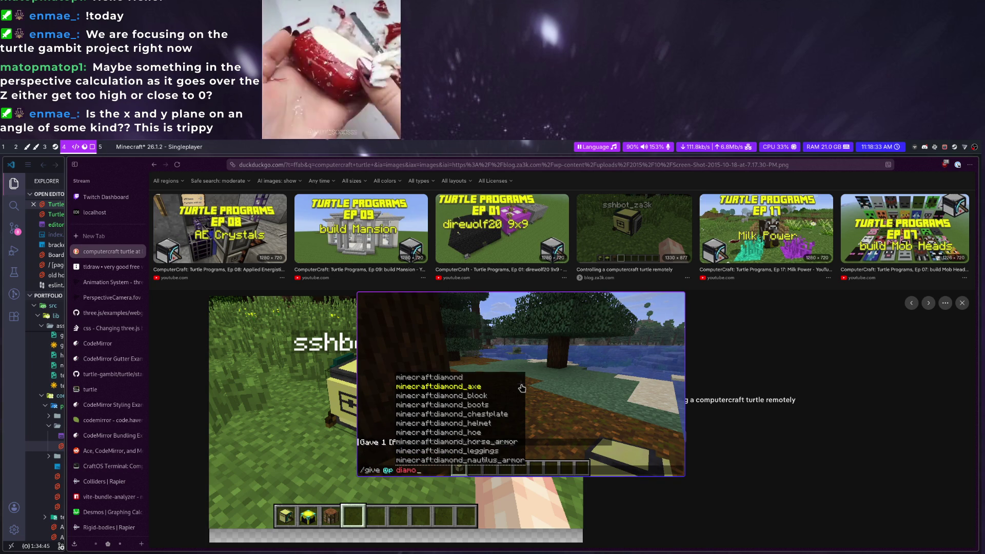
{"action": "type", "text": "nd_pick"}
{"action": "key", "text": "Tab"}
{"action": "key", "text": "Return"}
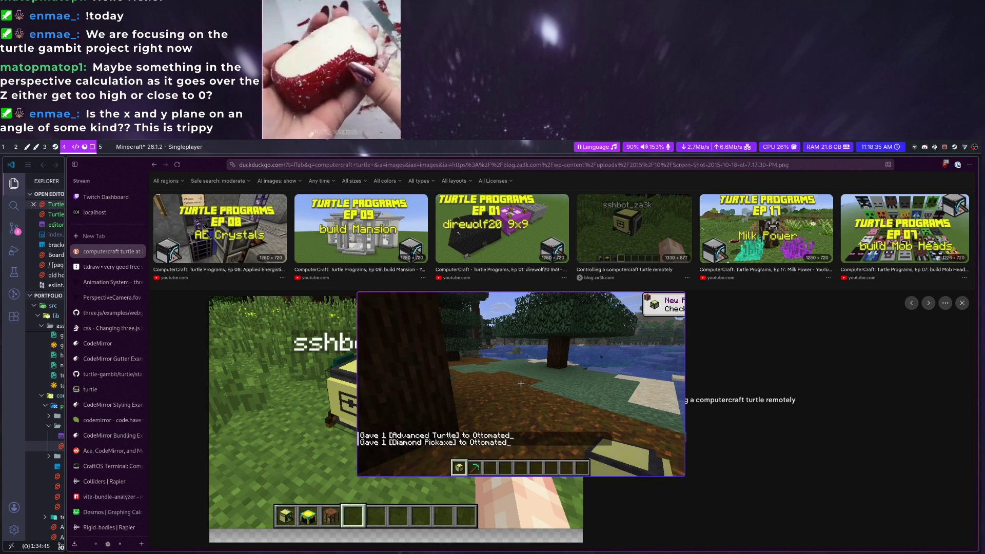
{"action": "key", "text": "e"}
{"action": "key", "text": "Escape"}
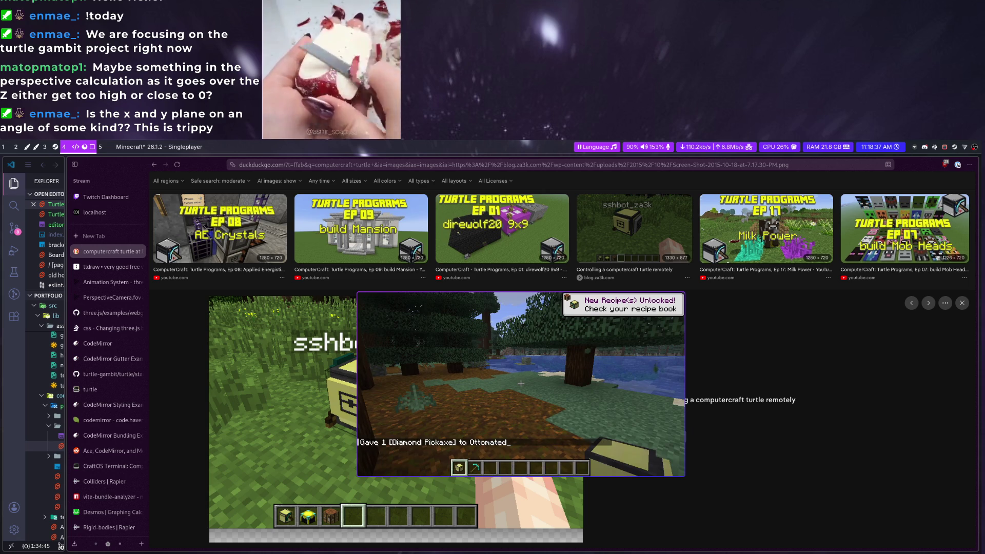
Place a crafting table at the player's position with /setblock and open it
{"action": "key", "text": "slash"}
{"action": "key", "text": "BackSpace"}
{"action": "key", "text": "BackSpace"}
{"action": "key", "text": "BackSpace"}
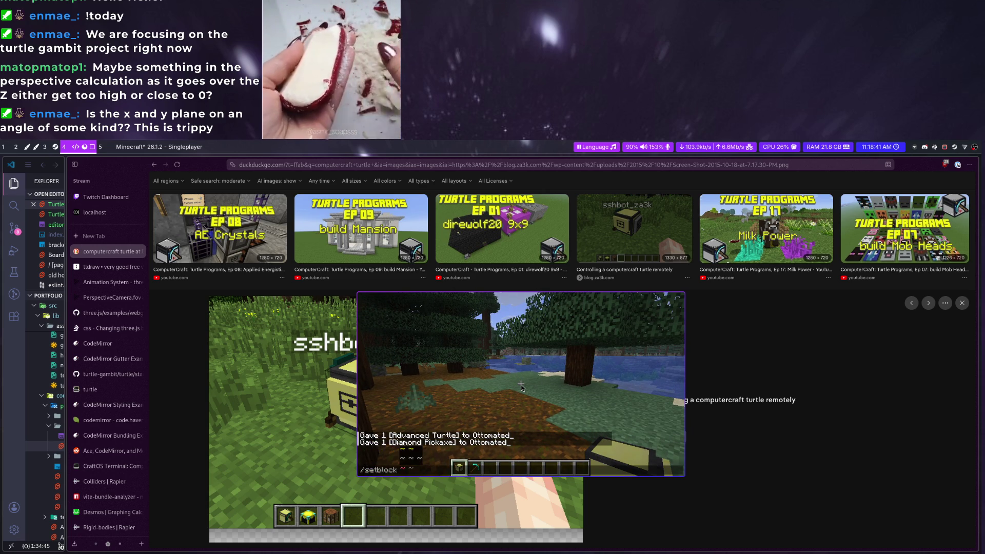
{"action": "type", "text": " ~ ~ minecraft:crafting_table"}
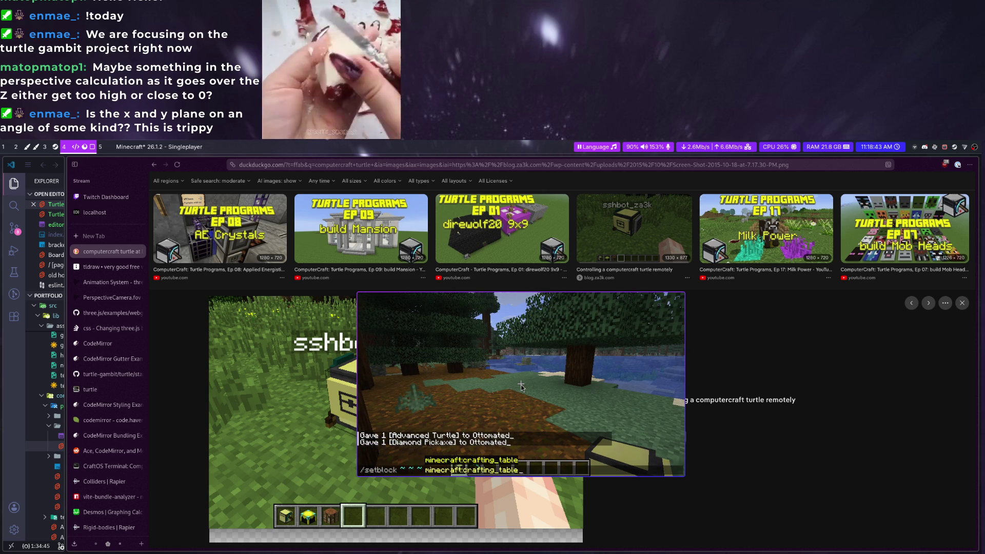
{"action": "key", "text": "Tab"}
{"action": "key", "text": "Return"}
{"action": "right_click", "coordinate": [521, 386]}
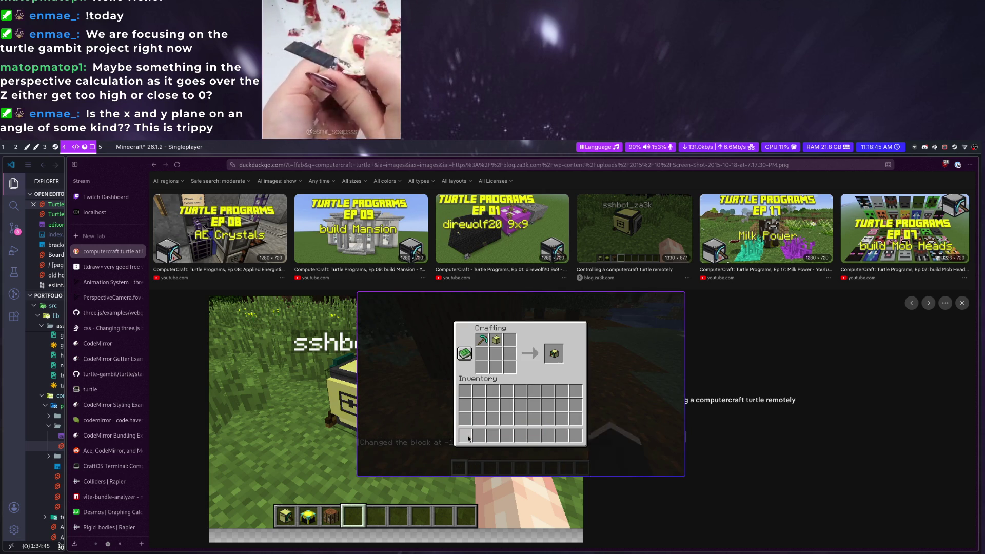
Place the crafted Advanced Mining Turtle on the leaves and open its terminal
{"action": "key", "text": "Escape"}
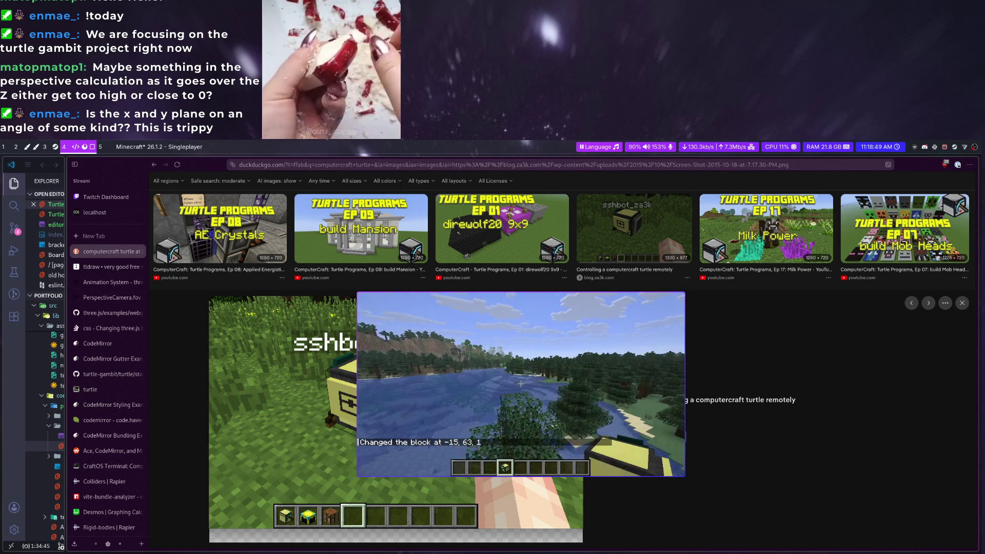
{"action": "right_click", "coordinate": [521, 384]}
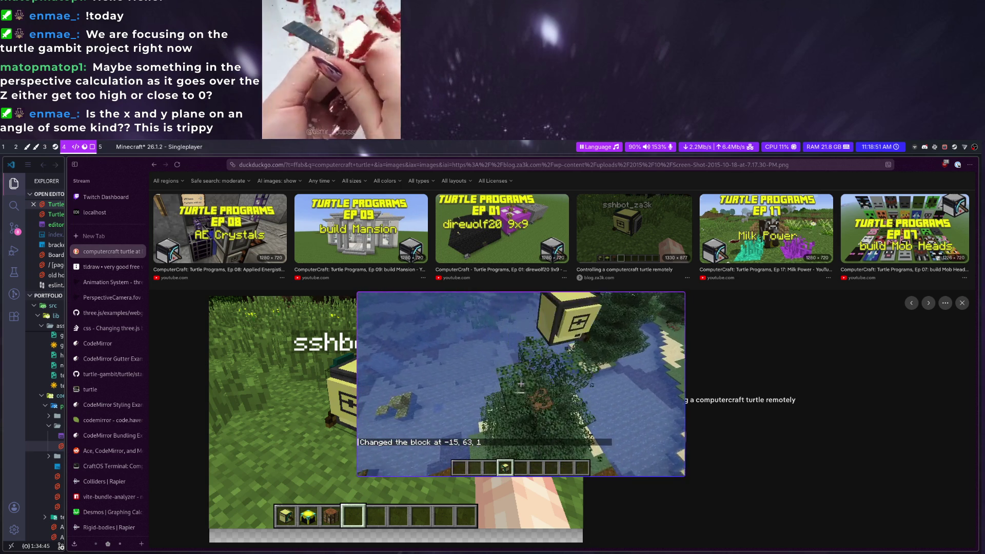
{"action": "key", "text": "shift"}
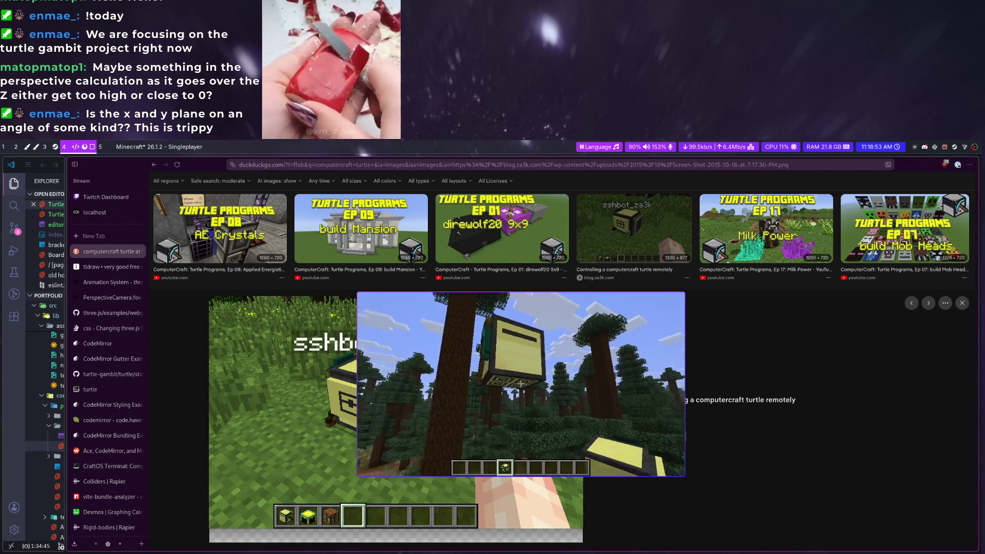
{"action": "key", "text": "2"}
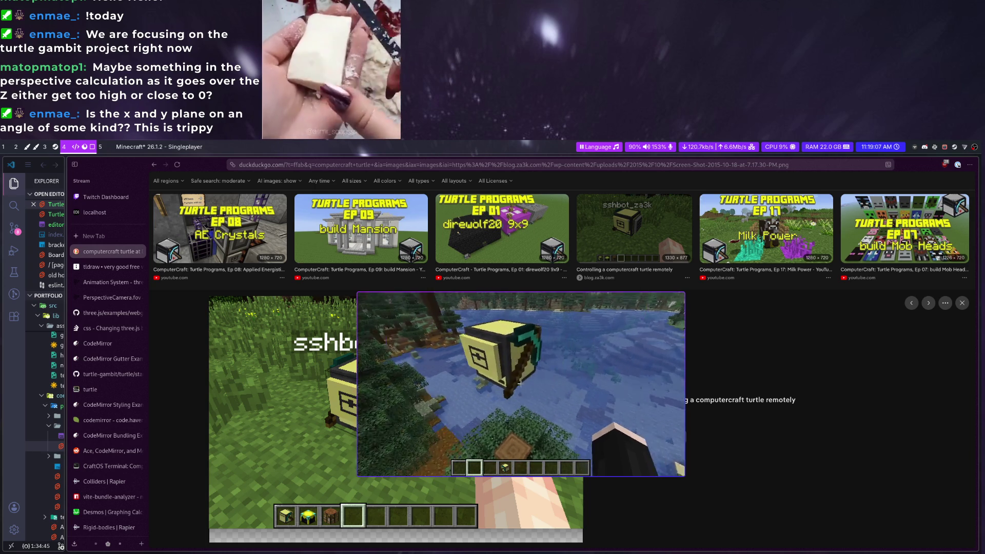
{"action": "right_click", "coordinate": [523, 383]}
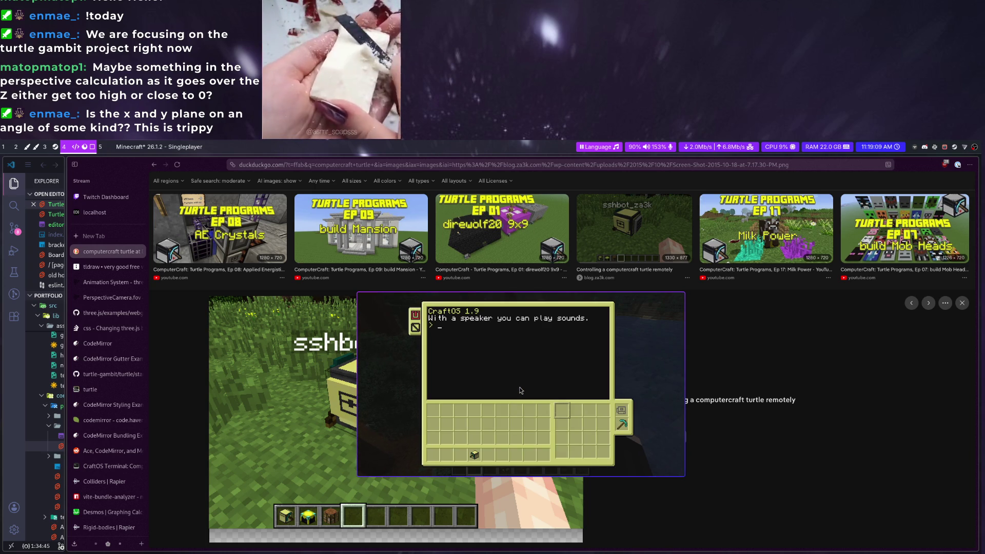
Close the turtle's CraftOS terminal and pause the game
{"action": "key", "text": "Escape"}
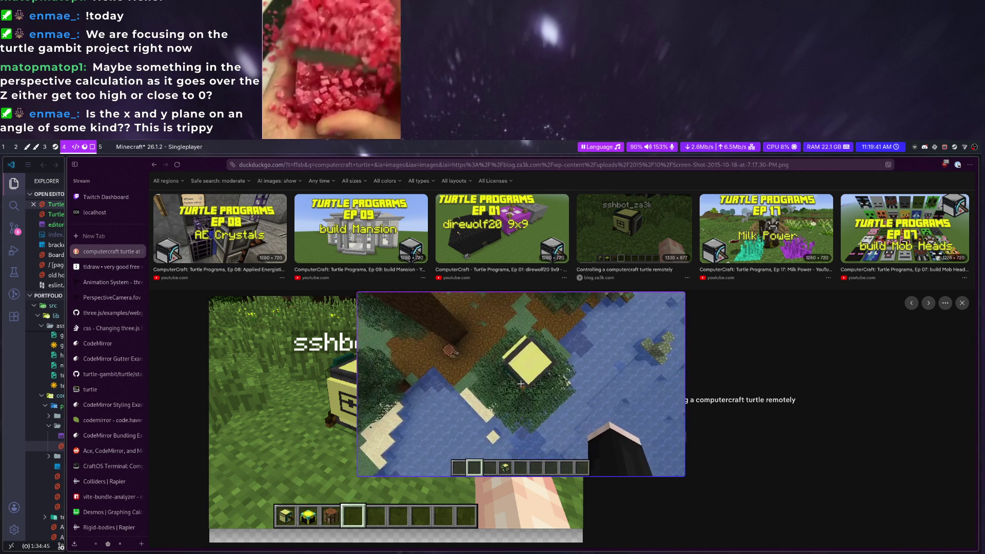
{"action": "key", "text": "Escape"}
Try renaming BoxGeometry in TurtleRenderer.svelte, then undo it and save
{"action": "key", "text": "super+4"}
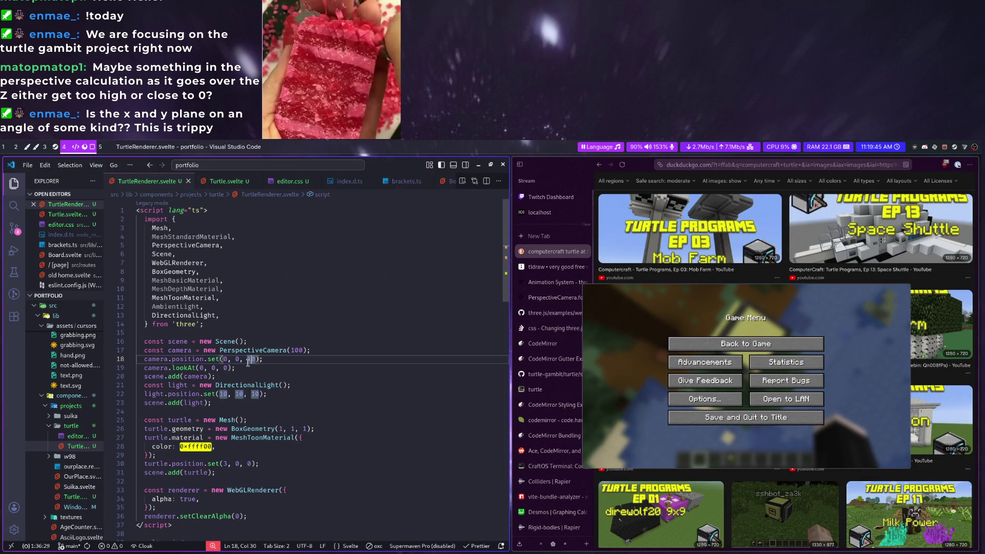
{"action": "scroll", "coordinate": [300, 391], "scroll_direction": "down", "scroll_amount": 5}
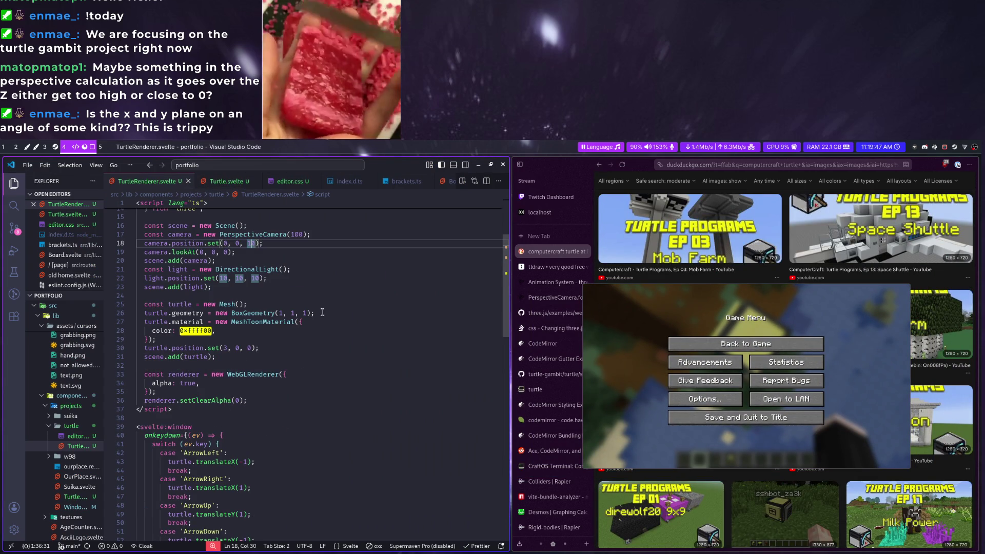
{"action": "scroll", "coordinate": [320, 321], "scroll_direction": "up", "scroll_amount": 5}
{"action": "left_click", "coordinate": [278, 428]}
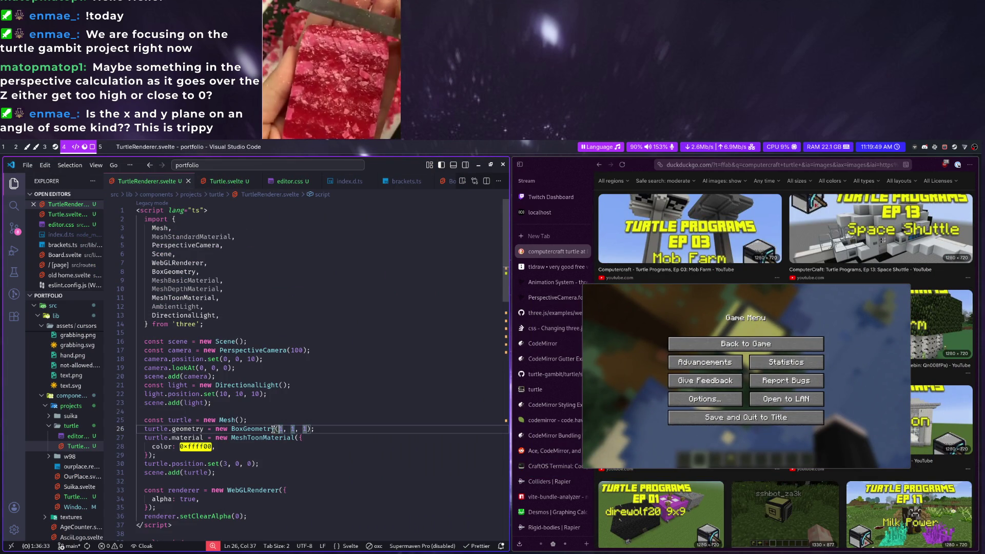
{"action": "double_click", "coordinate": [268, 429]}
{"action": "type", "text": "Geometry"}
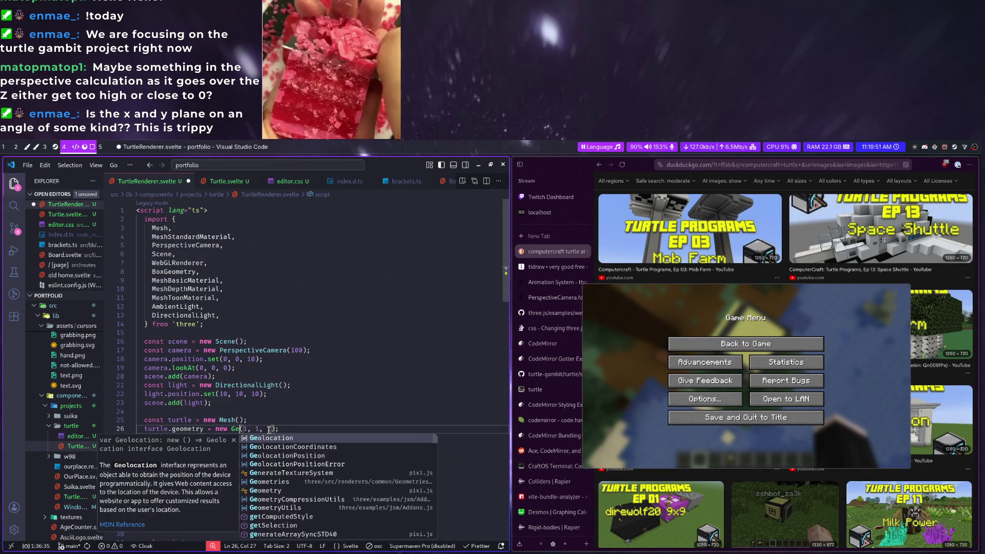
{"action": "scroll", "coordinate": [358, 504], "scroll_direction": "down", "scroll_amount": 3}
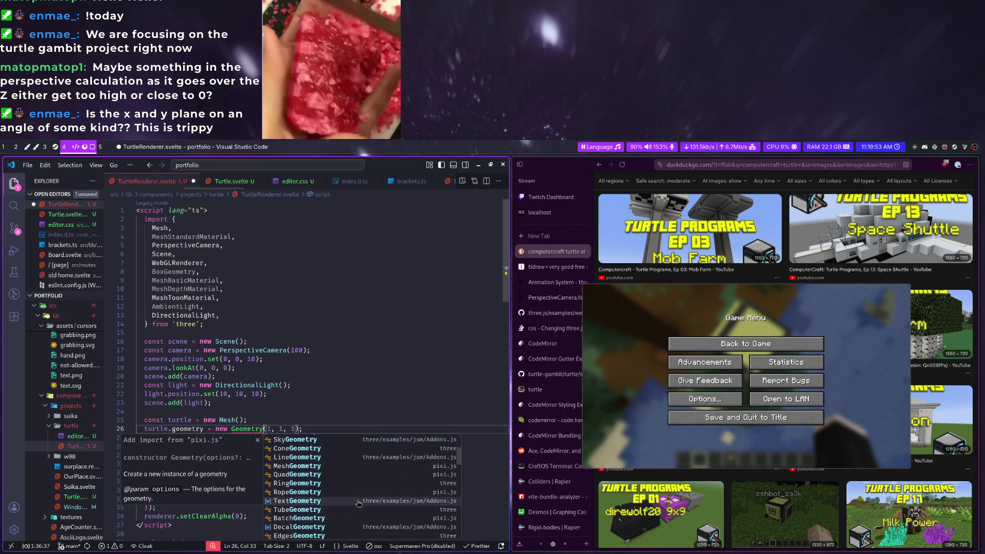
{"action": "scroll", "coordinate": [359, 502], "scroll_direction": "down", "scroll_amount": 2}
{"action": "scroll", "coordinate": [359, 501], "scroll_direction": "down", "scroll_amount": 2}
{"action": "scroll", "coordinate": [359, 502], "scroll_direction": "down", "scroll_amount": 2}
{"action": "scroll", "coordinate": [359, 502], "scroll_direction": "down", "scroll_amount": 2}
{"action": "scroll", "coordinate": [359, 501], "scroll_direction": "down", "scroll_amount": 2}
{"action": "scroll", "coordinate": [360, 502], "scroll_direction": "down", "scroll_amount": 2}
{"action": "scroll", "coordinate": [360, 500], "scroll_direction": "down", "scroll_amount": 2}
{"action": "scroll", "coordinate": [360, 501], "scroll_direction": "down", "scroll_amount": 2}
{"action": "scroll", "coordinate": [362, 498], "scroll_direction": "down", "scroll_amount": 2}
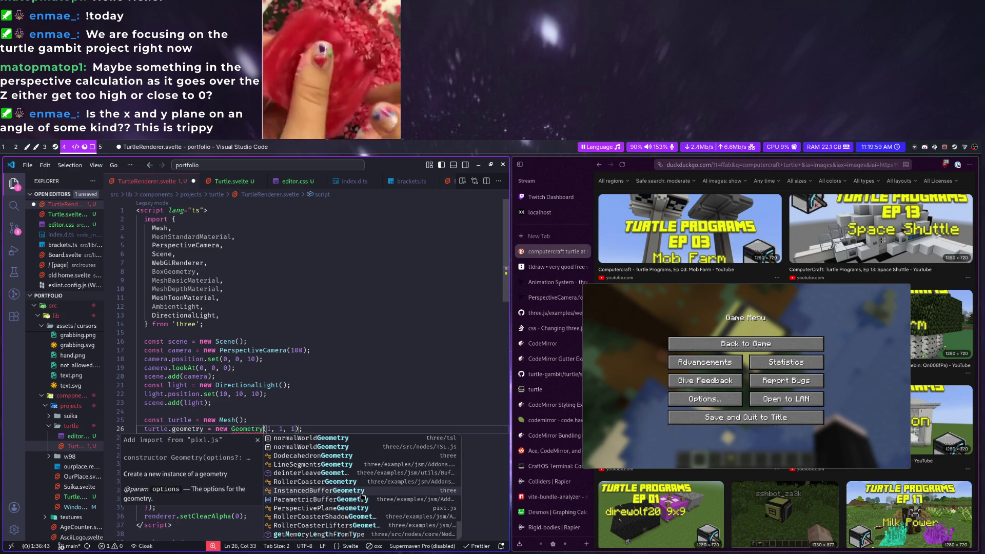
{"action": "key", "text": "ctrl+z"}
{"action": "key", "text": "ctrl+s"}
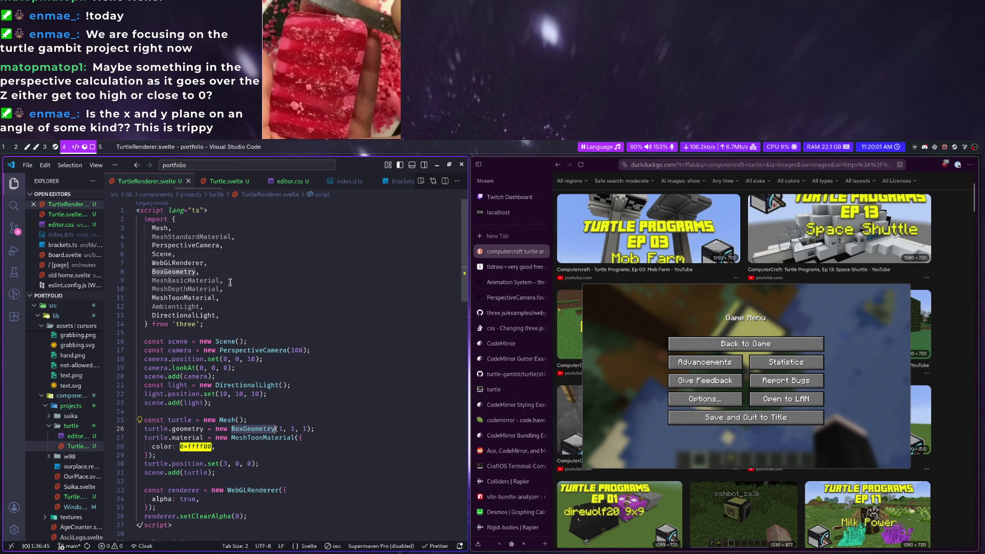
Delete the MeshBasicMaterial, MeshDepthMaterial, AmbientLight and MeshStandardMaterial imports and save
{"action": "left_click_drag", "start_coordinate": [225, 290], "coordinate": [244, 270]}
{"action": "key", "text": "BackSpace"}
{"action": "left_click", "coordinate": [254, 288]}
{"action": "key", "text": "ctrl+shift+k"}
{"action": "left_click", "coordinate": [250, 234]}
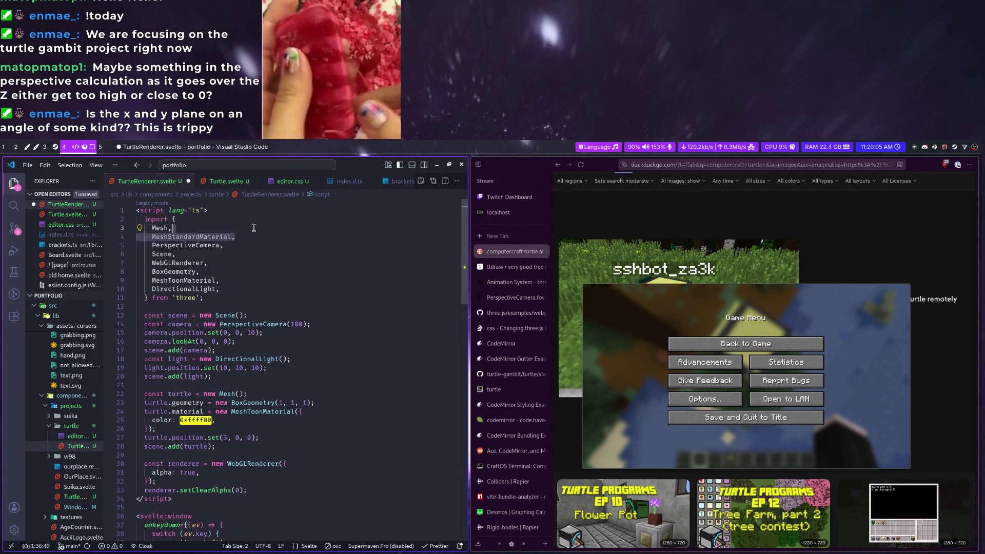
{"action": "key", "text": "ctrl+BackSpace"}
{"action": "key", "text": "ctrl+BackSpace"}
{"action": "key", "text": "ctrl+BackSpace"}
{"action": "key", "text": "ctrl+s"}
{"action": "left_click", "coordinate": [745, 343]}
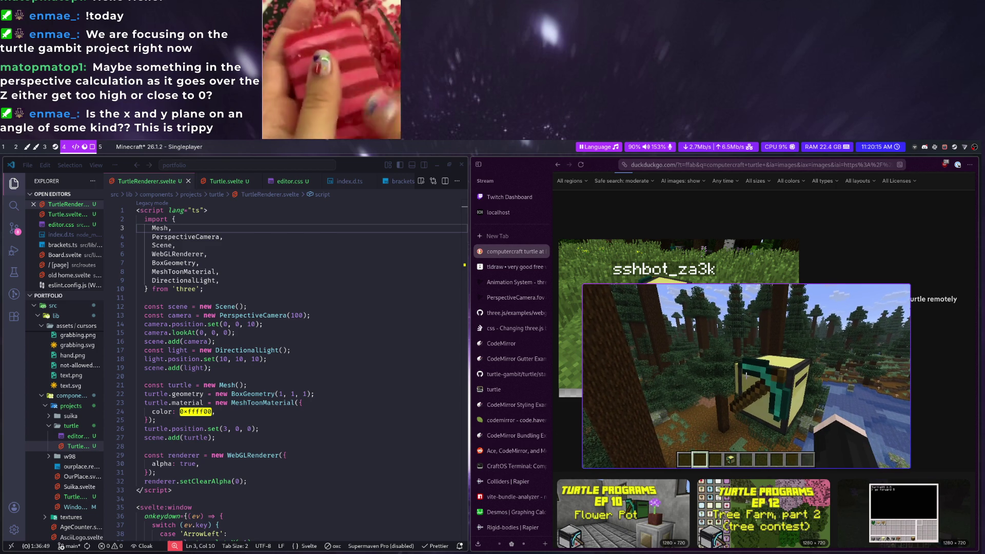
Inspect the turtle's terminal, then break the Advanced Mining Turtle and collect it
{"action": "right_click", "coordinate": [746, 376]}
{"action": "key", "text": "Escape"}
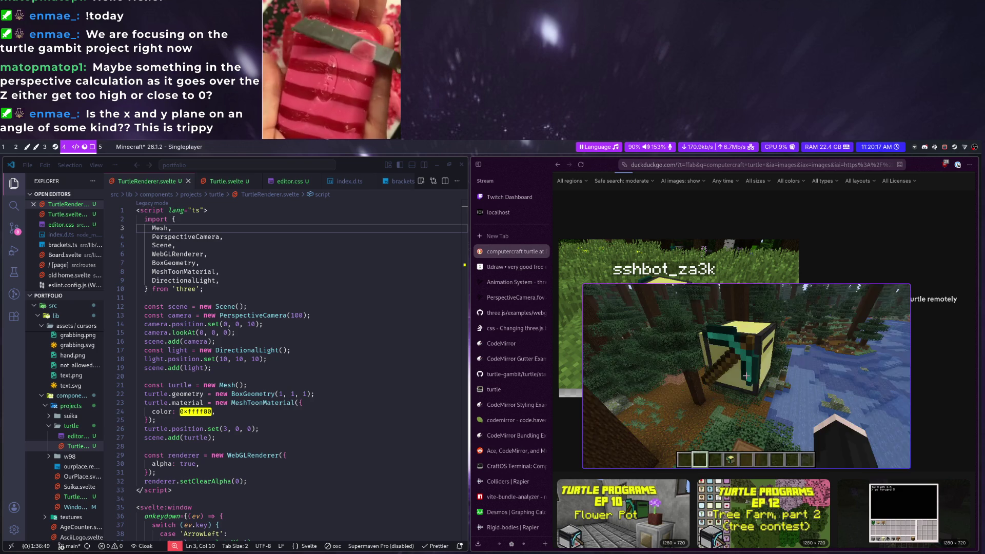
{"action": "key", "text": "w"}
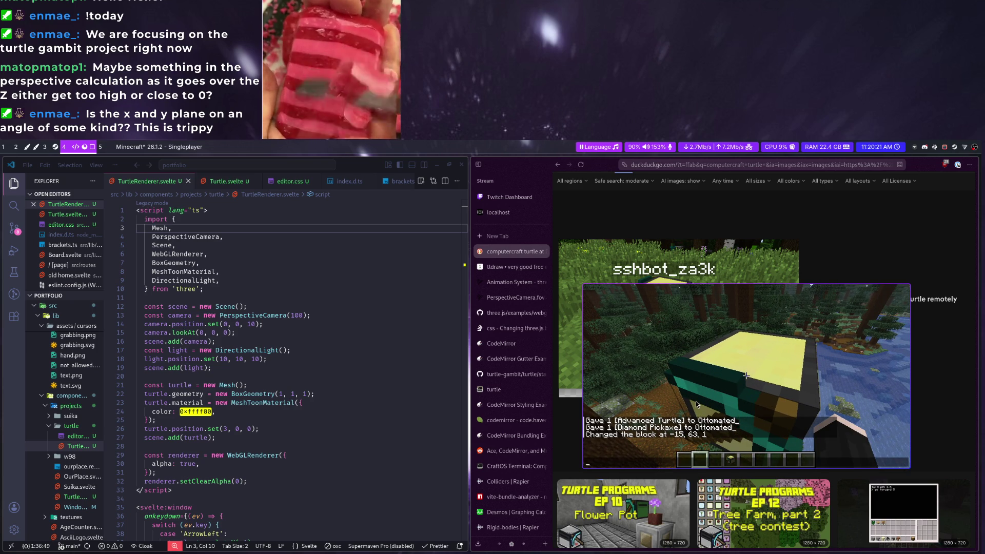
{"action": "right_click", "coordinate": [745, 376]}
{"action": "key", "text": "Escape"}
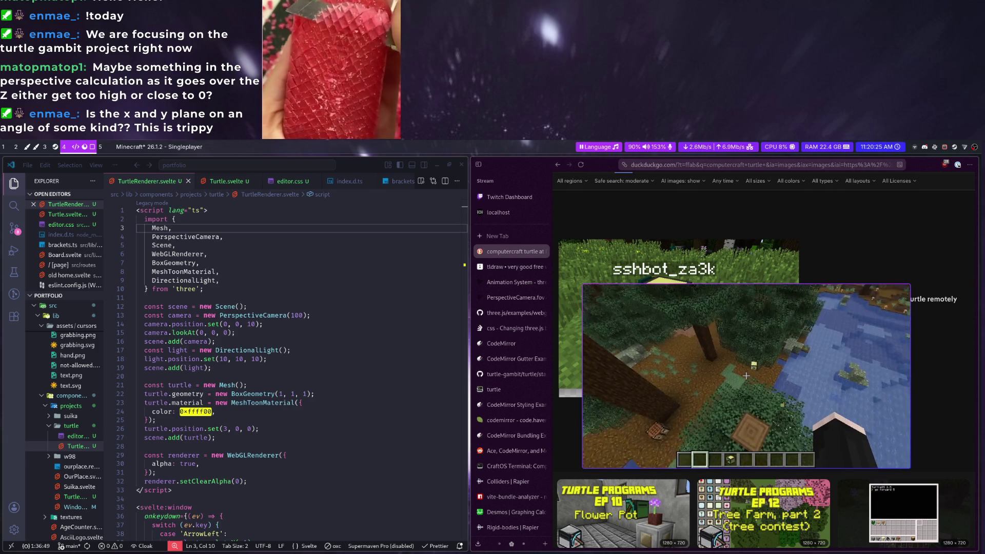
{"action": "key", "text": "4"}
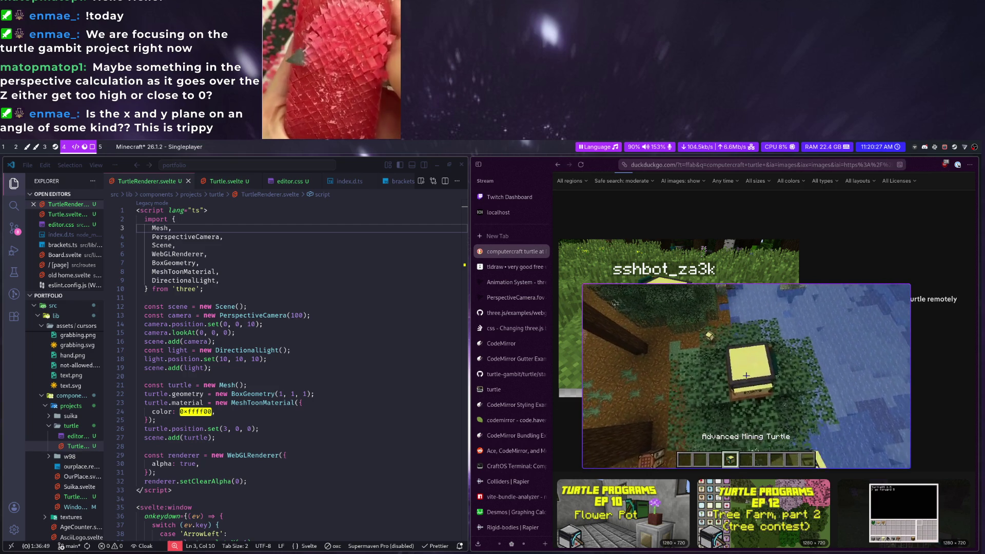
{"action": "left_click", "coordinate": [746, 375]}
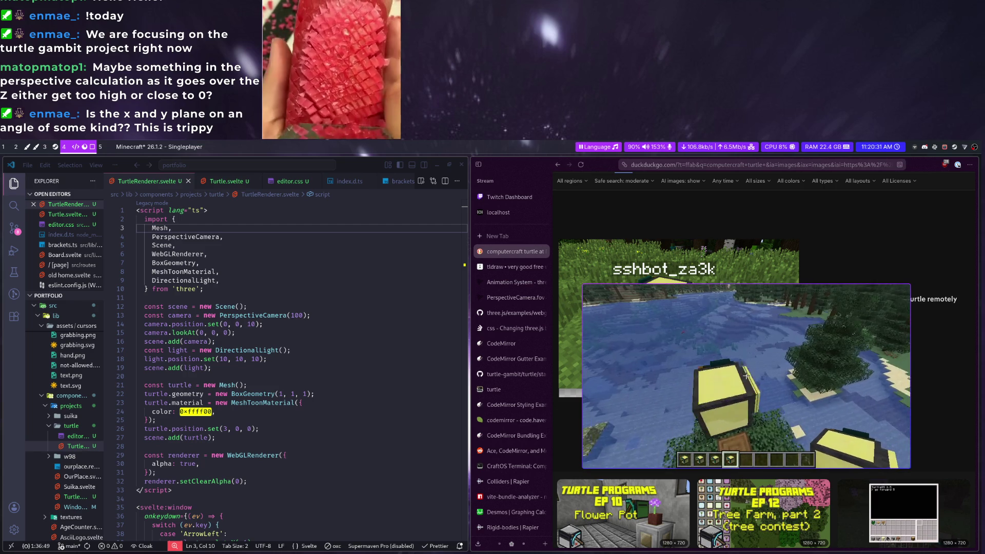
Place Advanced Mining Turtles by the water and fly up to view them
{"action": "right_click", "coordinate": [745, 376]}
{"action": "key", "text": "e"}
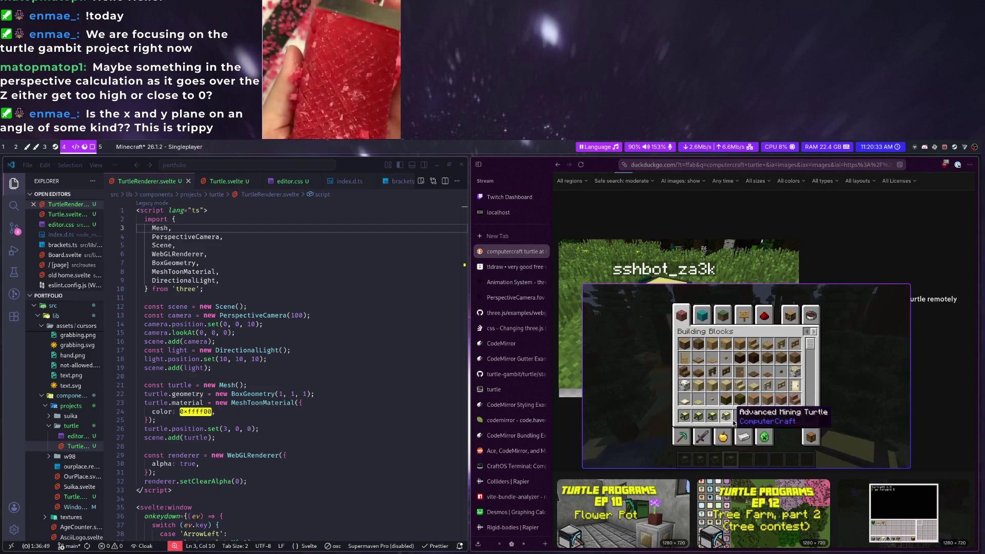
{"action": "key", "text": "e"}
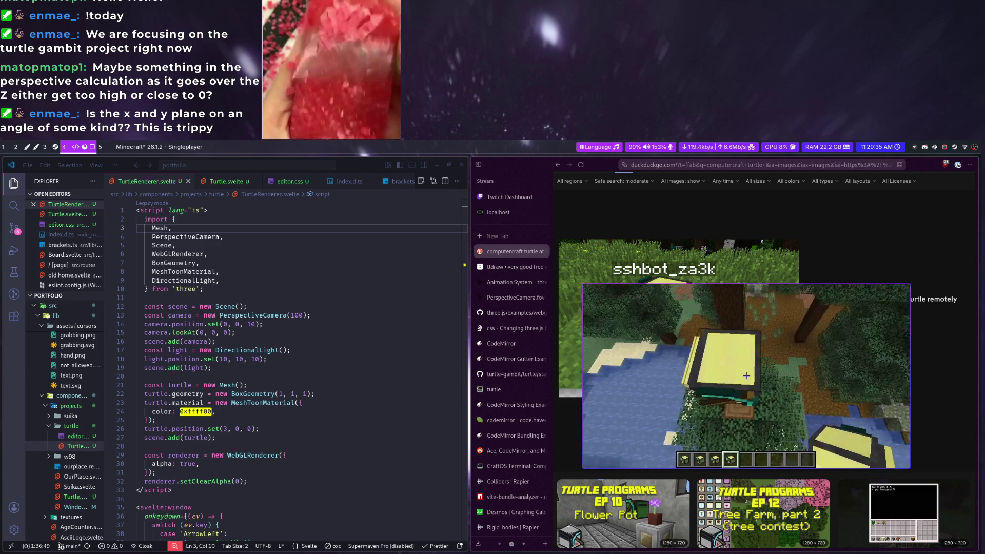
{"action": "key", "text": "space"}
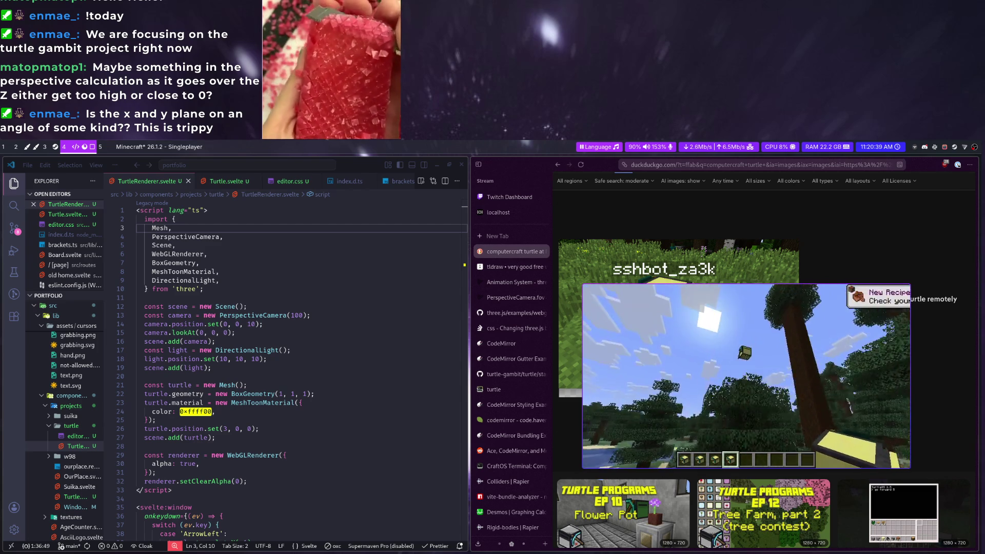
{"action": "key", "text": "w"}
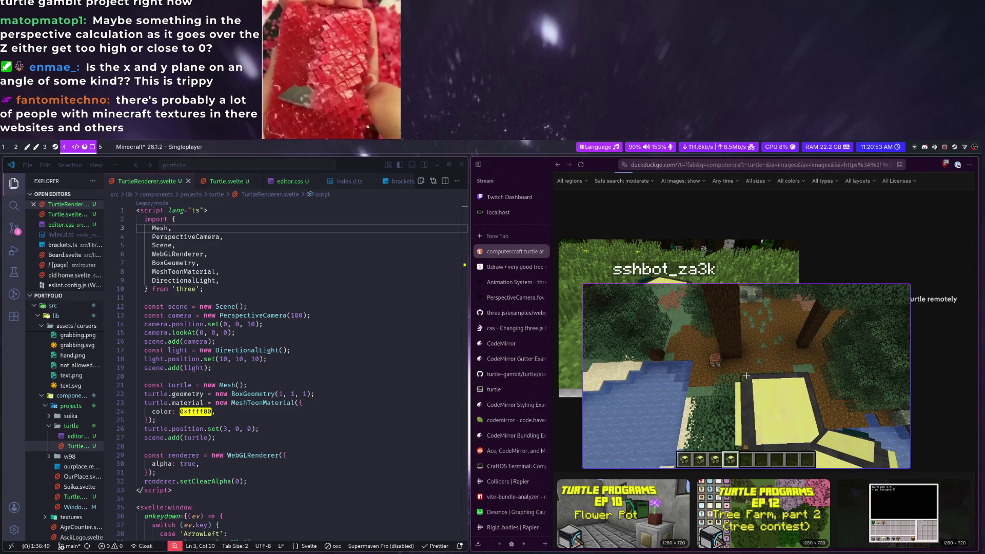
Switch to an empty workspace and launch Blender from the application launcher
{"action": "key", "text": "super+5"}
{"action": "key", "text": "super+d"}
{"action": "type", "text": "blend"}
{"action": "key", "text": "Return"}
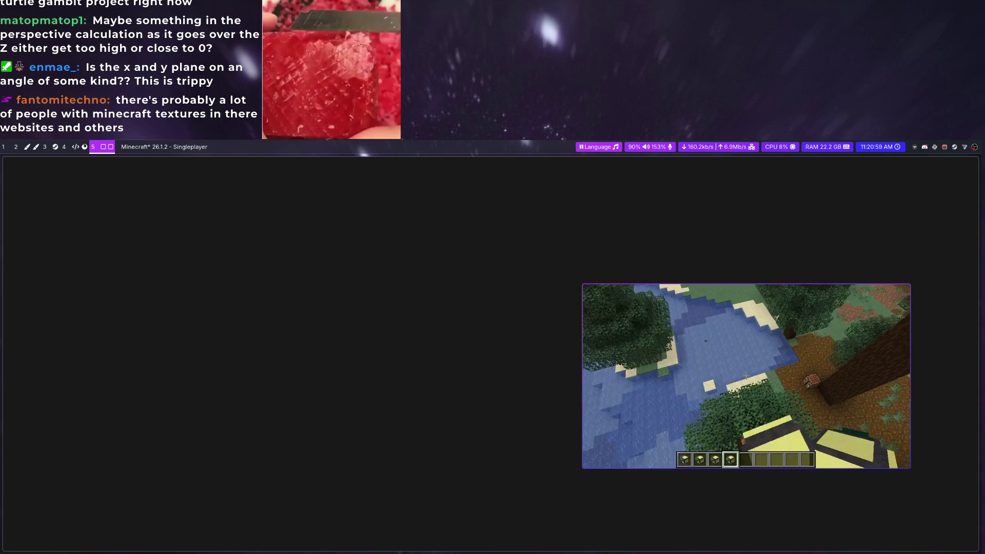
Dismiss Blender's welcome screen and delete the camera from the default scene
{"action": "key", "text": "Escape"}
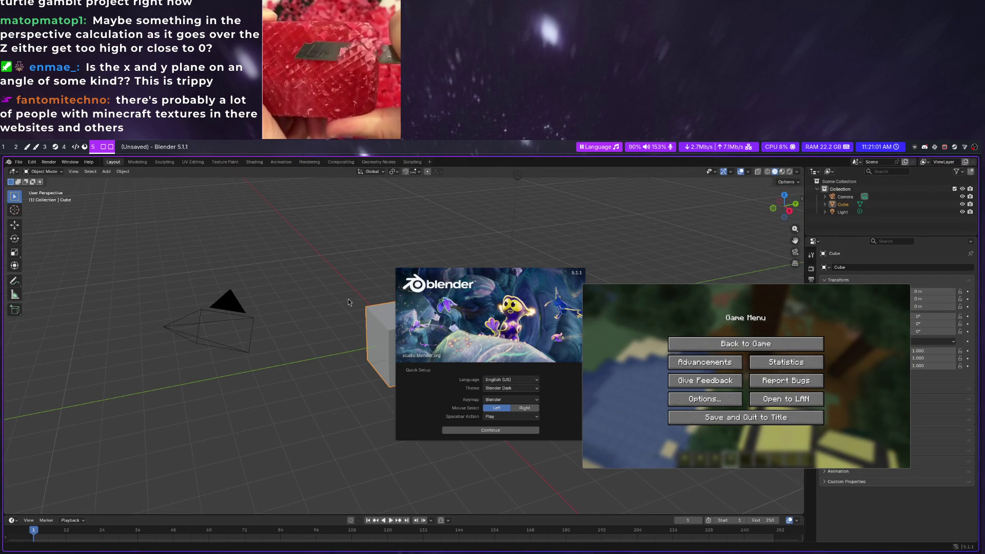
{"action": "left_click", "coordinate": [348, 300]}
{"action": "key", "text": "a"}
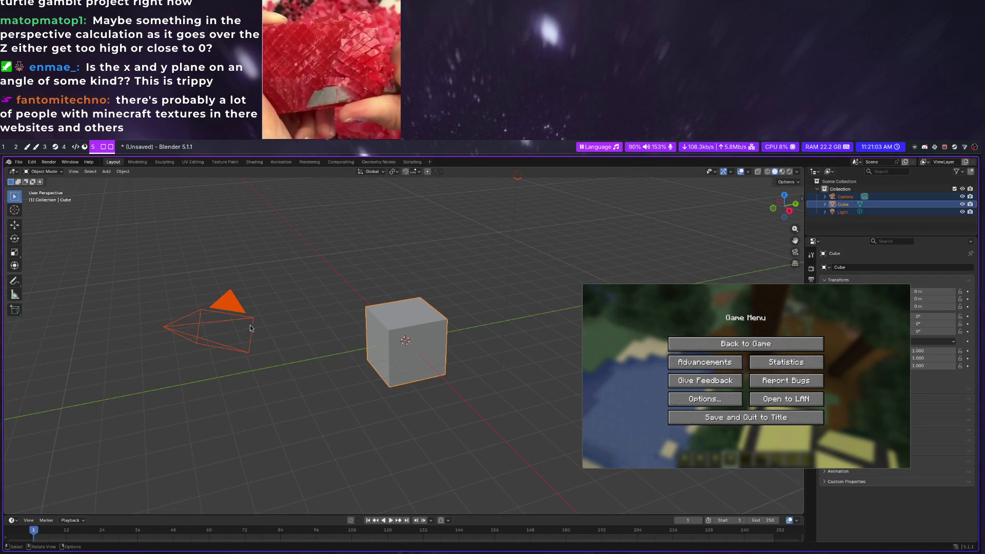
{"action": "left_click", "coordinate": [368, 283]}
{"action": "left_click", "coordinate": [204, 308]}
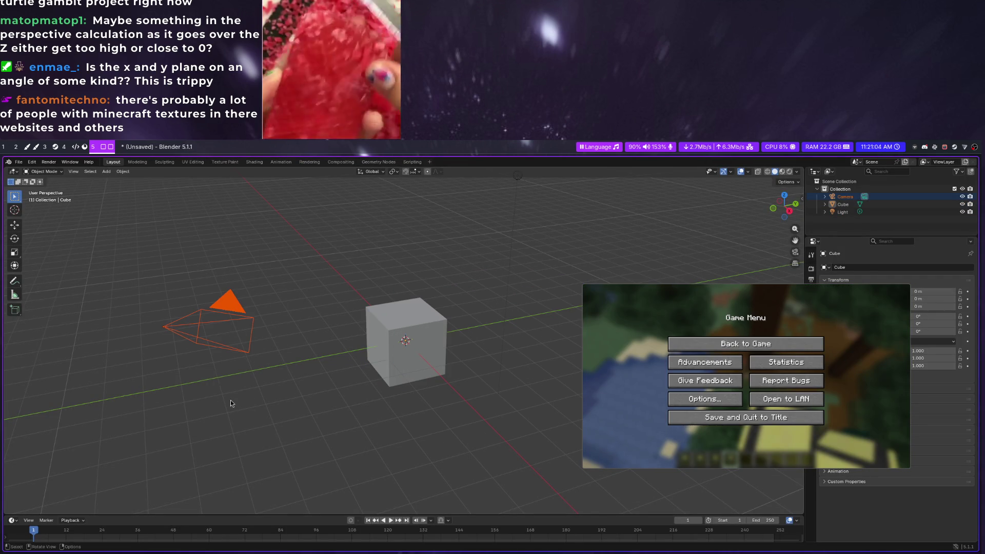
{"action": "key", "text": "Return"}
{"action": "left_click", "coordinate": [518, 175]}
Delete the light so only the default cube remains, then select the cube
{"action": "key", "text": "x"}
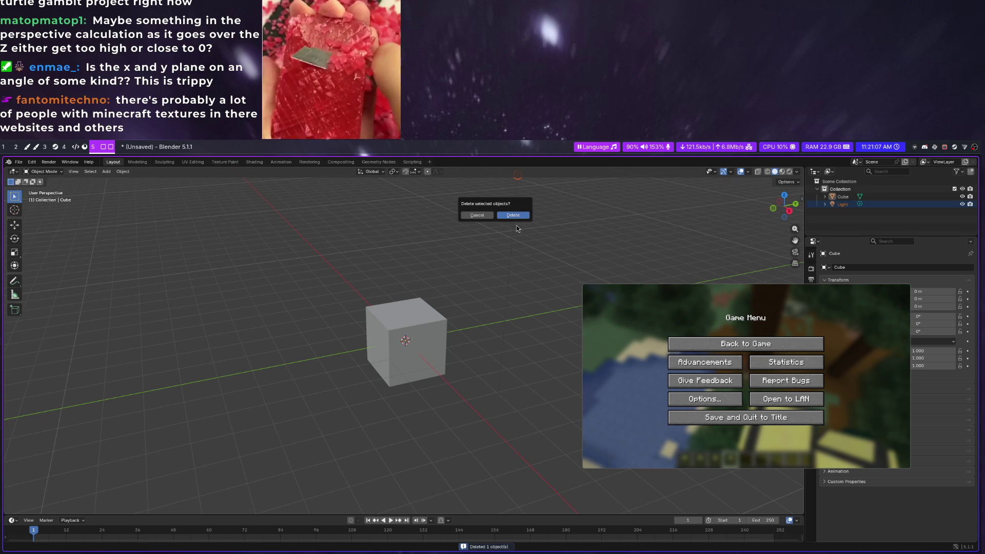
{"action": "left_click", "coordinate": [516, 223]}
{"action": "scroll", "coordinate": [378, 381], "scroll_direction": "up", "scroll_amount": 5}
{"action": "scroll", "coordinate": [458, 378], "scroll_direction": "down", "scroll_amount": 5}
{"action": "mouse_move", "coordinate": [487, 376]}
{"action": "middle_mouse_down"}
{"action": "mouse_move", "coordinate": [435, 377]}
{"action": "mouse_move", "coordinate": [551, 379]}
{"action": "middle_mouse_up"}
{"action": "left_click", "coordinate": [430, 362]}
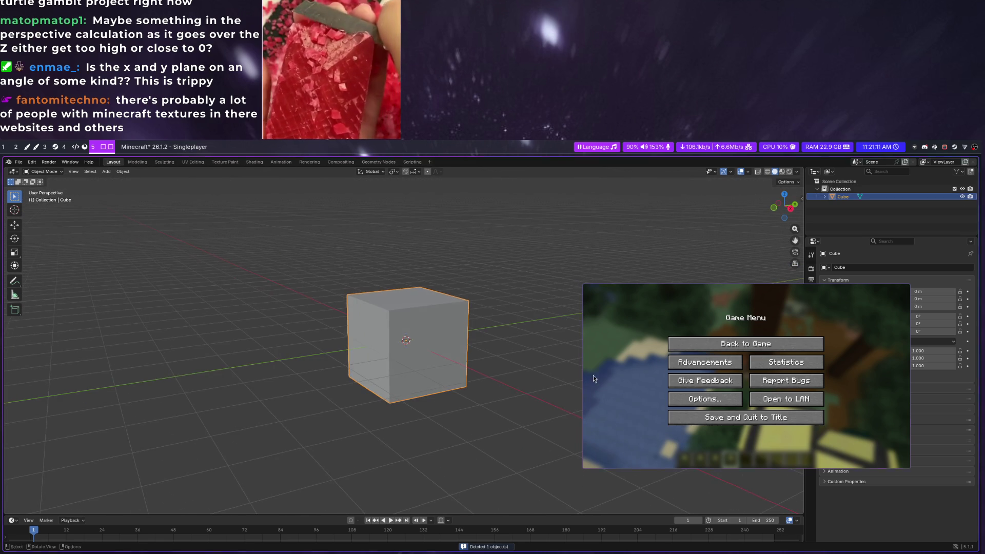
{"action": "key", "text": "Escape"}
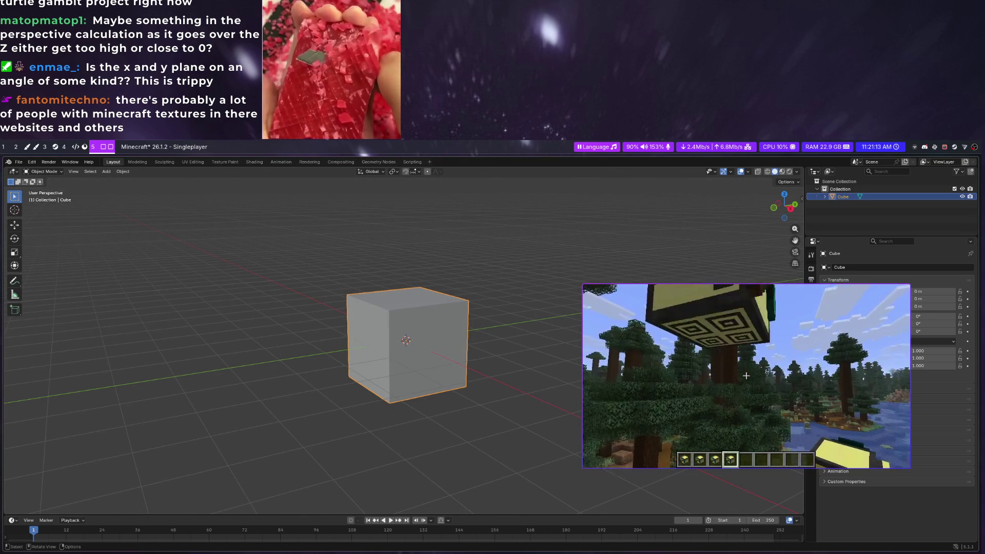
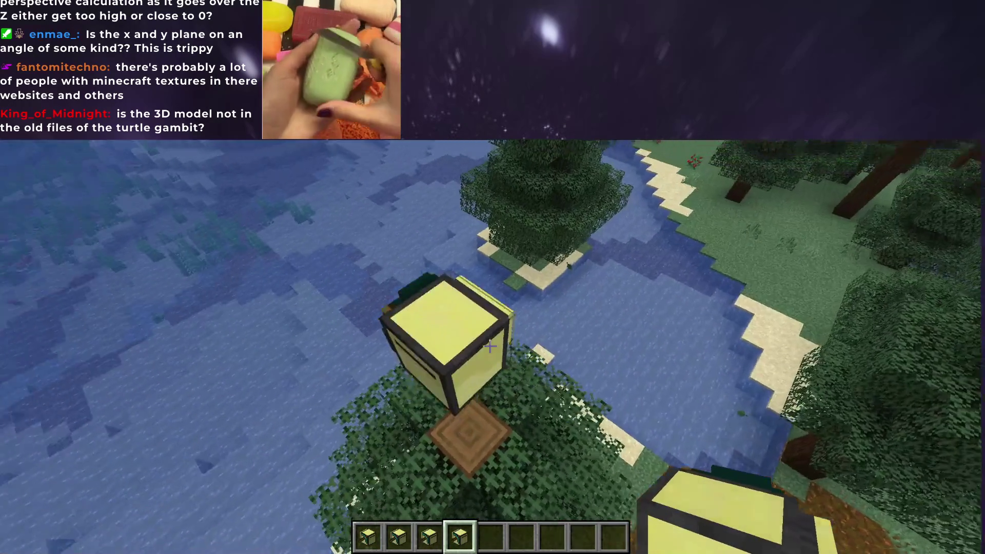
Leave fullscreen Minecraft and switch to the coding desktop with VS Code and Zen Browser
{"action": "left_click", "coordinate": [490, 346]}
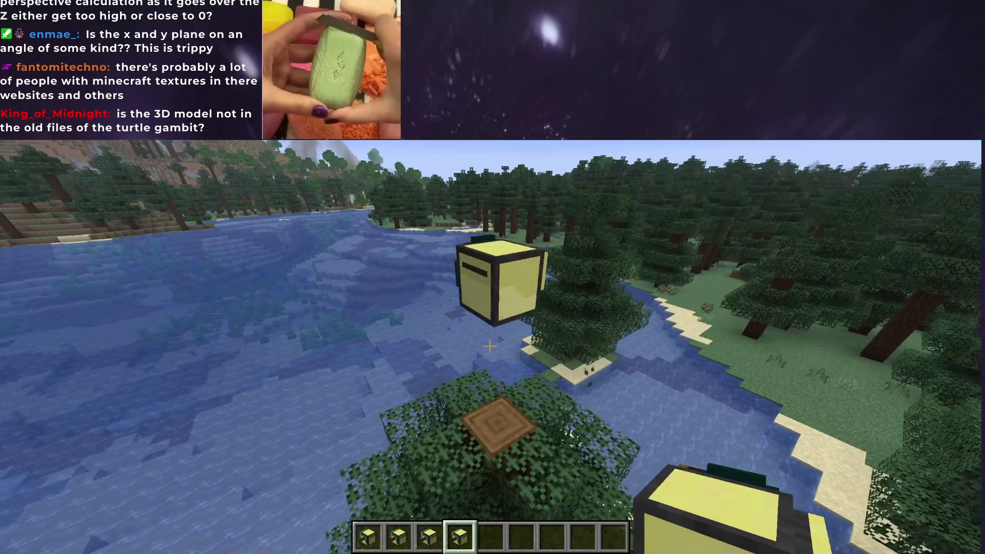
{"action": "key", "text": "F11"}
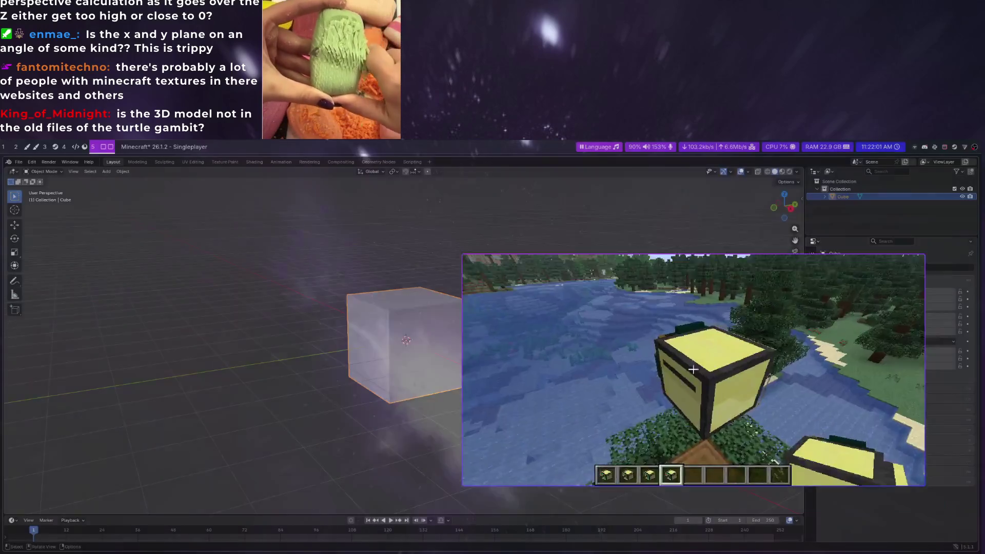
{"action": "key", "text": "super+4"}
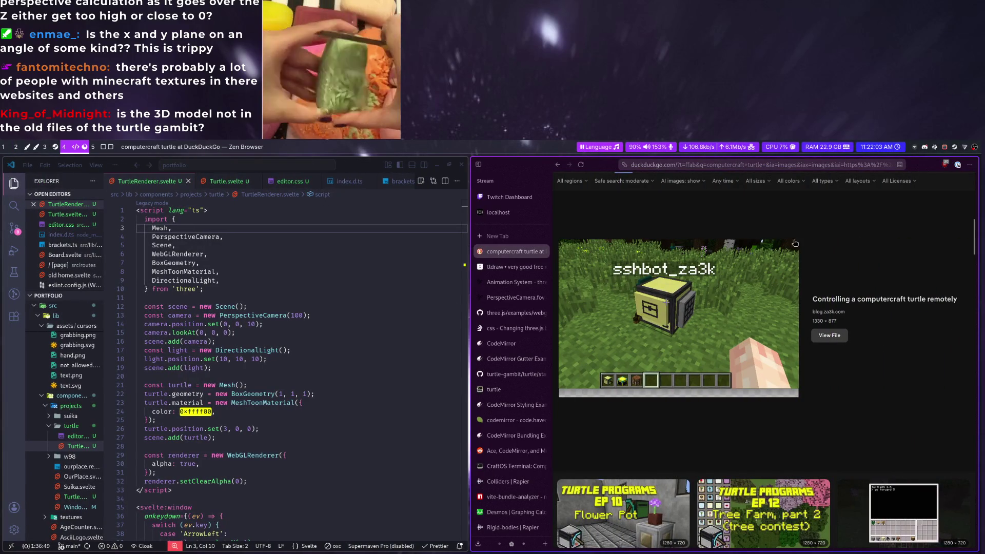
Bring up the turtle-gambit repository tab with the browser enlarged over the editor
{"action": "left_click", "coordinate": [498, 235]}
{"action": "type", "text": "git"}
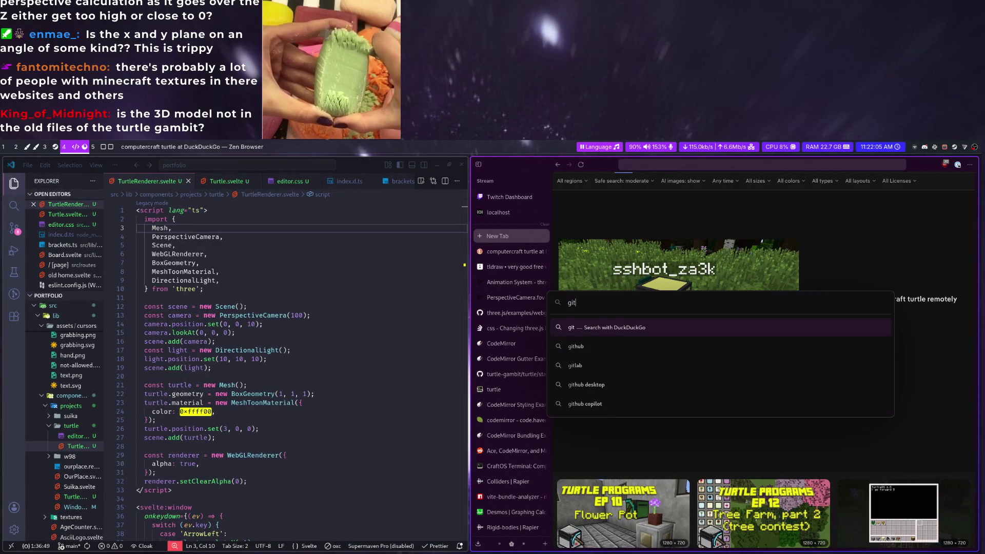
{"action": "key", "text": "Escape"}
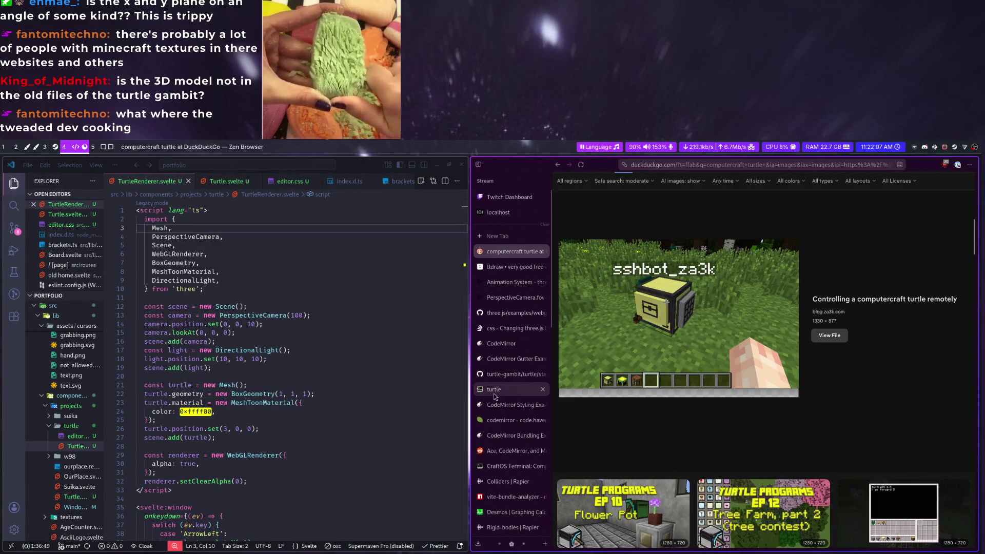
{"action": "left_click", "coordinate": [511, 374]}
{"action": "key", "text": "super+ctrl+Left"}
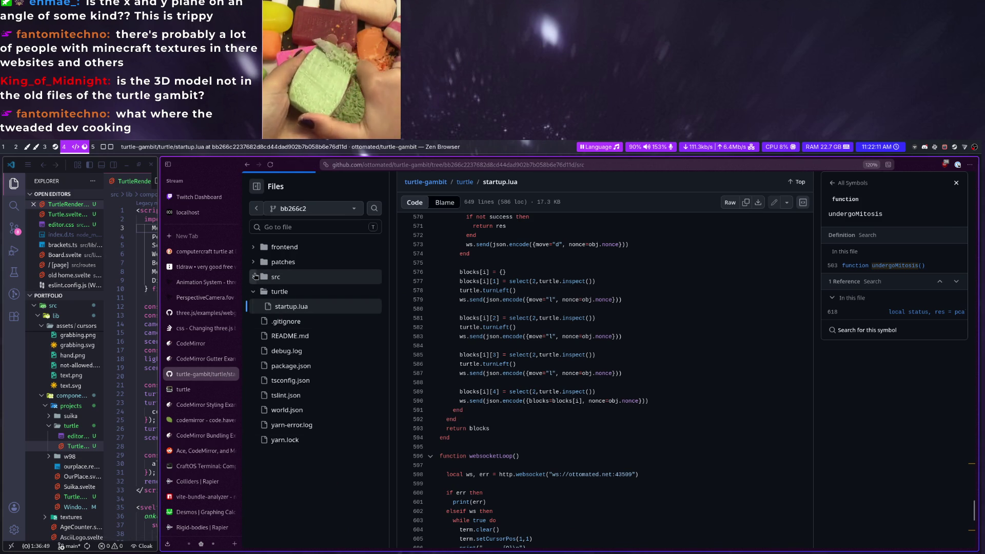
Navigate frontend > public in the Files tree and download turtle.blend
{"action": "left_click", "coordinate": [255, 276]}
{"action": "left_click", "coordinate": [256, 292]}
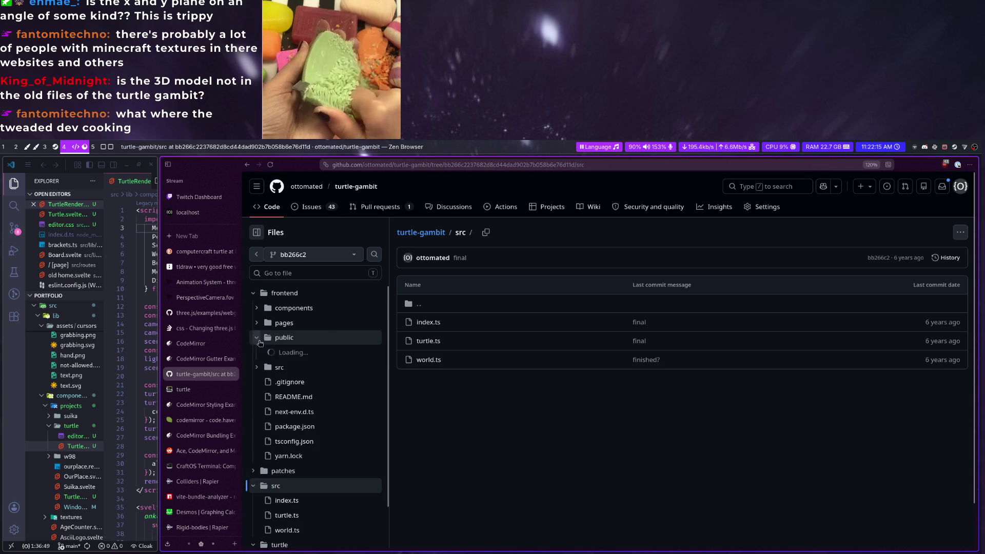
{"action": "left_click", "coordinate": [256, 337]}
{"action": "left_click", "coordinate": [323, 367]}
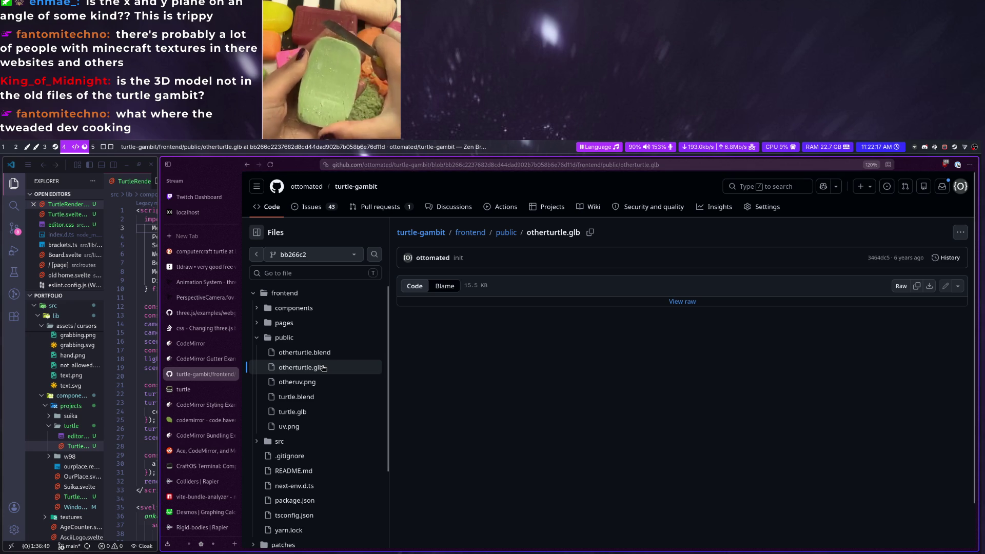
{"action": "left_click", "coordinate": [320, 411]}
{"action": "left_click", "coordinate": [308, 396]}
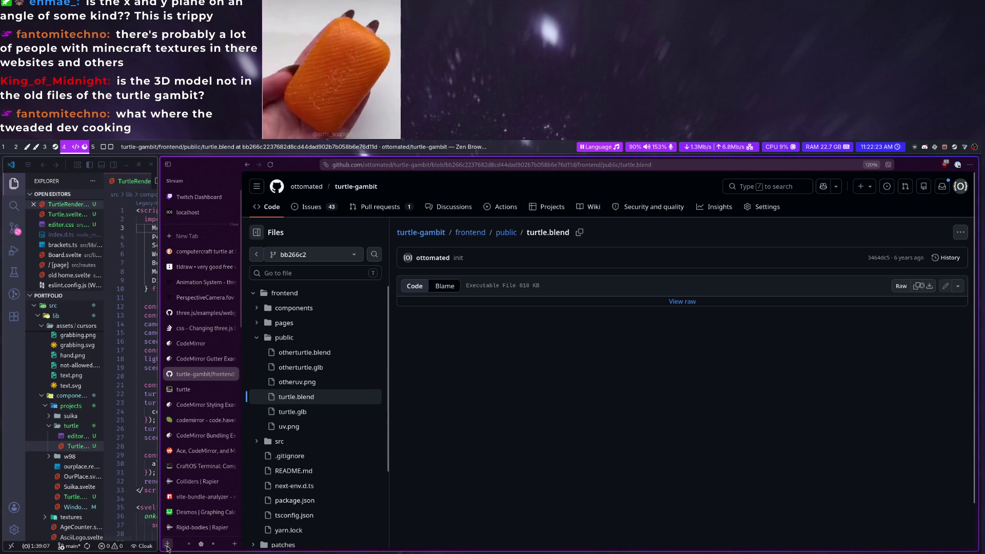
{"action": "left_click", "coordinate": [360, 402]}
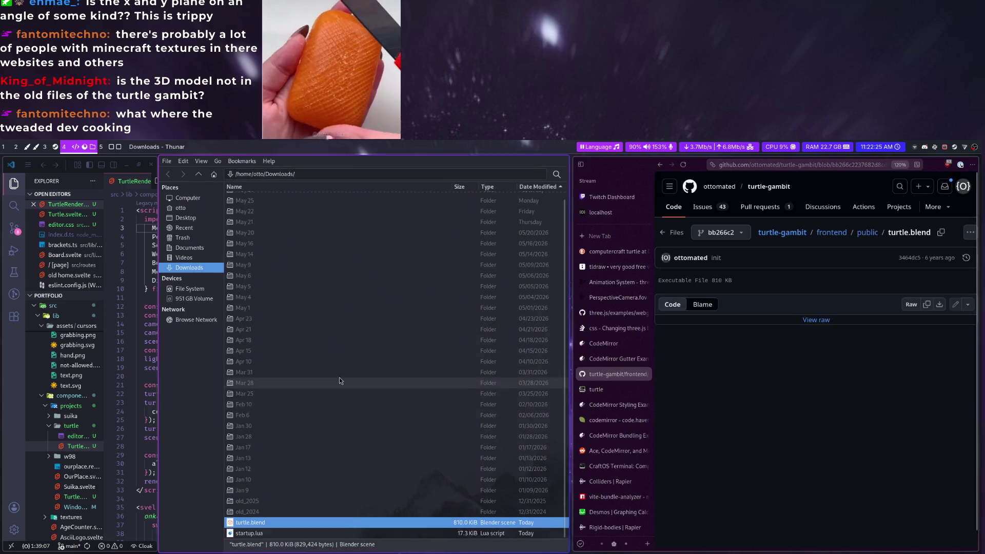
{"action": "right_click", "coordinate": [267, 529]}
{"action": "left_click", "coordinate": [335, 401]}
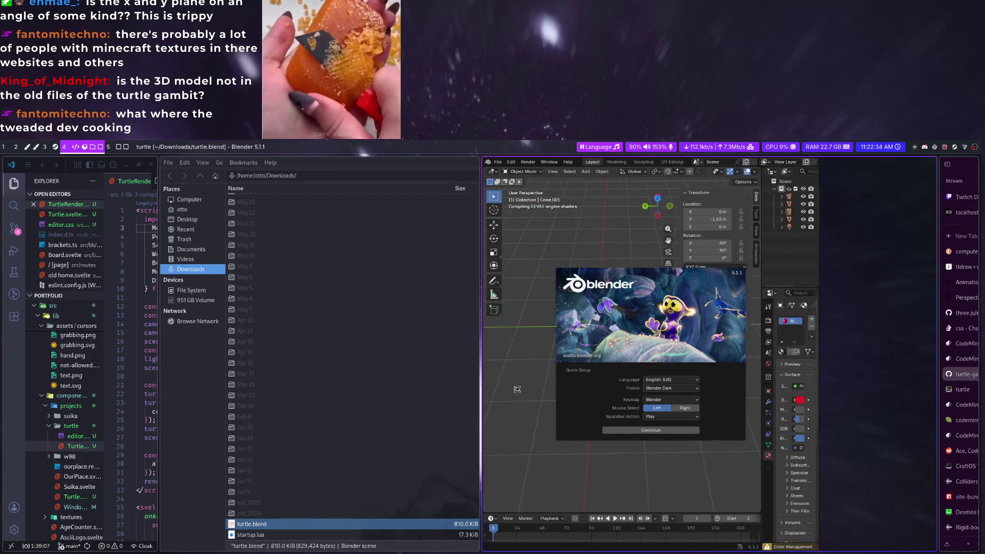
{"action": "left_click", "coordinate": [499, 366]}
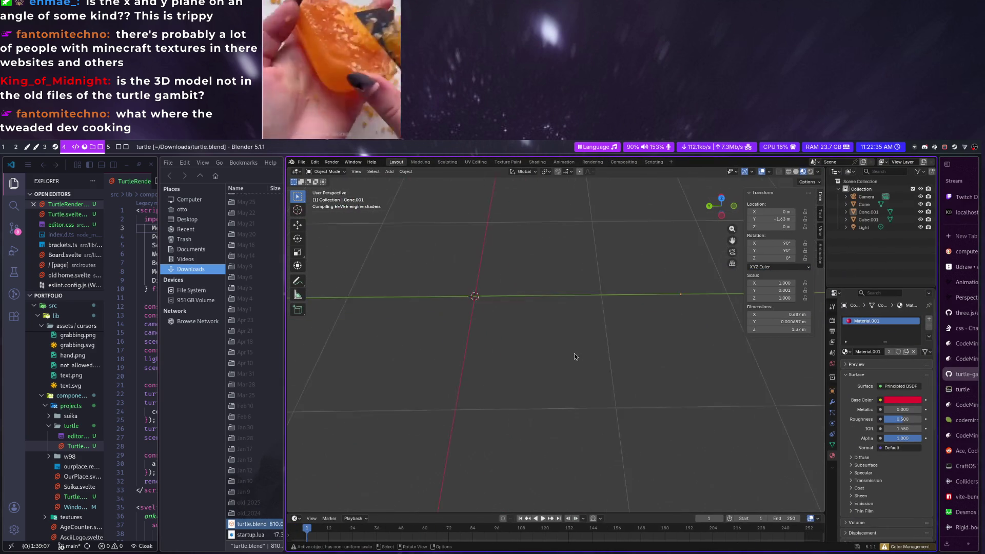
{"action": "mouse_move", "coordinate": [574, 357]}
{"action": "middle_mouse_down"}
{"action": "mouse_move", "coordinate": [482, 302]}
{"action": "mouse_move", "coordinate": [507, 289]}
{"action": "mouse_move", "coordinate": [530, 293]}
{"action": "middle_mouse_up"}
{"action": "left_click", "coordinate": [865, 204]}
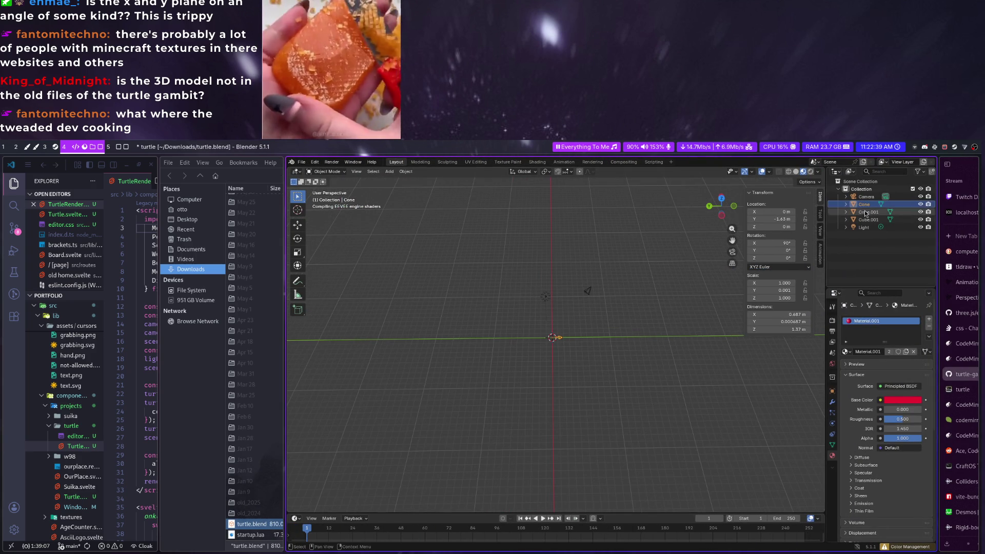
{"action": "key", "text": "KP_Decimal"}
{"action": "scroll", "coordinate": [573, 343], "scroll_direction": "down", "scroll_amount": 2}
{"action": "scroll", "coordinate": [566, 356], "scroll_direction": "up", "scroll_amount": 2}
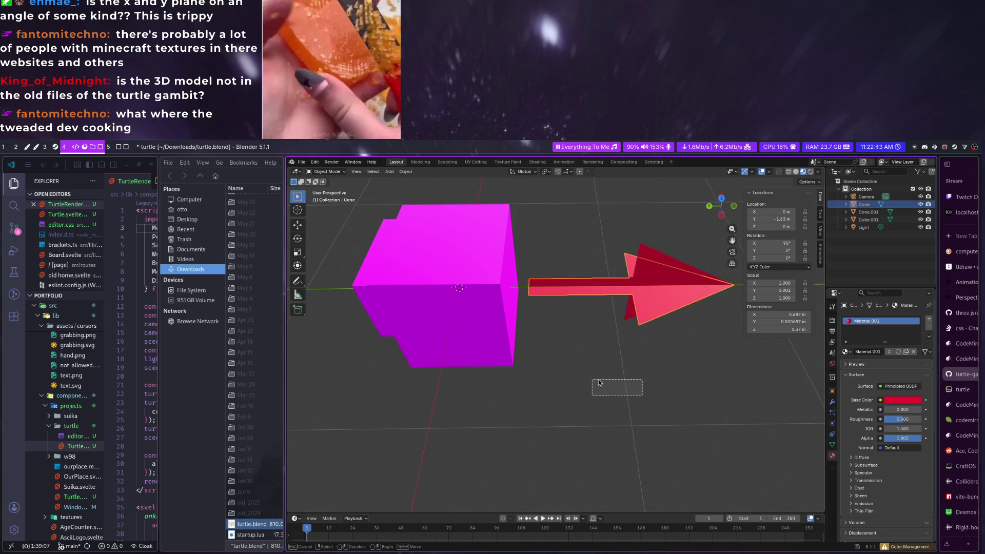
{"action": "middle_click_drag", "start_coordinate": [552, 379], "coordinate": [534, 374]}
{"action": "mouse_move", "coordinate": [470, 321]}
{"action": "middle_mouse_down"}
{"action": "mouse_move", "coordinate": [454, 306]}
{"action": "mouse_move", "coordinate": [609, 298]}
{"action": "middle_mouse_up"}
{"action": "left_click", "coordinate": [458, 316]}
{"action": "key", "text": "ctrl+q"}
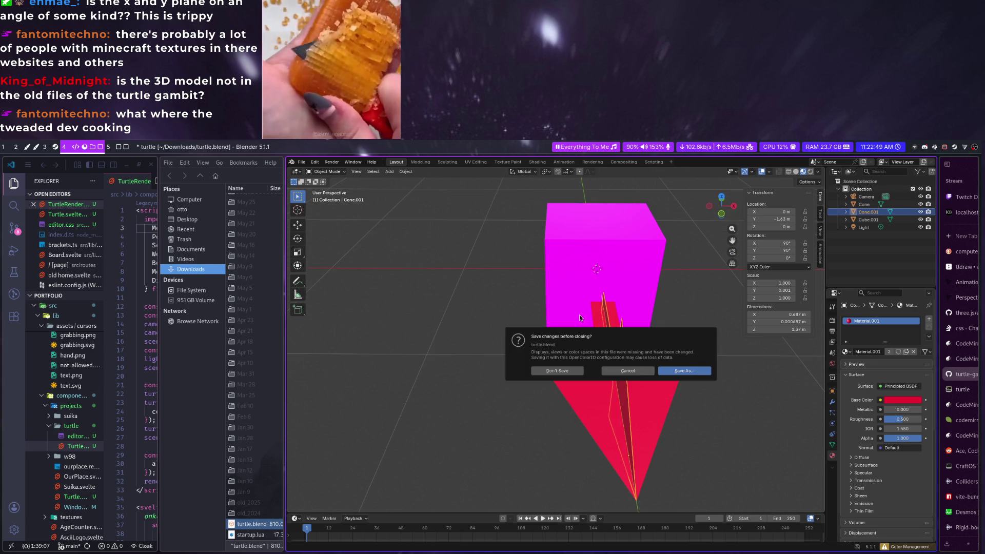
{"action": "left_click", "coordinate": [556, 371]}
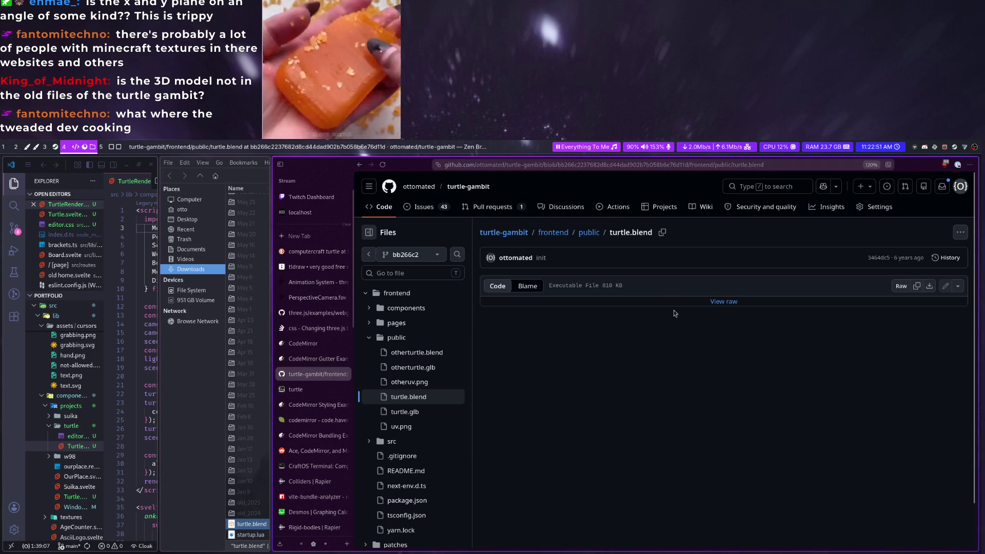
Browse otherturtle.glb and otheruv.png, then download the uv.png texture
{"action": "left_click", "coordinate": [416, 367]}
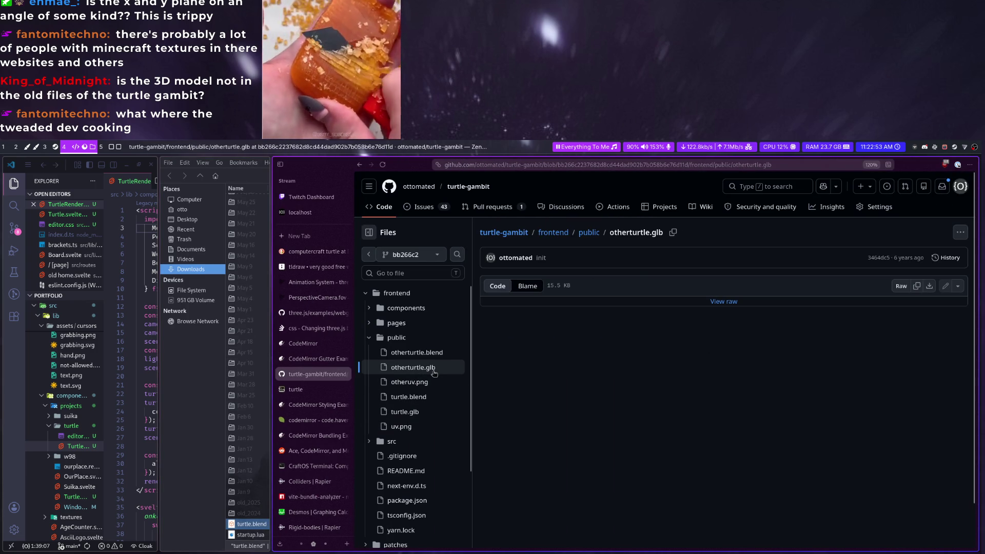
{"action": "left_click", "coordinate": [410, 382]}
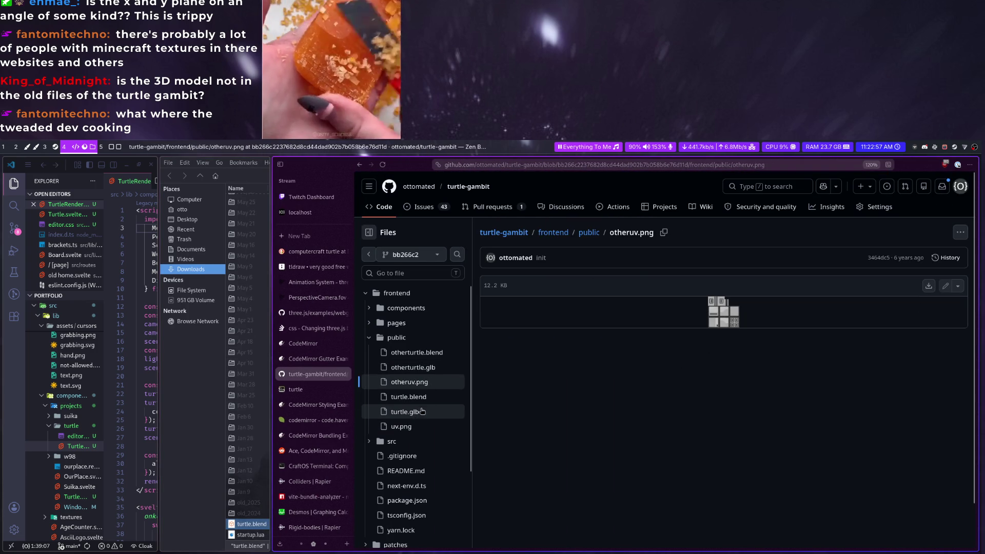
{"action": "left_click", "coordinate": [423, 427]}
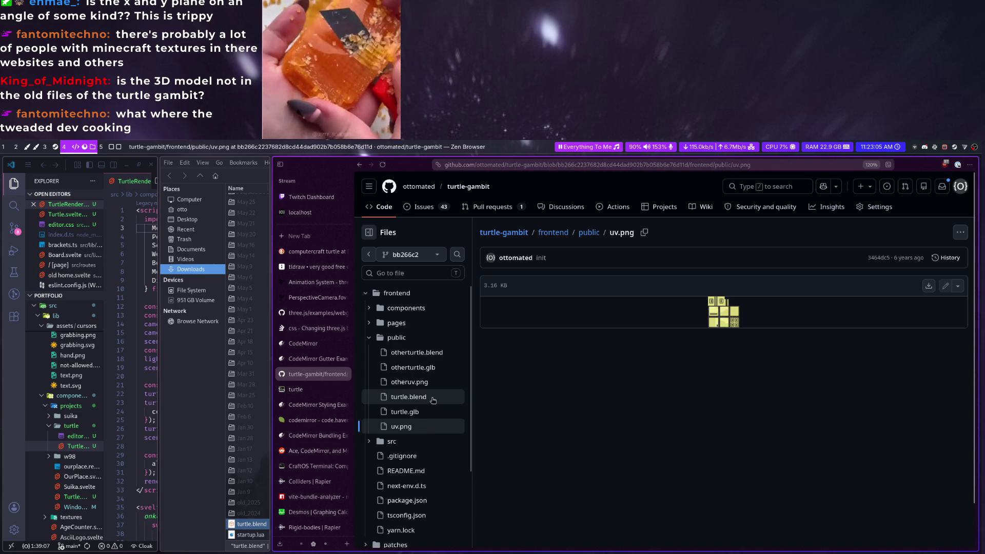
{"action": "left_click", "coordinate": [930, 287]}
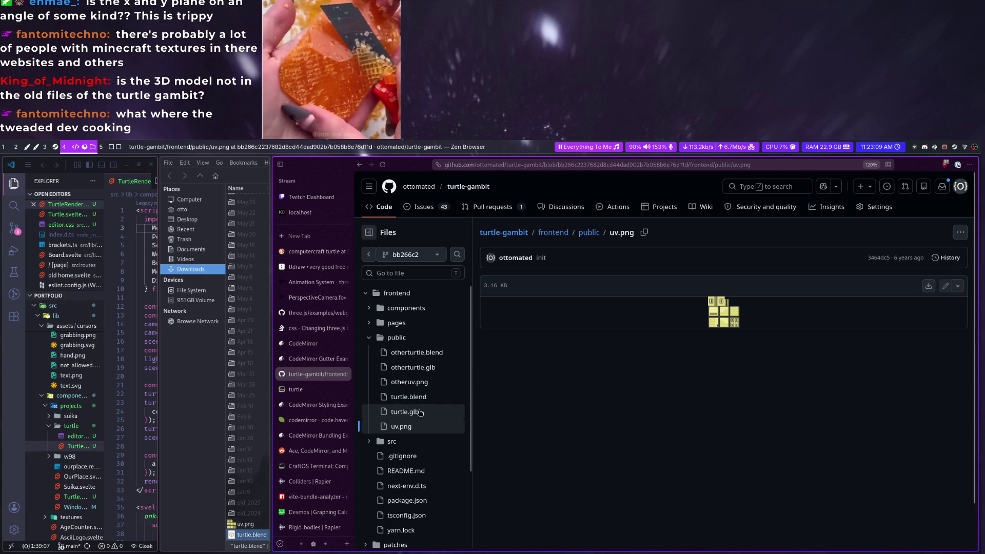
Open turtle.blend from Downloads with Blender via the Thunar context menu
{"action": "left_click_drag", "start_coordinate": [274, 404], "coordinate": [755, 460]}
{"action": "right_click", "coordinate": [262, 535]}
{"action": "left_click", "coordinate": [318, 410]}
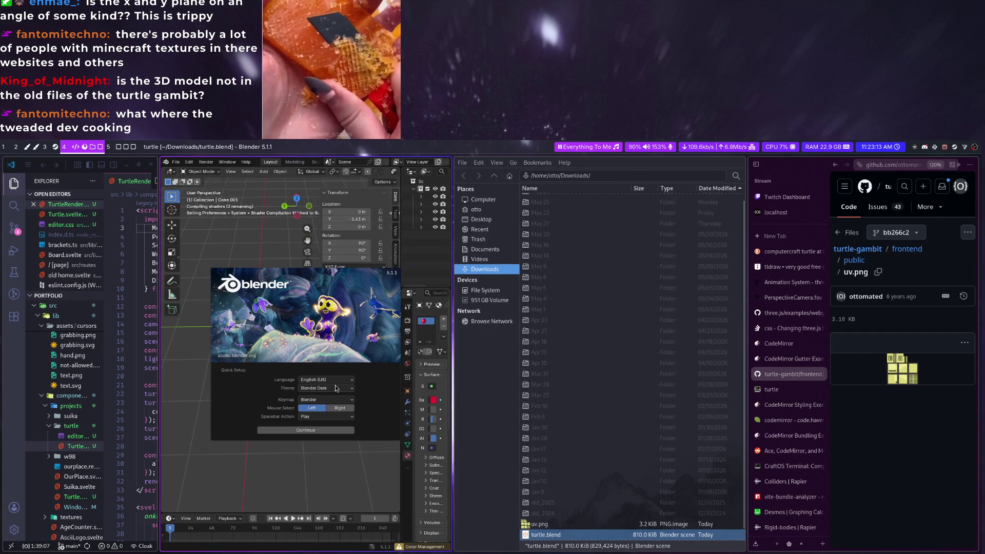
Switch to the Blender desktop, dismiss the welcome screen and select the magenta cube
{"action": "key", "text": "super+5"}
{"action": "key", "text": "super+q"}
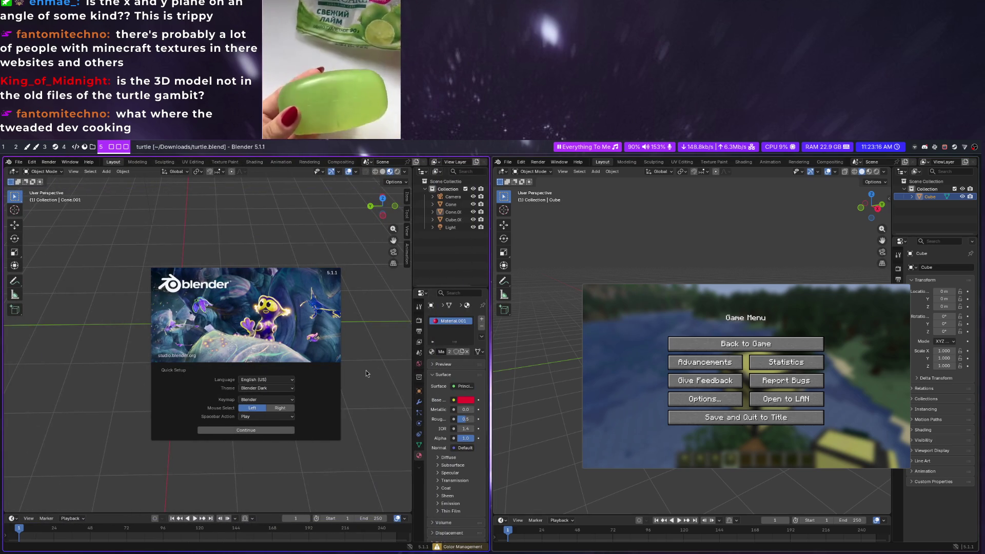
{"action": "left_click", "coordinate": [366, 370]}
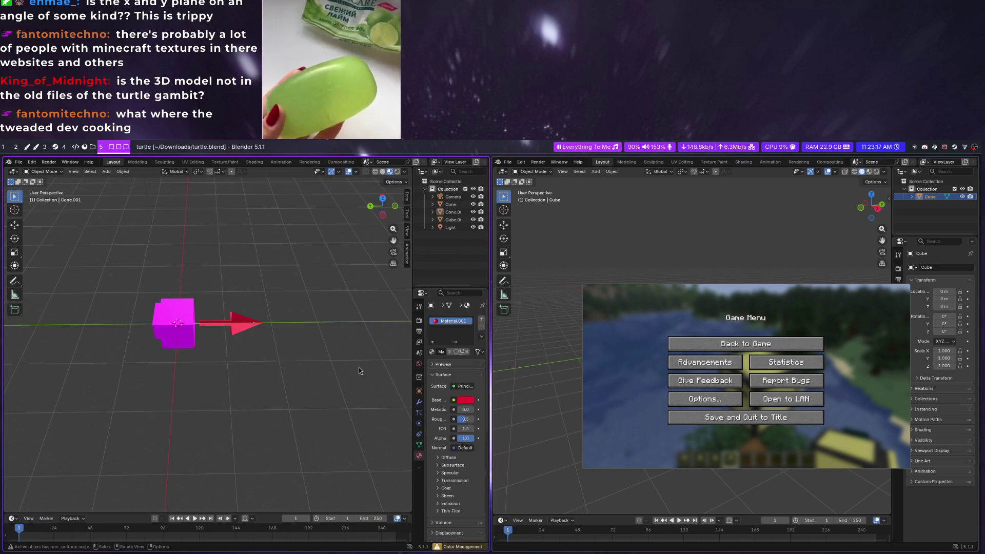
{"action": "left_click_drag", "start_coordinate": [492, 334], "coordinate": [821, 335]}
{"action": "left_click", "coordinate": [253, 271]}
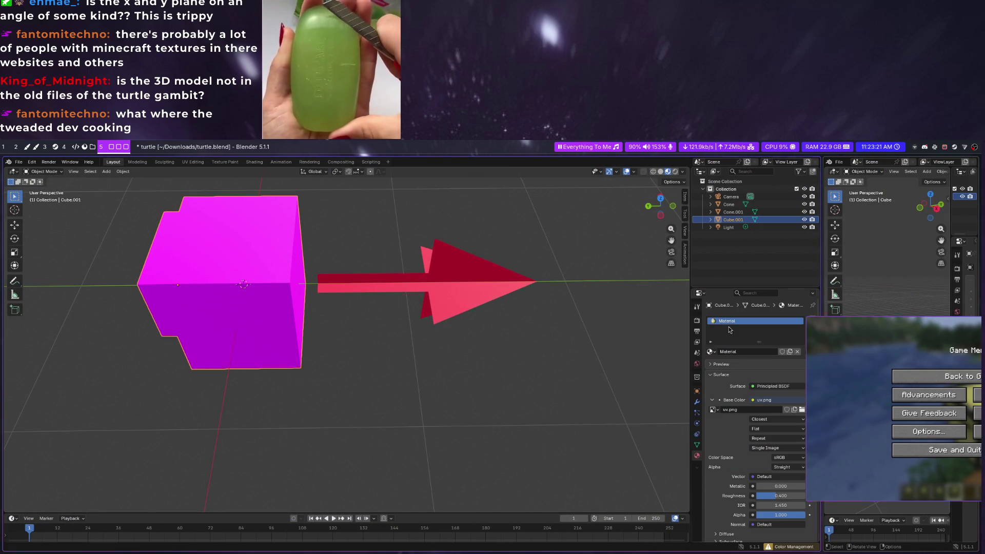
Load uv.png into the image view of the UV Editing workspace
{"action": "left_click", "coordinate": [191, 162]}
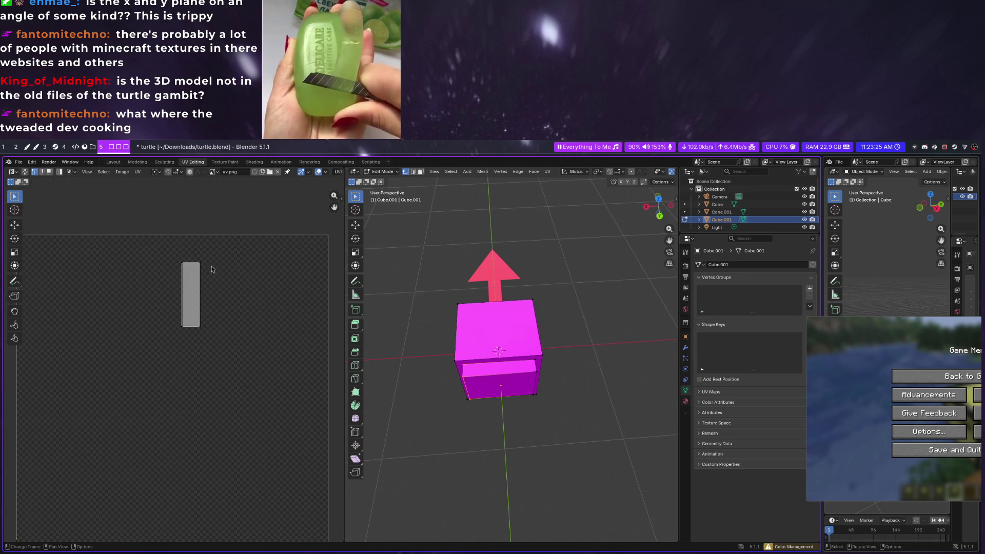
{"action": "key", "text": "Tab"}
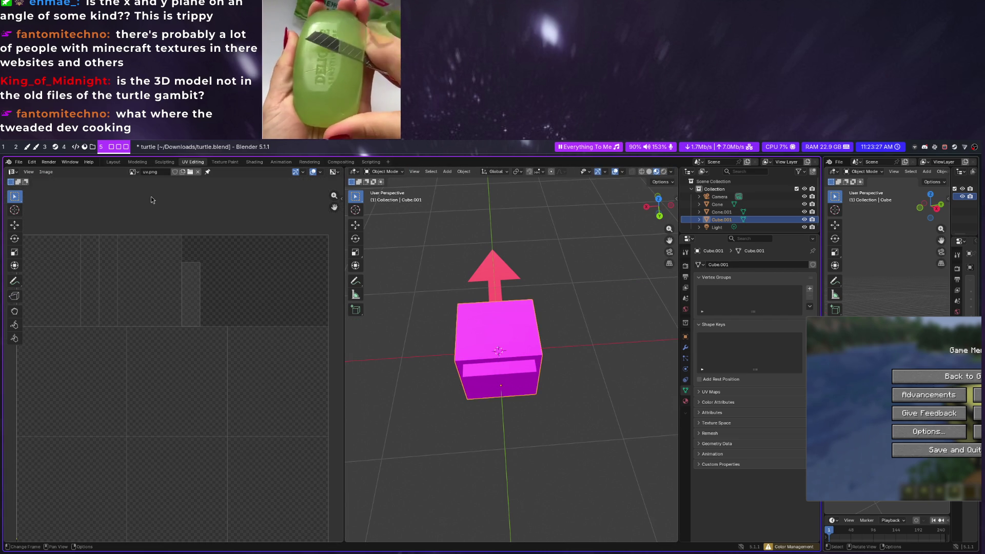
{"action": "left_click", "coordinate": [190, 171]}
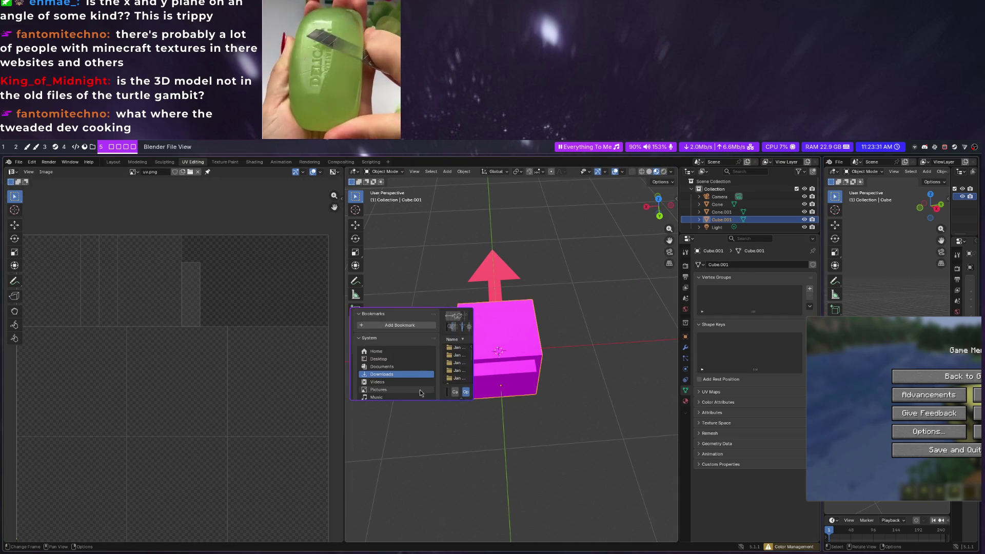
{"action": "double_click", "coordinate": [467, 488]}
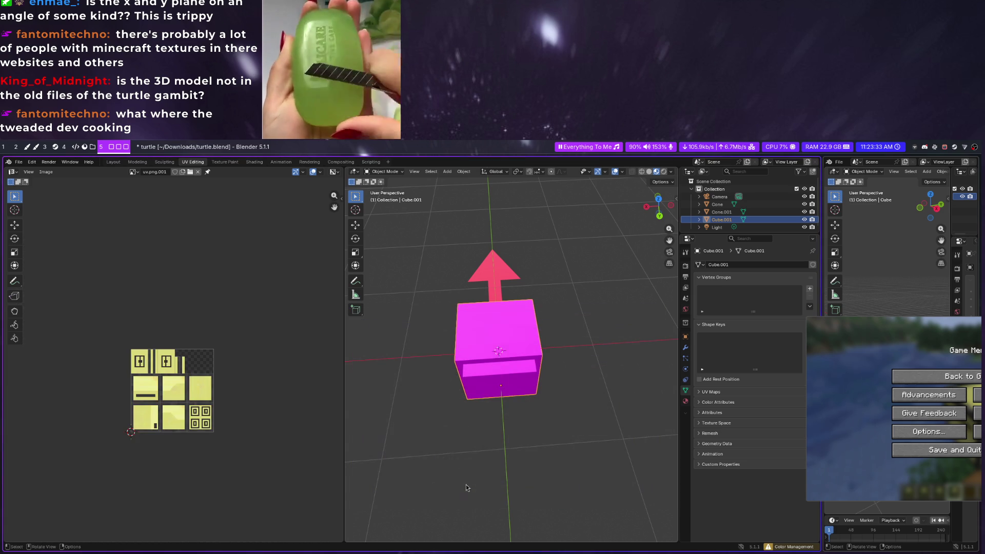
Delete the red arrow Cone.001 and select Cube.001 for material shading
{"action": "left_click", "coordinate": [573, 359]}
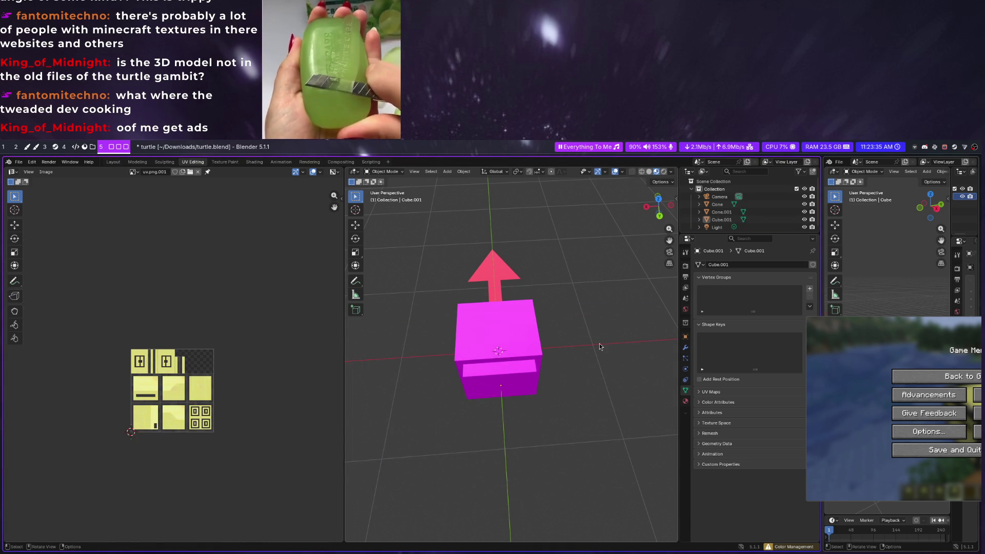
{"action": "middle_click_drag", "start_coordinate": [600, 346], "coordinate": [524, 330]}
{"action": "left_click", "coordinate": [483, 325]}
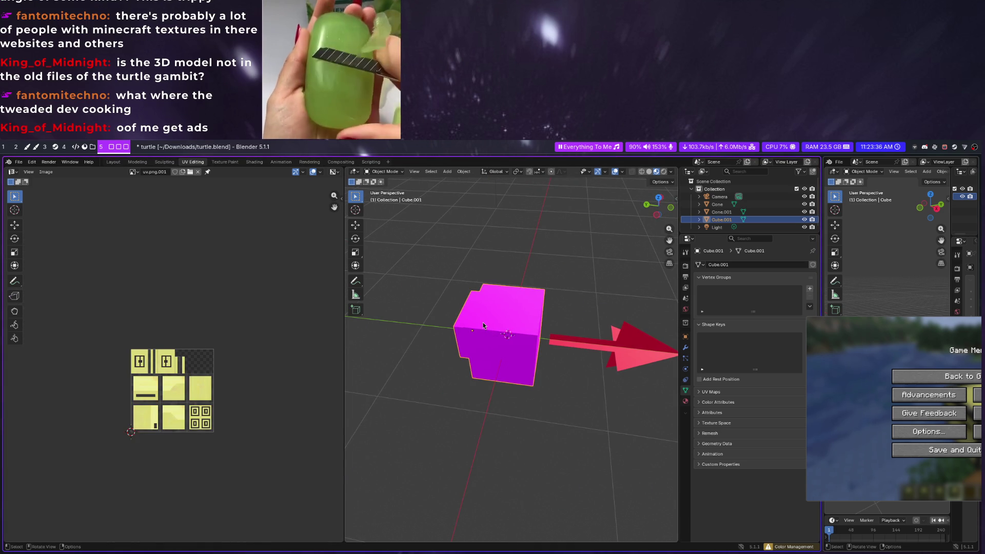
{"action": "left_click", "coordinate": [726, 213]}
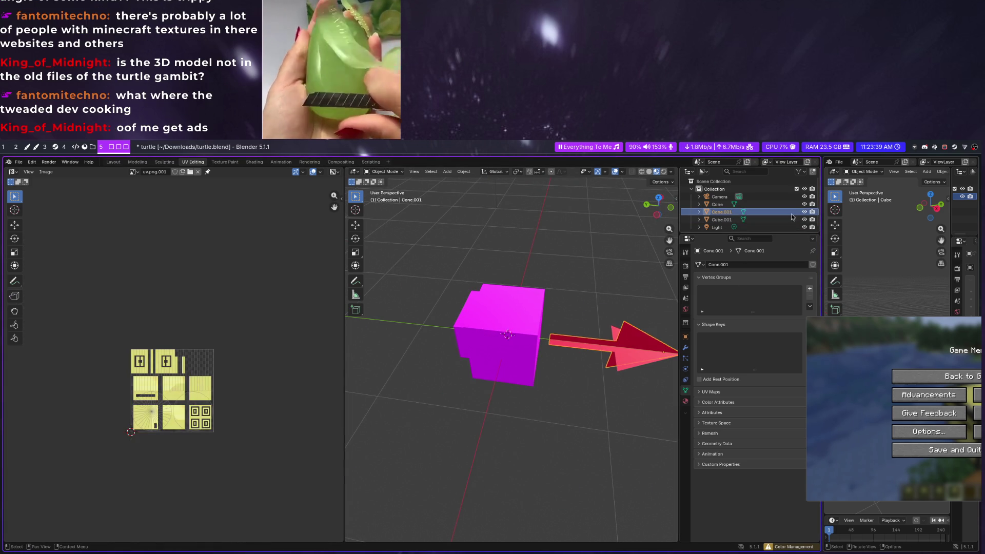
{"action": "key", "text": "x"}
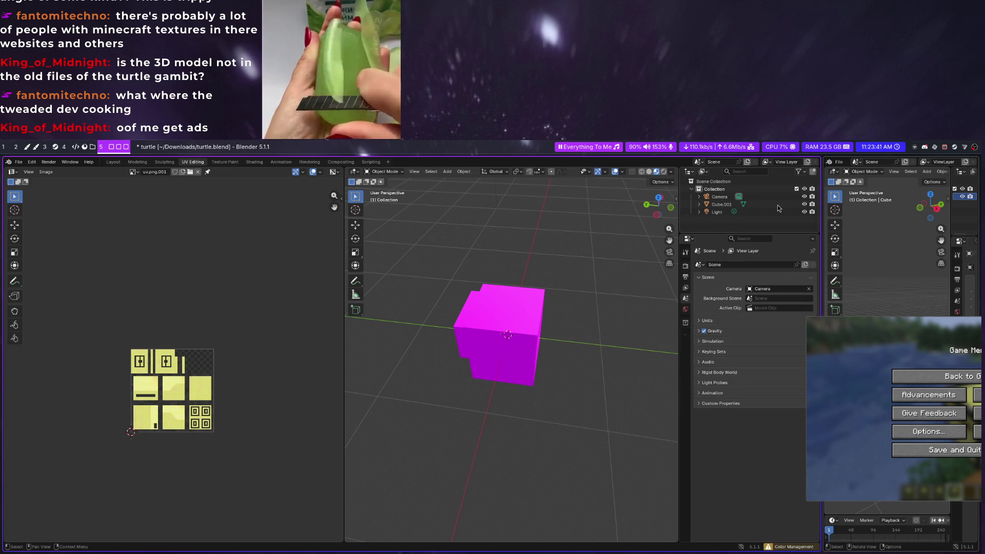
{"action": "left_click", "coordinate": [492, 314]}
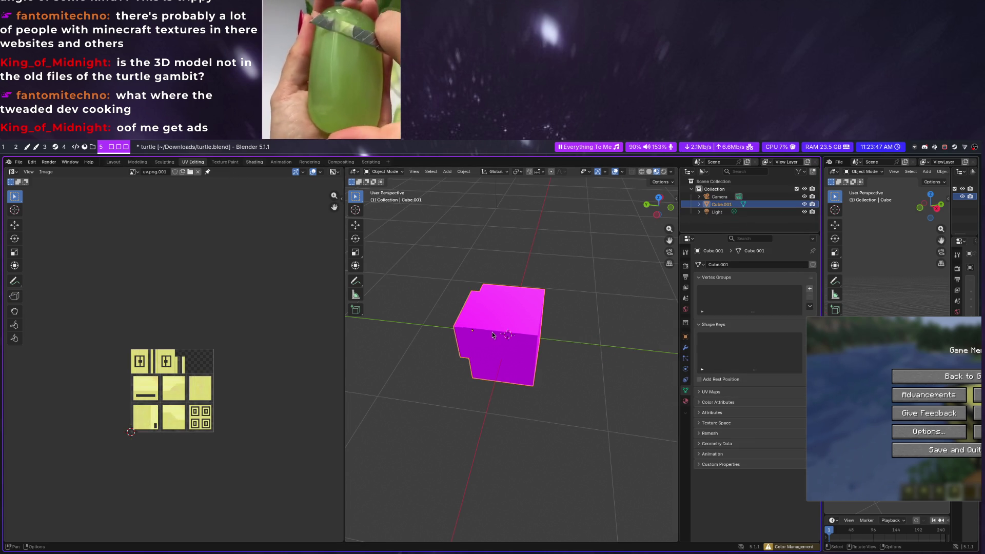
{"action": "key", "text": "ctrl+Page_Up"}
{"action": "key", "text": "ctrl+Page_Up"}
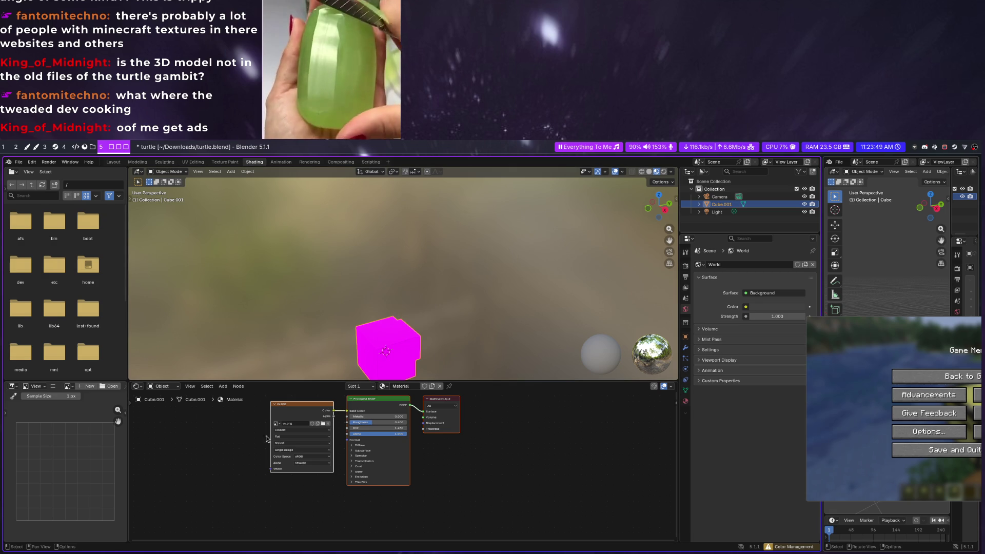
Load uv.png into the cube's Image Texture node and save turtle.blend
{"action": "left_click", "coordinate": [322, 425]}
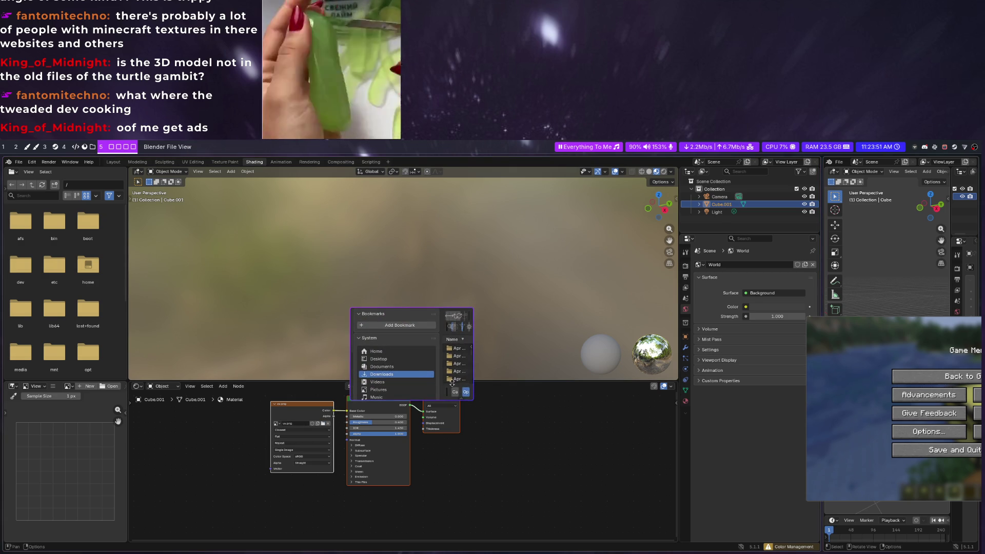
{"action": "double_click", "coordinate": [478, 520]}
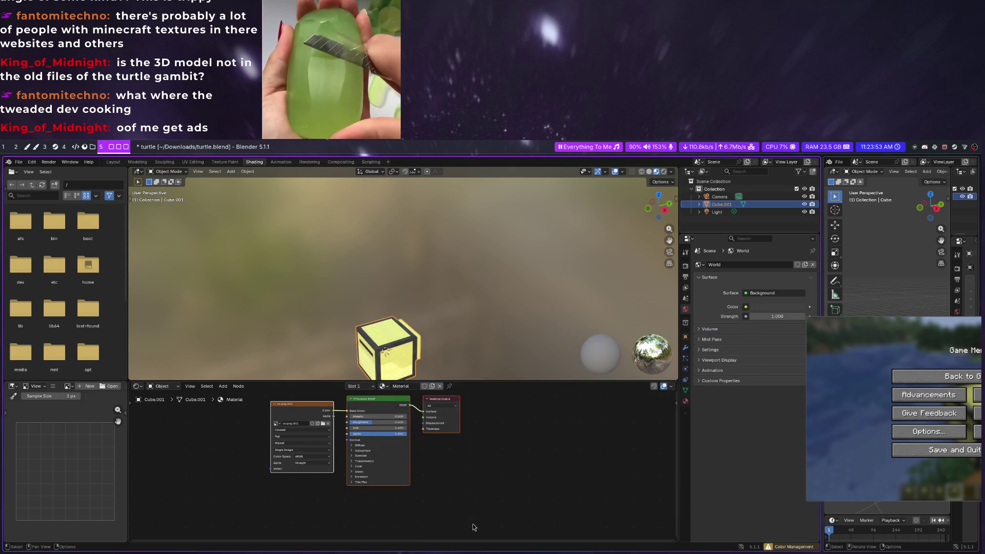
{"action": "scroll", "coordinate": [451, 339], "scroll_direction": "down", "scroll_amount": 3}
{"action": "left_click", "coordinate": [113, 163]}
{"action": "key", "text": "ctrl+s"}
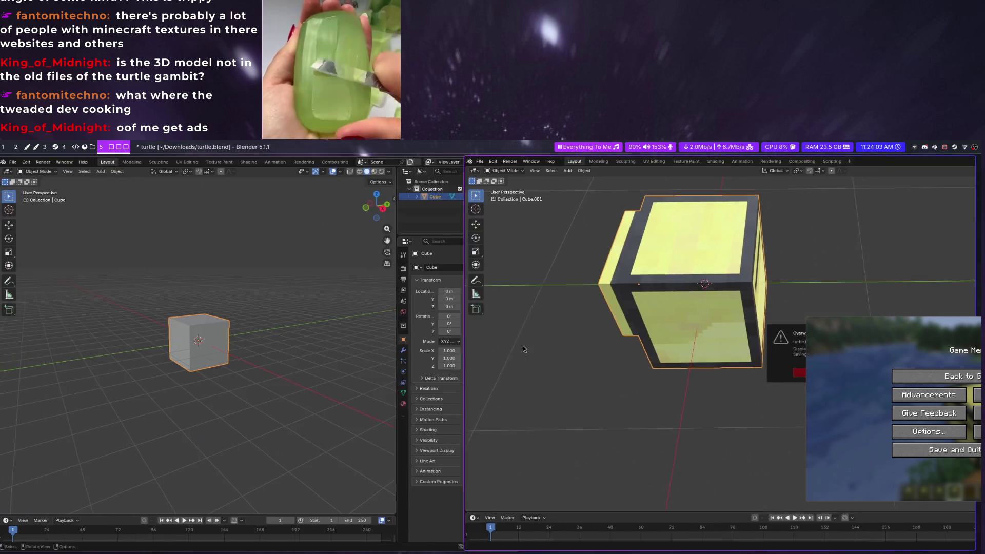
Check turtle.blend in the file manager and quit Blender
{"action": "mouse_move", "coordinate": [362, 375]}
{"action": "left_mouse_down", "text": "super"}
{"action": "mouse_move", "coordinate": [601, 396]}
{"action": "mouse_move", "coordinate": [196, 342]}
{"action": "mouse_move", "coordinate": [269, 183]}
{"action": "left_mouse_up", "text": "super"}
{"action": "key", "text": "super+4"}
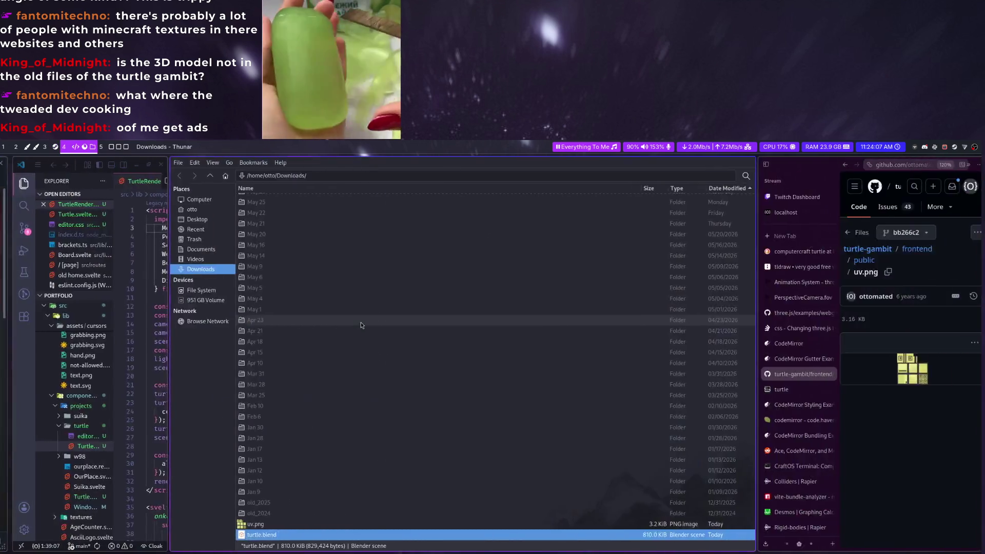
{"action": "key", "text": "super+5"}
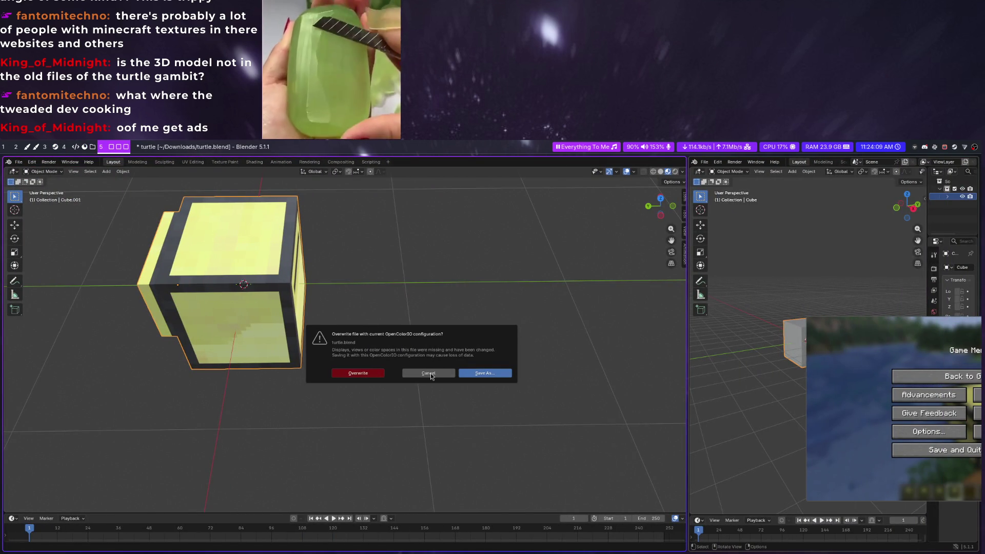
{"action": "key", "text": "super+3"}
{"action": "key", "text": "super+4"}
{"action": "left_click", "coordinate": [265, 524]}
{"action": "key", "text": "super+5"}
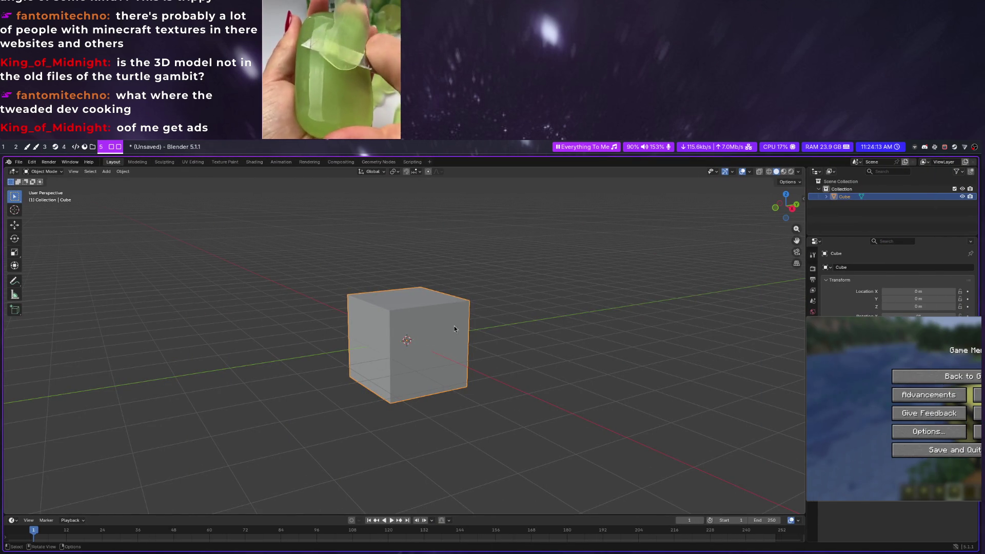
{"action": "key", "text": "ctrl+q"}
{"action": "key", "text": "super+4"}
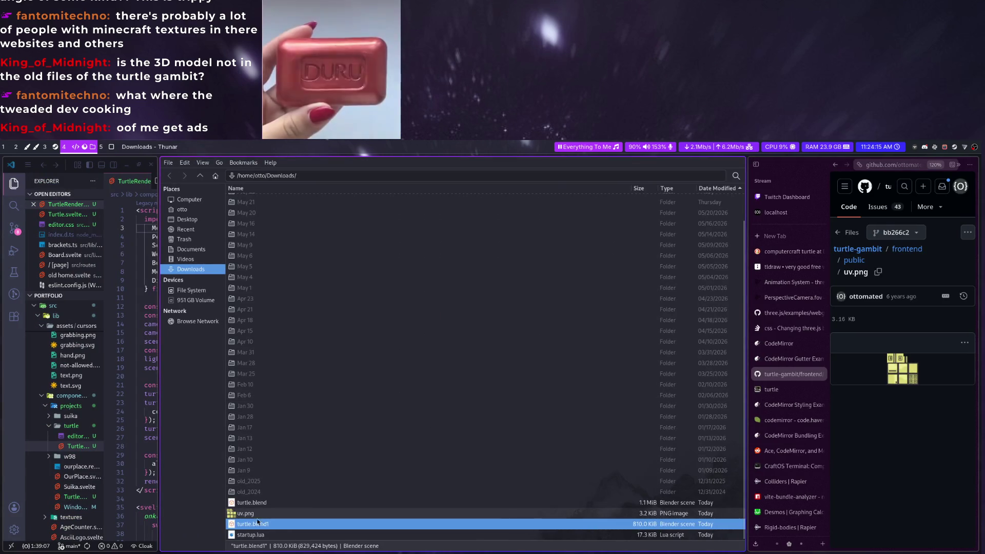
Reopen turtle.blend with Blender from Thunar and select the turtle cube
{"action": "left_click", "coordinate": [268, 502]}
{"action": "right_click", "coordinate": [268, 500]}
{"action": "left_click", "coordinate": [323, 377]}
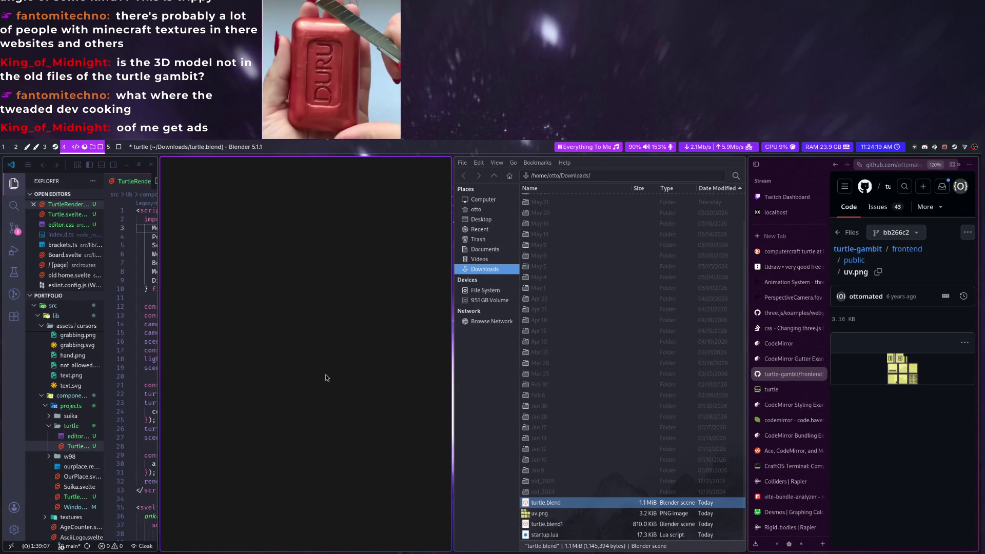
{"action": "key", "text": "super+shift+5"}
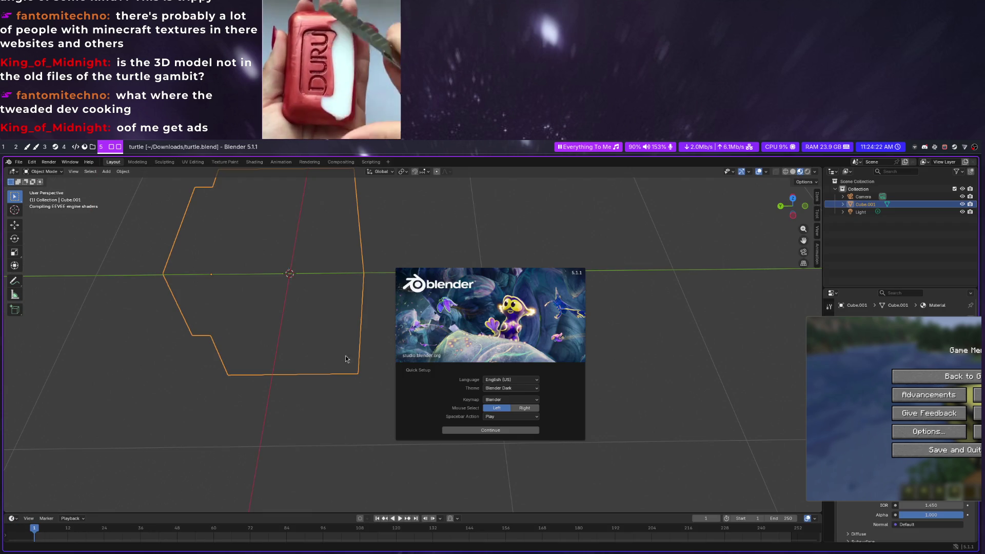
{"action": "left_click", "coordinate": [346, 358]}
{"action": "scroll", "coordinate": [388, 361], "scroll_direction": "down", "scroll_amount": 5}
{"action": "left_click", "coordinate": [390, 300]}
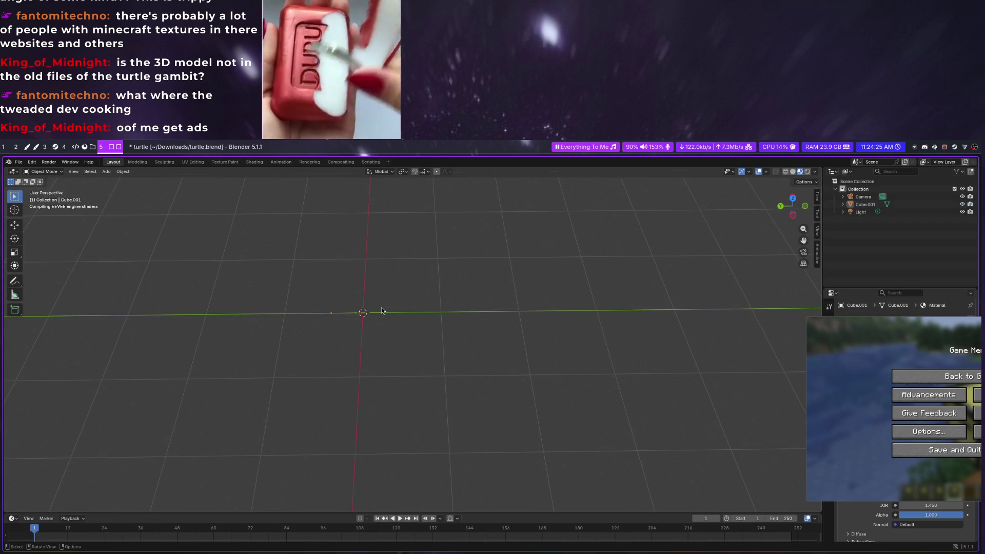
Orbit around the textured turtle cube to inspect its drawer face, front and underside
{"action": "middle_click_drag", "start_coordinate": [510, 322], "coordinate": [475, 302]}
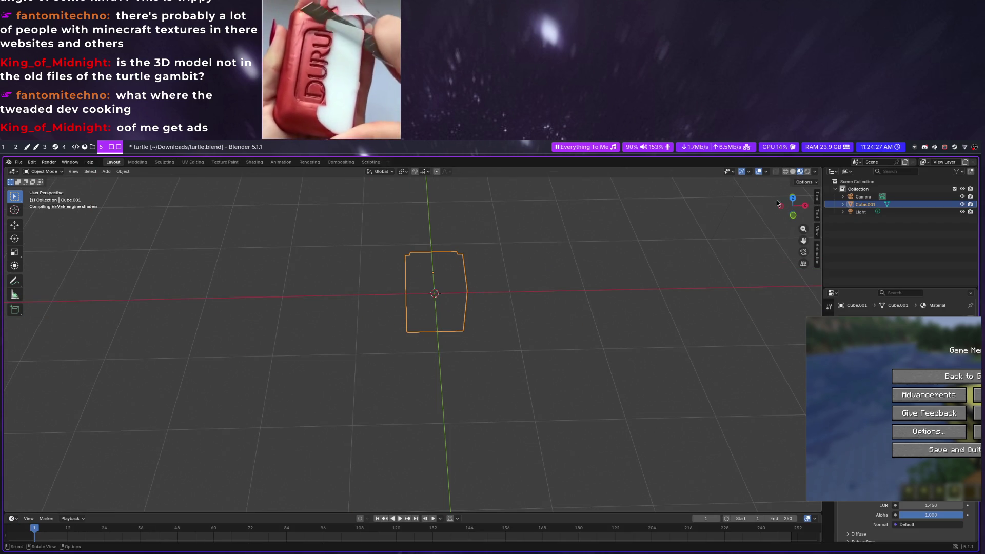
{"action": "mouse_move", "coordinate": [475, 370]}
{"action": "middle_mouse_down"}
{"action": "mouse_move", "coordinate": [235, 337]}
{"action": "mouse_move", "coordinate": [231, 314]}
{"action": "mouse_move", "coordinate": [356, 304]}
{"action": "middle_mouse_up"}
{"action": "key", "text": "Tab"}
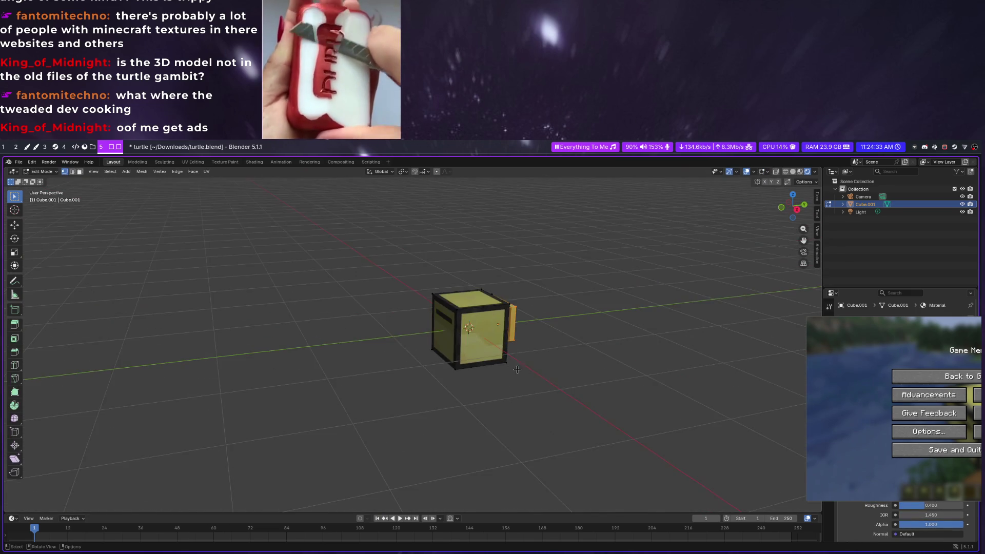
{"action": "scroll", "coordinate": [530, 378], "scroll_direction": "up", "scroll_amount": 5}
{"action": "middle_click_drag", "start_coordinate": [530, 377], "coordinate": [531, 359]}
{"action": "scroll", "coordinate": [530, 360], "scroll_direction": "up", "scroll_amount": 3}
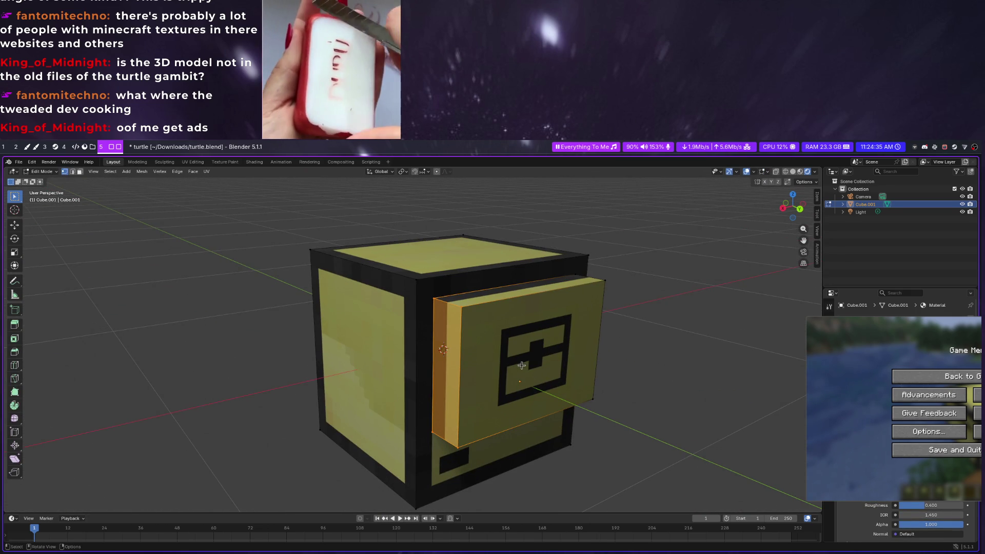
{"action": "key", "text": "Tab"}
{"action": "key", "text": "Tab"}
{"action": "left_click", "coordinate": [429, 288]}
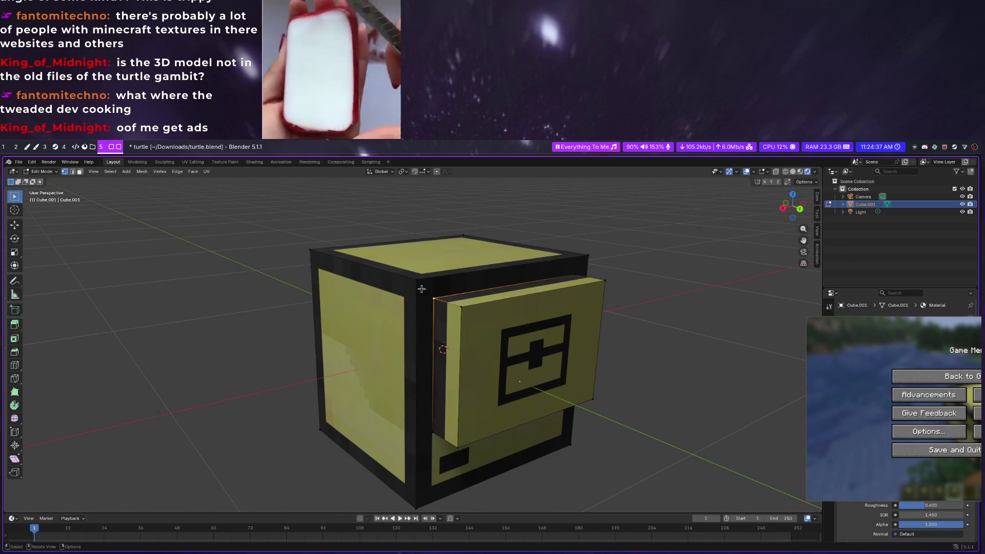
{"action": "key", "text": "Tab"}
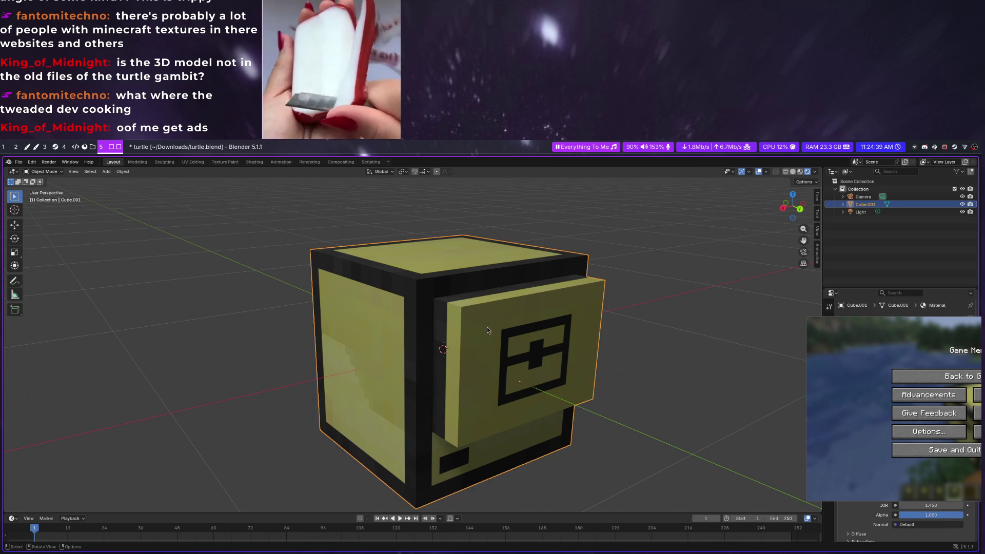
{"action": "left_click", "coordinate": [244, 287]}
{"action": "mouse_move", "coordinate": [244, 286]}
{"action": "middle_mouse_down"}
{"action": "mouse_move", "coordinate": [372, 332]}
{"action": "mouse_move", "coordinate": [451, 325]}
{"action": "mouse_move", "coordinate": [482, 300]}
{"action": "mouse_move", "coordinate": [439, 330]}
{"action": "mouse_move", "coordinate": [428, 305]}
{"action": "mouse_move", "coordinate": [358, 330]}
{"action": "middle_mouse_up"}
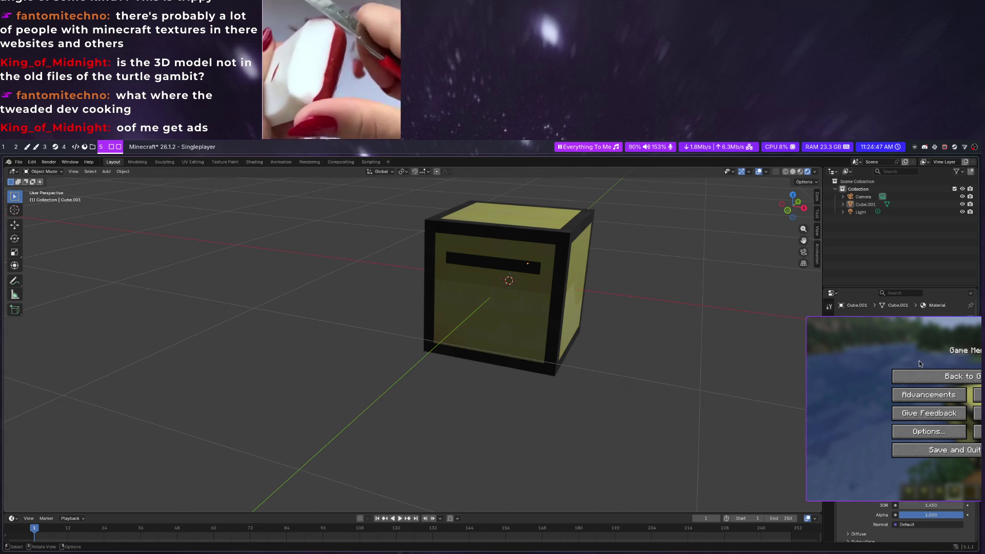
{"action": "mouse_move", "coordinate": [321, 337]}
{"action": "middle_mouse_down"}
{"action": "mouse_move", "coordinate": [403, 389]}
{"action": "mouse_move", "coordinate": [435, 367]}
{"action": "middle_mouse_up"}
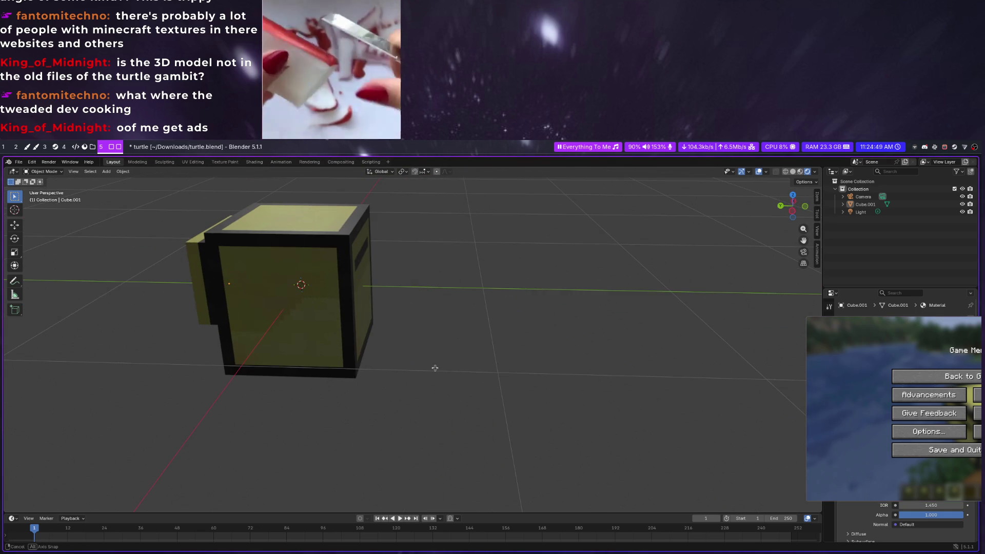
{"action": "mouse_move", "coordinate": [392, 399]}
{"action": "middle_mouse_down"}
{"action": "mouse_move", "coordinate": [462, 403]}
{"action": "mouse_move", "coordinate": [319, 403]}
{"action": "mouse_move", "coordinate": [235, 388]}
{"action": "mouse_move", "coordinate": [497, 375]}
{"action": "mouse_move", "coordinate": [452, 403]}
{"action": "mouse_move", "coordinate": [424, 402]}
{"action": "mouse_move", "coordinate": [395, 455]}
{"action": "mouse_move", "coordinate": [443, 414]}
{"action": "mouse_move", "coordinate": [501, 392]}
{"action": "mouse_move", "coordinate": [604, 397]}
{"action": "middle_mouse_up"}
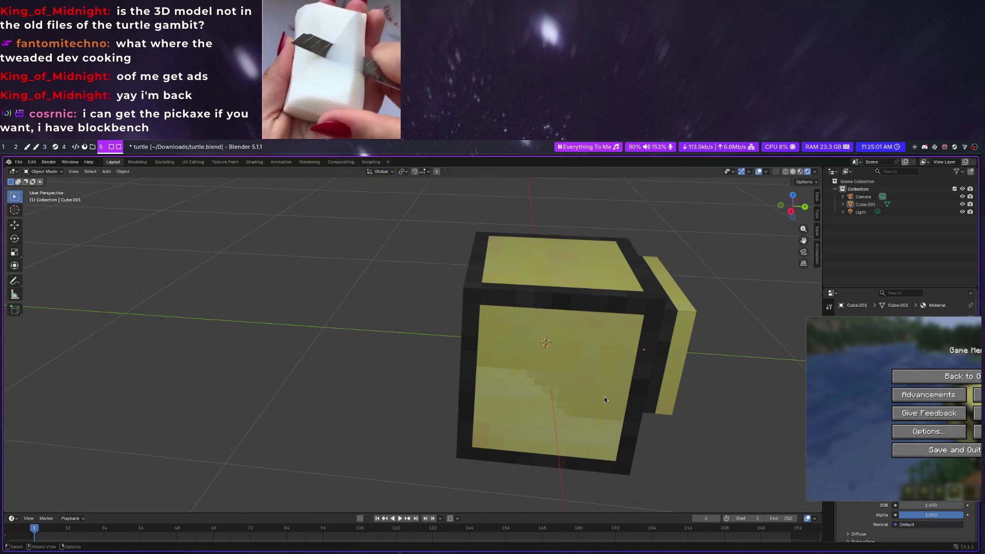
{"action": "left_click", "coordinate": [604, 396]}
{"action": "mouse_move", "coordinate": [645, 357]}
{"action": "middle_mouse_down"}
{"action": "mouse_move", "coordinate": [626, 374]}
{"action": "mouse_move", "coordinate": [498, 377]}
{"action": "middle_mouse_up"}
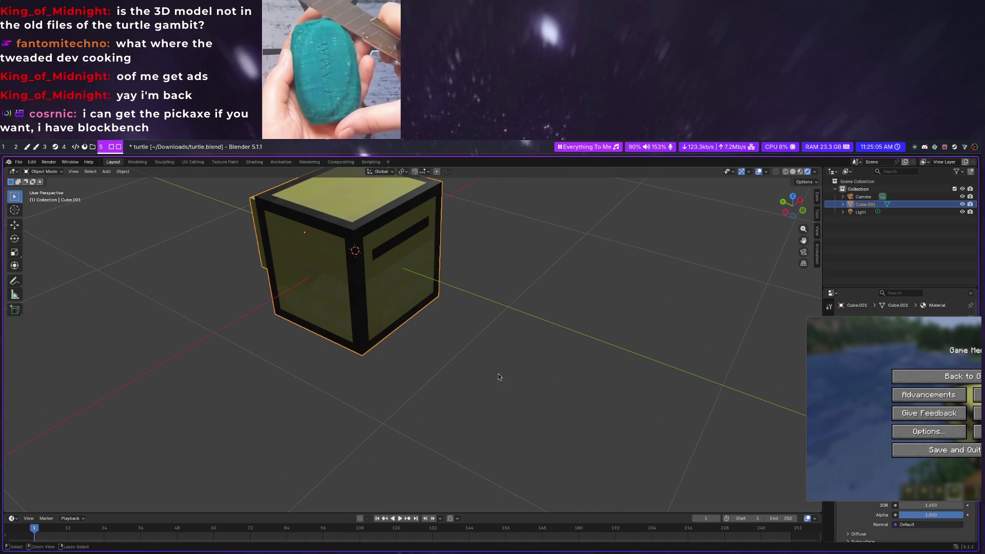
Save turtle.blend again and return to the file manager workspace
{"action": "key", "text": "ctrl+s"}
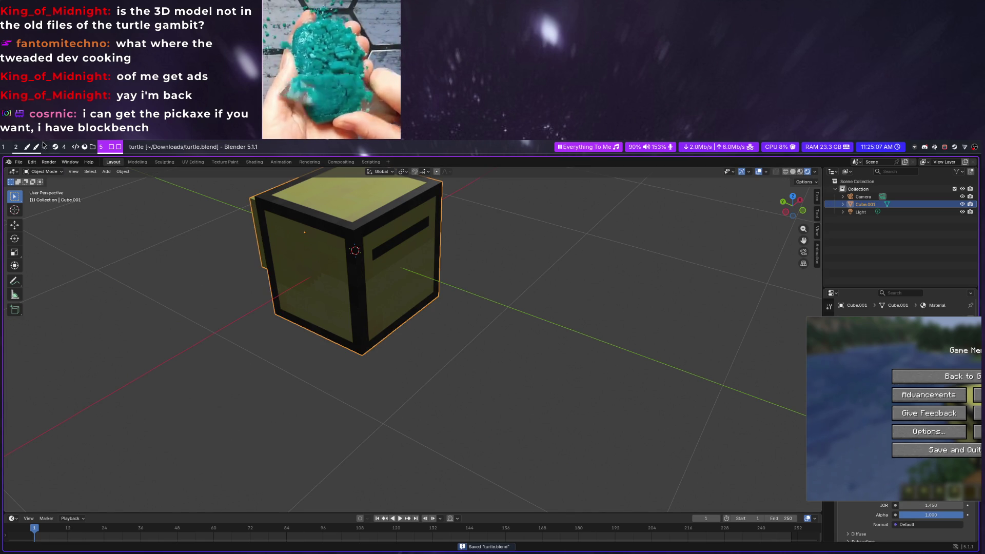
{"action": "key", "text": "super+4"}
Look through index.tsx, _app.tsx and _document.tsx in the frontend pages folder
{"action": "key", "text": "super+q"}
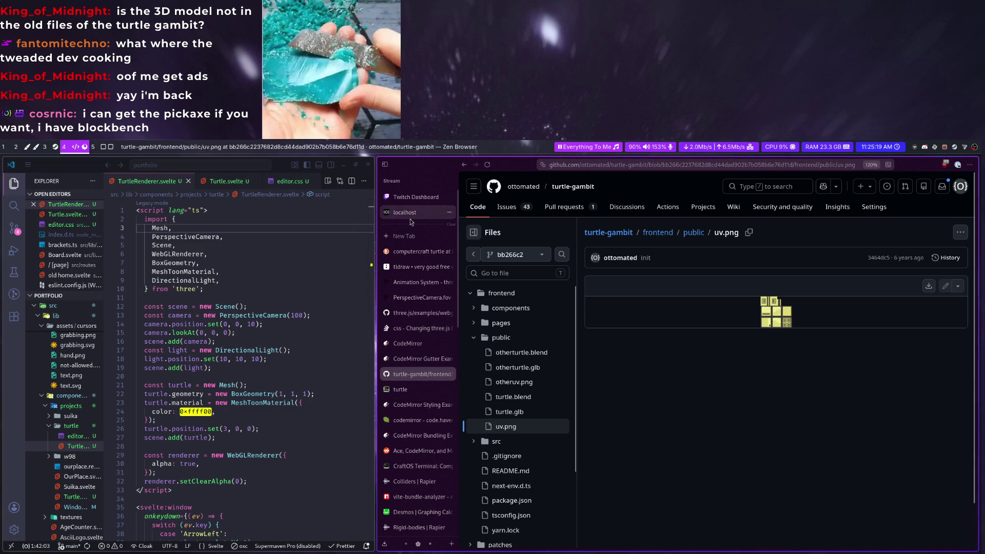
{"action": "left_click", "coordinate": [476, 323]}
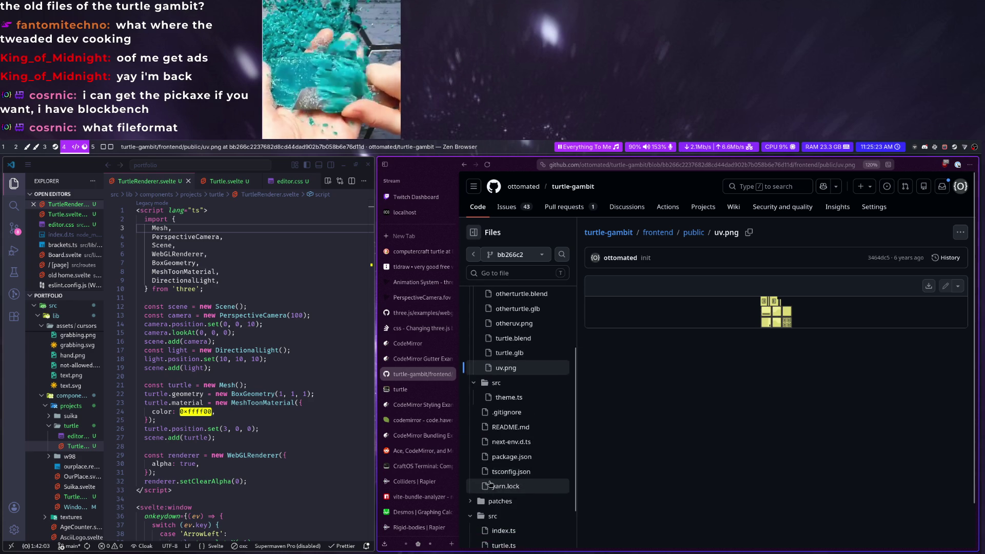
{"action": "left_click", "coordinate": [529, 367]}
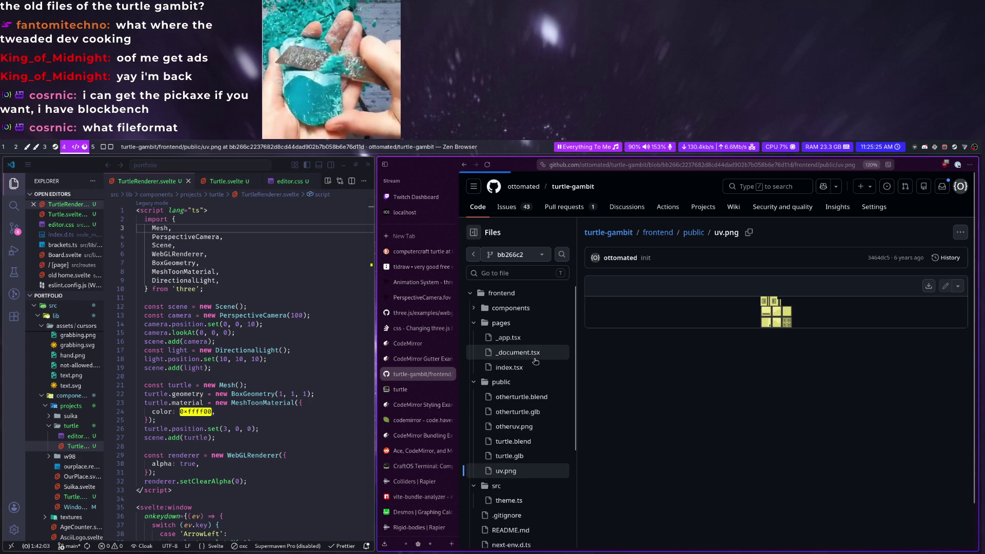
{"action": "scroll", "coordinate": [766, 499], "scroll_direction": "down", "scroll_amount": 4}
{"action": "scroll", "coordinate": [739, 481], "scroll_direction": "down", "scroll_amount": 4}
{"action": "scroll", "coordinate": [716, 462], "scroll_direction": "down", "scroll_amount": 4}
{"action": "scroll", "coordinate": [684, 439], "scroll_direction": "down", "scroll_amount": 4}
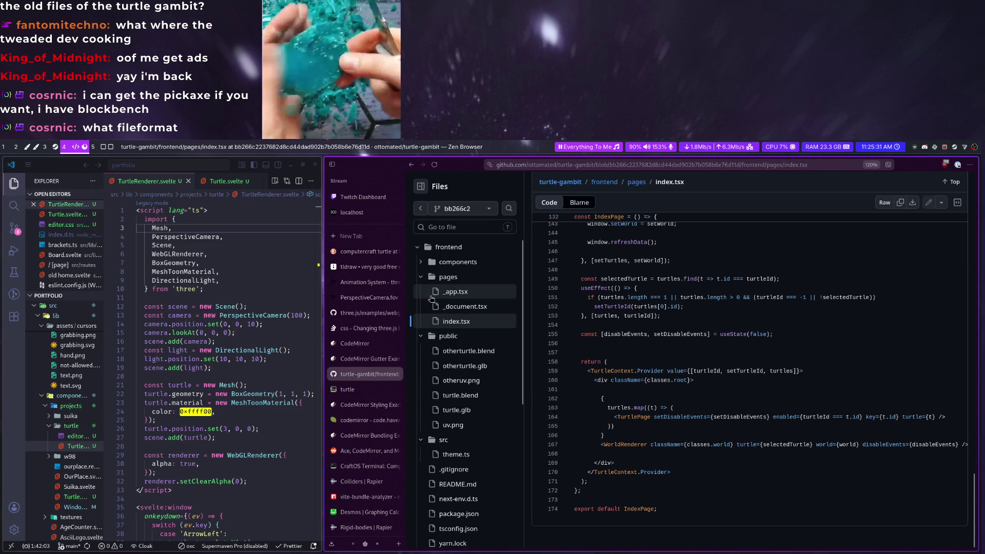
{"action": "left_click", "coordinate": [455, 293]}
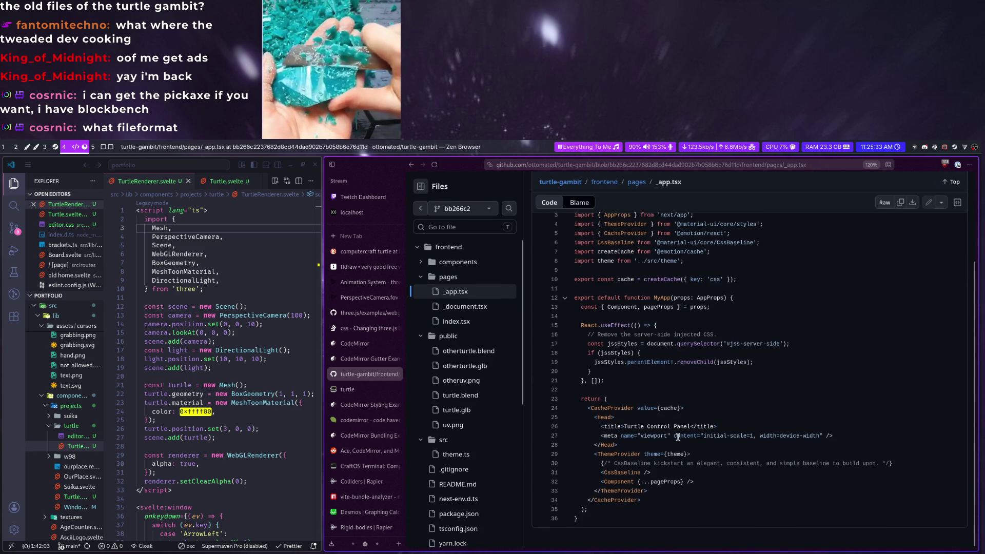
{"action": "left_click", "coordinate": [466, 306]}
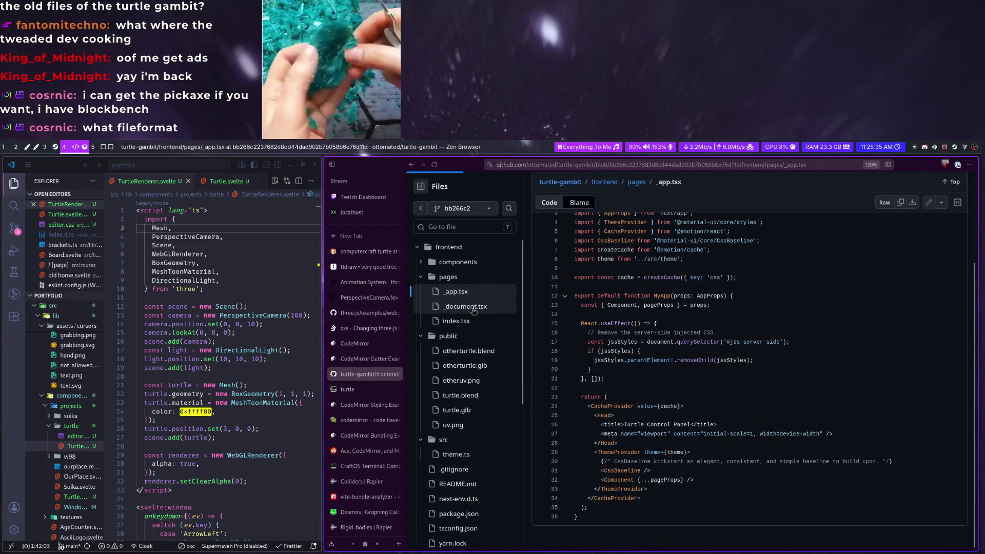
{"action": "scroll", "coordinate": [667, 446], "scroll_direction": "down", "scroll_amount": 5}
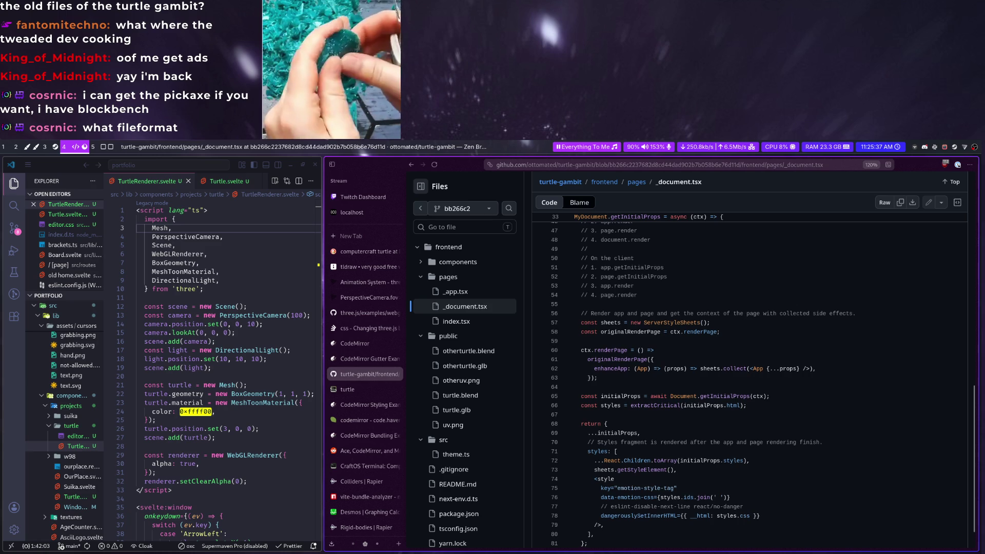
{"action": "scroll", "coordinate": [668, 447], "scroll_direction": "down", "scroll_amount": 2}
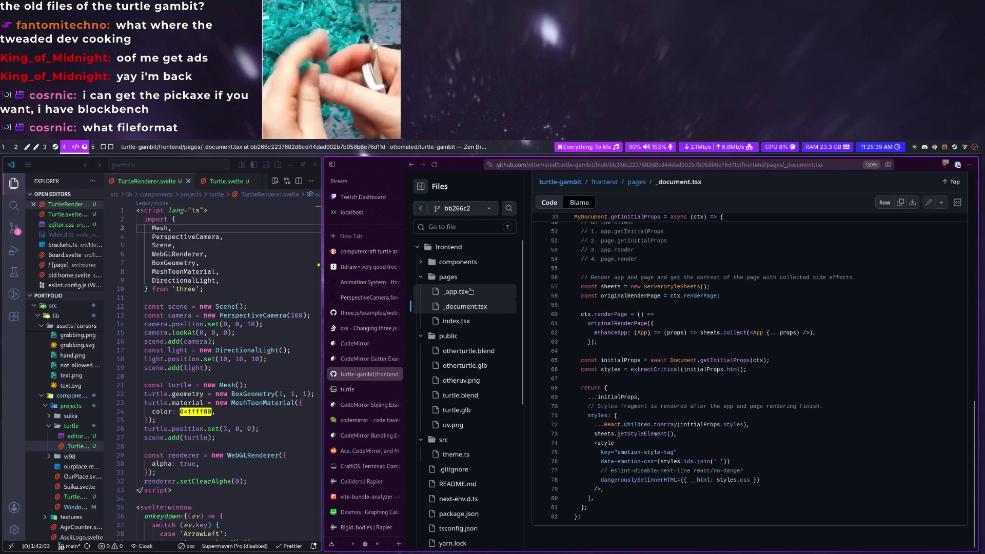
Open Turtle.tsx and then World.tsx from the frontend components folder
{"action": "left_click", "coordinate": [440, 262]}
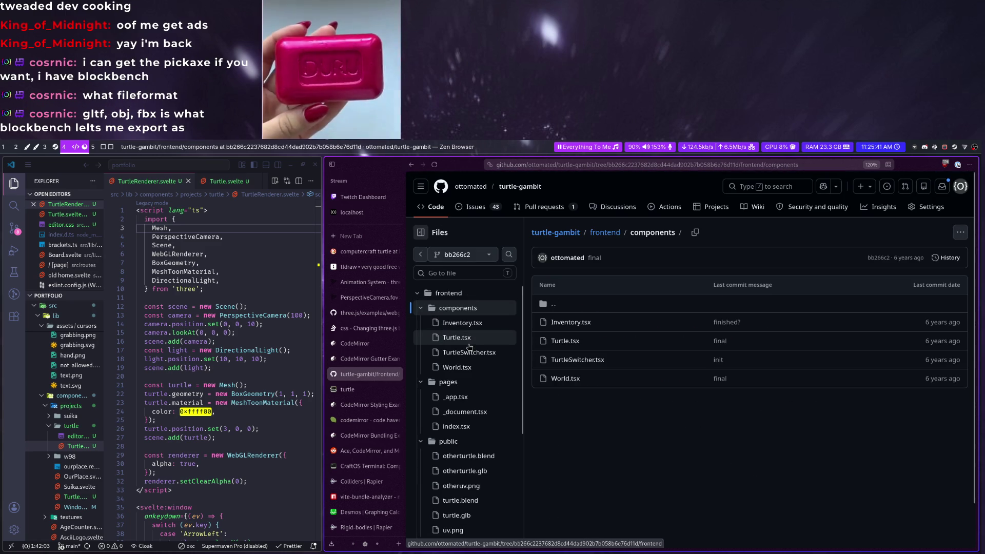
{"action": "left_click", "coordinate": [456, 337]}
{"action": "scroll", "coordinate": [671, 395], "scroll_direction": "down", "scroll_amount": 5}
{"action": "scroll", "coordinate": [671, 395], "scroll_direction": "down", "scroll_amount": 3}
{"action": "scroll", "coordinate": [672, 394], "scroll_direction": "down", "scroll_amount": 4}
{"action": "scroll", "coordinate": [671, 396], "scroll_direction": "down", "scroll_amount": 4}
{"action": "scroll", "coordinate": [670, 399], "scroll_direction": "down", "scroll_amount": 3}
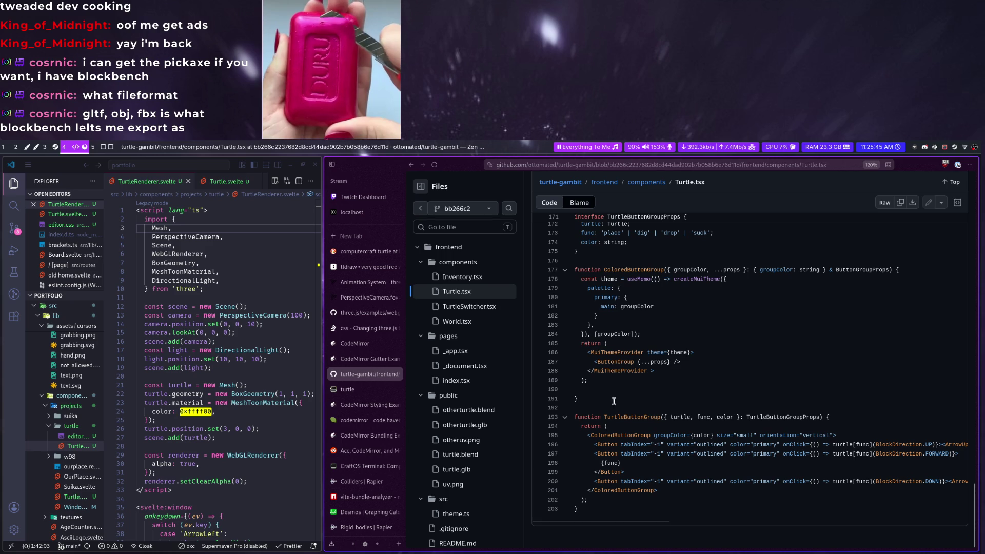
{"action": "left_click", "coordinate": [470, 320]}
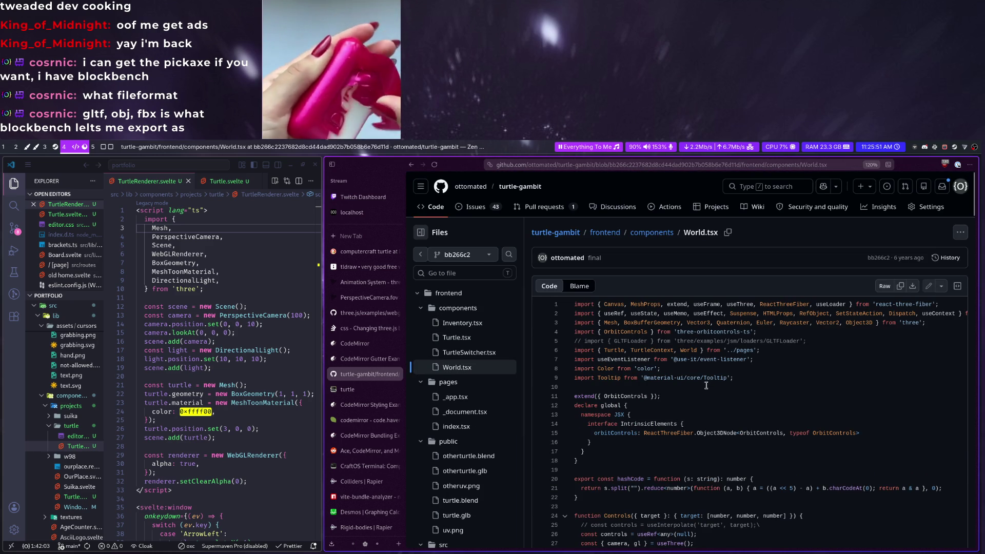
{"action": "scroll", "coordinate": [703, 387], "scroll_direction": "down", "scroll_amount": 5}
{"action": "scroll", "coordinate": [700, 393], "scroll_direction": "down", "scroll_amount": 1}
{"action": "scroll", "coordinate": [670, 408], "scroll_direction": "down", "scroll_amount": 1}
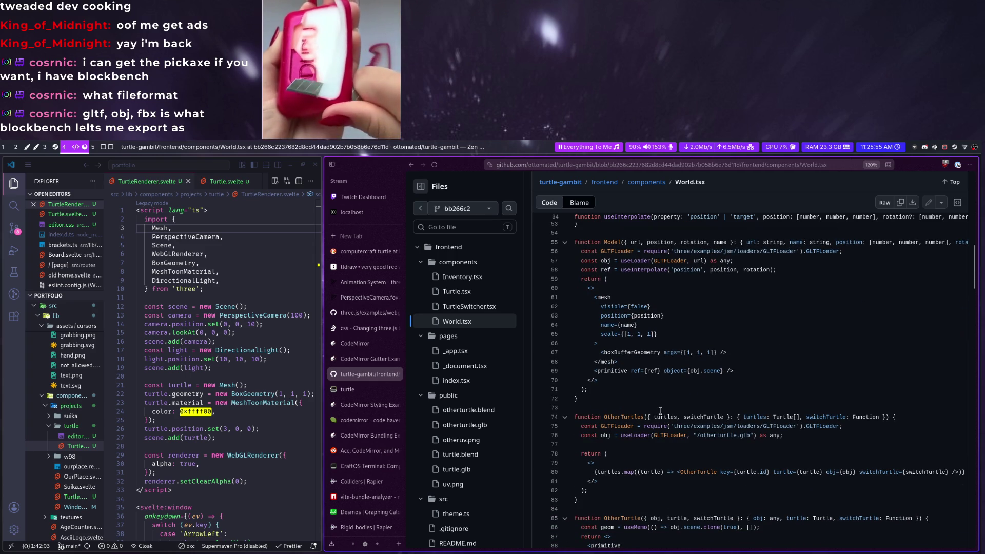
{"action": "scroll", "coordinate": [656, 416], "scroll_direction": "down", "scroll_amount": 1}
{"action": "scroll", "coordinate": [655, 416], "scroll_direction": "down", "scroll_amount": 2}
{"action": "scroll", "coordinate": [656, 415], "scroll_direction": "down", "scroll_amount": 2}
{"action": "scroll", "coordinate": [656, 416], "scroll_direction": "down", "scroll_amount": 2}
{"action": "scroll", "coordinate": [652, 414], "scroll_direction": "down", "scroll_amount": 4}
{"action": "scroll", "coordinate": [651, 414], "scroll_direction": "down", "scroll_amount": 4}
{"action": "scroll", "coordinate": [652, 413], "scroll_direction": "down", "scroll_amount": 4}
{"action": "scroll", "coordinate": [651, 411], "scroll_direction": "down", "scroll_amount": 4}
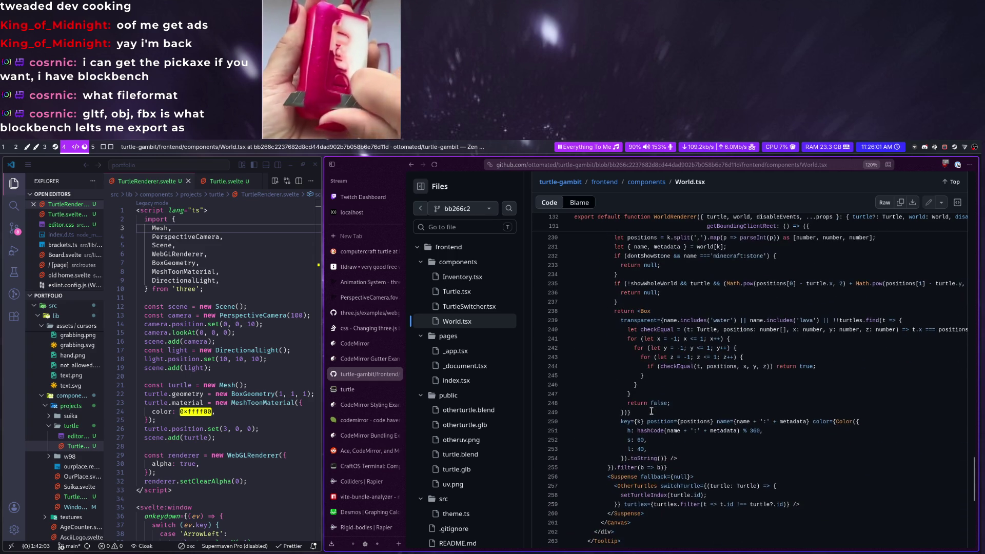
{"action": "scroll", "coordinate": [647, 414], "scroll_direction": "down", "scroll_amount": 3}
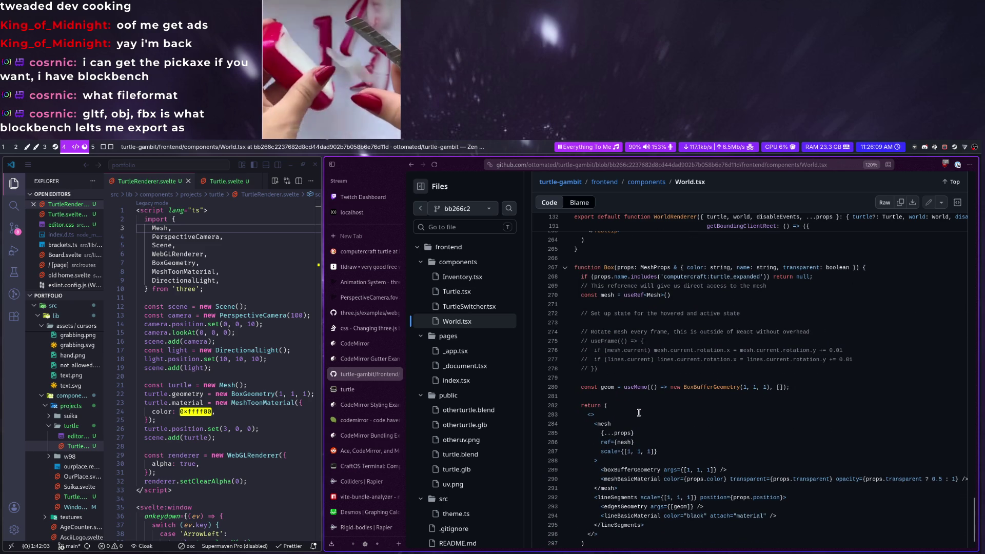
{"action": "scroll", "coordinate": [638, 412], "scroll_direction": "down", "scroll_amount": 2}
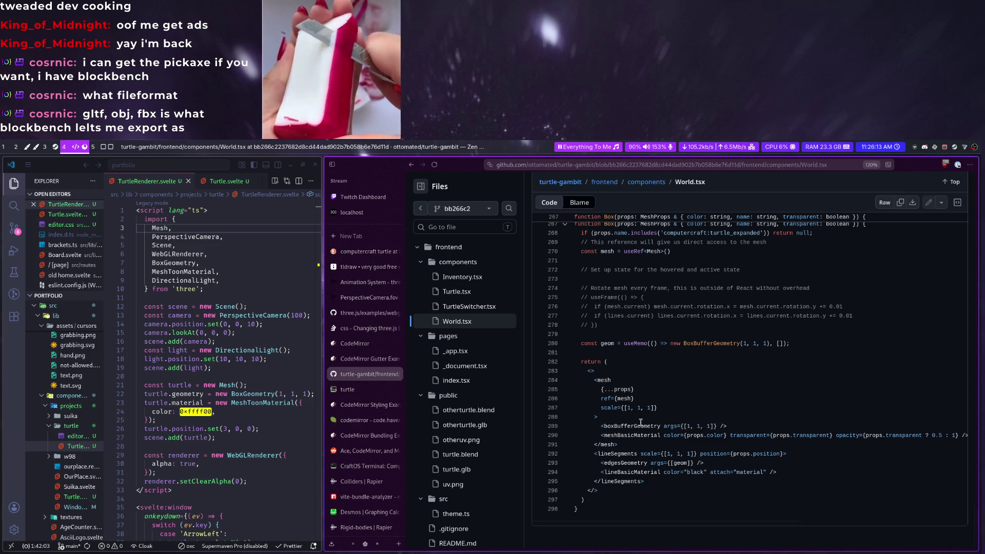
{"action": "scroll", "coordinate": [636, 420], "scroll_direction": "up", "scroll_amount": 5}
{"action": "scroll", "coordinate": [639, 422], "scroll_direction": "down", "scroll_amount": 3}
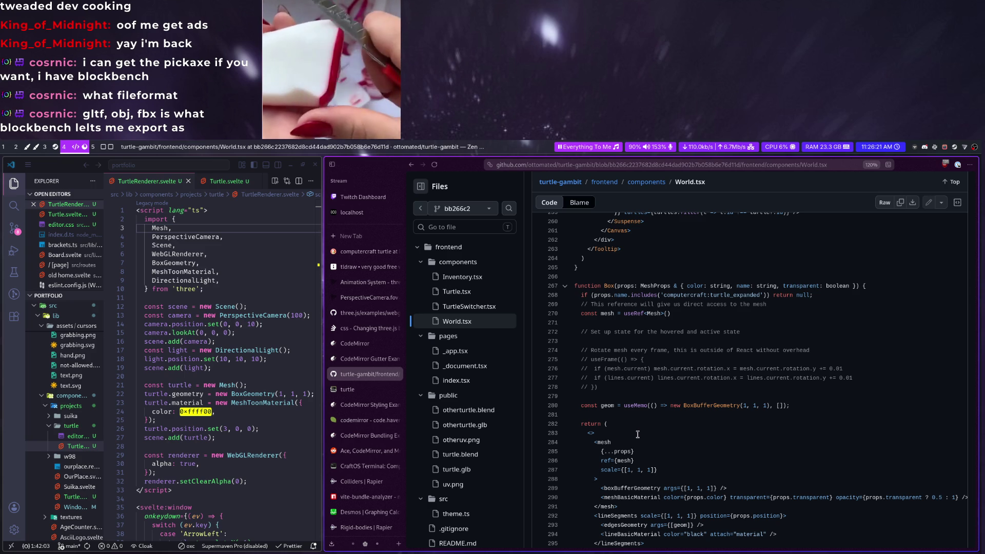
{"action": "scroll", "coordinate": [637, 445], "scroll_direction": "up", "scroll_amount": 3}
{"action": "scroll", "coordinate": [637, 445], "scroll_direction": "up", "scroll_amount": 3}
{"action": "scroll", "coordinate": [637, 445], "scroll_direction": "down", "scroll_amount": 2}
{"action": "scroll", "coordinate": [637, 445], "scroll_direction": "down", "scroll_amount": 6}
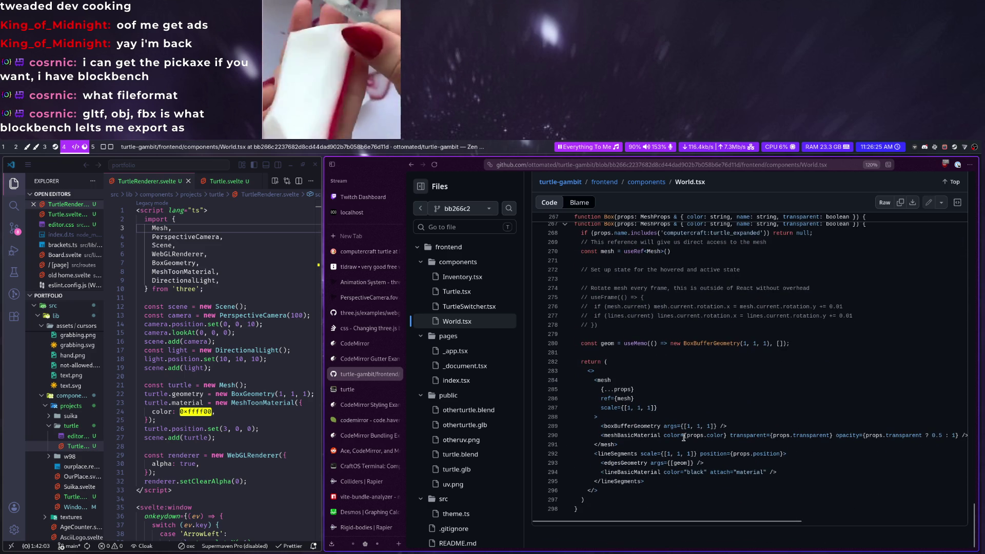
{"action": "scroll", "coordinate": [684, 437], "scroll_direction": "up", "scroll_amount": 5}
{"action": "scroll", "coordinate": [685, 438], "scroll_direction": "up", "scroll_amount": 5}
{"action": "scroll", "coordinate": [687, 439], "scroll_direction": "up", "scroll_amount": 5}
{"action": "scroll", "coordinate": [692, 441], "scroll_direction": "up", "scroll_amount": 5}
{"action": "scroll", "coordinate": [692, 440], "scroll_direction": "up", "scroll_amount": 5}
{"action": "scroll", "coordinate": [691, 441], "scroll_direction": "up", "scroll_amount": 5}
{"action": "scroll", "coordinate": [692, 440], "scroll_direction": "up", "scroll_amount": 3}
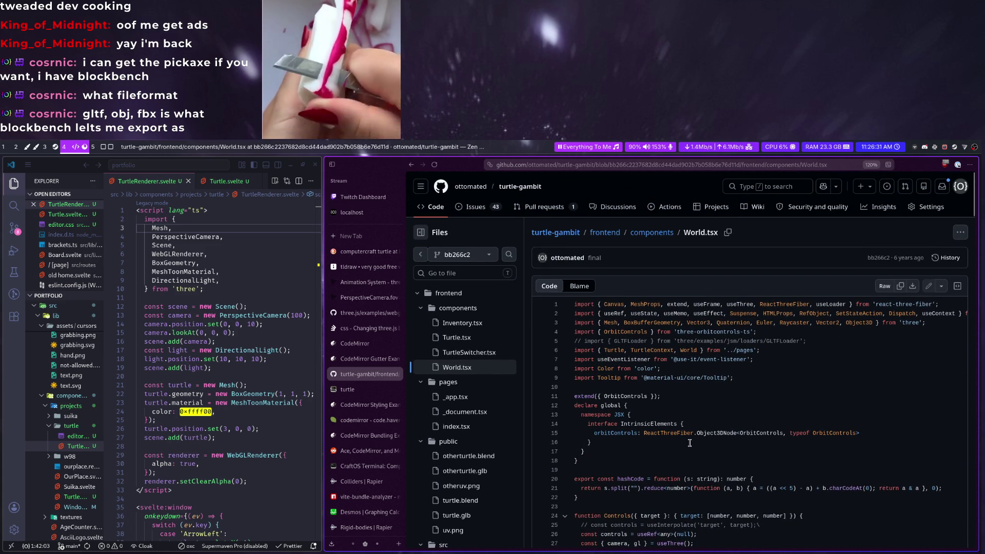
Bring the code editor forward beside the World.tsx source
{"action": "key", "text": "super+ctrl+Right"}
{"action": "left_click_drag", "start_coordinate": [298, 422], "coordinate": [146, 306]}
{"action": "scroll", "coordinate": [254, 400], "scroll_direction": "down", "scroll_amount": 5}
Widen the browser and open the Loading 3D Models guide in the three.js manual
{"action": "key", "text": "super+ctrl+Left"}
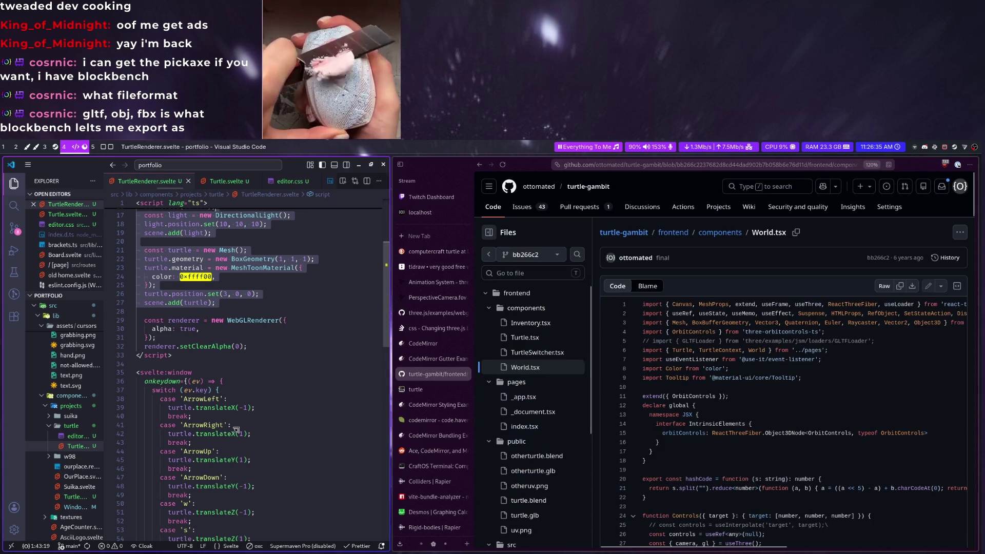
{"action": "key", "text": "super+ctrl+Left"}
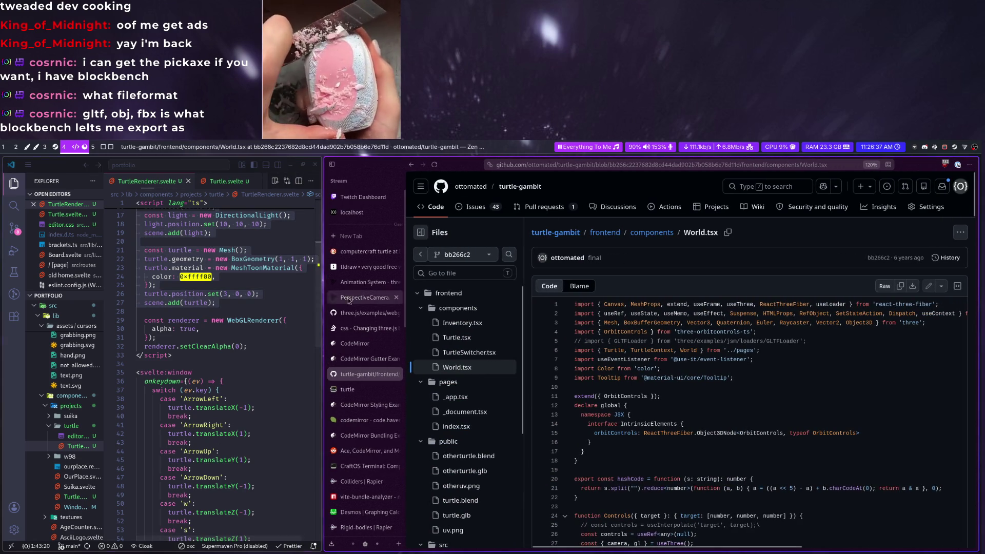
{"action": "left_click", "coordinate": [352, 314]}
{"action": "key", "text": "super+ctrl+Left"}
{"action": "left_click", "coordinate": [260, 297]}
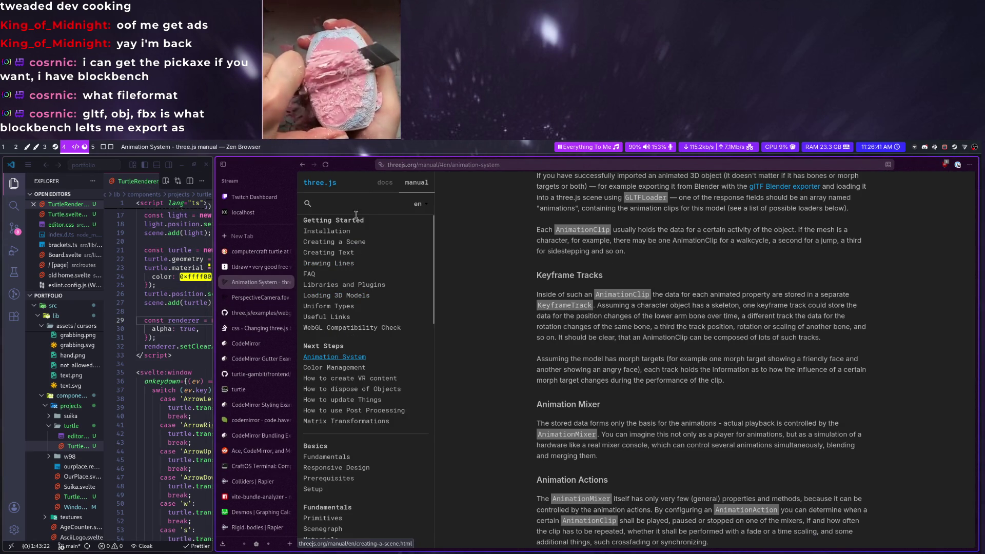
{"action": "left_click", "coordinate": [355, 295]}
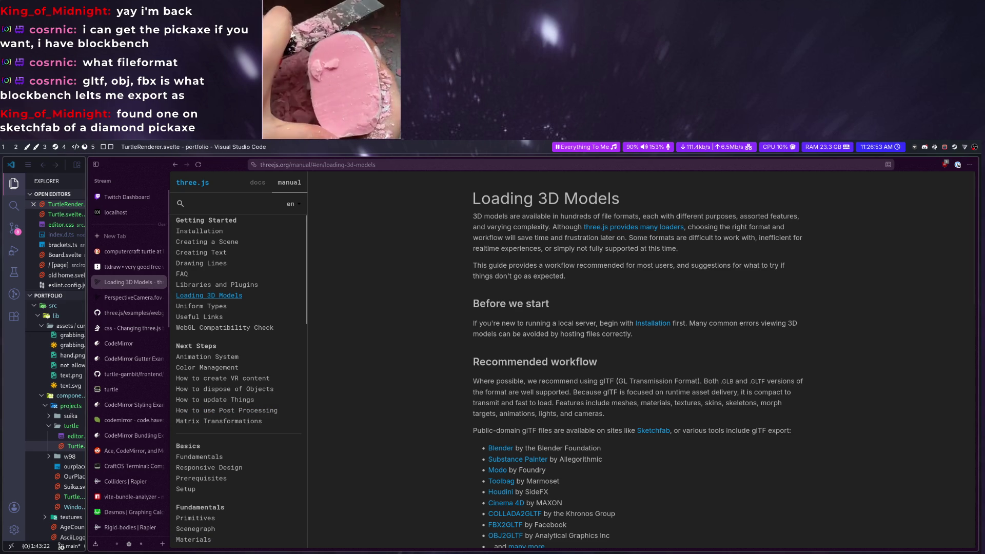
{"action": "scroll", "coordinate": [639, 354], "scroll_direction": "down", "scroll_amount": 4}
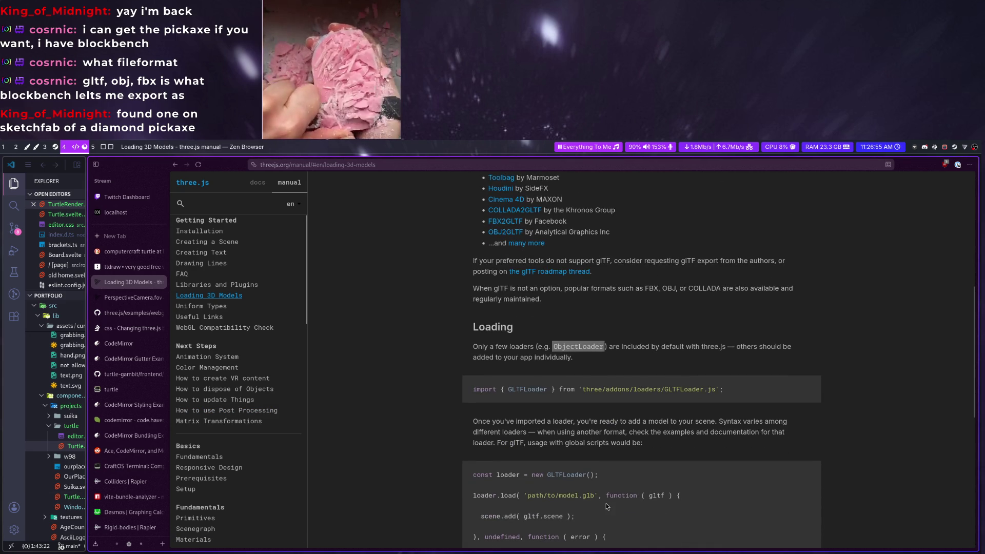
{"action": "scroll", "coordinate": [300, 464], "scroll_direction": "up", "scroll_amount": 1}
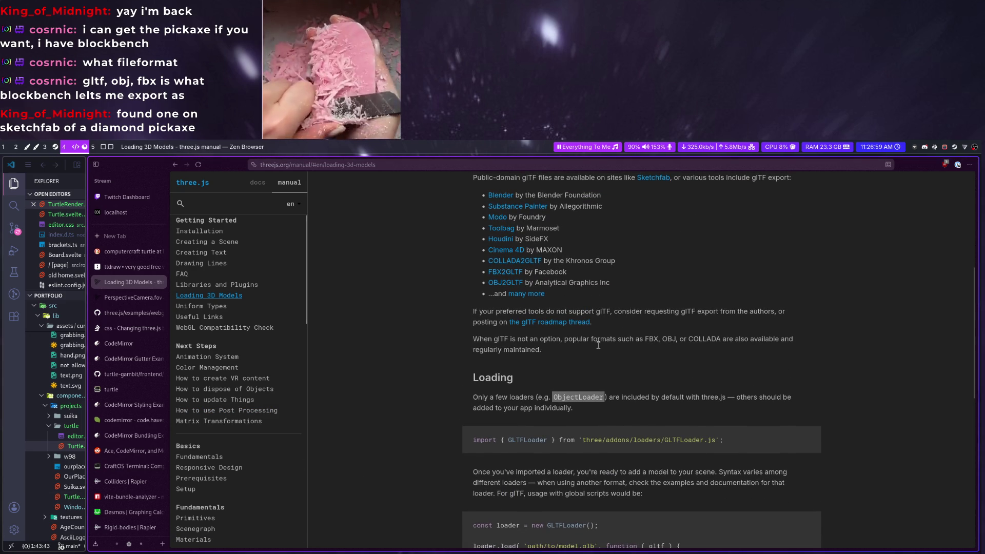
{"action": "scroll", "coordinate": [755, 364], "scroll_direction": "down", "scroll_amount": 1}
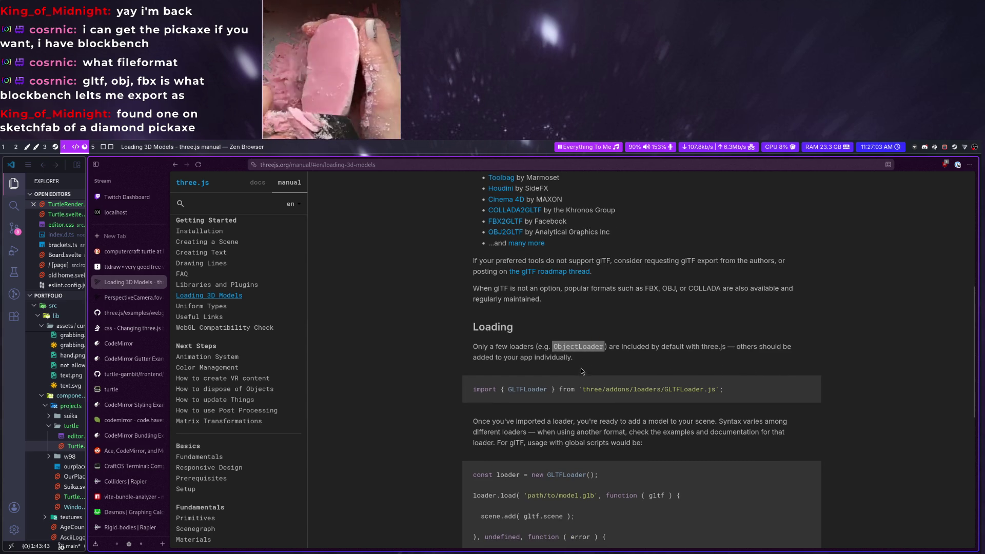
{"action": "scroll", "coordinate": [582, 356], "scroll_direction": "up", "scroll_amount": 1}
Select the word ObjectLoader in the guide and reveal the code editor again
{"action": "double_click", "coordinate": [577, 397]}
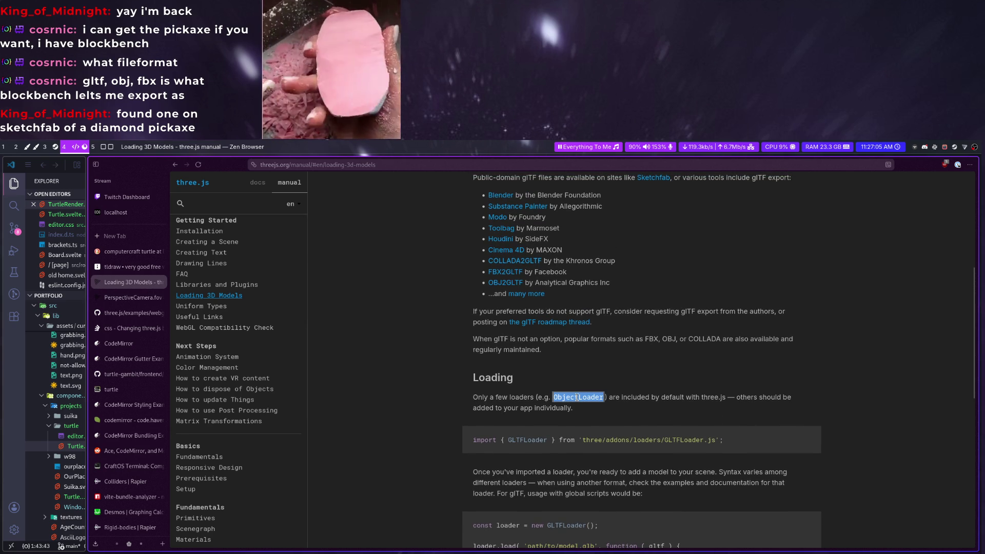
{"action": "scroll", "coordinate": [572, 404], "scroll_direction": "up", "scroll_amount": 4}
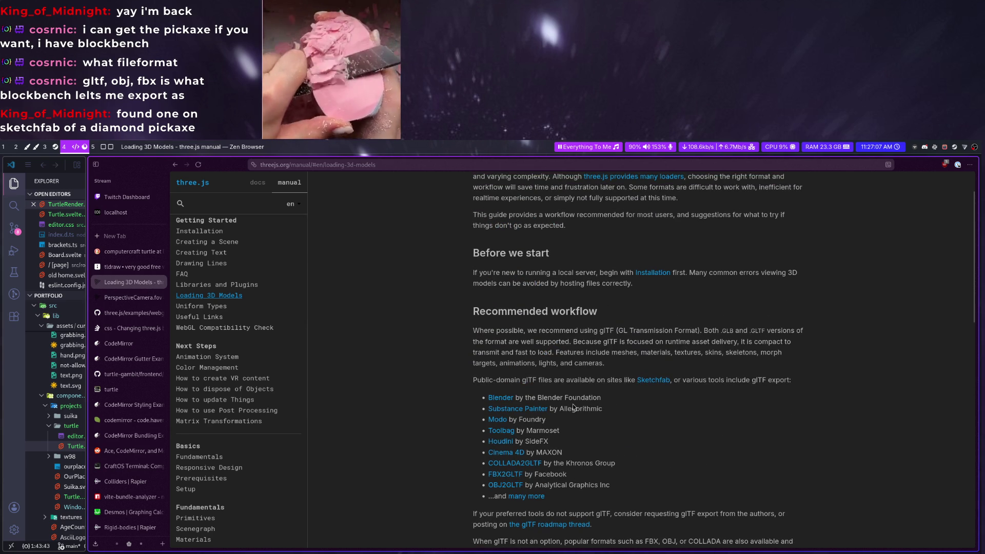
{"action": "scroll", "coordinate": [569, 406], "scroll_direction": "down", "scroll_amount": 1}
{"action": "scroll", "coordinate": [570, 407], "scroll_direction": "down", "scroll_amount": 2}
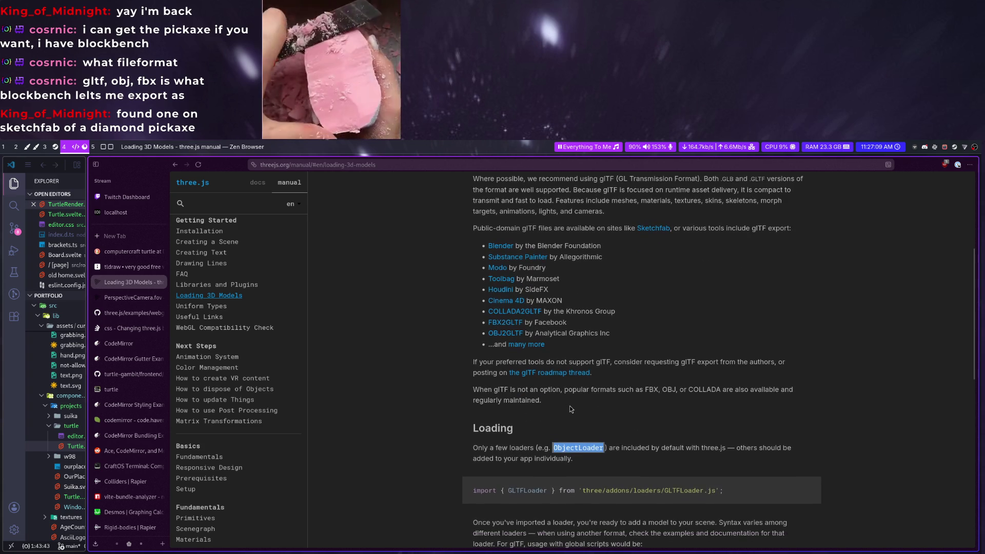
{"action": "scroll", "coordinate": [568, 409], "scroll_direction": "down", "scroll_amount": 2}
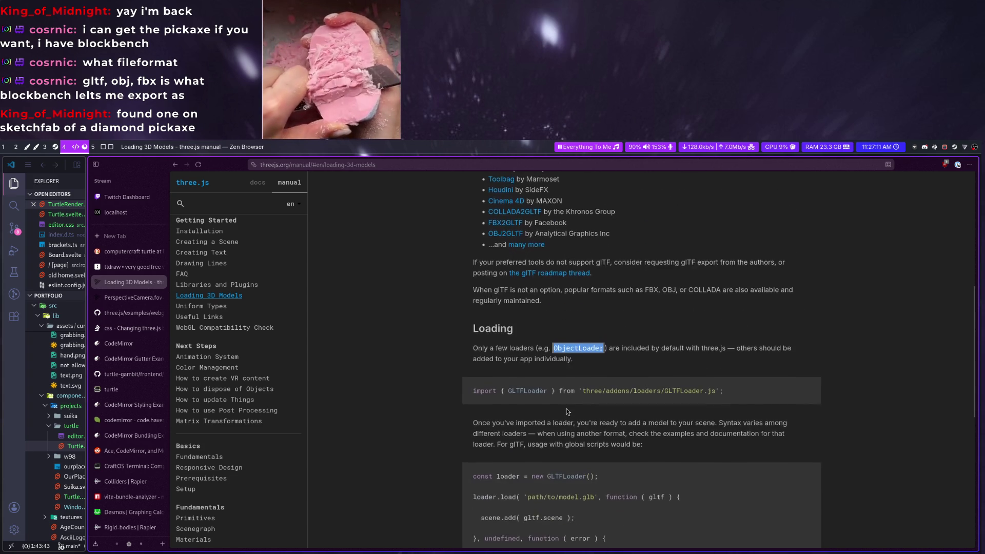
{"action": "scroll", "coordinate": [566, 410], "scroll_direction": "down", "scroll_amount": 2}
{"action": "scroll", "coordinate": [565, 414], "scroll_direction": "down", "scroll_amount": 2}
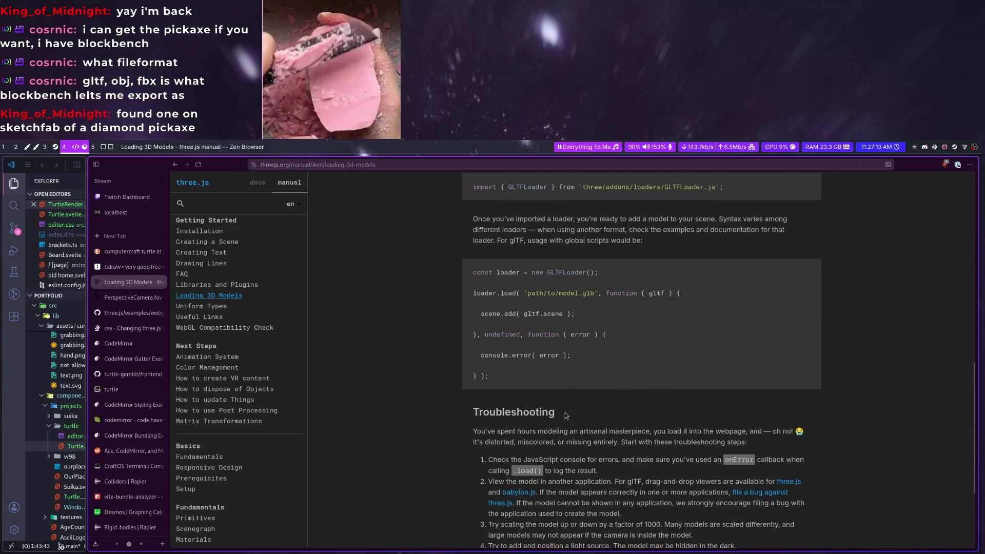
{"action": "scroll", "coordinate": [565, 413], "scroll_direction": "down", "scroll_amount": 3}
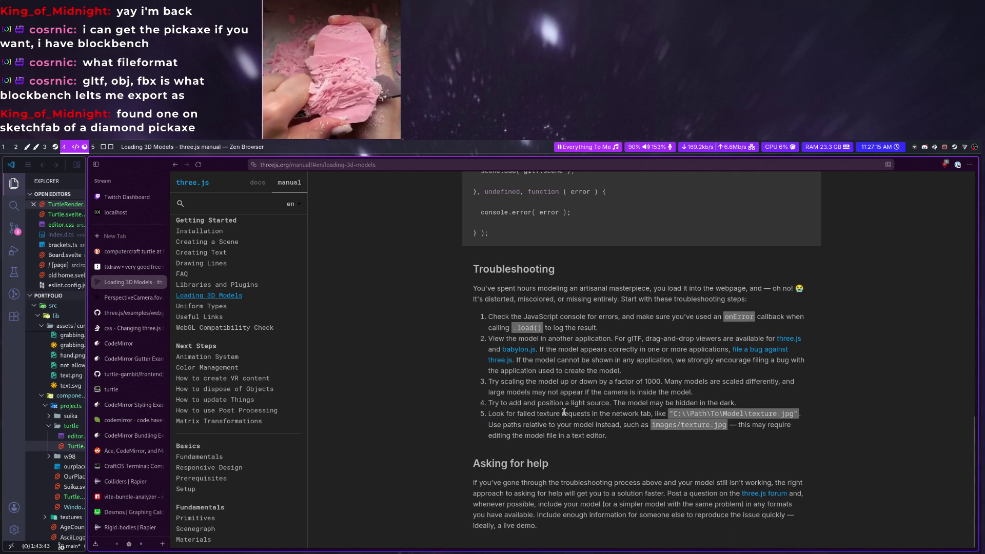
{"action": "scroll", "coordinate": [564, 413], "scroll_direction": "up", "scroll_amount": 5}
{"action": "scroll", "coordinate": [566, 415], "scroll_direction": "up", "scroll_amount": 5}
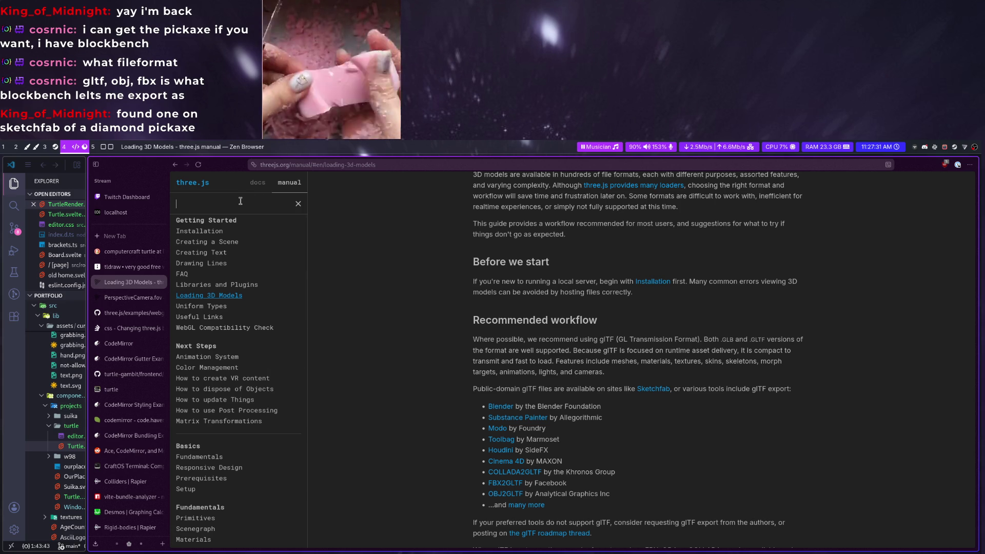
{"action": "type", "text": "objectloader"}
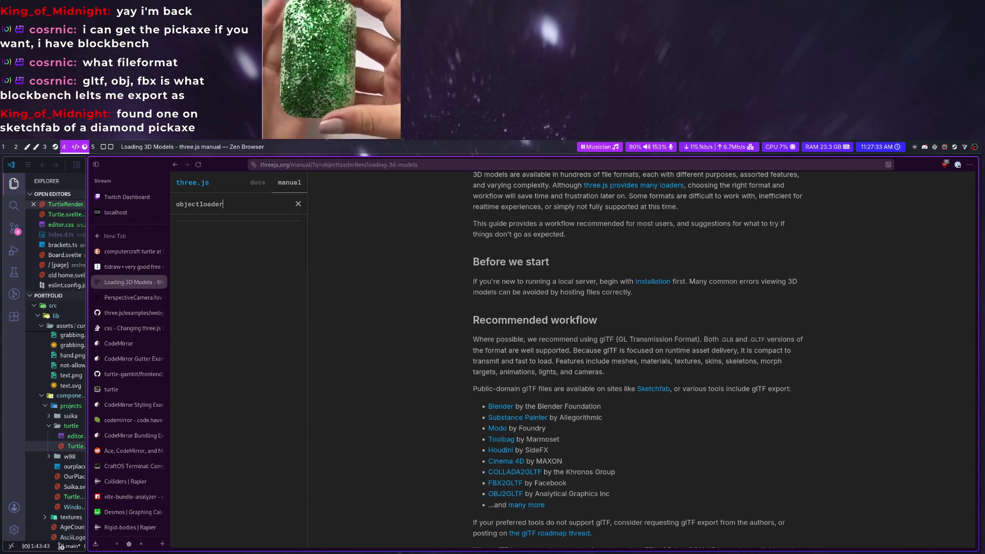
{"action": "scroll", "coordinate": [596, 489], "scroll_direction": "down", "scroll_amount": 3}
{"action": "double_click", "coordinate": [590, 457]}
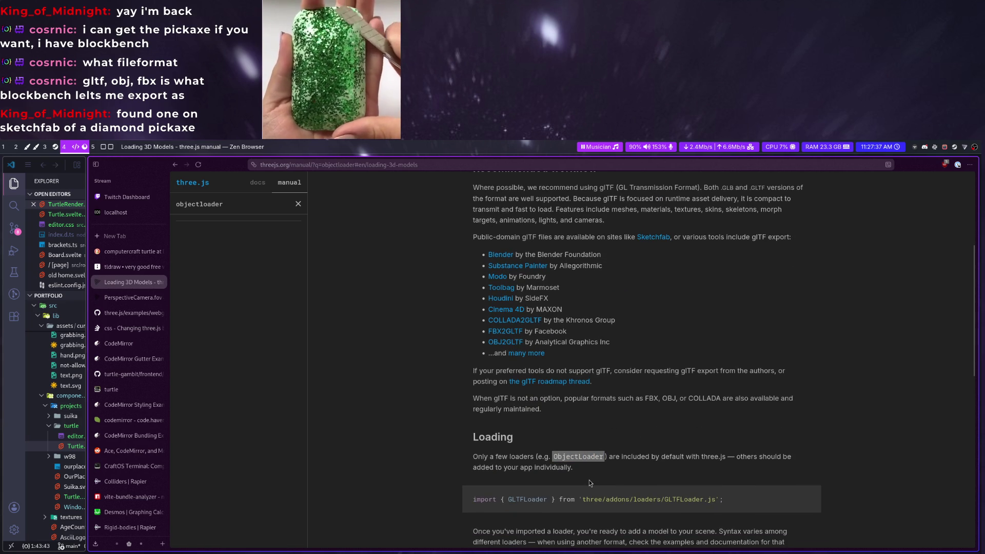
{"action": "key", "text": "super+v"}
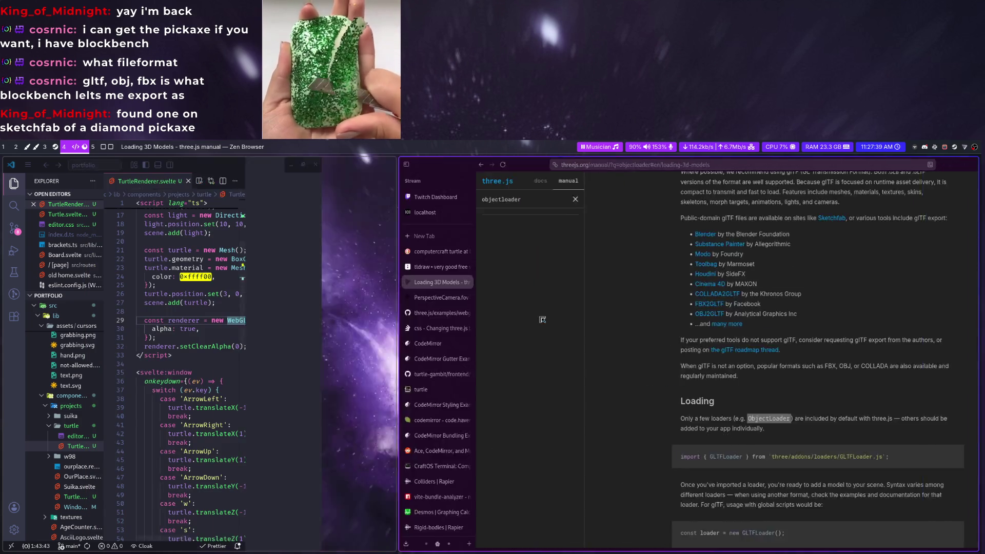
{"action": "scroll", "coordinate": [424, 447], "scroll_direction": "up", "scroll_amount": 5}
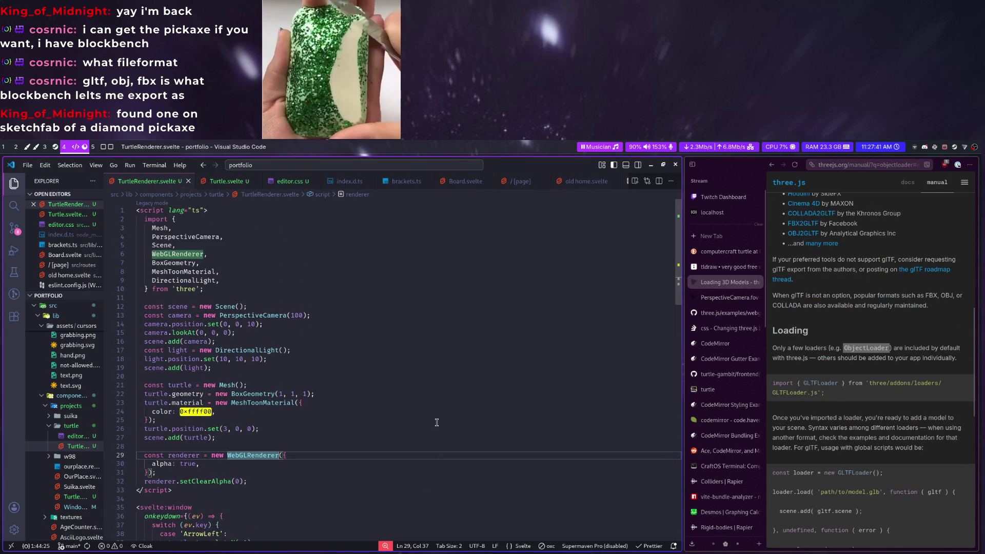
Add ObjectLoader after DirectionalLight in the three.js import list of TurtleRenderer.svelte
{"action": "left_click", "coordinate": [270, 286]}
{"action": "key", "text": "Return"}
{"action": "type", "text": "import {GL"}
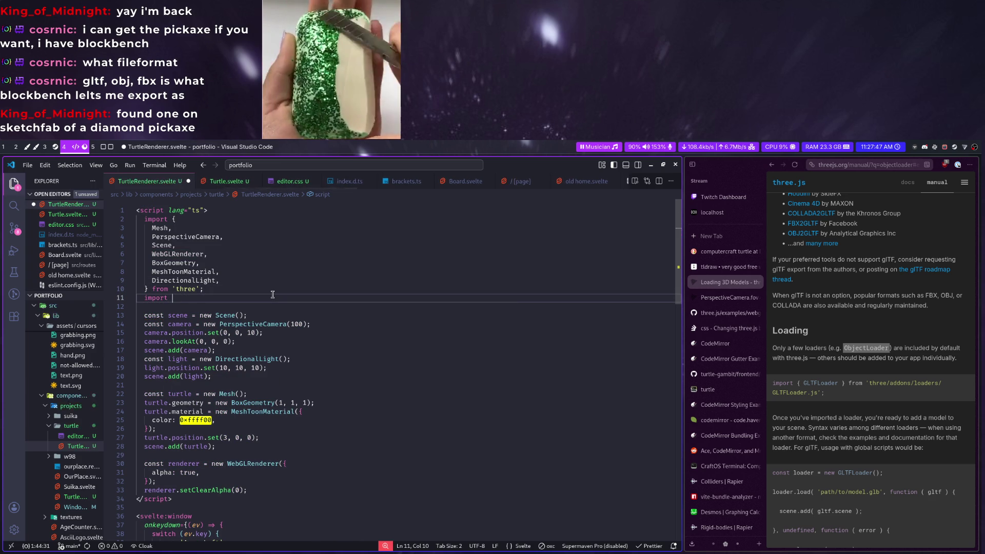
{"action": "key", "text": "ctrl+shift+k"}
{"action": "scroll", "coordinate": [272, 294], "scroll_direction": "down", "scroll_amount": 5}
{"action": "scroll", "coordinate": [273, 278], "scroll_direction": "up", "scroll_amount": 3}
{"action": "scroll", "coordinate": [273, 260], "scroll_direction": "up", "scroll_amount": 2}
{"action": "left_click", "coordinate": [277, 263]}
{"action": "key", "text": "Return"}
{"action": "type", "text": "ObjectLo"}
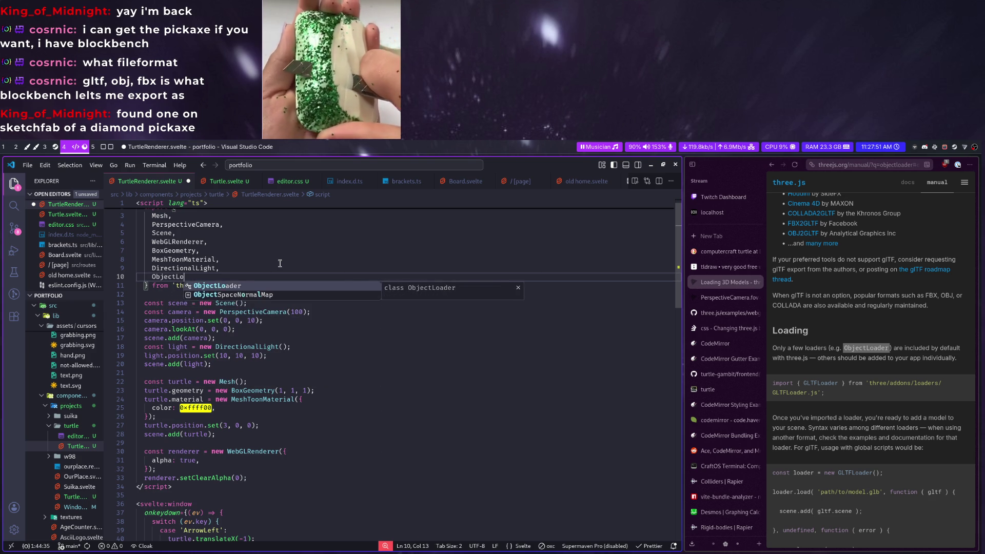
{"action": "key", "text": "Tab"}
Jump to the ObjectLoader.d.ts definition and list the other loader typings
{"action": "left_click", "coordinate": [177, 277], "text": "ctrl"}
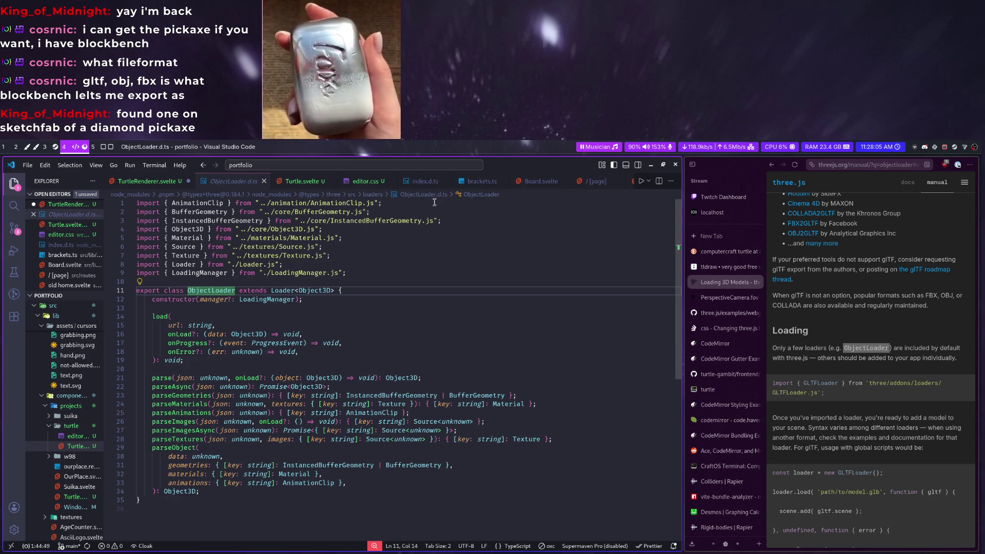
{"action": "left_click", "coordinate": [424, 195]}
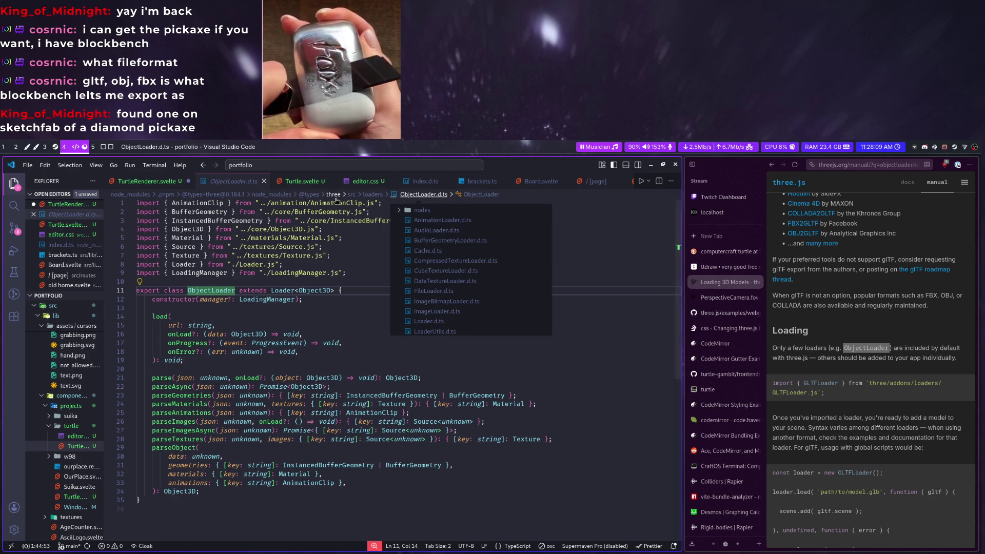
Navigate via breadcrumbs from the three types into node_modules/three/src/loaders and open ObjectLoader.js
{"action": "left_click", "coordinate": [269, 195]}
{"action": "key", "text": "ctrl+Tab"}
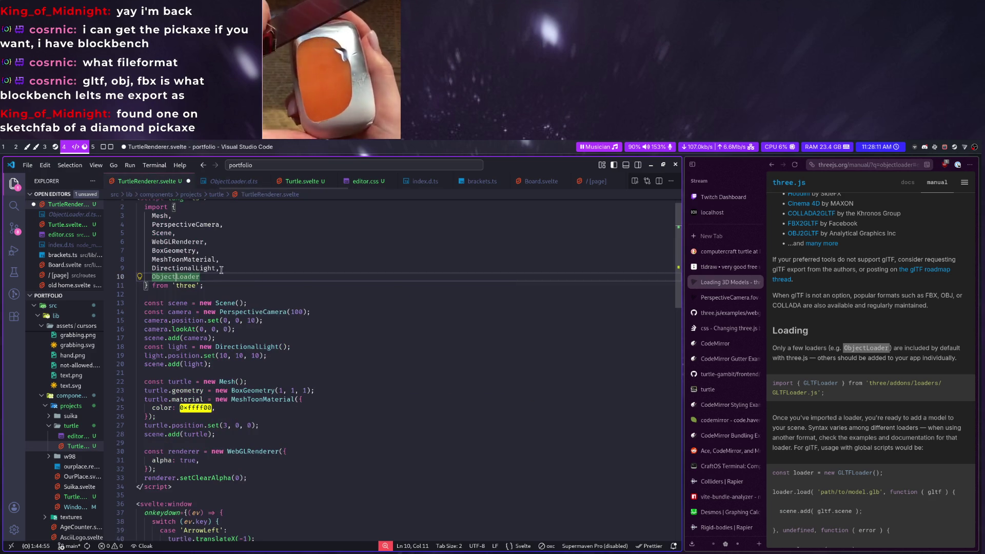
{"action": "left_click", "coordinate": [189, 286], "text": "ctrl"}
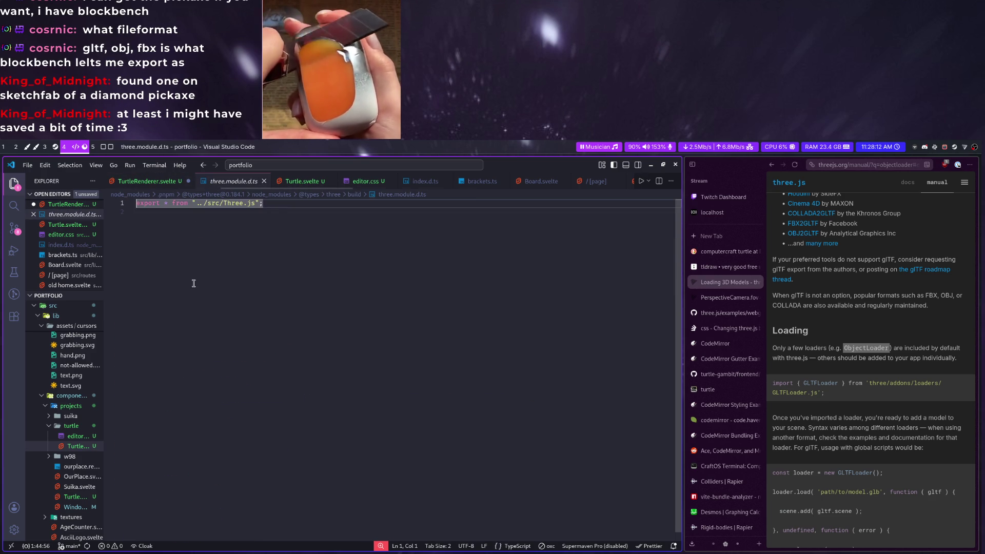
{"action": "left_click", "coordinate": [230, 194]}
{"action": "scroll", "coordinate": [217, 245], "scroll_direction": "up", "scroll_amount": 5}
{"action": "scroll", "coordinate": [218, 245], "scroll_direction": "up", "scroll_amount": 5}
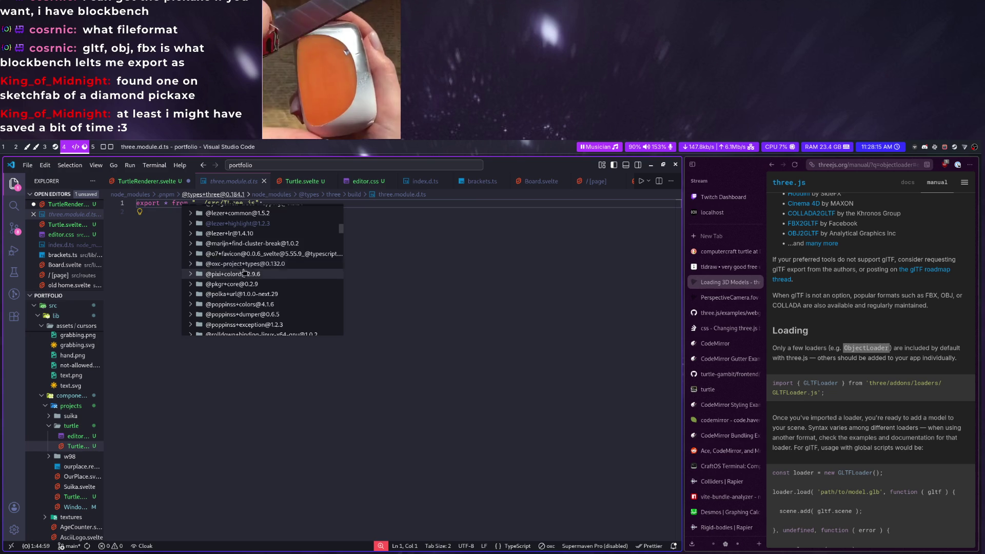
{"action": "scroll", "coordinate": [218, 244], "scroll_direction": "up", "scroll_amount": 5}
{"action": "key", "text": "Left"}
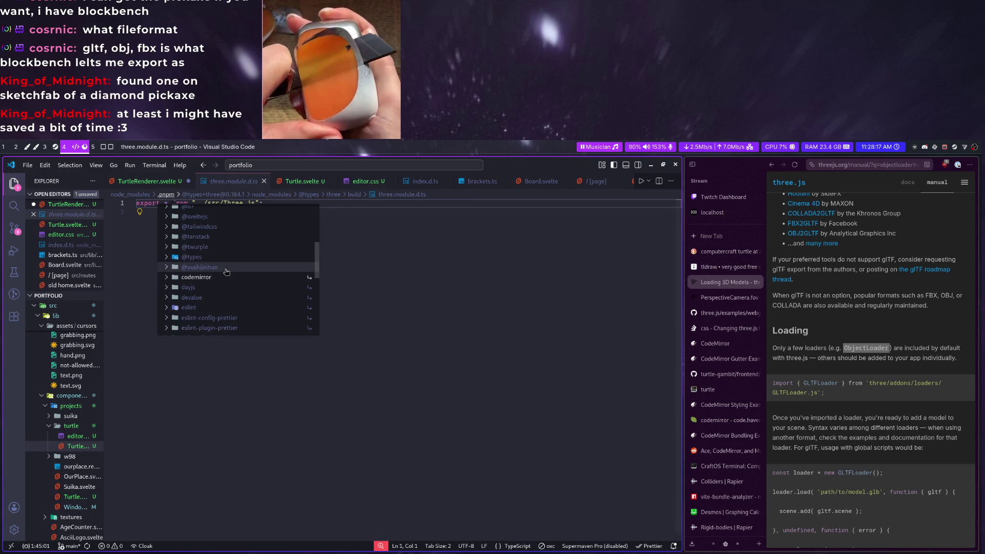
{"action": "scroll", "coordinate": [222, 273], "scroll_direction": "down", "scroll_amount": 3}
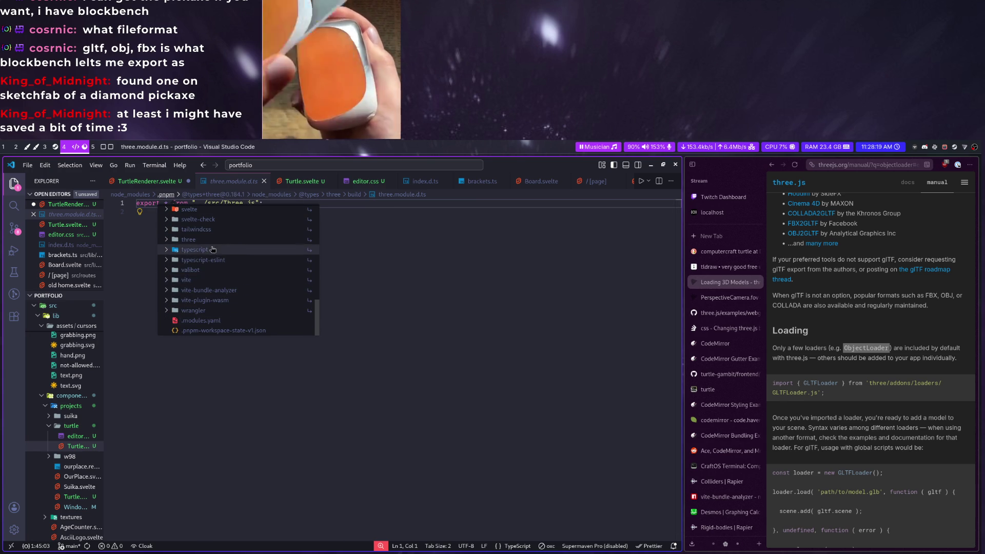
{"action": "left_click", "coordinate": [211, 240]}
{"action": "left_click", "coordinate": [189, 270]}
{"action": "scroll", "coordinate": [202, 266], "scroll_direction": "down", "scroll_amount": 4}
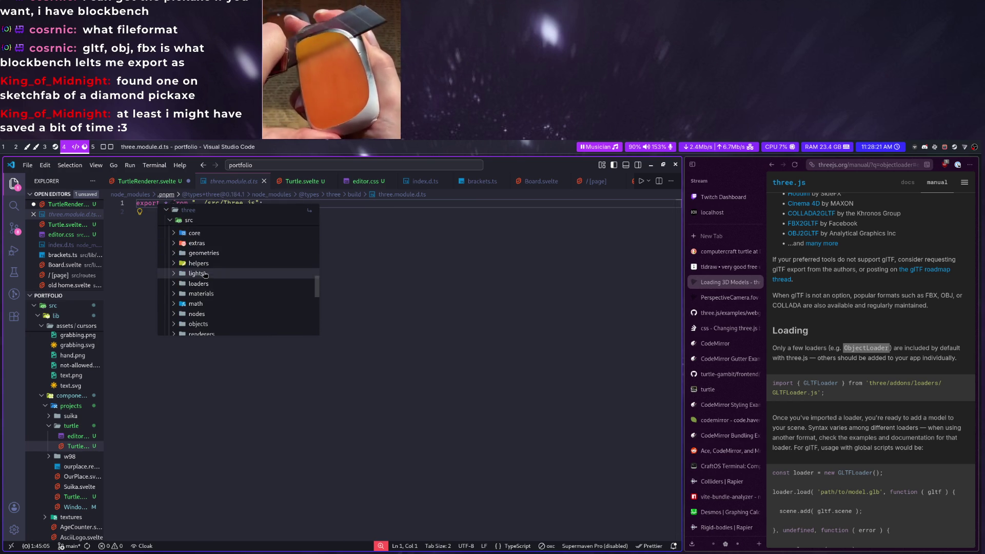
{"action": "left_click", "coordinate": [198, 245]}
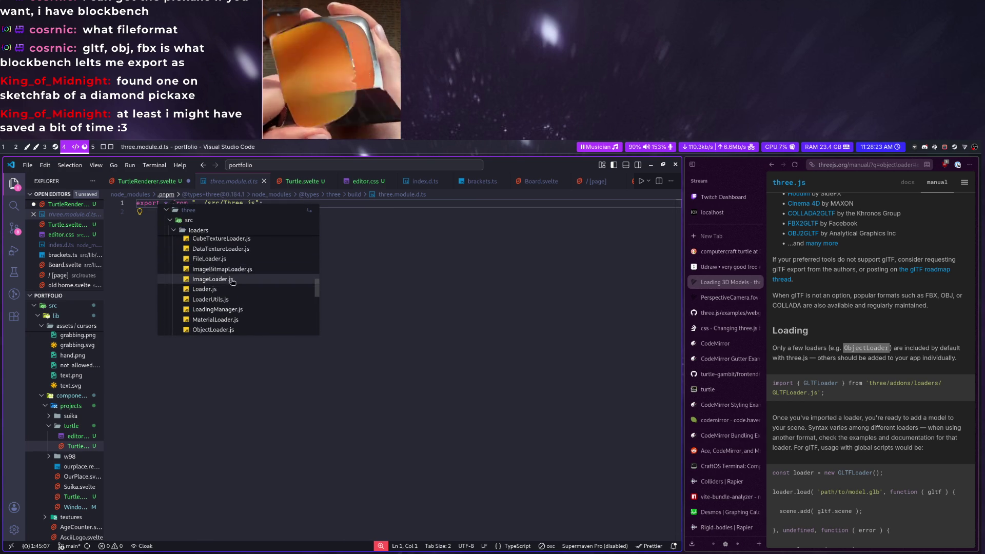
{"action": "left_click", "coordinate": [219, 290]}
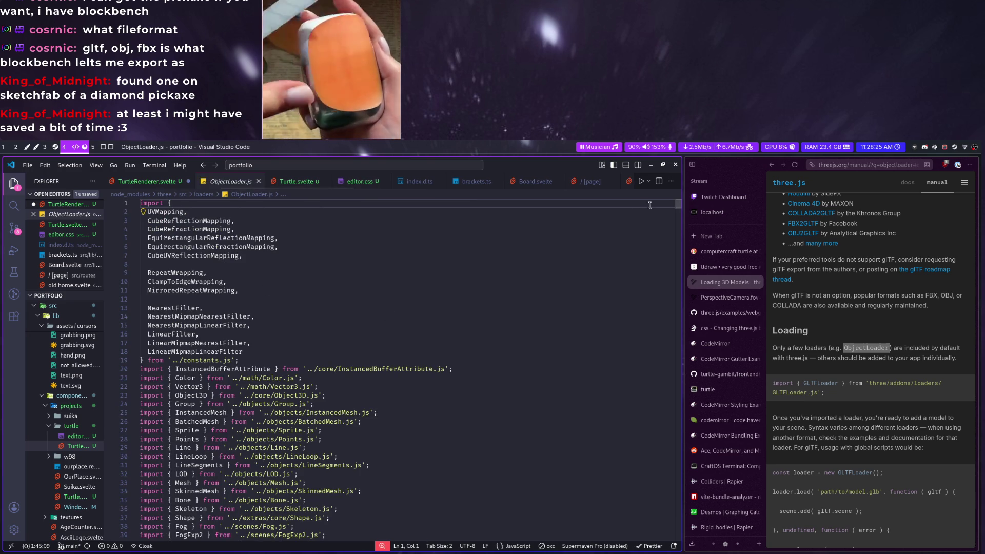
{"action": "left_click_drag", "start_coordinate": [674, 204], "coordinate": [611, 514]}
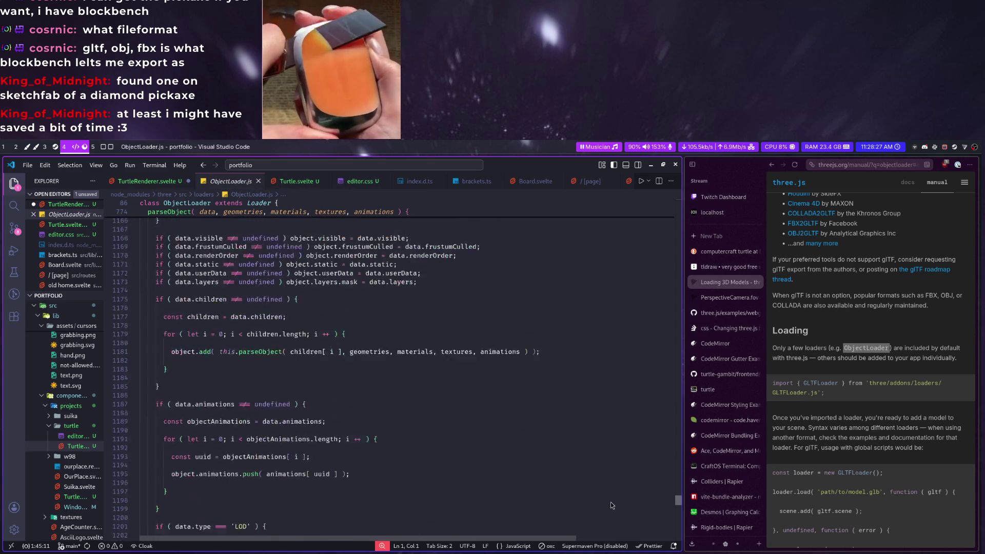
{"action": "scroll", "coordinate": [611, 514], "scroll_direction": "down", "scroll_amount": 20}
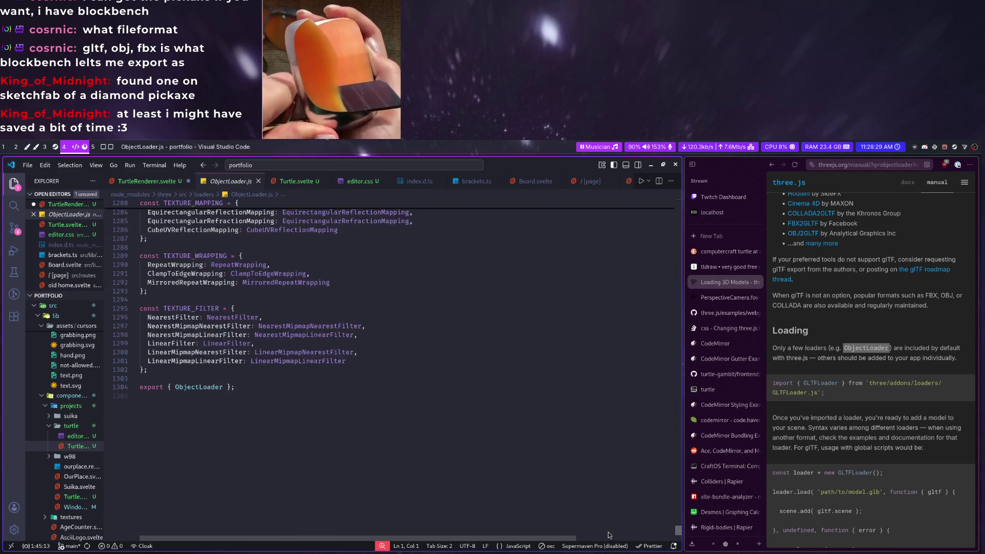
Jump to the end of ObjectLoader.js, widen the editor, and bring up the open-file dialog (Ctrl+O)
{"action": "left_click", "coordinate": [566, 500]}
{"action": "key", "text": "super+Right"}
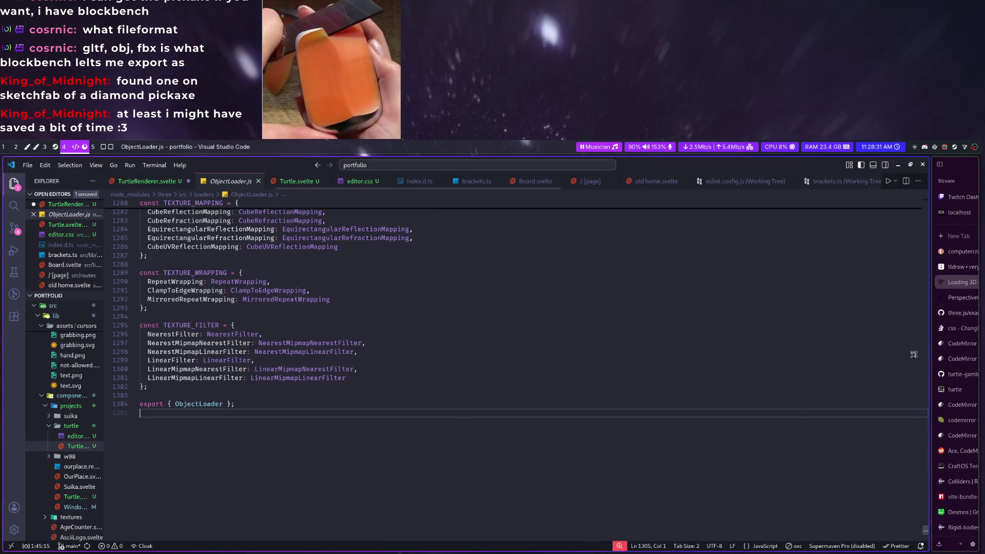
{"action": "scroll", "coordinate": [641, 400], "scroll_direction": "up", "scroll_amount": 6}
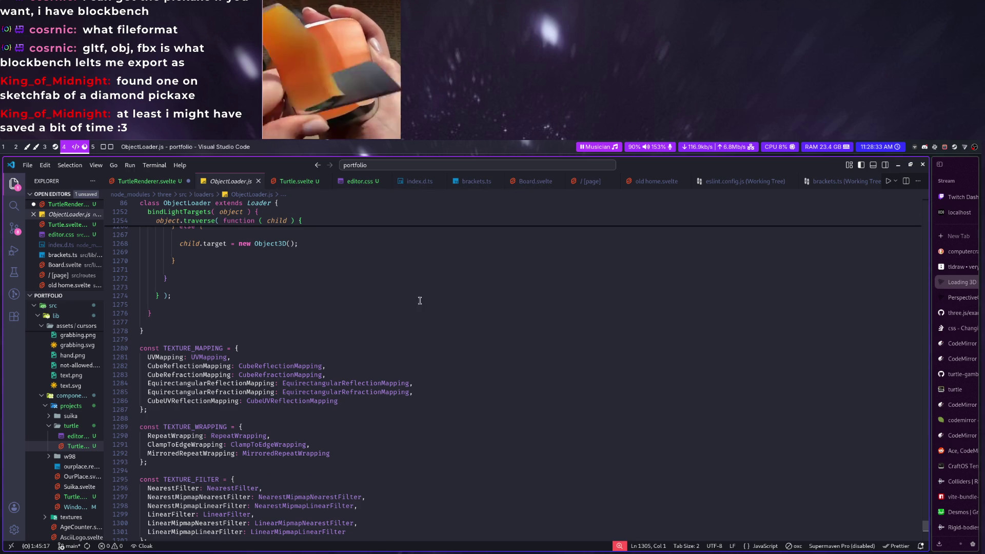
{"action": "key", "text": "ctrl+o"}
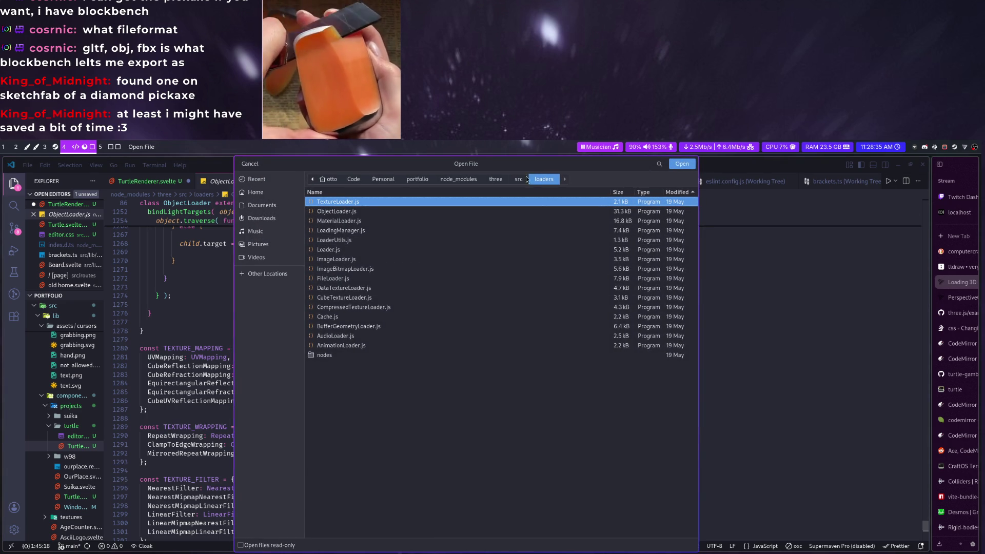
Browse the three src extras and loaders folders in the dialog, then open the three package's package.json
{"action": "left_click", "coordinate": [518, 178]}
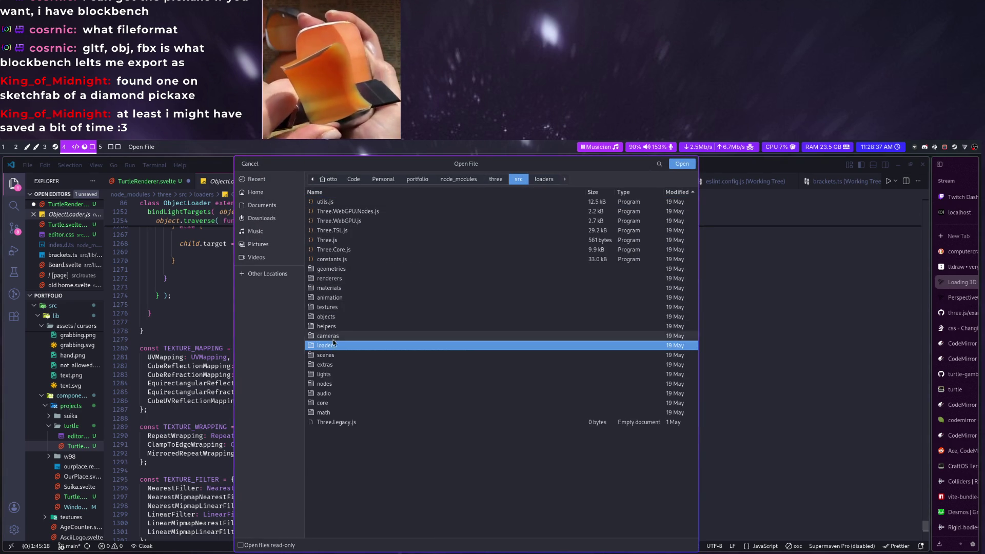
{"action": "double_click", "coordinate": [333, 363]}
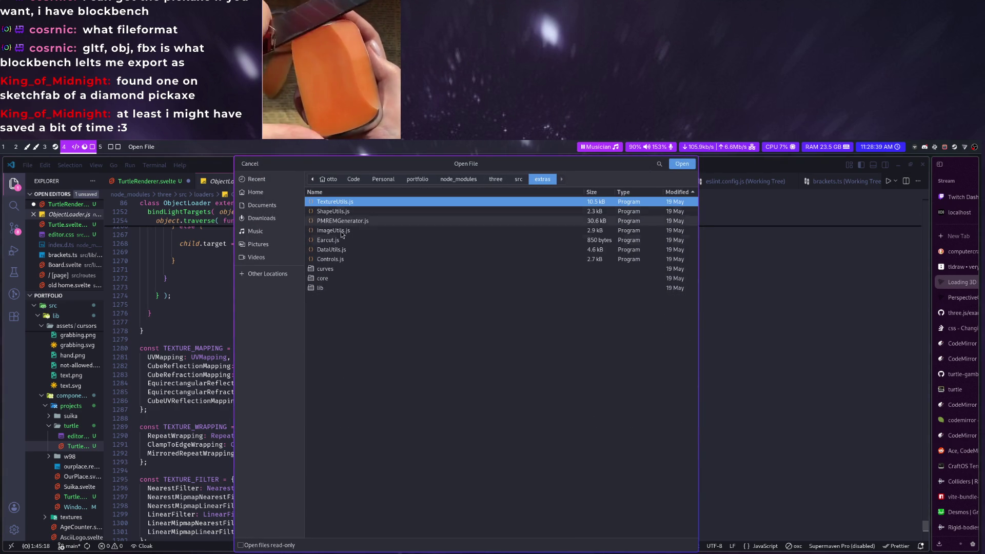
{"action": "left_click", "coordinate": [518, 179]}
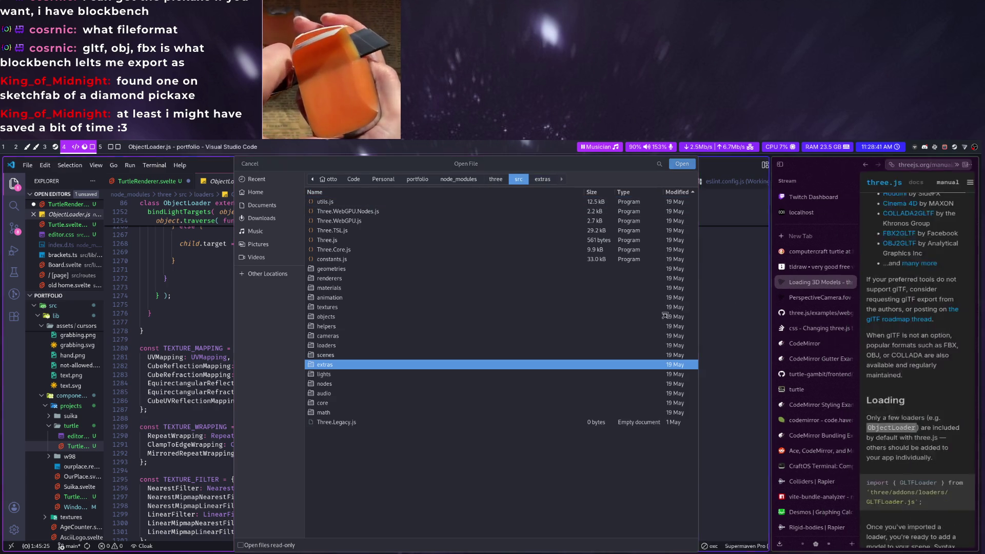
{"action": "left_click", "coordinate": [496, 178]}
{"action": "type", "text": "a"}
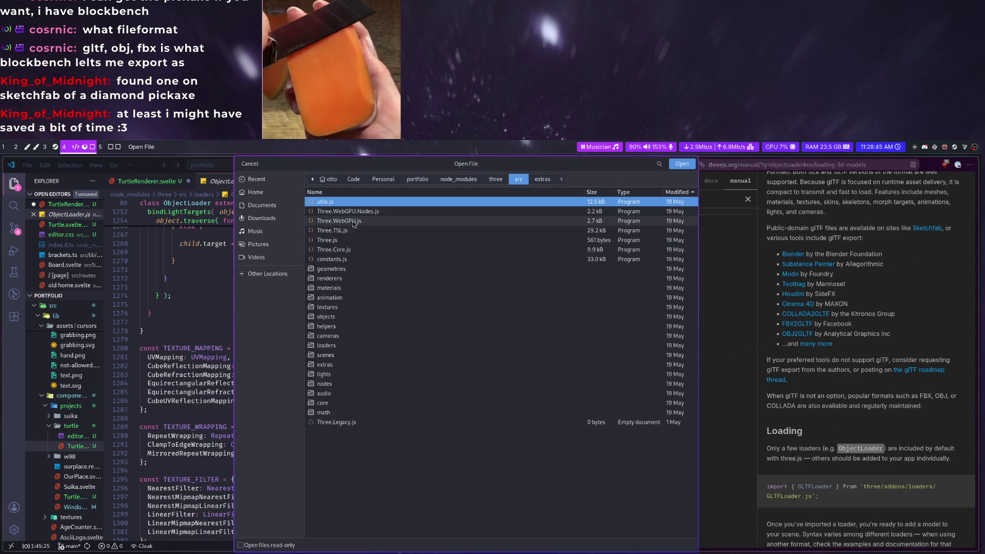
{"action": "type", "text": "dd"}
{"action": "key", "text": "BackSpace"}
{"action": "key", "text": "BackSpace"}
{"action": "key", "text": "BackSpace"}
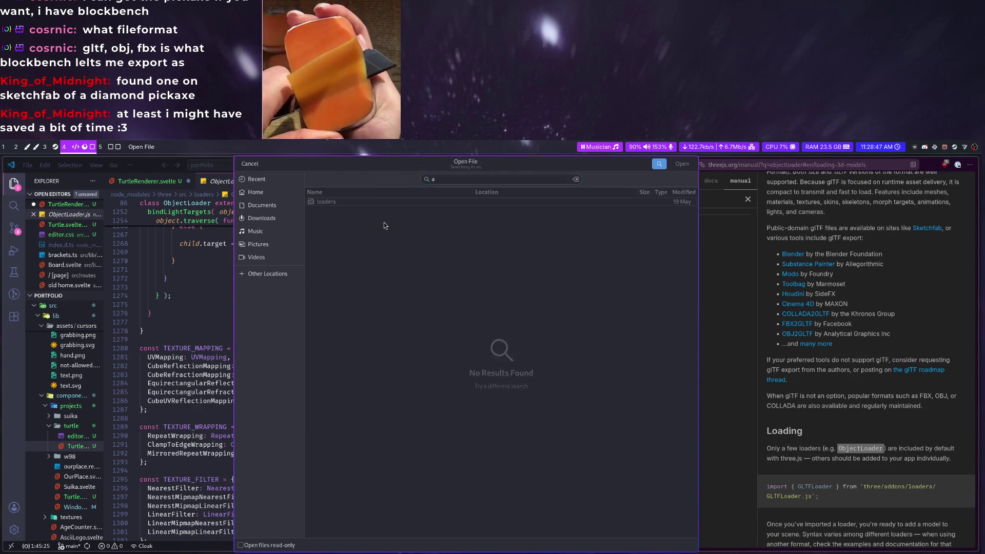
{"action": "left_click", "coordinate": [324, 259]}
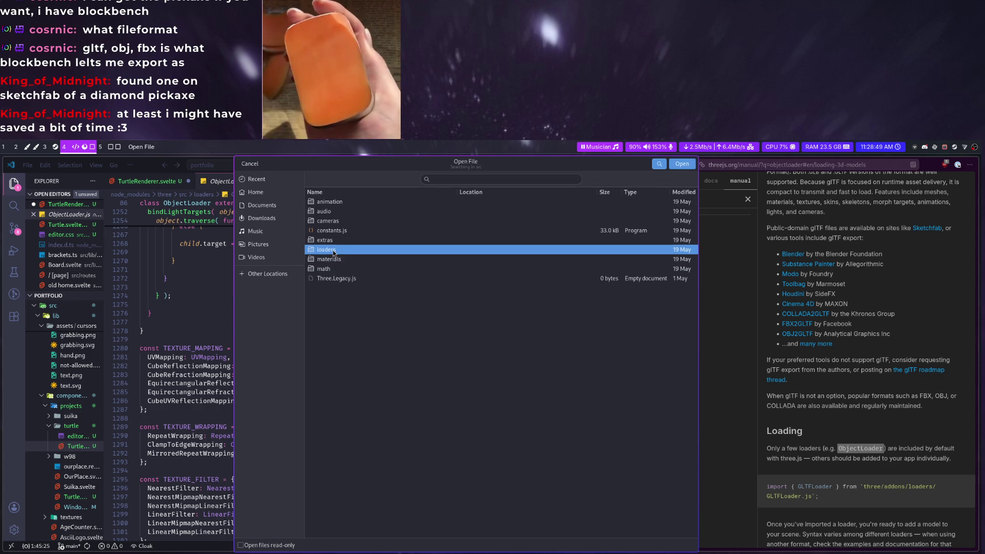
{"action": "double_click", "coordinate": [348, 247]}
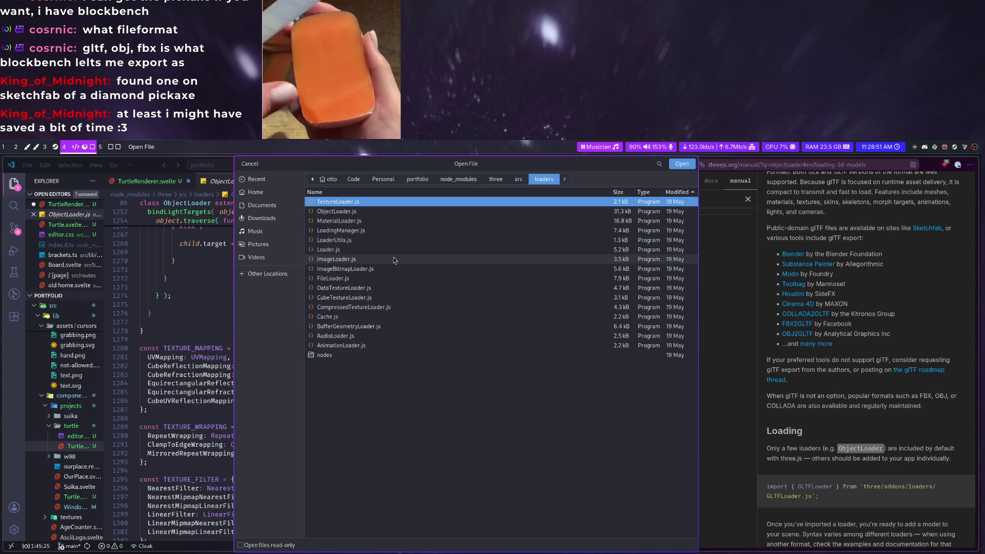
{"action": "left_click", "coordinate": [511, 182]}
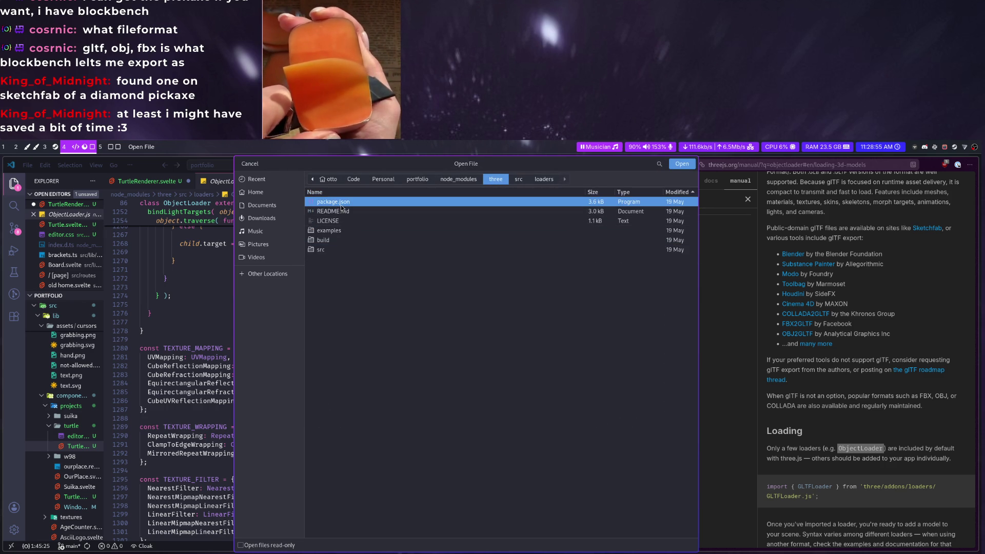
{"action": "double_click", "coordinate": [340, 203]}
{"action": "scroll", "coordinate": [248, 349], "scroll_direction": "down", "scroll_amount": 5}
{"action": "scroll", "coordinate": [248, 349], "scroll_direction": "down", "scroll_amount": 3}
{"action": "scroll", "coordinate": [247, 349], "scroll_direction": "up", "scroll_amount": 5}
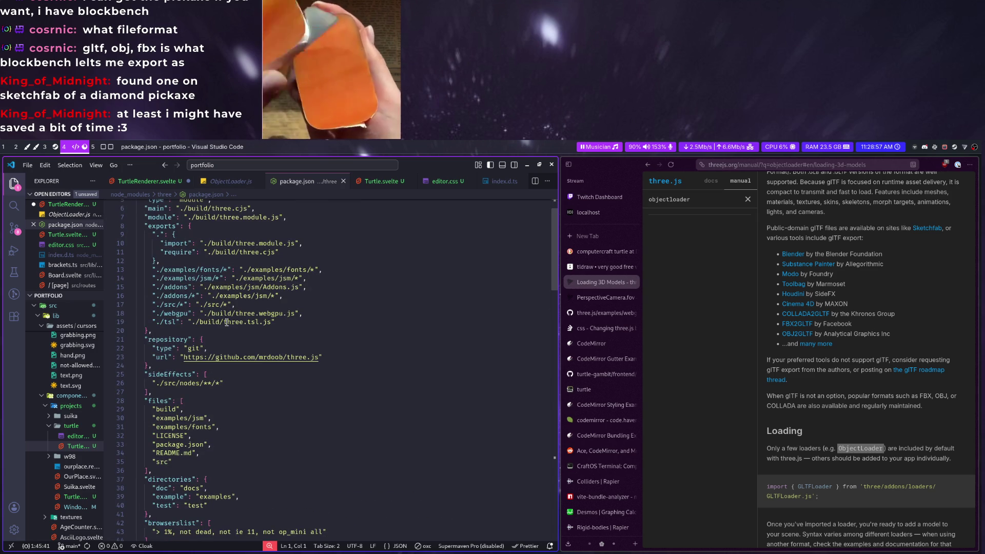
Expand examples/jsm/loaders from the breadcrumb dropdown and open GLTFLoader.js
{"action": "left_click", "coordinate": [206, 194]}
{"action": "left_click", "coordinate": [214, 220]}
{"action": "left_click", "coordinate": [220, 241]}
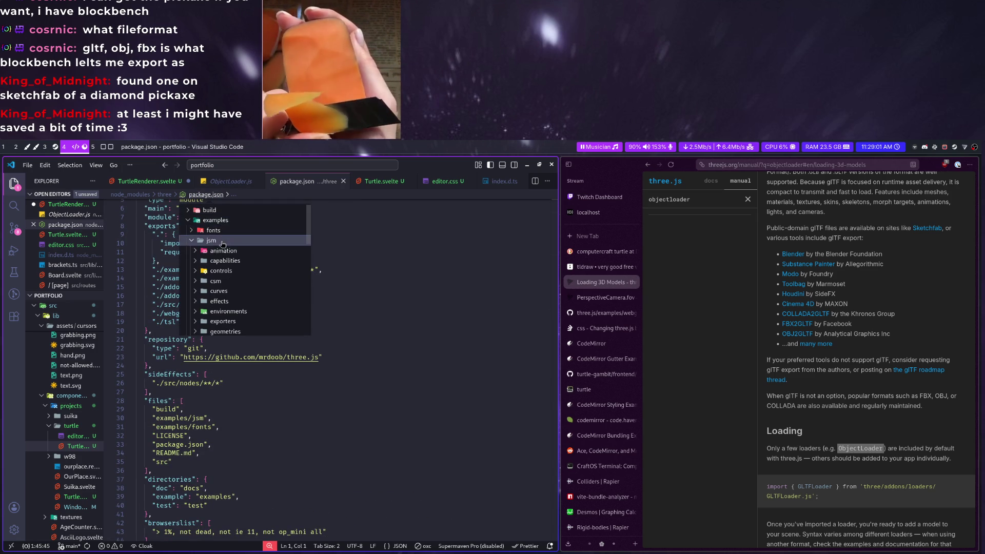
{"action": "scroll", "coordinate": [222, 253], "scroll_direction": "down", "scroll_amount": 5}
{"action": "scroll", "coordinate": [222, 275], "scroll_direction": "up", "scroll_amount": 4}
{"action": "scroll", "coordinate": [231, 279], "scroll_direction": "up", "scroll_amount": 3}
{"action": "scroll", "coordinate": [234, 270], "scroll_direction": "up", "scroll_amount": 2}
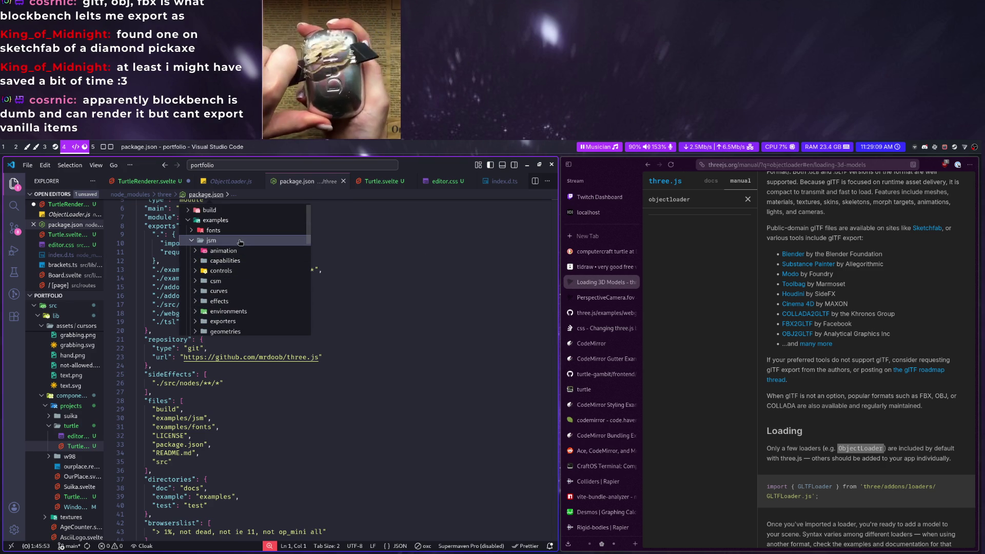
{"action": "scroll", "coordinate": [230, 269], "scroll_direction": "down", "scroll_amount": 3}
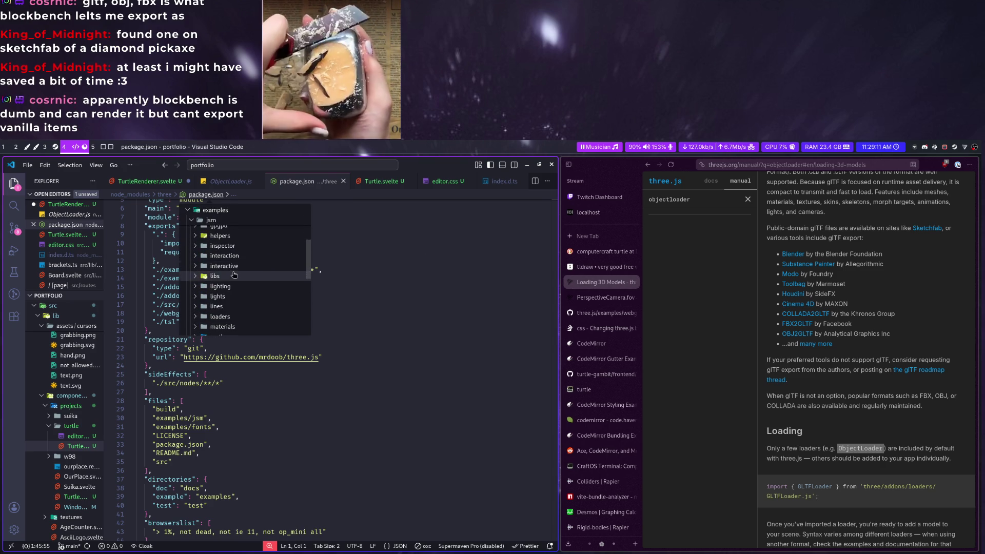
{"action": "left_click", "coordinate": [233, 298]}
{"action": "scroll", "coordinate": [233, 298], "scroll_direction": "down", "scroll_amount": 5}
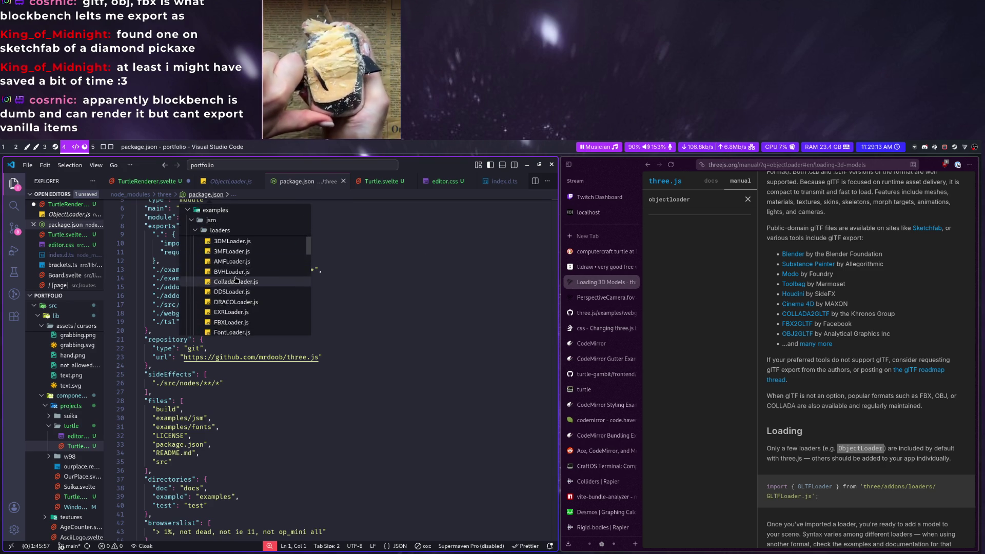
{"action": "scroll", "coordinate": [232, 301], "scroll_direction": "down", "scroll_amount": 2}
{"action": "scroll", "coordinate": [239, 303], "scroll_direction": "down", "scroll_amount": 2}
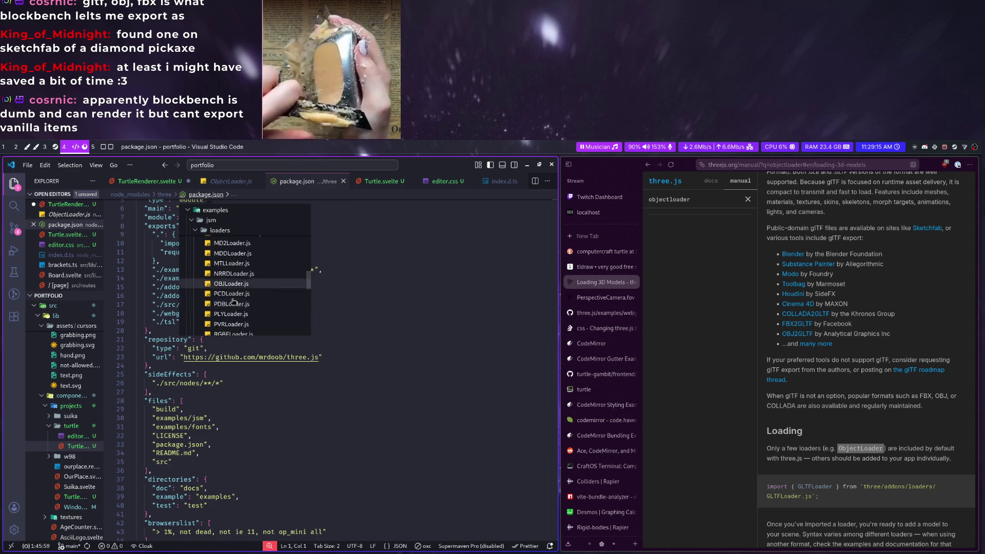
{"action": "scroll", "coordinate": [293, 323], "scroll_direction": "down", "scroll_amount": 2}
{"action": "scroll", "coordinate": [293, 323], "scroll_direction": "up", "scroll_amount": 3}
{"action": "scroll", "coordinate": [289, 317], "scroll_direction": "up", "scroll_amount": 3}
{"action": "scroll", "coordinate": [285, 312], "scroll_direction": "up", "scroll_amount": 3}
{"action": "scroll", "coordinate": [281, 307], "scroll_direction": "down", "scroll_amount": 3}
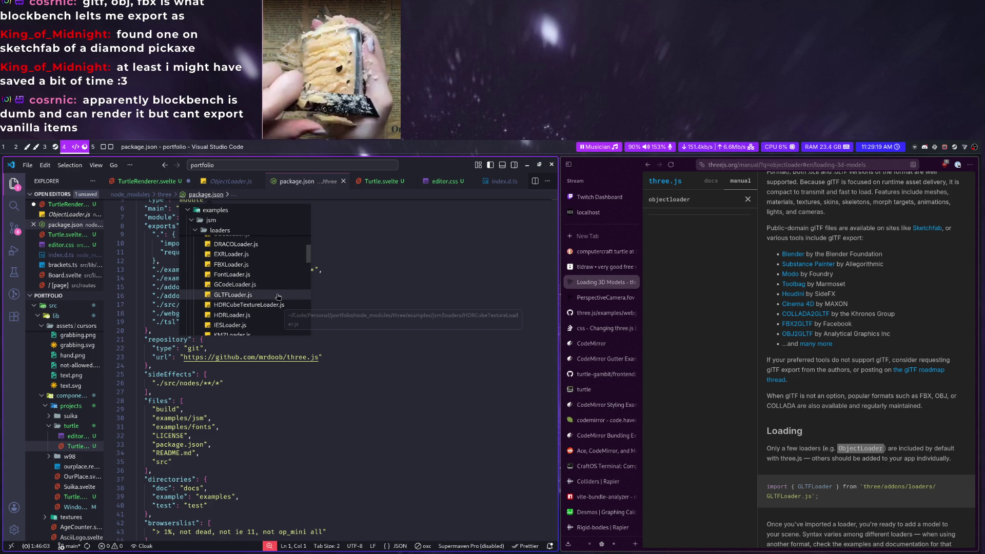
{"action": "left_click", "coordinate": [266, 290]}
{"action": "left_click_drag", "start_coordinate": [554, 209], "coordinate": [504, 541]}
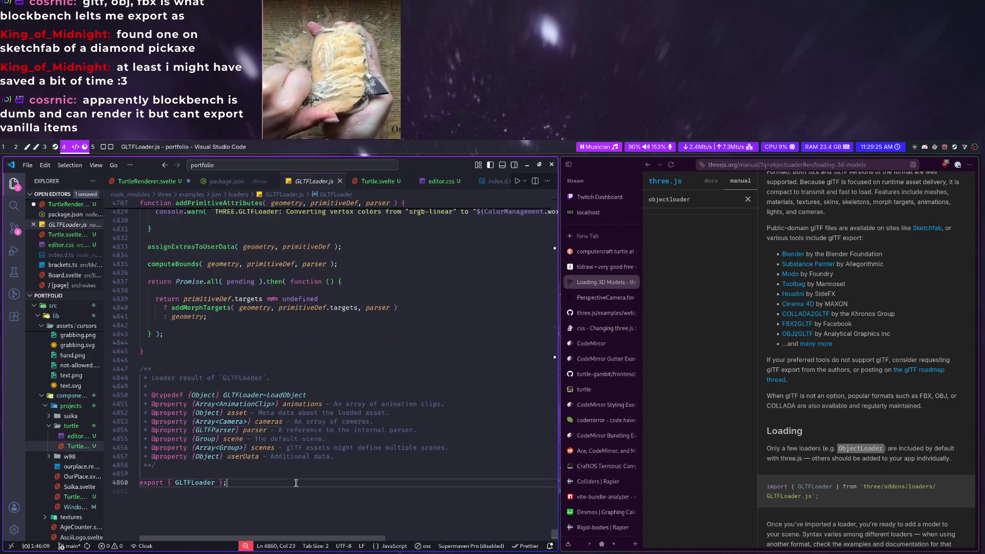
Read GLTFLoader.js down to its closing export, then close its tab
{"action": "left_click_drag", "start_coordinate": [295, 482], "coordinate": [270, 359]}
{"action": "left_click", "coordinate": [270, 360]}
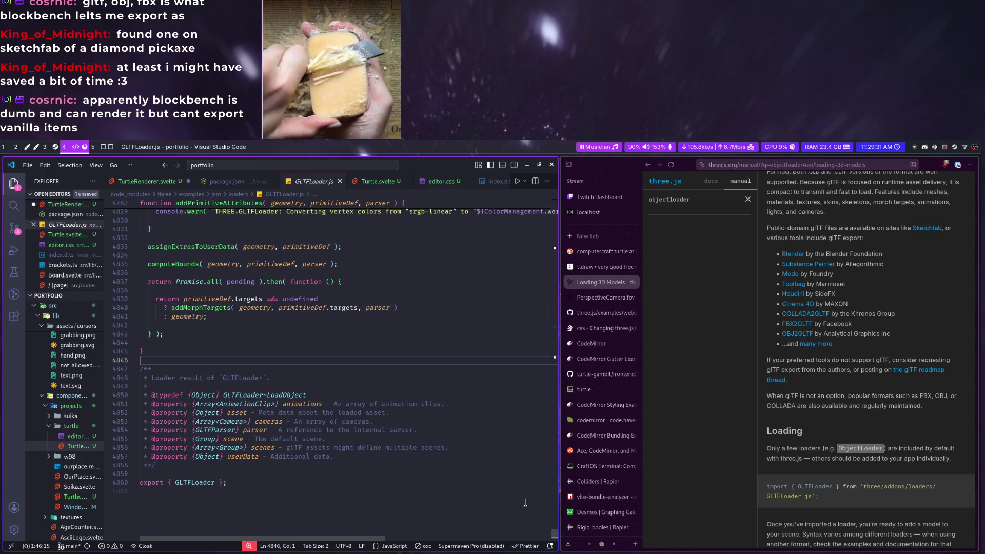
{"action": "left_click_drag", "start_coordinate": [554, 532], "coordinate": [544, 397]}
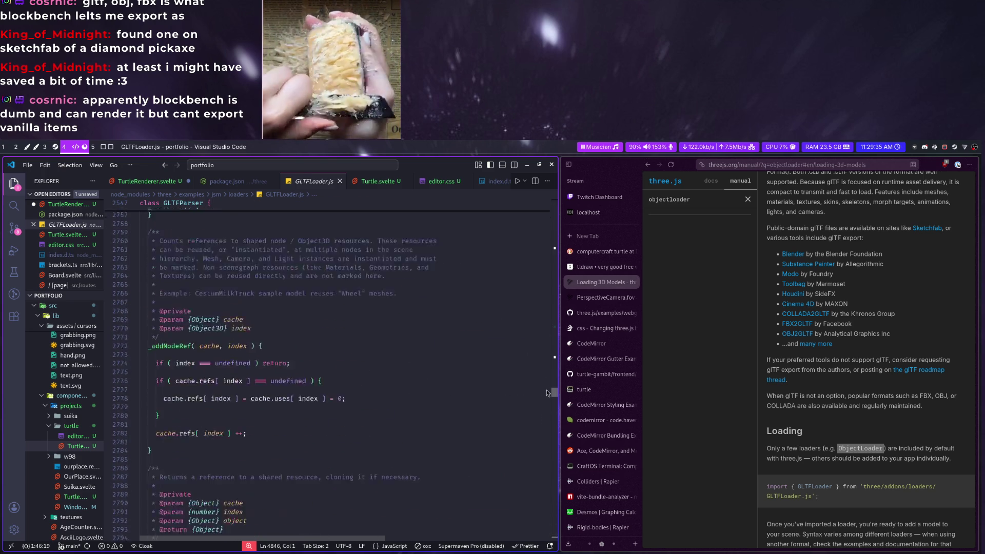
{"action": "left_click_drag", "start_coordinate": [543, 398], "coordinate": [554, 204]}
{"action": "middle_click", "coordinate": [294, 182]}
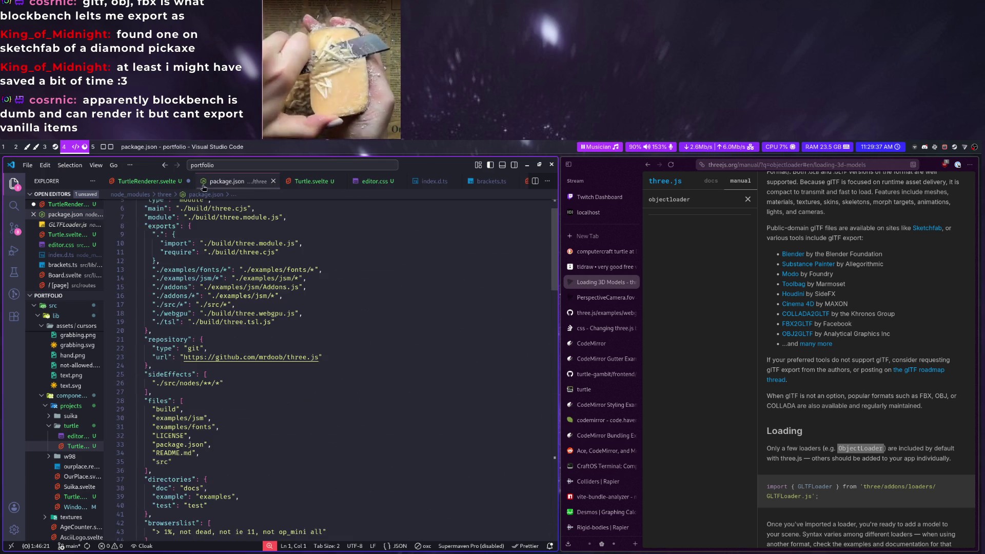
Delete the ObjectLoader import from TurtleRenderer.svelte, then open the Textures article in the three.js manual
{"action": "left_click", "coordinate": [154, 182]}
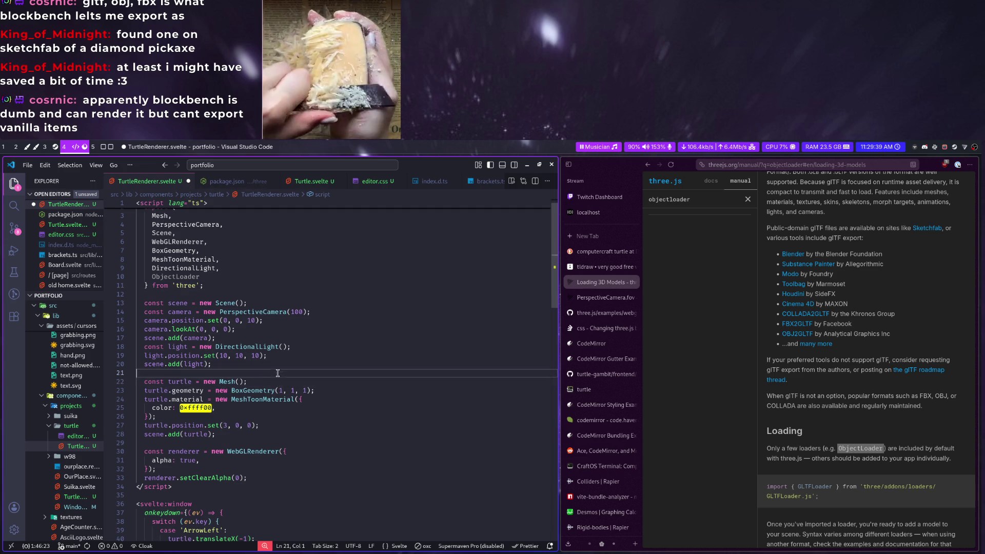
{"action": "left_click_drag", "start_coordinate": [282, 417], "coordinate": [277, 364]}
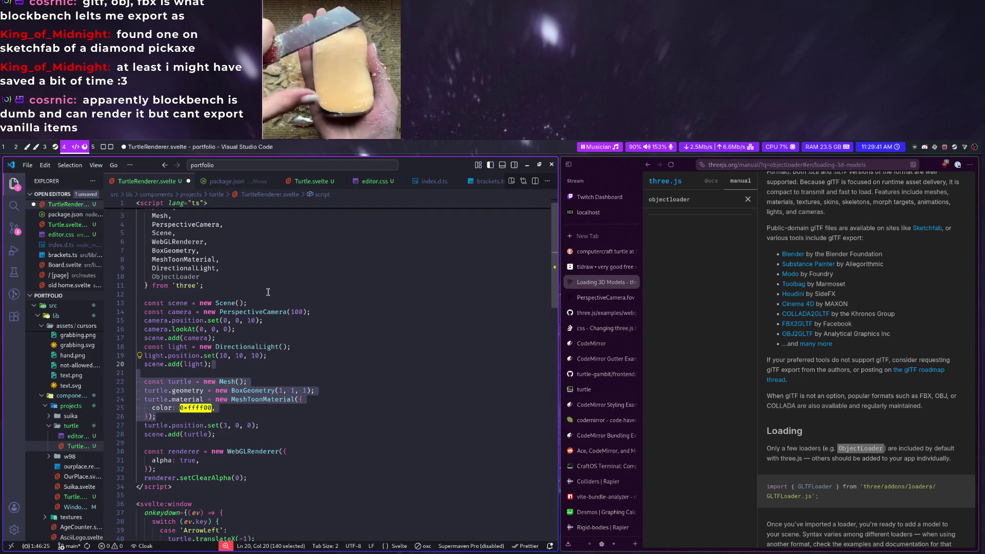
{"action": "left_click", "coordinate": [270, 275]}
{"action": "key", "text": "ctrl+BackSpace"}
{"action": "key", "text": "ctrl+BackSpace"}
{"action": "left_click", "coordinate": [361, 371]}
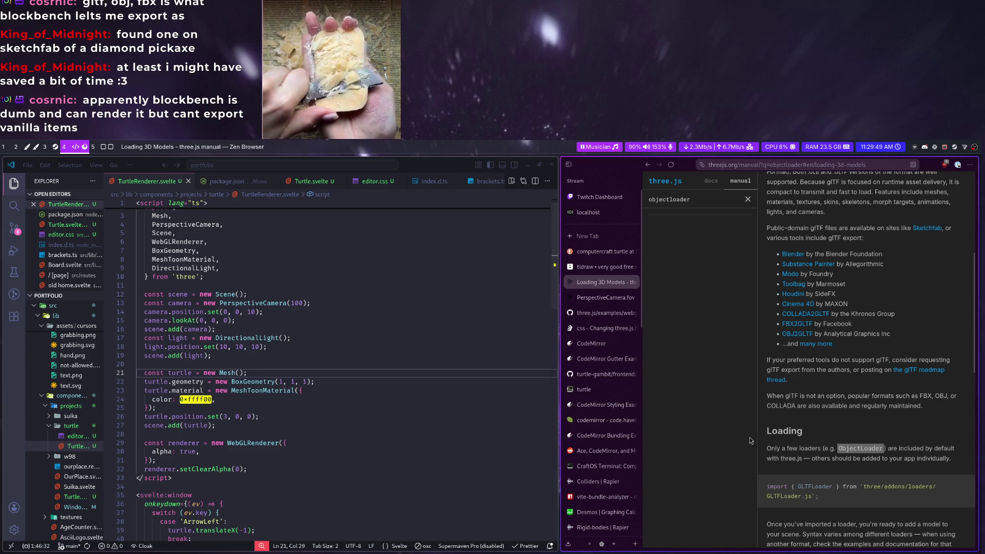
{"action": "scroll", "coordinate": [818, 418], "scroll_direction": "down", "scroll_amount": 5}
{"action": "scroll", "coordinate": [810, 423], "scroll_direction": "down", "scroll_amount": 3}
{"action": "scroll", "coordinate": [810, 423], "scroll_direction": "down", "scroll_amount": 2}
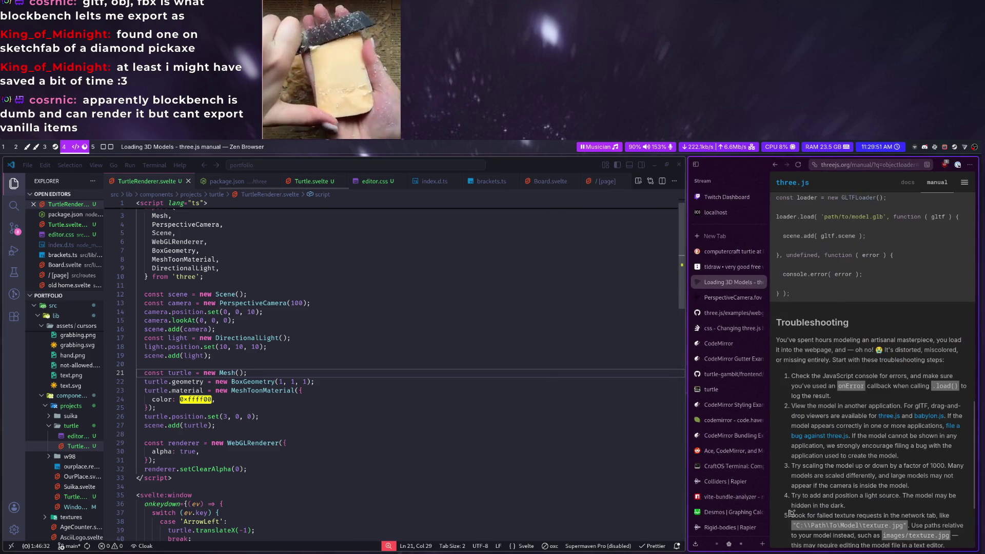
{"action": "scroll", "coordinate": [693, 346], "scroll_direction": "up", "scroll_amount": 5}
{"action": "left_click", "coordinate": [619, 199]}
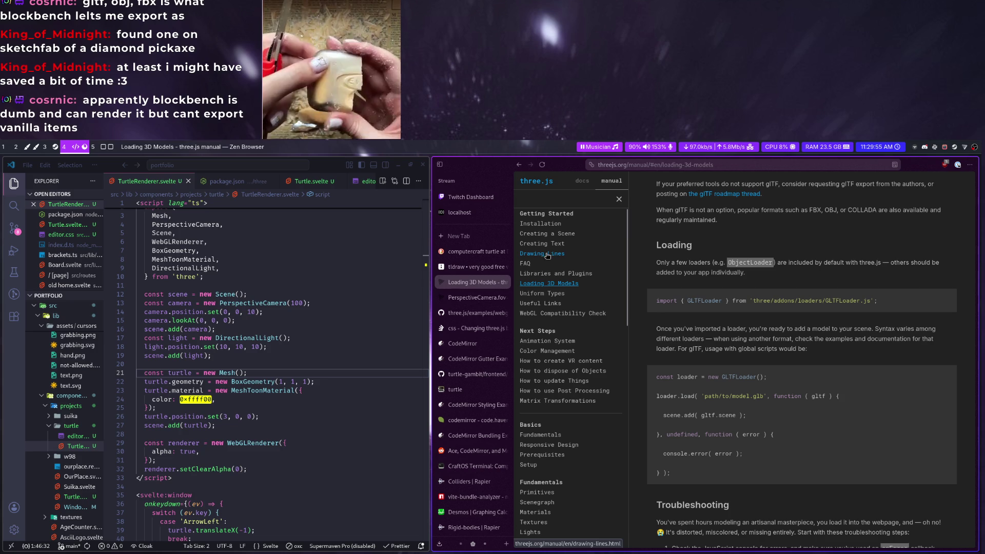
{"action": "scroll", "coordinate": [624, 413], "scroll_direction": "down", "scroll_amount": 5}
{"action": "scroll", "coordinate": [585, 355], "scroll_direction": "down", "scroll_amount": 1}
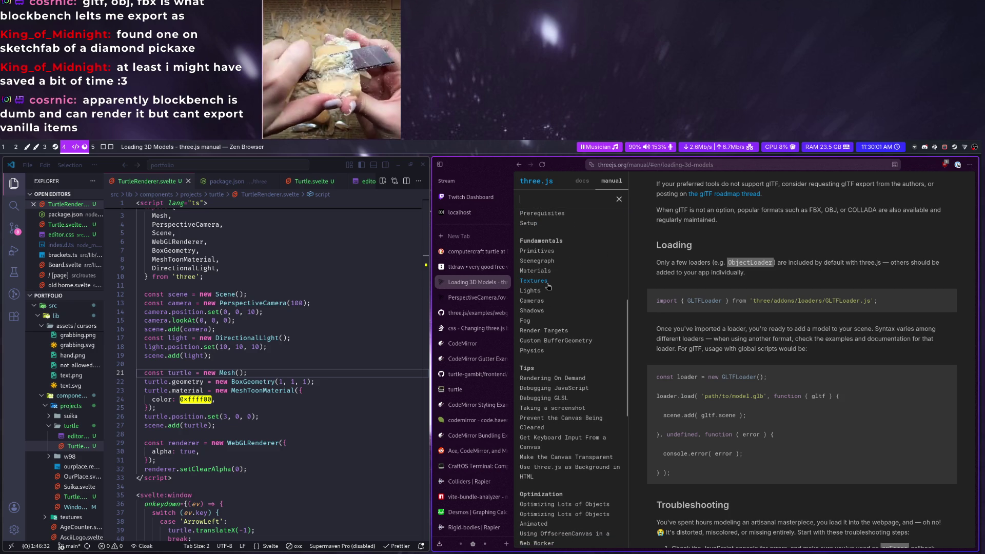
{"action": "left_click", "coordinate": [547, 282]}
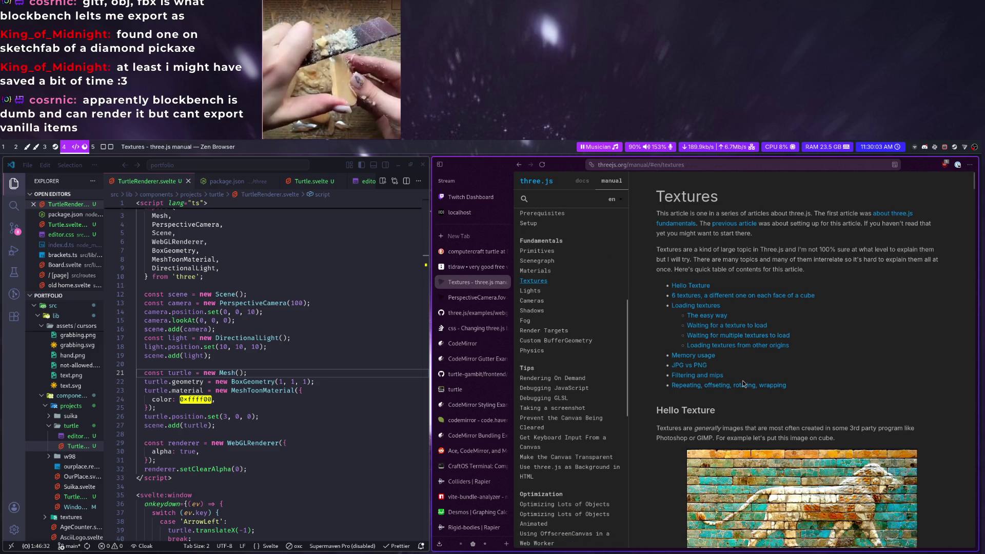
Jump to the six-textures section, follow the link to the Custom BufferGeometry article, then return to the three import line
{"action": "left_click", "coordinate": [725, 296]}
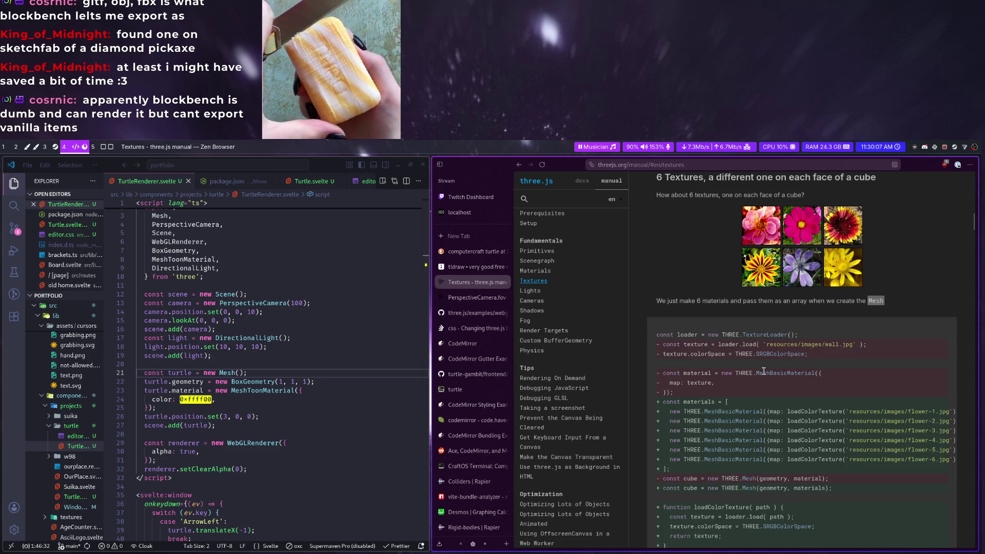
{"action": "scroll", "coordinate": [764, 372], "scroll_direction": "down", "scroll_amount": 1}
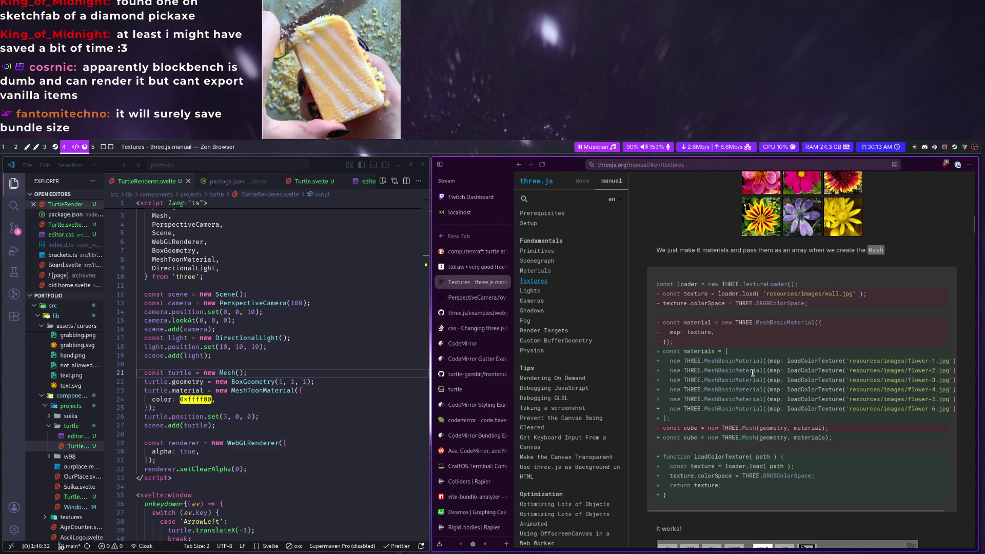
{"action": "scroll", "coordinate": [752, 394], "scroll_direction": "down", "scroll_amount": 4}
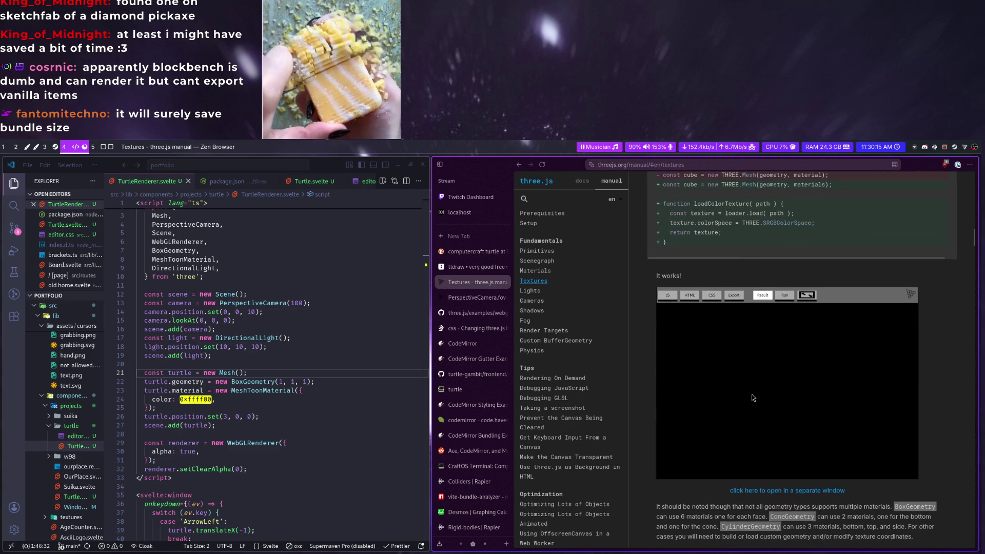
{"action": "scroll", "coordinate": [752, 394], "scroll_direction": "down", "scroll_amount": 3}
{"action": "scroll", "coordinate": [771, 355], "scroll_direction": "down", "scroll_amount": 1}
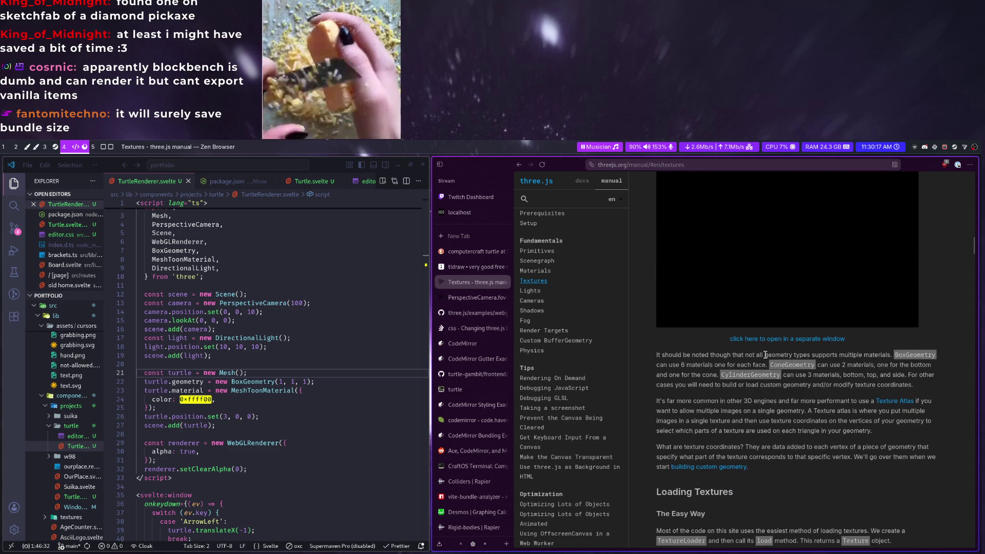
{"action": "scroll", "coordinate": [764, 355], "scroll_direction": "down", "scroll_amount": 3}
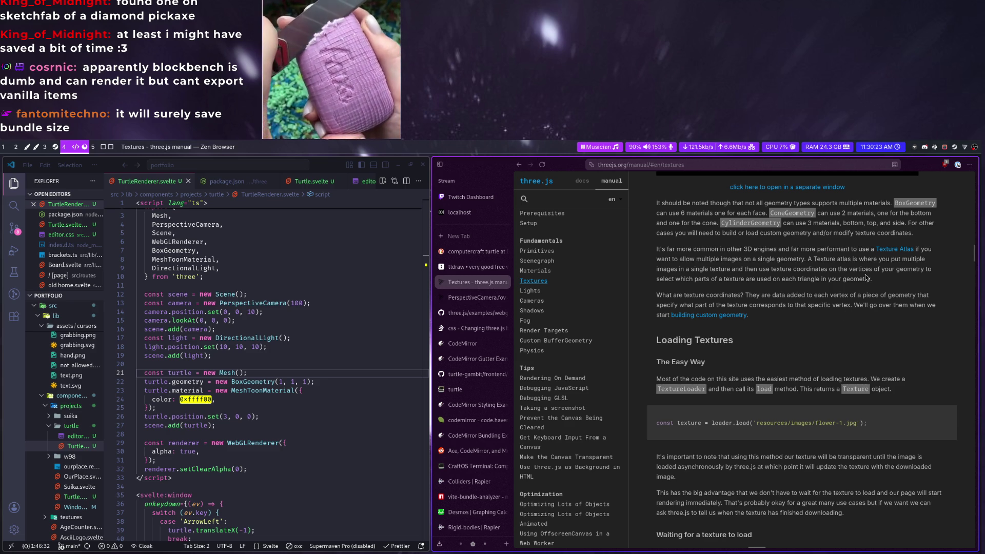
{"action": "left_click", "coordinate": [716, 314]}
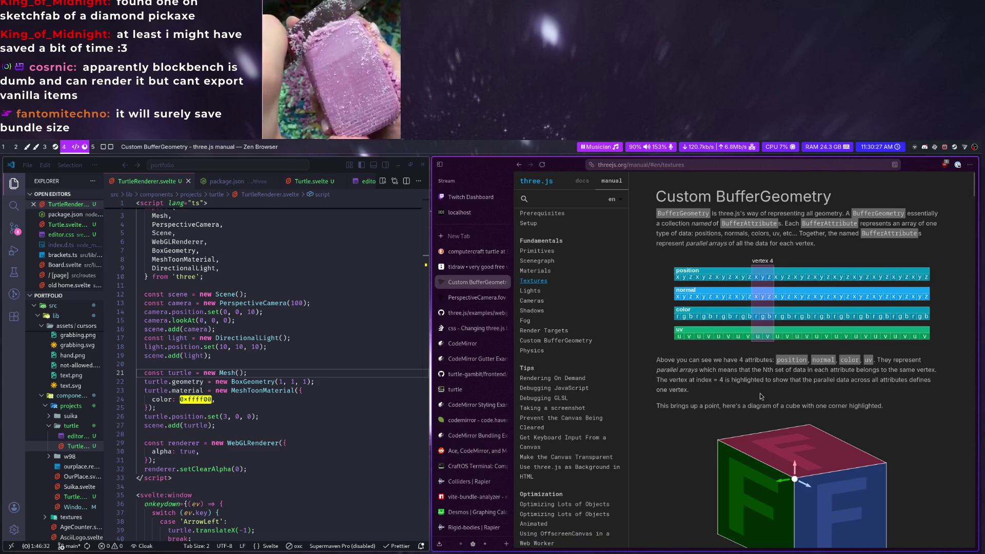
{"action": "scroll", "coordinate": [760, 397], "scroll_direction": "down", "scroll_amount": 2}
{"action": "scroll", "coordinate": [762, 390], "scroll_direction": "down", "scroll_amount": 3}
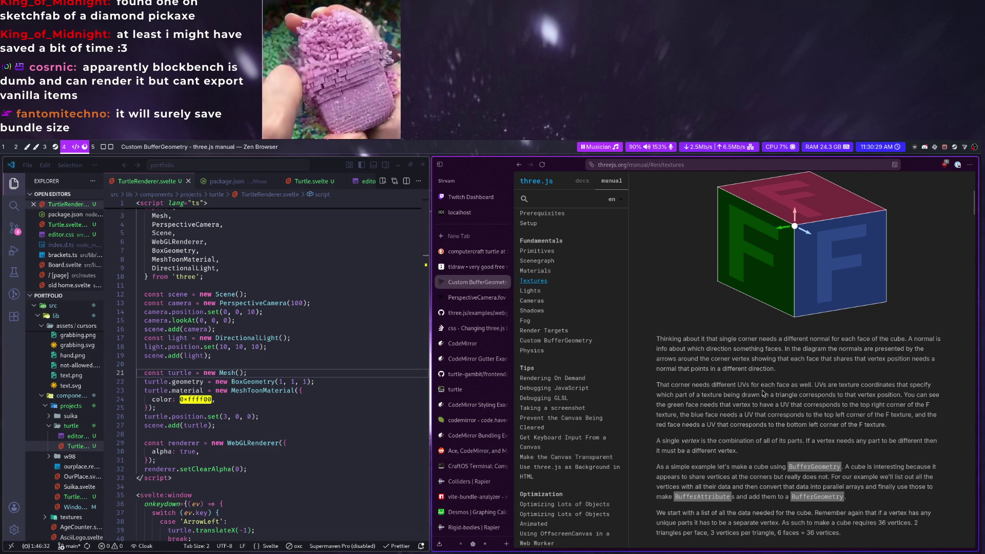
{"action": "scroll", "coordinate": [761, 394], "scroll_direction": "down", "scroll_amount": 2}
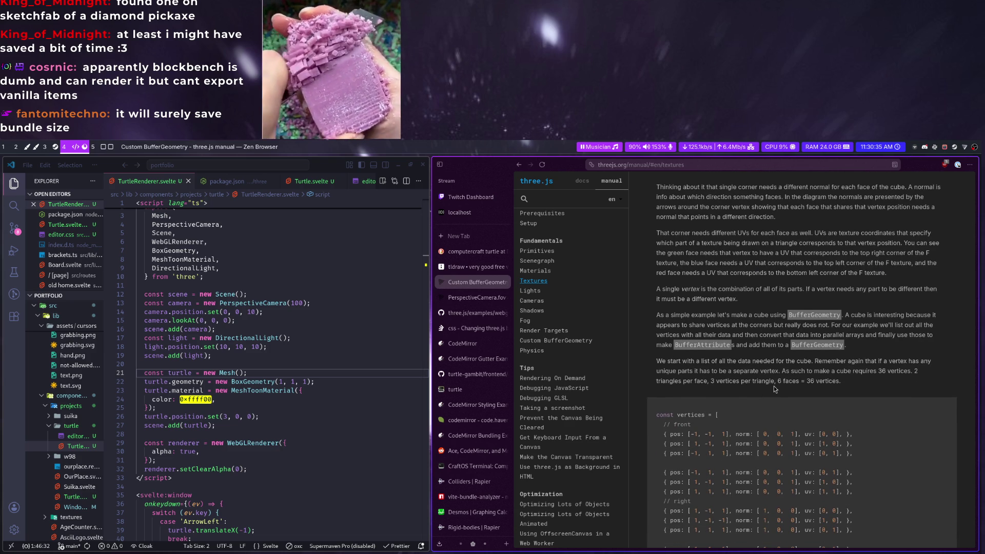
{"action": "scroll", "coordinate": [774, 389], "scroll_direction": "down", "scroll_amount": 2}
{"action": "scroll", "coordinate": [776, 369], "scroll_direction": "down", "scroll_amount": 2}
{"action": "scroll", "coordinate": [779, 353], "scroll_direction": "down", "scroll_amount": 2}
{"action": "scroll", "coordinate": [775, 357], "scroll_direction": "down", "scroll_amount": 1}
{"action": "scroll", "coordinate": [775, 355], "scroll_direction": "down", "scroll_amount": 1}
{"action": "scroll", "coordinate": [775, 347], "scroll_direction": "down", "scroll_amount": 1}
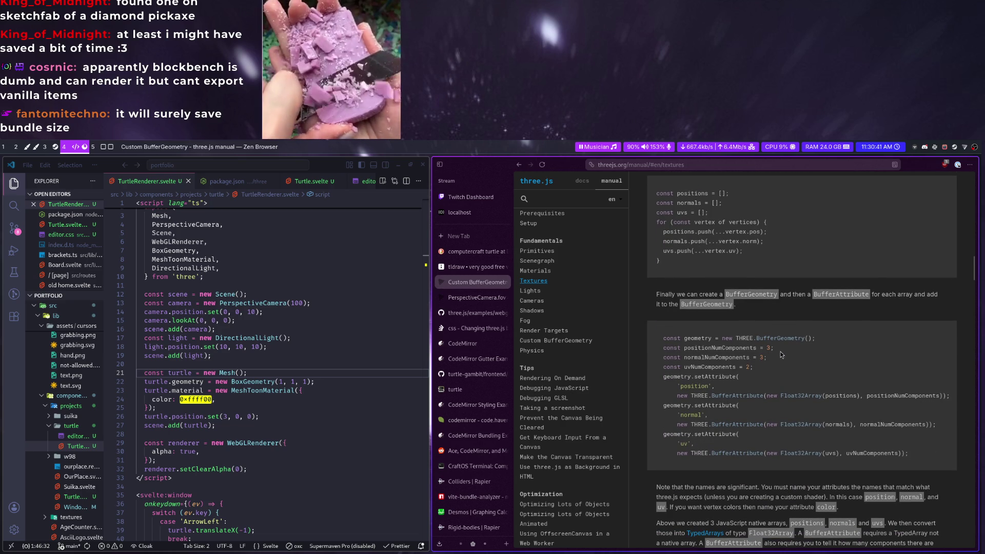
{"action": "left_click", "coordinate": [268, 274]}
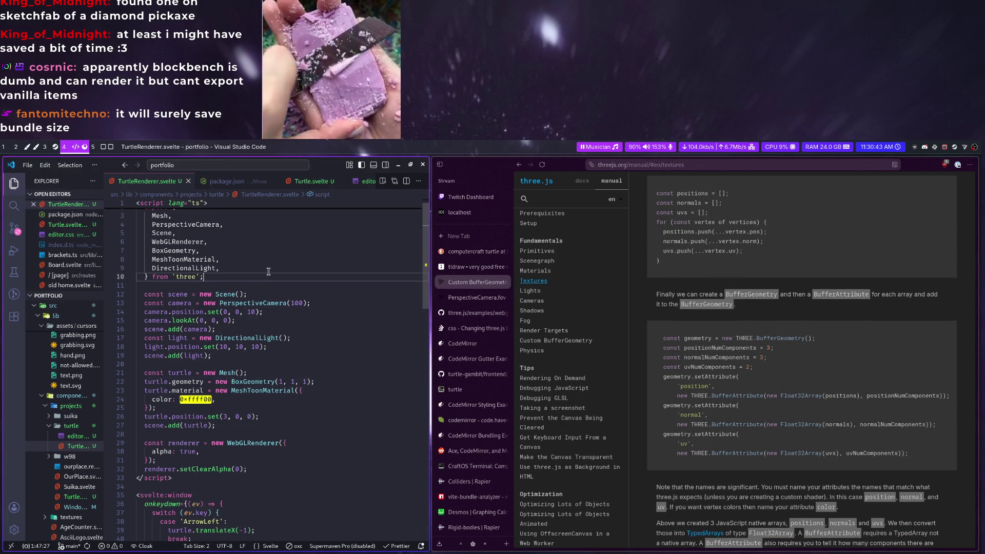
Add an import of GLTFLoader from three/addons/loaders/GLTFLoader.js
{"action": "key", "text": "Return"}
{"action": "type", "text": "import {GLTFLoader} from 'three/addons/"}
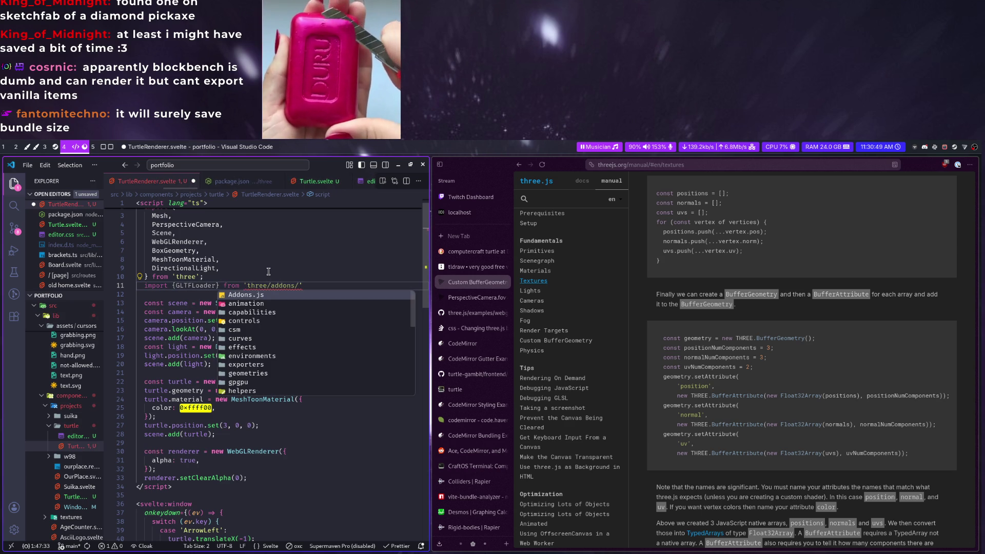
{"action": "type", "text": "lo"}
{"action": "key", "text": "Return"}
{"action": "type", "text": "GLTF"}
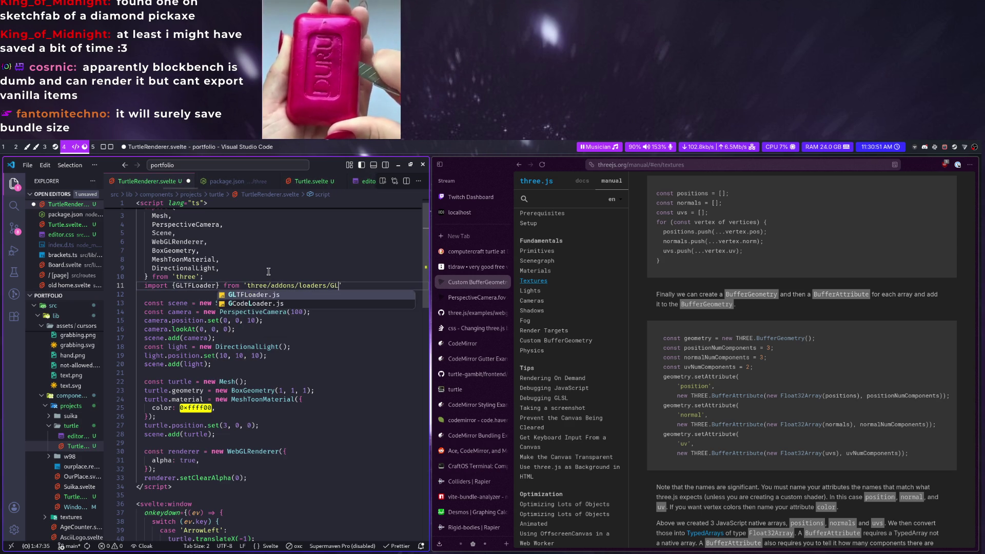
{"action": "key", "text": "Return"}
{"action": "type", "text": ";"}
{"action": "key", "text": "Return"}
{"action": "key", "text": "Return"}
{"action": "key", "text": "Return"}
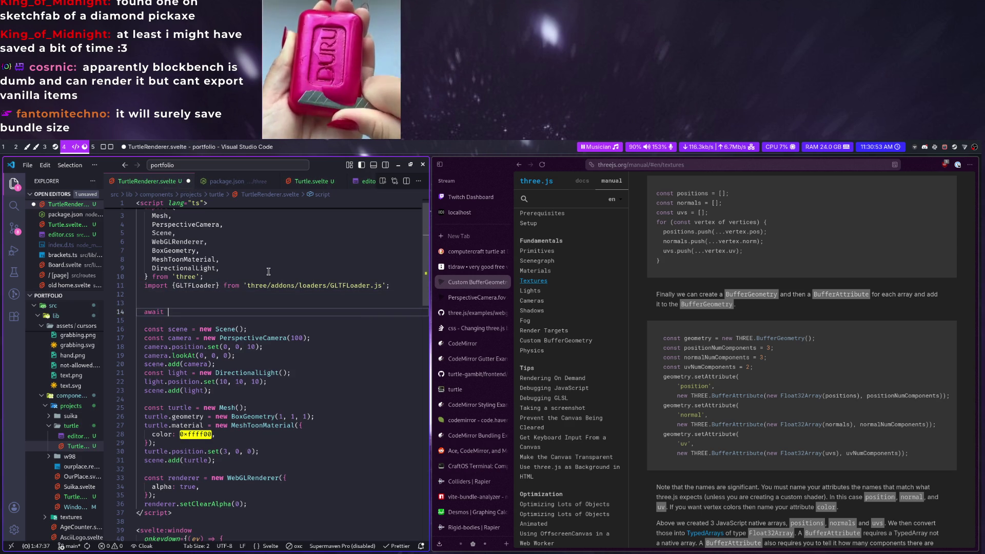
{"action": "type", "text": "const loader ="}
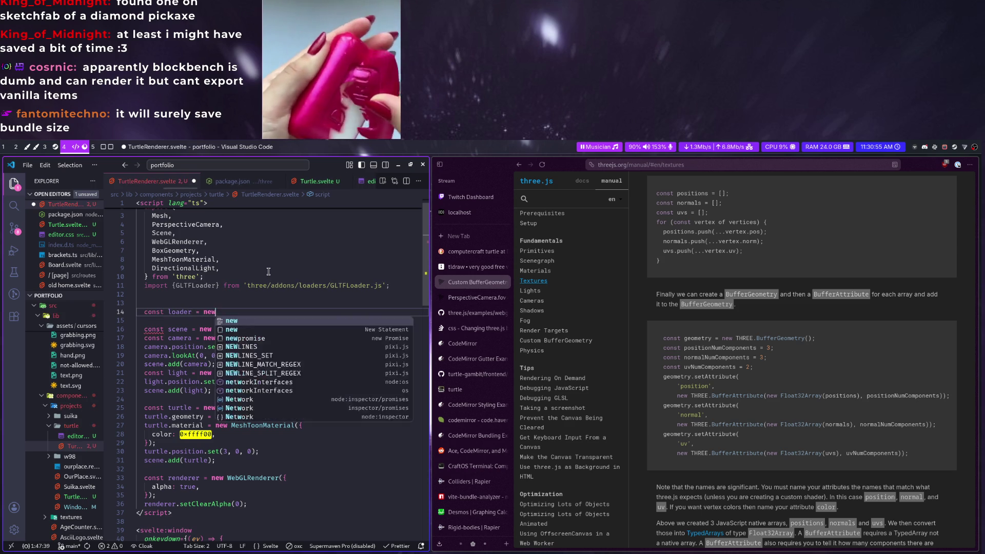
{"action": "type", "text": "new GLTF"}
Add const loader = new GLTFLoader(); and await loader.loadAsync('/'), then switch over to Blender
{"action": "key", "text": "Return"}
{"action": "type", "text": "()"}
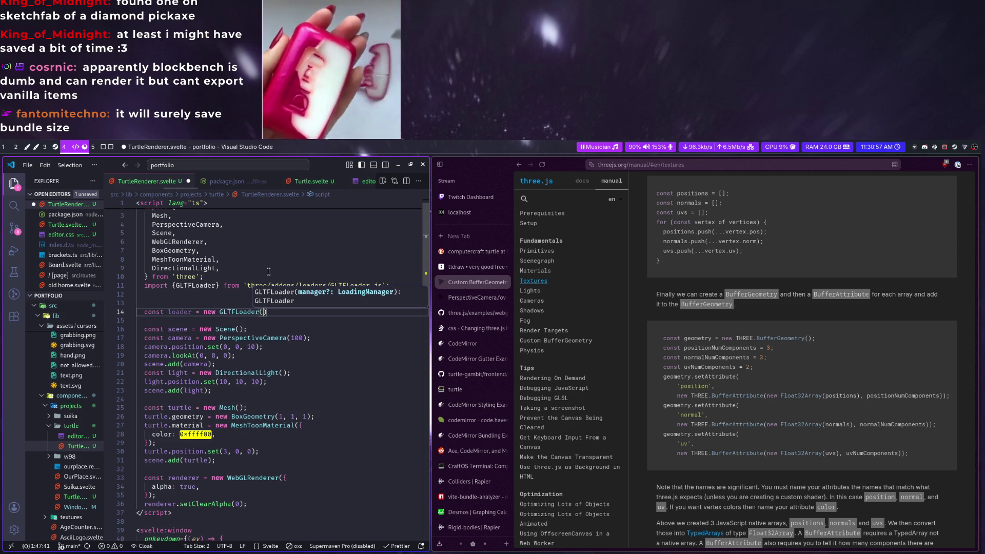
{"action": "type", "text": ";"}
{"action": "key", "text": "Return"}
{"action": "type", "text": "await loader.load"}
{"action": "key", "text": "Return"}
{"action": "type", "text": "('/"}
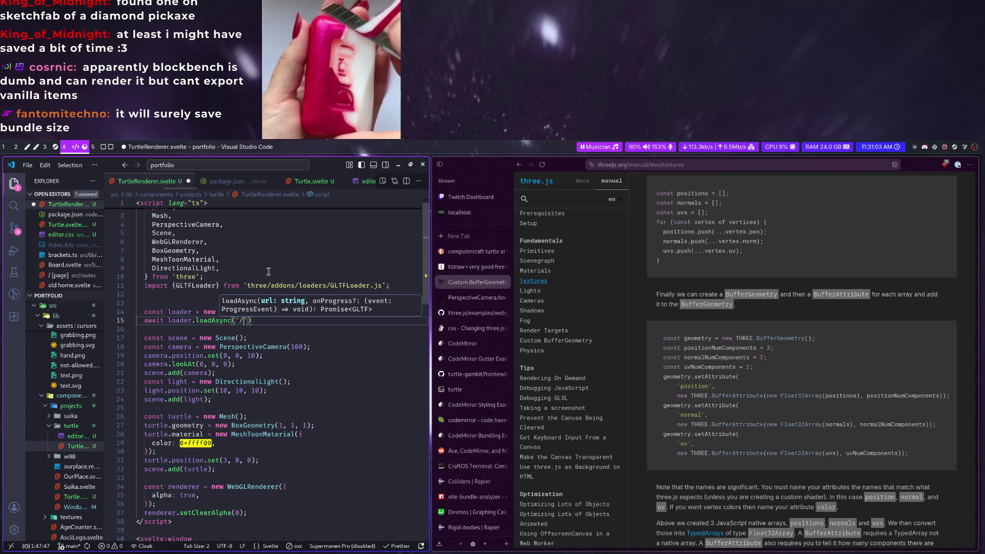
{"action": "left_click_drag", "start_coordinate": [430, 309], "coordinate": [548, 308]}
{"action": "scroll", "coordinate": [86, 439], "scroll_direction": "down", "scroll_amount": 4}
{"action": "key", "text": "super+5"}
{"action": "key", "text": "alt+Tab"}
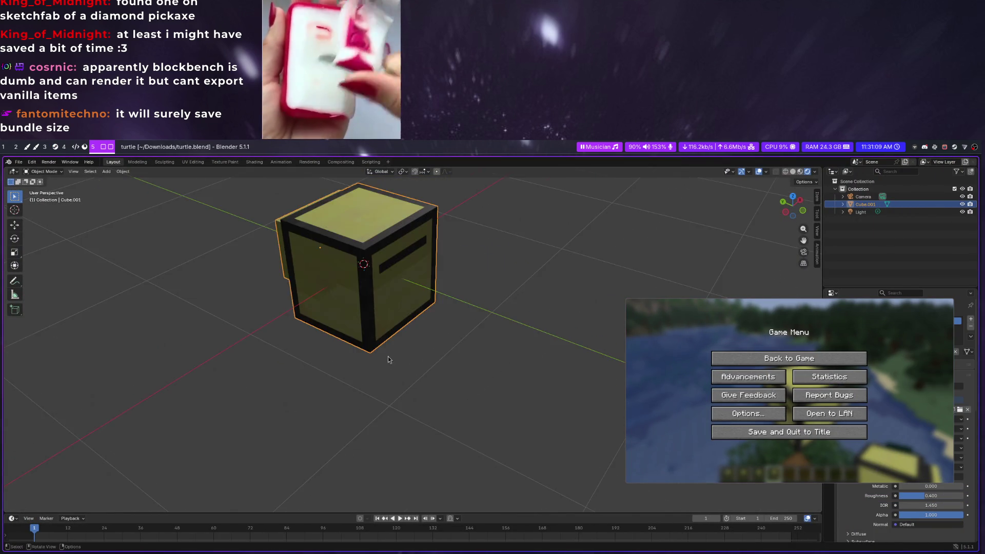
{"action": "scroll", "coordinate": [389, 357], "scroll_direction": "down", "scroll_amount": 5}
After a glance at Minecraft's diamond pickaxe, enter Edit Mode on the turtle cube and open the Shift+A Add Mesh menu
{"action": "middle_click_drag", "start_coordinate": [290, 255], "coordinate": [311, 258]}
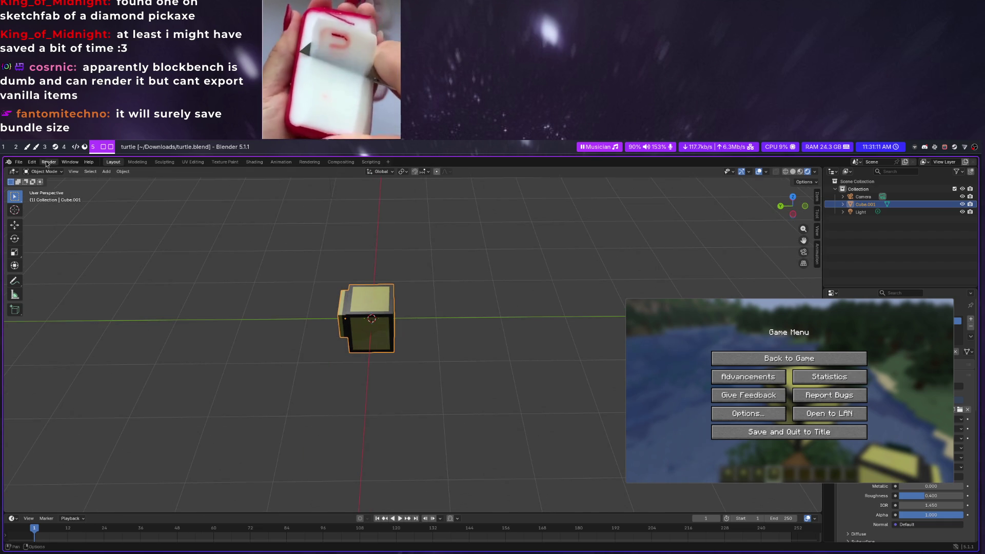
{"action": "scroll", "coordinate": [362, 320], "scroll_direction": "up", "scroll_amount": 5}
{"action": "scroll", "coordinate": [332, 325], "scroll_direction": "up", "scroll_amount": 3}
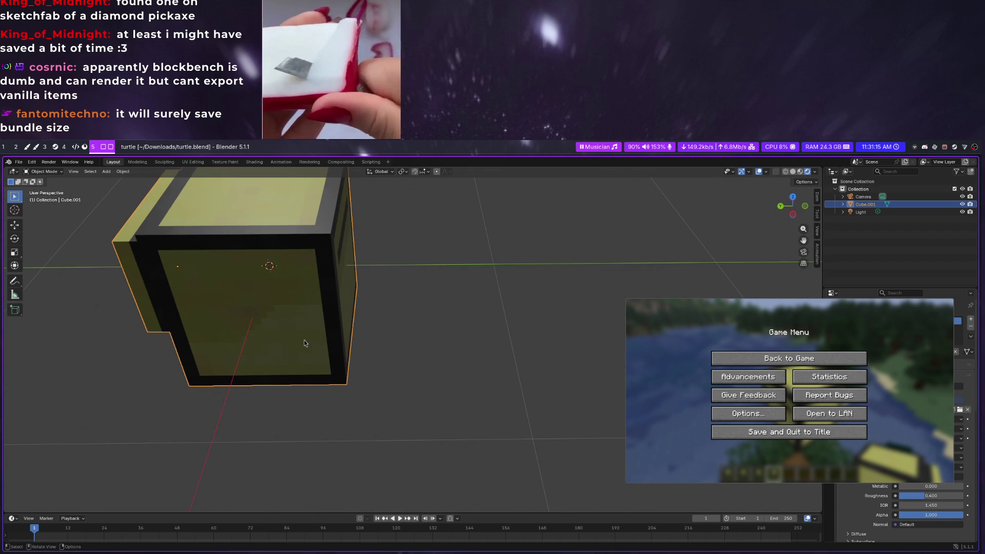
{"action": "scroll", "coordinate": [188, 332], "scroll_direction": "down", "scroll_amount": 3}
{"action": "mouse_move", "coordinate": [458, 341]}
{"action": "middle_mouse_down"}
{"action": "mouse_move", "coordinate": [294, 299]}
{"action": "mouse_move", "coordinate": [282, 306]}
{"action": "middle_mouse_up"}
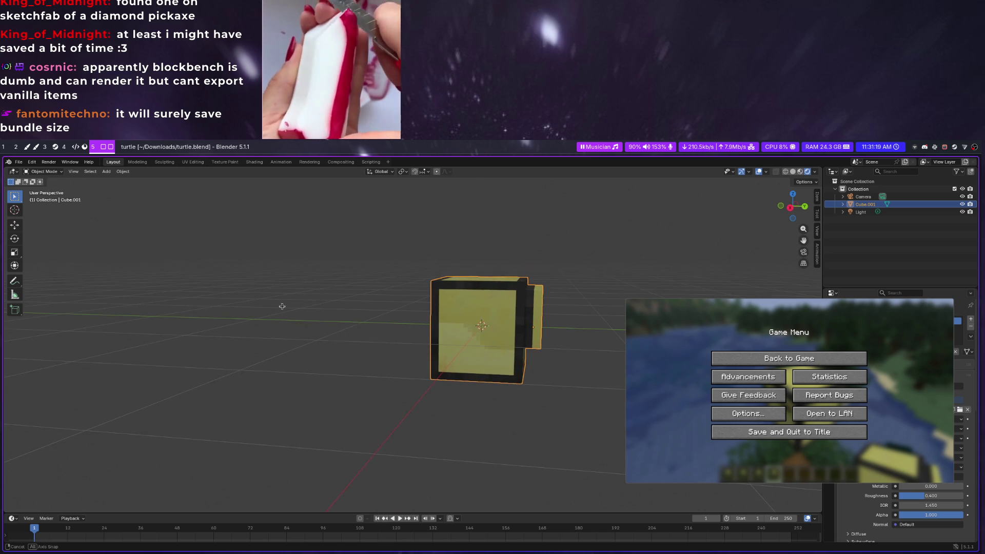
{"action": "left_click", "coordinate": [789, 358]}
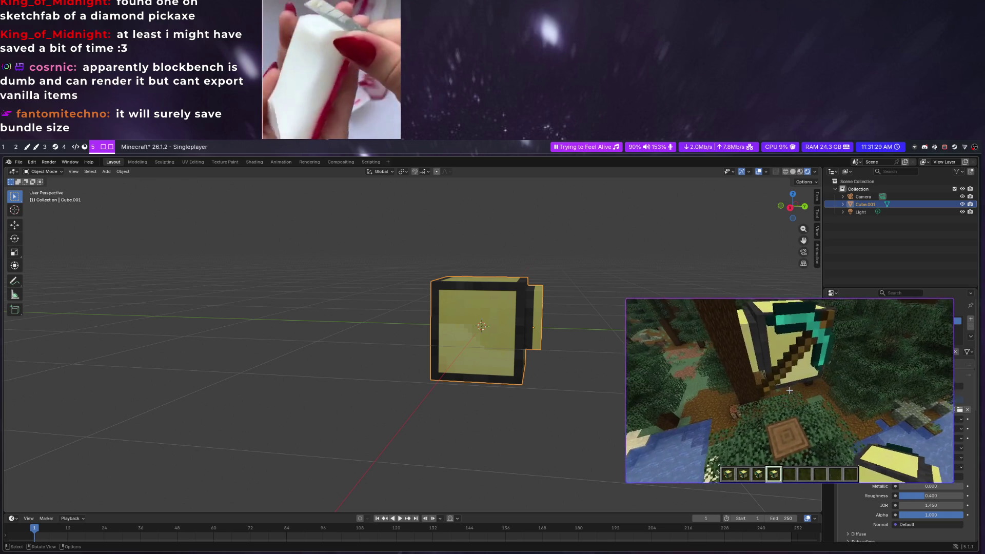
{"action": "key", "text": "alt+Tab"}
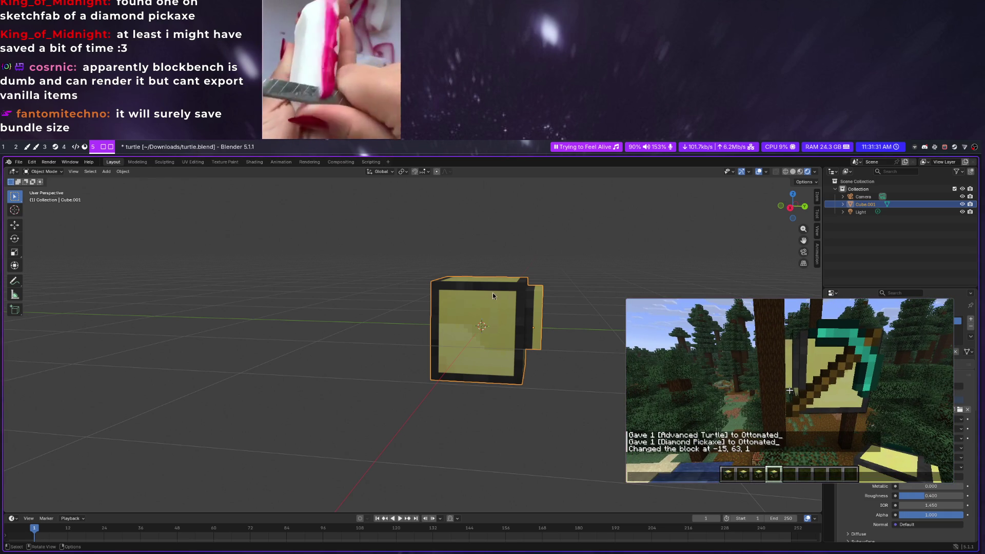
{"action": "key", "text": "Tab"}
{"action": "mouse_move", "coordinate": [493, 293]}
{"action": "middle_mouse_down"}
{"action": "mouse_move", "coordinate": [730, 346]}
{"action": "mouse_move", "coordinate": [417, 331]}
{"action": "mouse_move", "coordinate": [418, 341]}
{"action": "middle_mouse_up"}
{"action": "key", "text": "alt+Tab"}
{"action": "key", "text": "alt+Tab"}
{"action": "key", "text": "shift+a"}
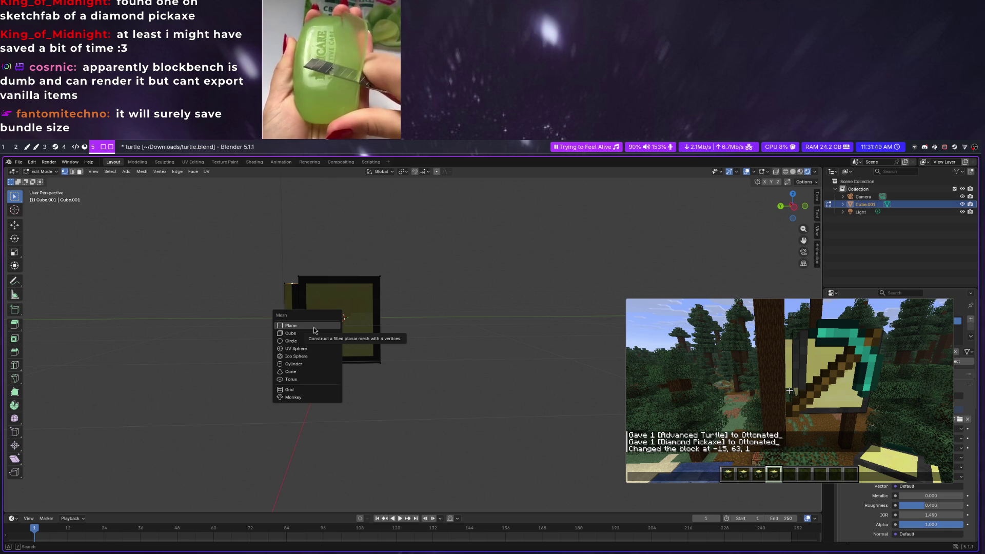
Add a cube to the mesh, duplicate it to the left along X and scale the copy down
{"action": "left_click", "coordinate": [306, 333]}
{"action": "scroll", "coordinate": [342, 395], "scroll_direction": "down", "scroll_amount": 4}
{"action": "mouse_move", "coordinate": [328, 354]}
{"action": "middle_mouse_down"}
{"action": "mouse_move", "coordinate": [308, 356]}
{"action": "mouse_move", "coordinate": [369, 362]}
{"action": "middle_mouse_up"}
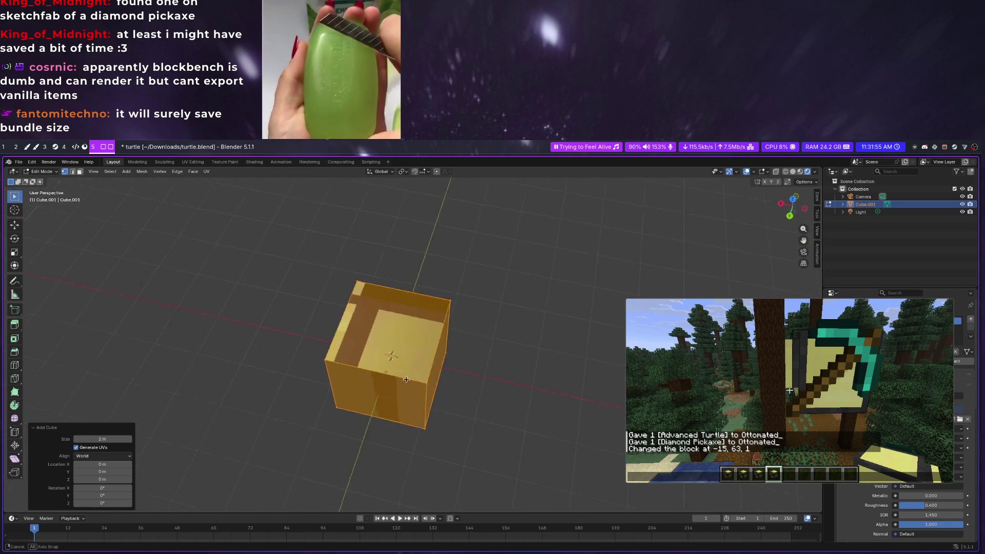
{"action": "key", "text": "shift+d"}
{"action": "key", "text": "x"}
{"action": "left_click", "coordinate": [483, 382]}
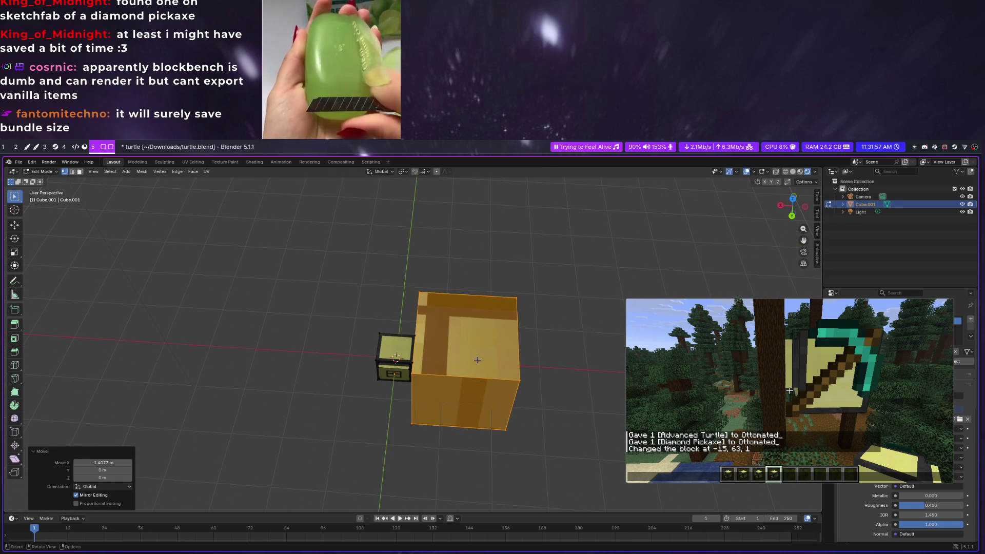
{"action": "key", "text": "s"}
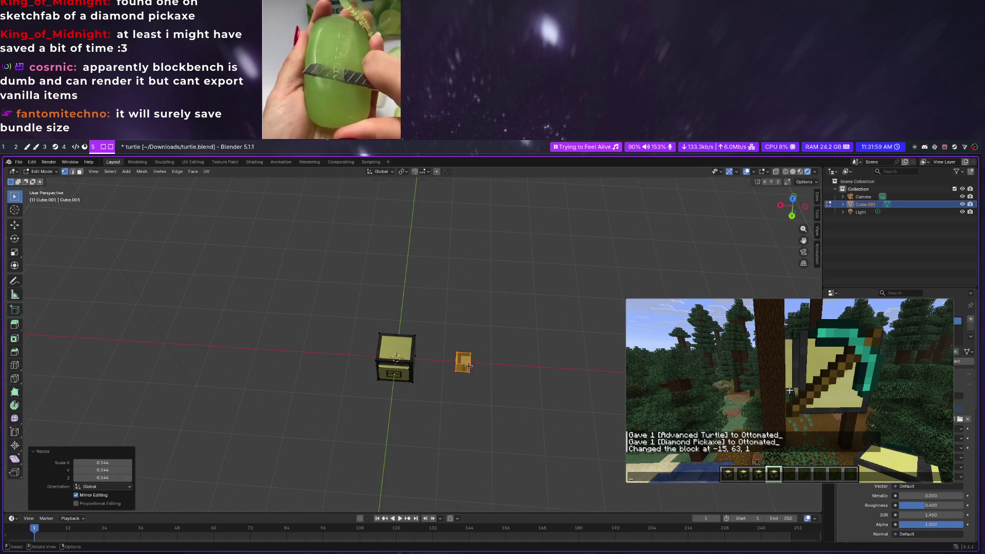
{"action": "left_click", "coordinate": [463, 365]}
{"action": "middle_click_drag", "start_coordinate": [462, 364], "coordinate": [286, 298]}
{"action": "scroll", "coordinate": [286, 298], "scroll_direction": "up", "scroll_amount": 5}
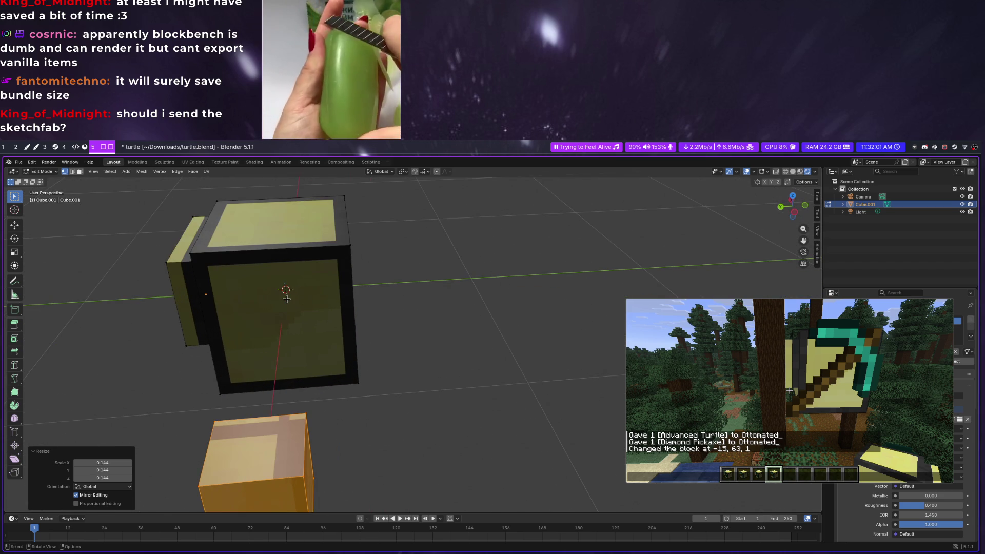
Select the whole small cube via invert selection, frame it from a lower angle, then deselect everything
{"action": "left_click", "coordinate": [193, 253]}
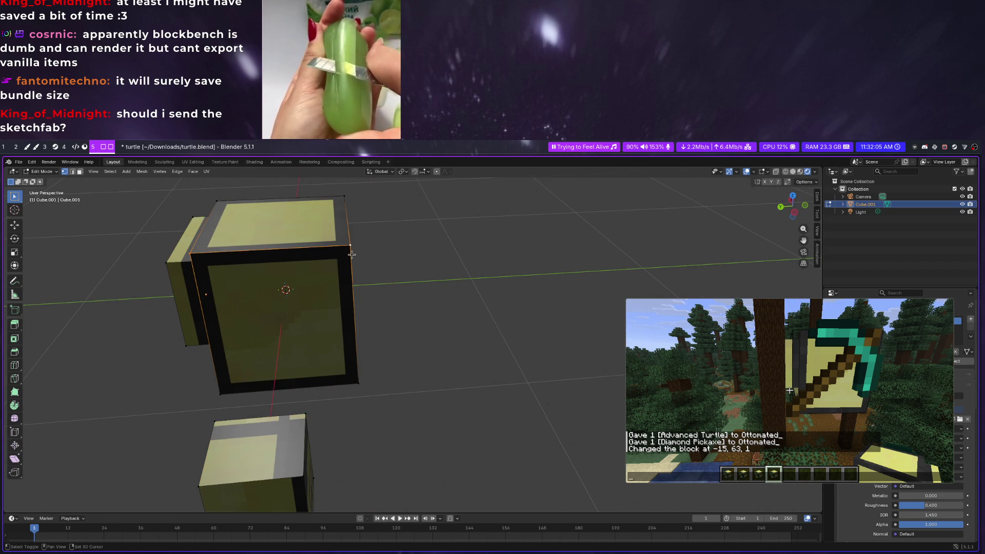
{"action": "key", "text": "ctrl+i"}
{"action": "key", "text": "KP_Decimal"}
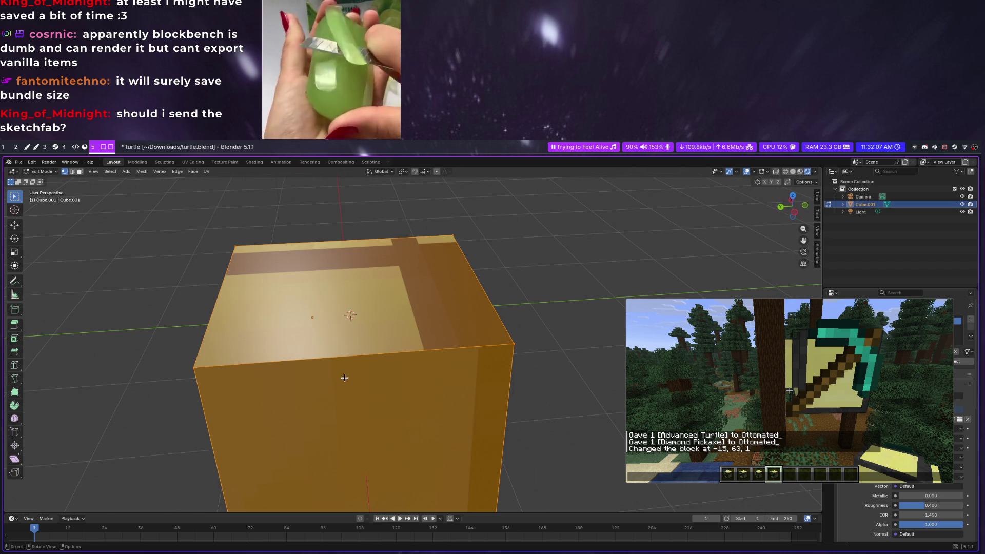
{"action": "key", "text": "KP_2"}
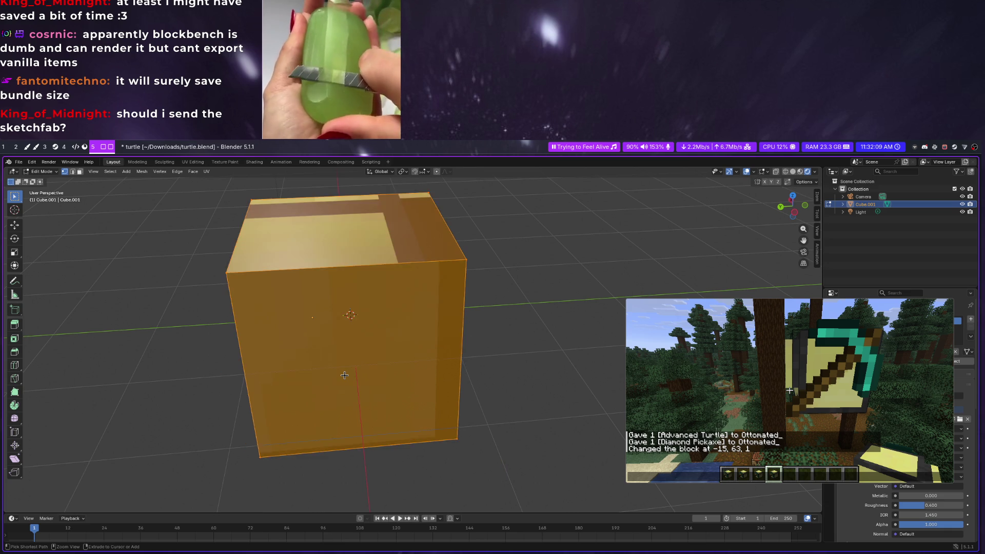
{"action": "scroll", "coordinate": [344, 375], "scroll_direction": "down", "scroll_amount": 5}
{"action": "key", "text": "alt+a"}
Add another cube with Size 0.1 m and shift it along the X axis
{"action": "key", "text": "shift+a"}
{"action": "left_click", "coordinate": [332, 378]}
{"action": "left_click", "coordinate": [116, 439]}
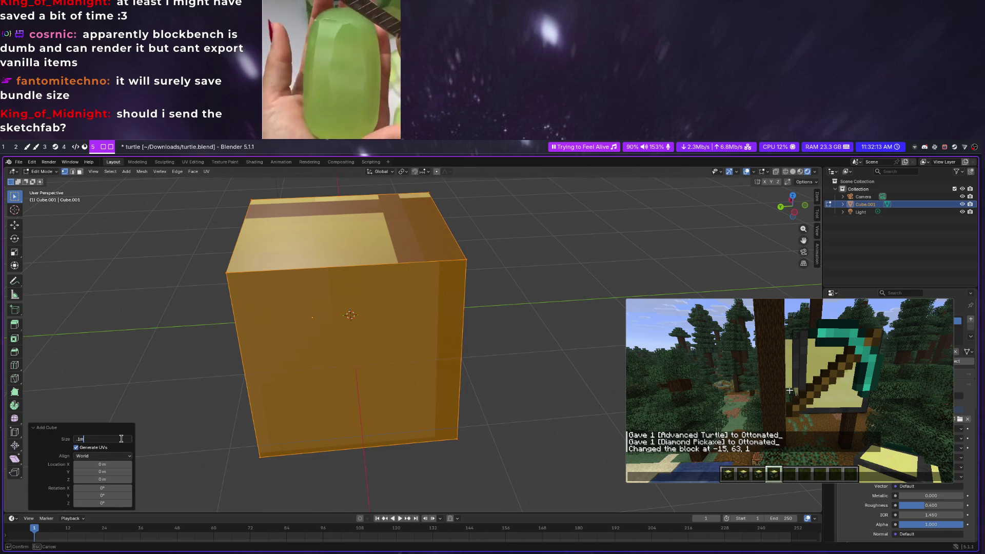
{"action": "key", "text": "Return"}
{"action": "scroll", "coordinate": [393, 347], "scroll_direction": "up", "scroll_amount": 5}
{"action": "key", "text": "g"}
{"action": "key", "text": "x"}
{"action": "left_click", "coordinate": [393, 347]}
Move the small cube to the turtle's front edge, return to Object Mode and show the N transform sidebar
{"action": "middle_click_drag", "start_coordinate": [393, 346], "coordinate": [237, 344]}
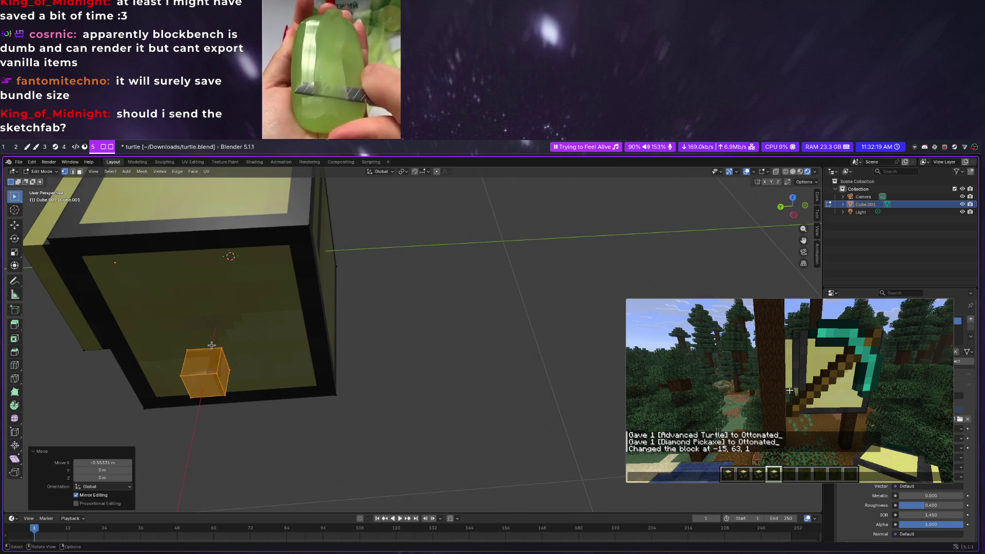
{"action": "key", "text": "g"}
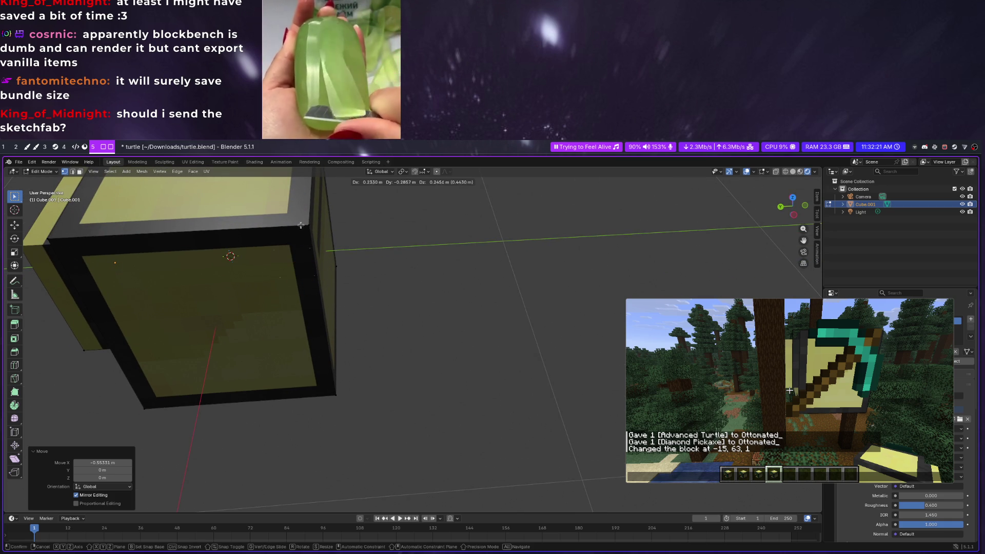
{"action": "left_click", "coordinate": [301, 202]}
{"action": "mouse_move", "coordinate": [301, 202]}
{"action": "middle_mouse_down"}
{"action": "mouse_move", "coordinate": [437, 252]}
{"action": "mouse_move", "coordinate": [529, 239]}
{"action": "middle_mouse_up"}
{"action": "key", "text": "Tab"}
{"action": "key", "text": "n"}
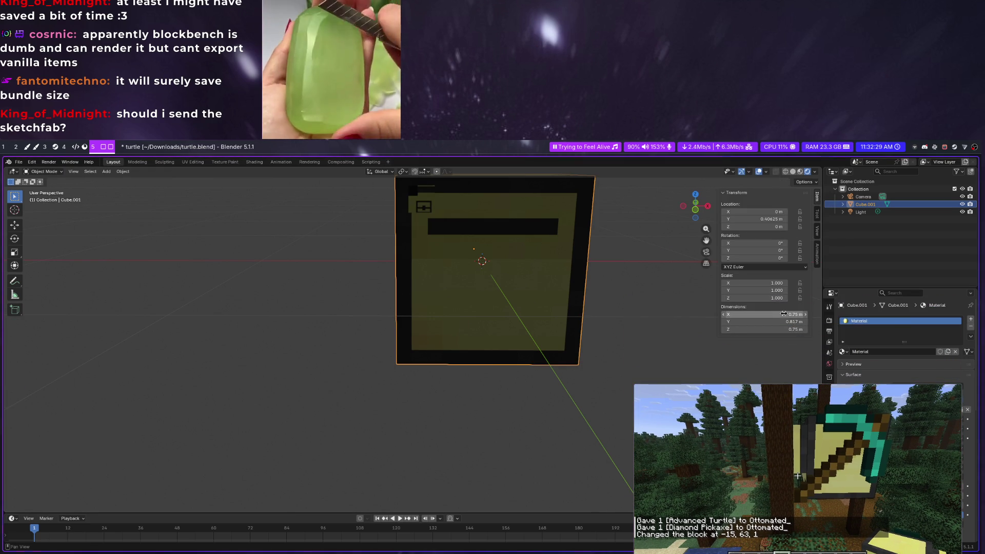
{"action": "mouse_move", "coordinate": [783, 313]}
{"action": "left_mouse_down"}
{"action": "mouse_move", "coordinate": [839, 313]}
{"action": "mouse_move", "coordinate": [762, 314]}
{"action": "left_mouse_up"}
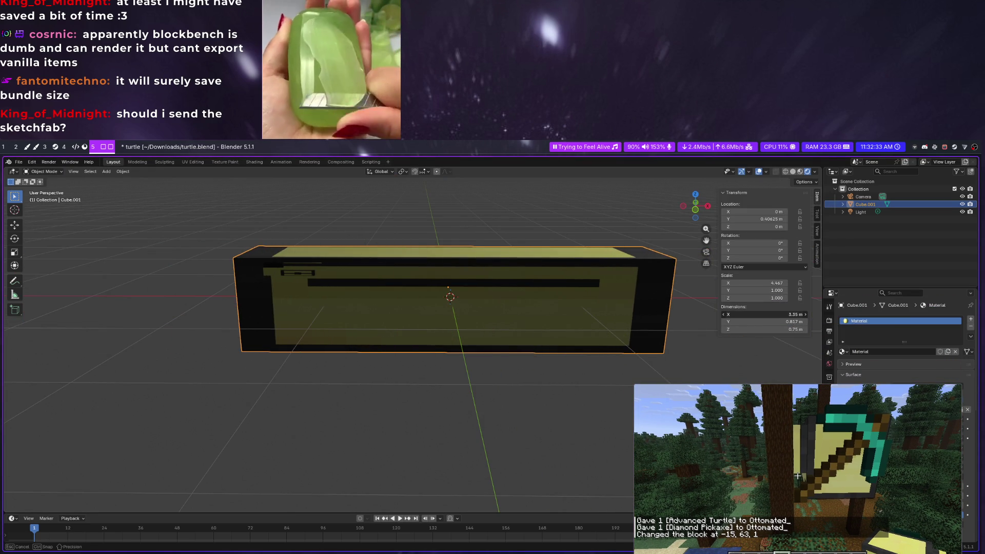
{"action": "left_click_drag", "start_coordinate": [782, 314], "coordinate": [738, 314]}
{"action": "middle_click_drag", "start_coordinate": [461, 309], "coordinate": [457, 346]}
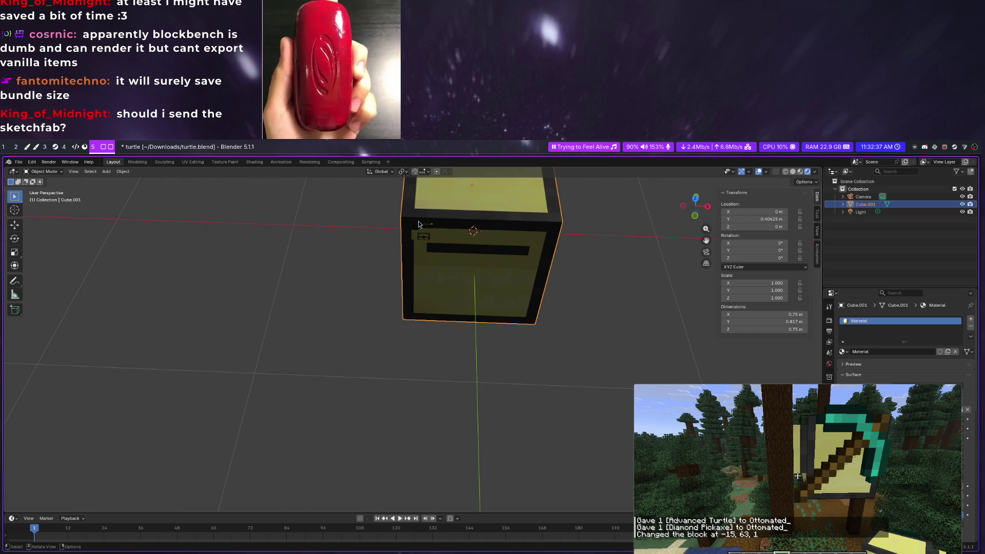
{"action": "key", "text": "alt+Tab"}
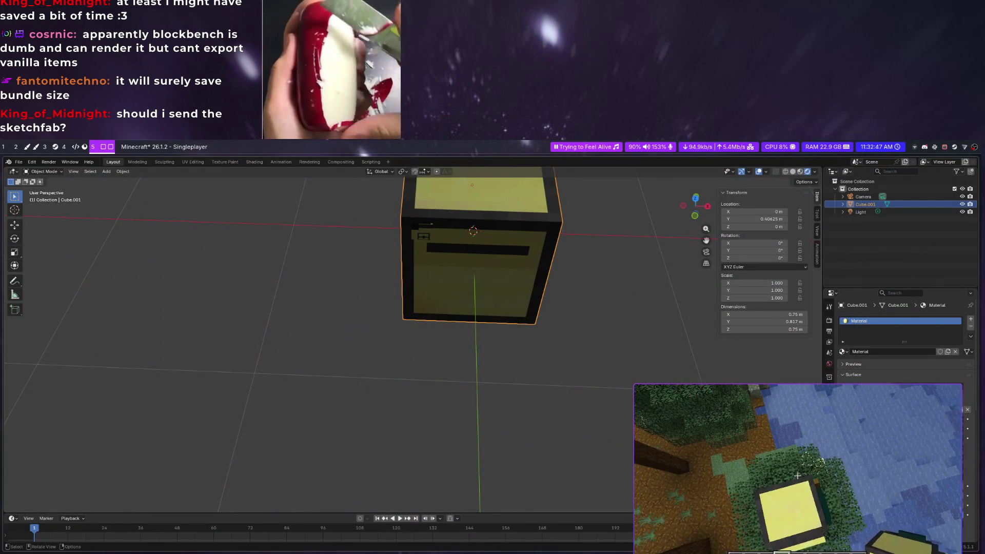
{"action": "key", "text": "Escape"}
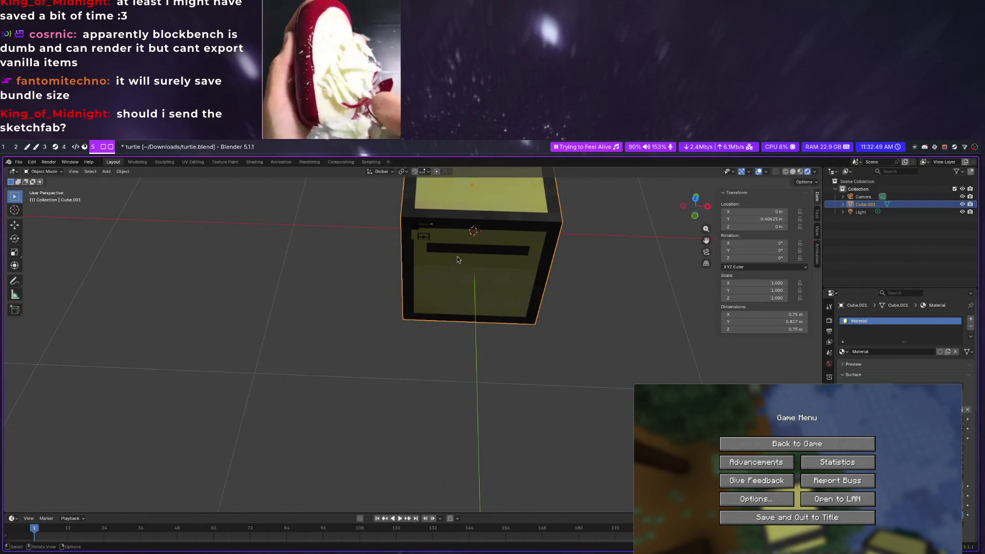
{"action": "key", "text": "Tab"}
Switch from the current mesh to editing the Cube.001 object
{"action": "middle_click_drag", "start_coordinate": [322, 288], "coordinate": [401, 277]}
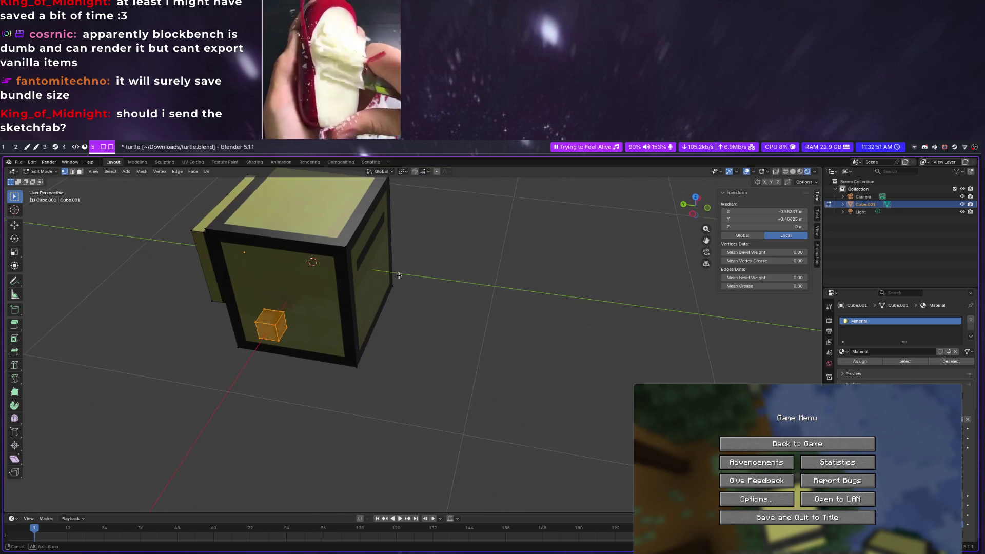
{"action": "scroll", "coordinate": [400, 278], "scroll_direction": "down", "scroll_amount": 5}
{"action": "left_click", "coordinate": [398, 294]}
{"action": "key", "text": "Tab"}
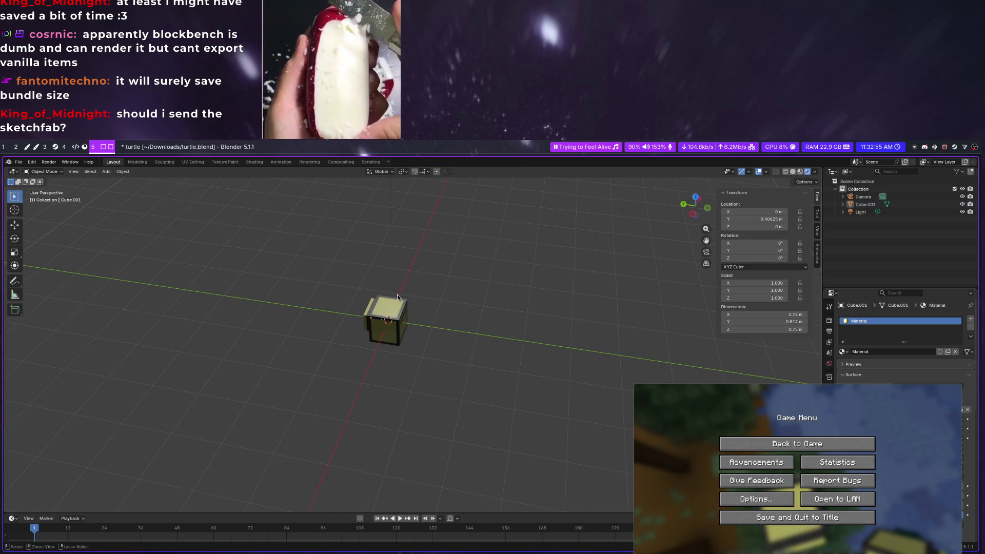
{"action": "left_click", "coordinate": [397, 295]}
{"action": "key", "text": "Tab"}
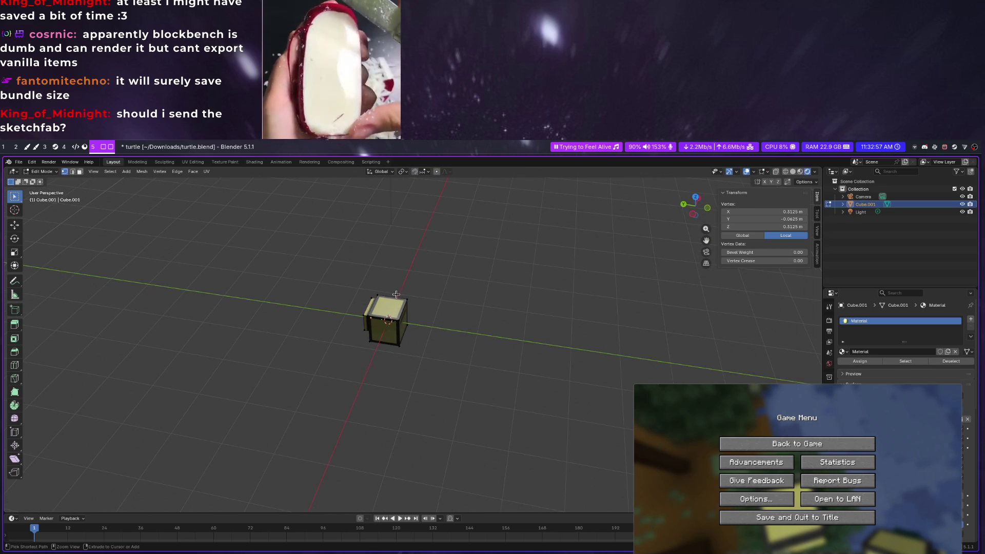
Add a cube with an adjusted size to the mesh and start moving it along X
{"action": "key", "text": "shift+a"}
{"action": "left_click", "coordinate": [370, 350]}
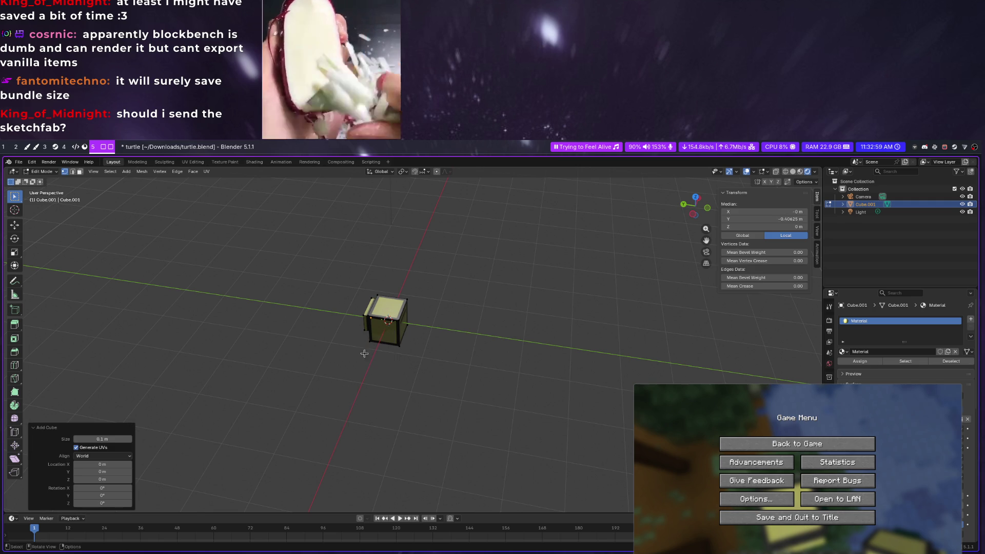
{"action": "left_click_drag", "start_coordinate": [102, 439], "coordinate": [103, 439]}
{"action": "type", "text": "2"}
{"action": "key", "text": "Return"}
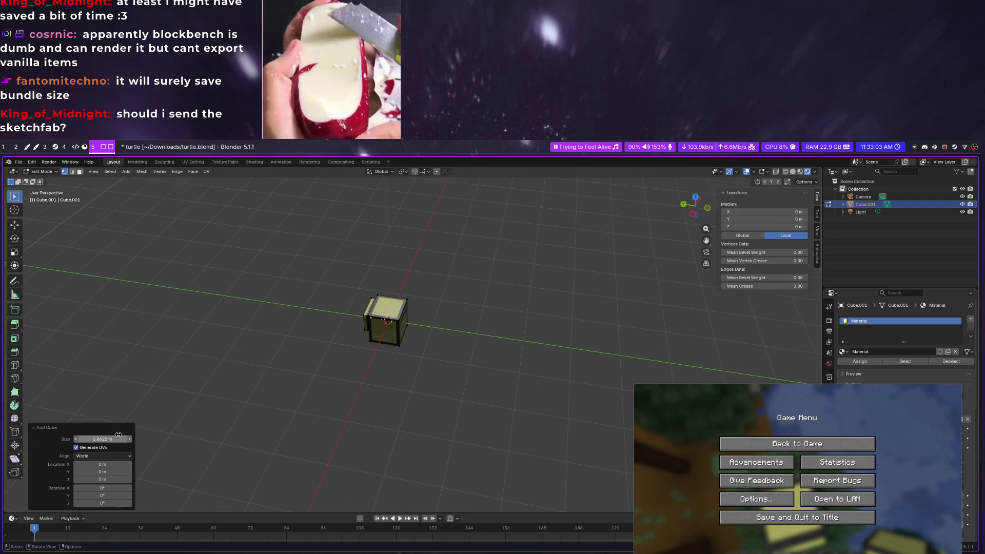
{"action": "key", "text": "g"}
{"action": "key", "text": "x"}
{"action": "left_click", "coordinate": [459, 326]}
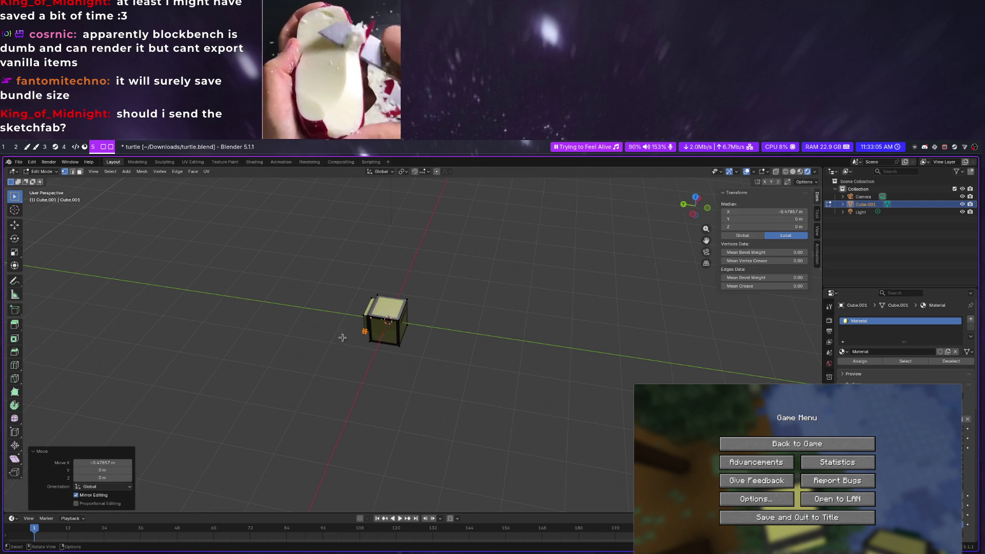
{"action": "scroll", "coordinate": [332, 328], "scroll_direction": "up", "scroll_amount": 8}
Hop over to Minecraft to check the creative inventory and the pickaxe item frame, then return
{"action": "middle_click_drag", "start_coordinate": [333, 328], "coordinate": [356, 311]}
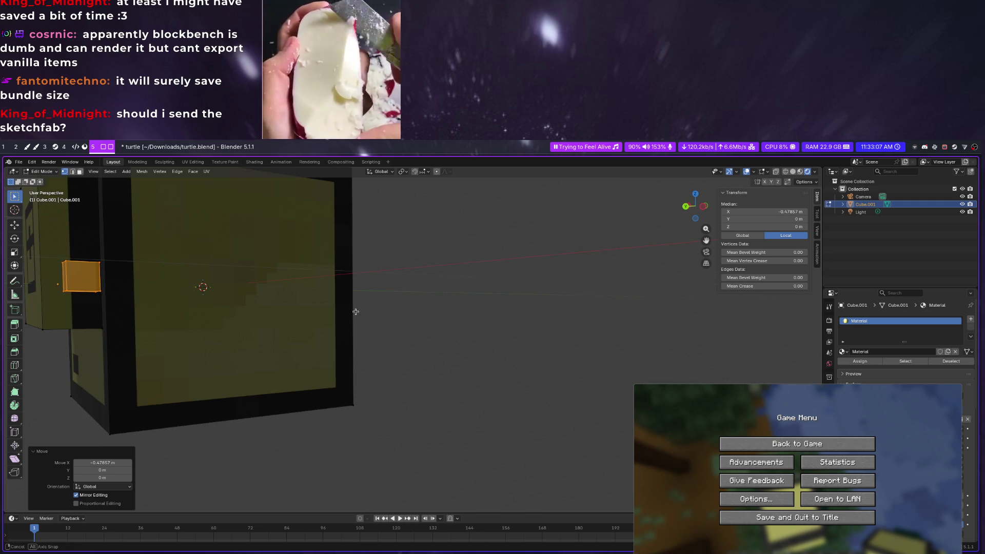
{"action": "mouse_move", "coordinate": [286, 313]}
{"action": "middle_mouse_down"}
{"action": "mouse_move", "coordinate": [303, 307]}
{"action": "mouse_move", "coordinate": [331, 323]}
{"action": "middle_mouse_up"}
{"action": "key", "text": "Escape"}
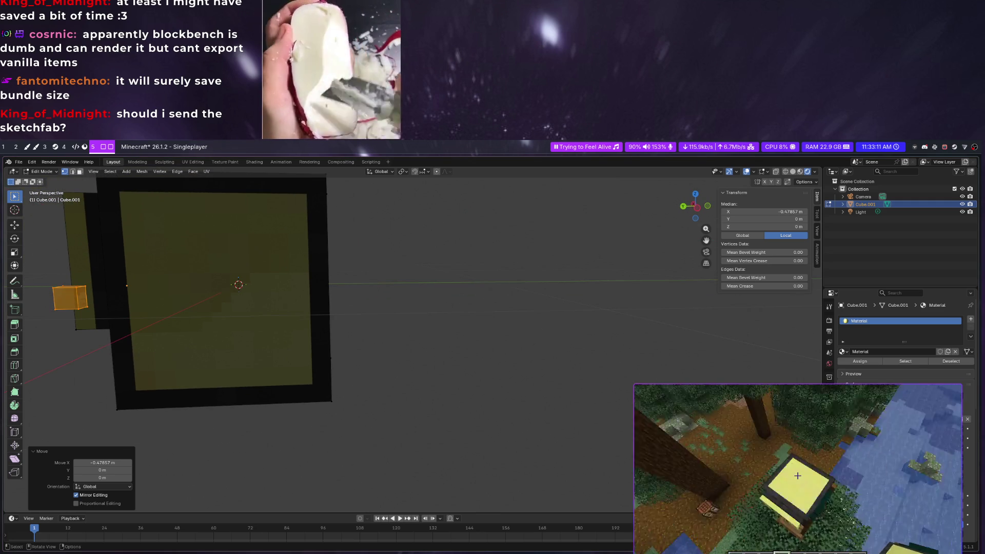
{"action": "key", "text": "alt+Tab"}
{"action": "key", "text": "Escape"}
{"action": "key", "text": "e"}
{"action": "key", "text": "e"}
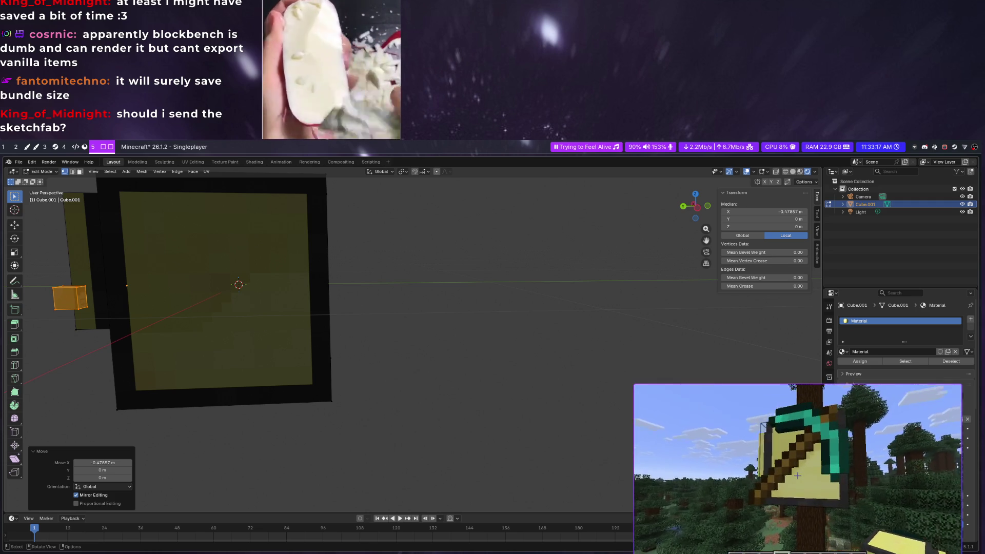
{"action": "key", "text": "alt+Tab"}
{"action": "key", "text": "Escape"}
{"action": "key", "text": "e"}
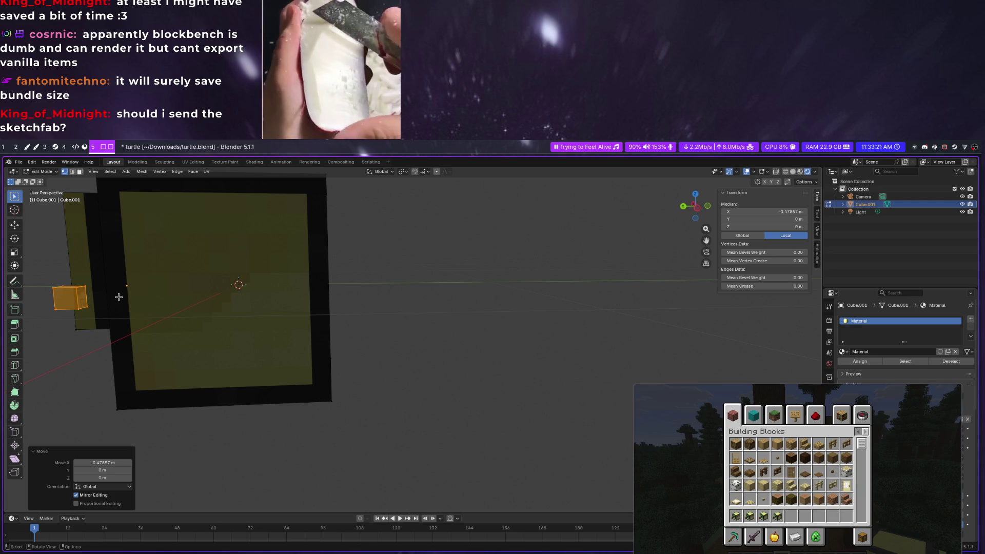
Try vertex and face selections on the small cube, clear them, and select the whole cube with L
{"action": "mouse_move", "coordinate": [192, 303]}
{"action": "middle_mouse_down"}
{"action": "mouse_move", "coordinate": [416, 329]}
{"action": "mouse_move", "coordinate": [291, 355]}
{"action": "middle_mouse_up"}
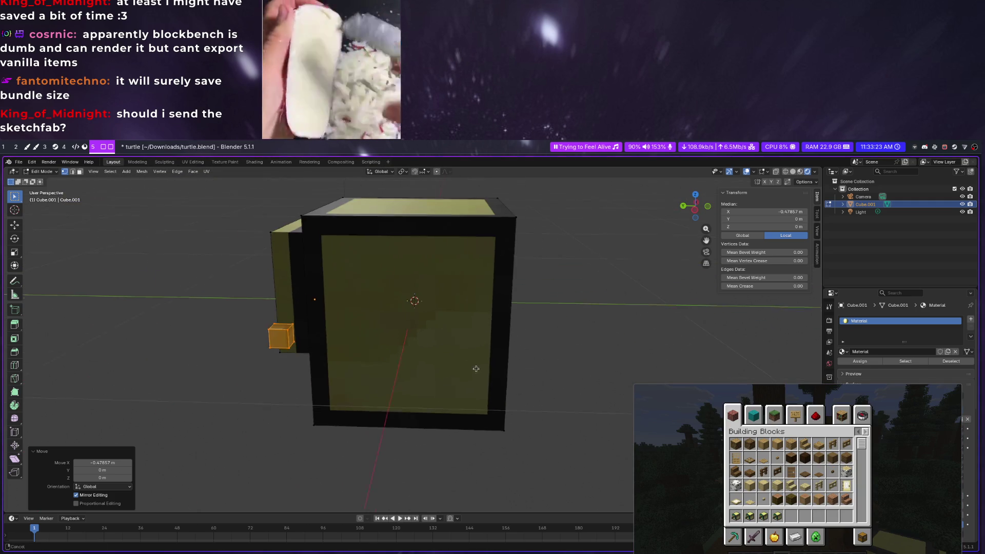
{"action": "left_click", "coordinate": [295, 336]}
{"action": "scroll", "coordinate": [297, 346], "scroll_direction": "up", "scroll_amount": 2}
{"action": "scroll", "coordinate": [300, 366], "scroll_direction": "up", "scroll_amount": 2}
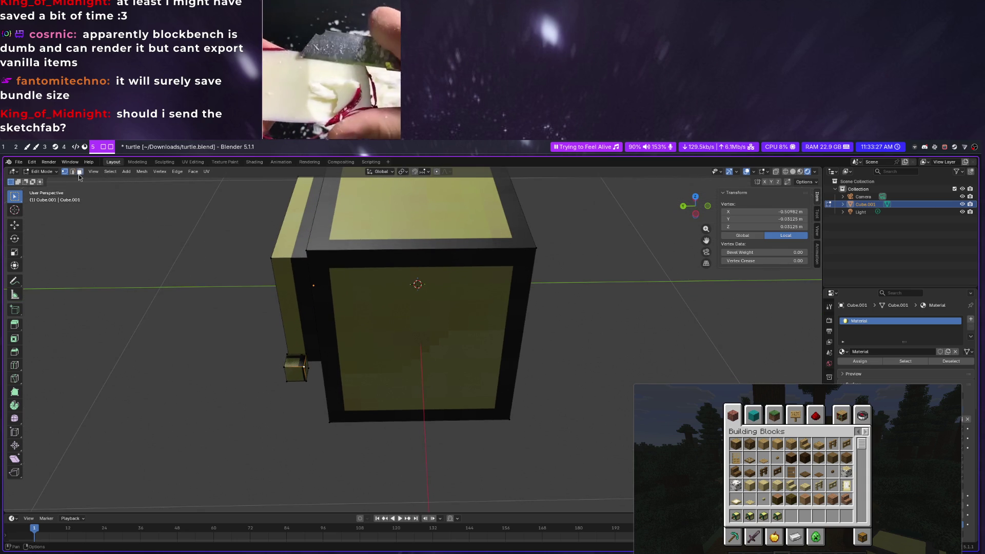
{"action": "left_click", "coordinate": [80, 173]}
{"action": "left_click", "coordinate": [304, 362]}
{"action": "middle_click_drag", "start_coordinate": [333, 364], "coordinate": [336, 339]}
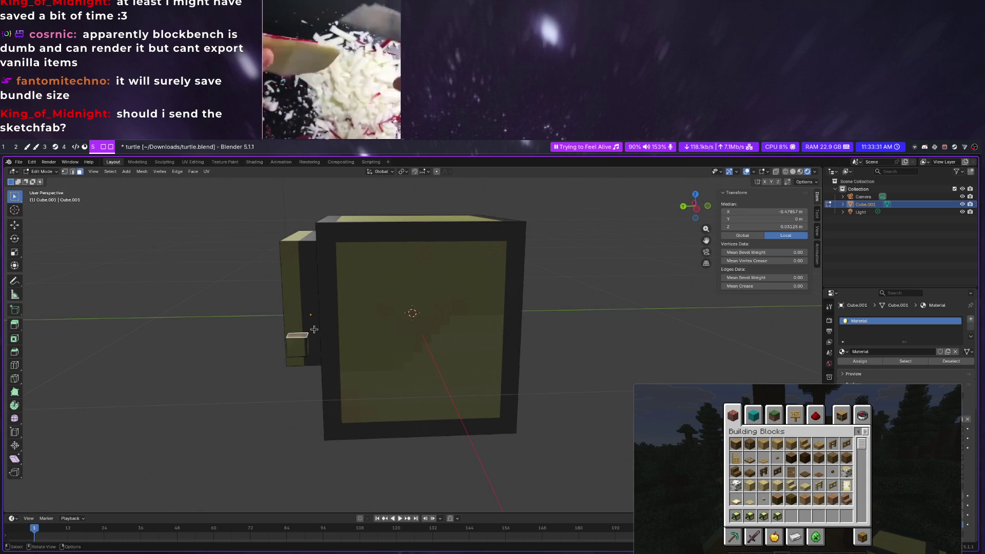
{"action": "key", "text": "a"}
{"action": "key", "text": "alt+a"}
{"action": "left_click", "coordinate": [299, 346]}
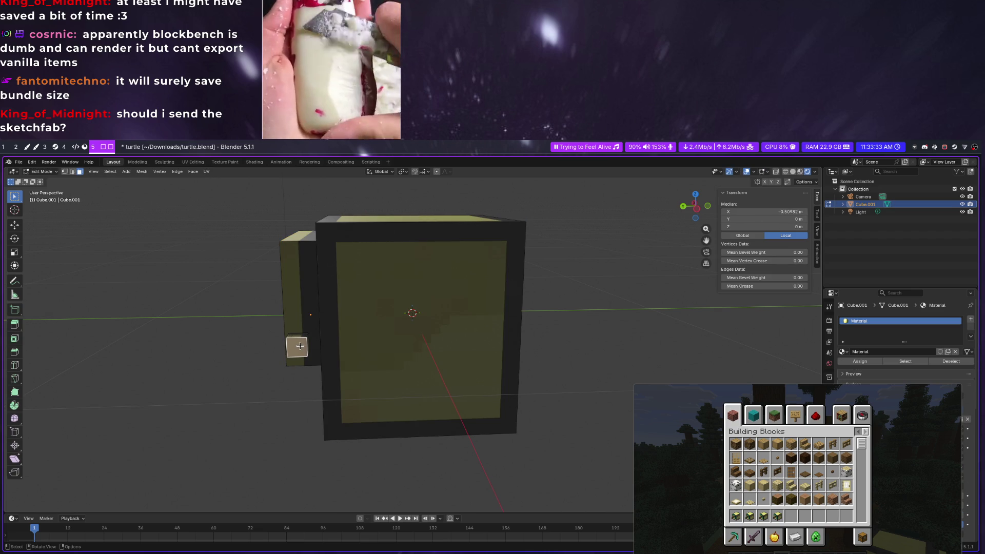
{"action": "left_click", "coordinate": [298, 336]}
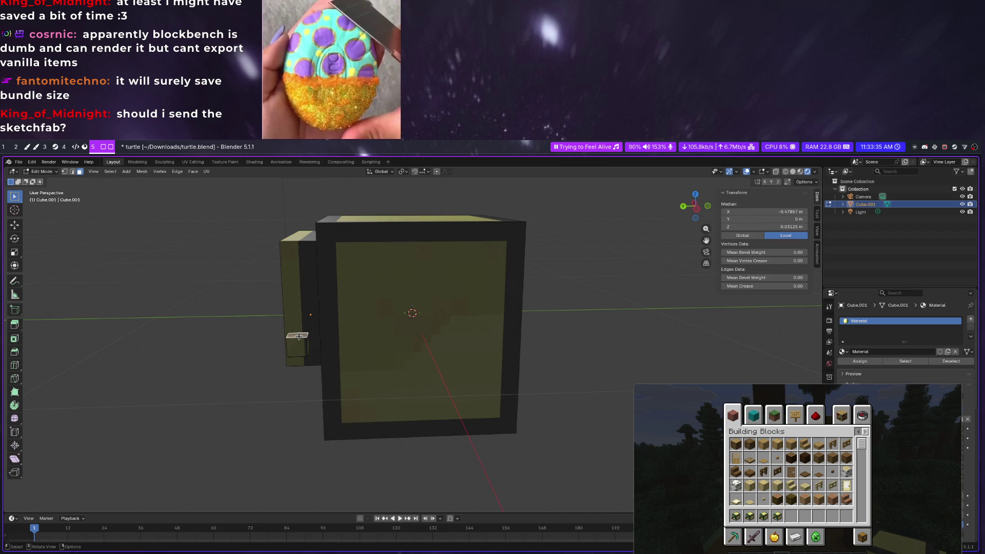
{"action": "key", "text": "a"}
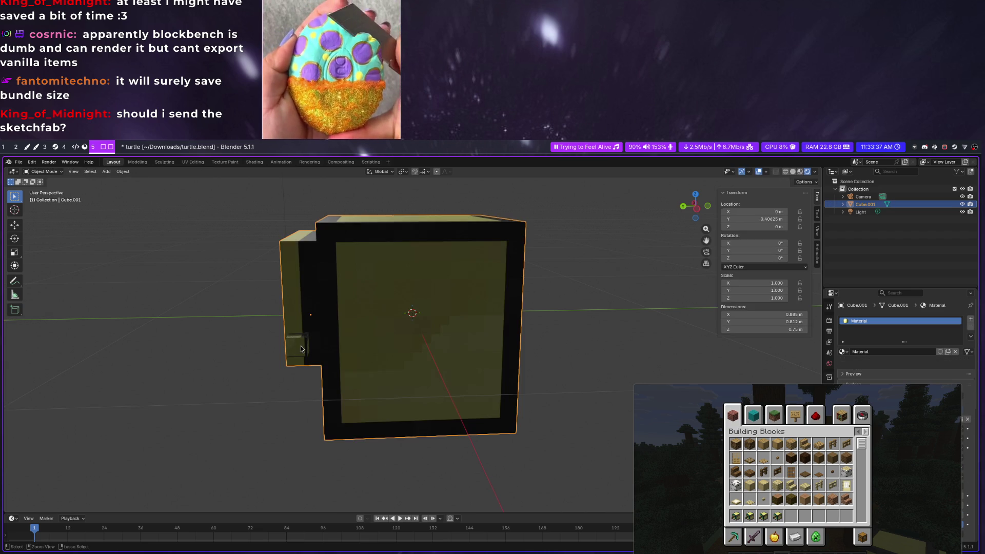
{"action": "key", "text": "alt+a"}
{"action": "key", "text": "l"}
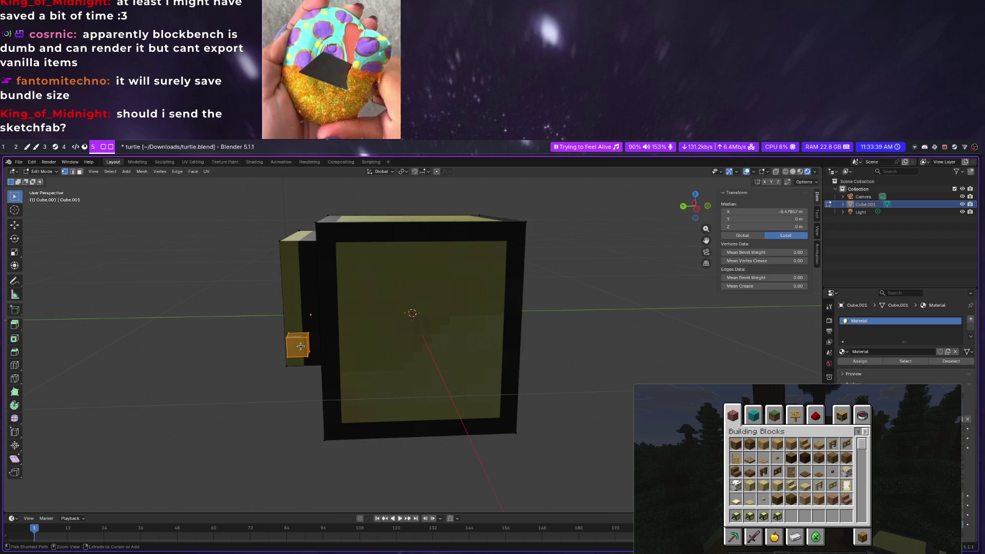
{"action": "scroll", "coordinate": [300, 347], "scroll_direction": "down", "scroll_amount": 3}
{"action": "scroll", "coordinate": [308, 350], "scroll_direction": "down", "scroll_amount": 2}
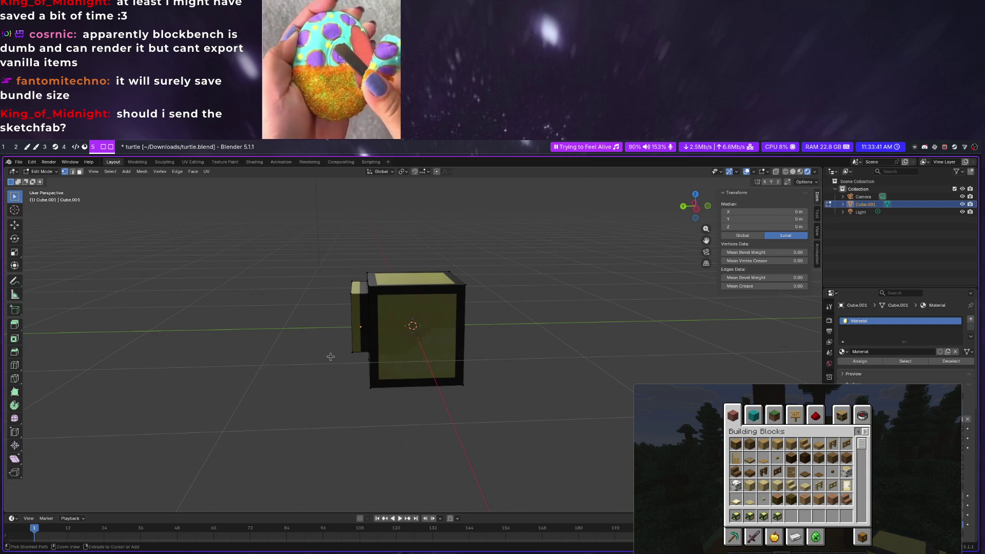
{"action": "scroll", "coordinate": [324, 354], "scroll_direction": "down", "scroll_amount": 4}
{"action": "scroll", "coordinate": [338, 354], "scroll_direction": "down", "scroll_amount": 3}
Frame the small cube, tilt the view inside the textured cube and open the Add Mesh menu
{"action": "key", "text": "KP_Decimal"}
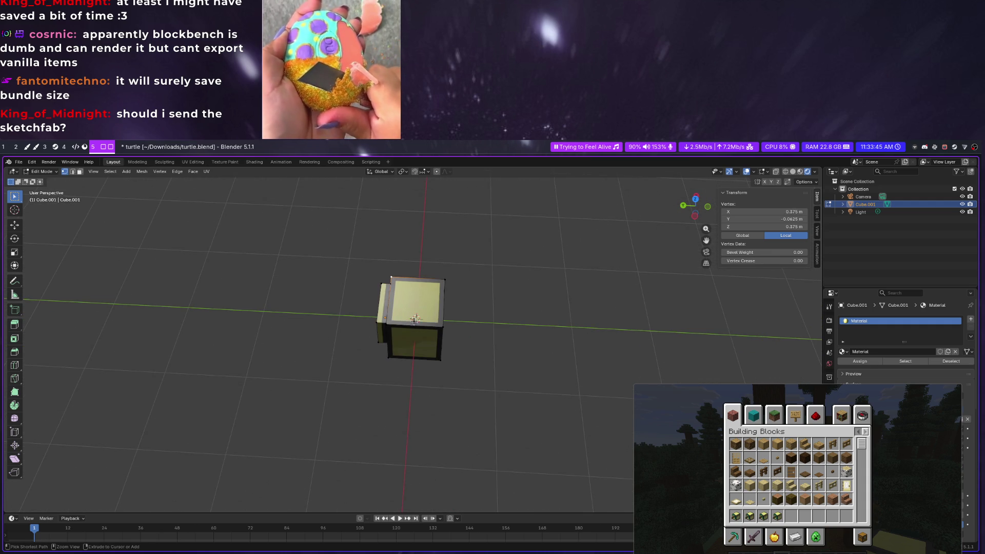
{"action": "scroll", "coordinate": [414, 319], "scroll_direction": "up", "scroll_amount": 3}
{"action": "scroll", "coordinate": [407, 323], "scroll_direction": "up", "scroll_amount": 3}
{"action": "scroll", "coordinate": [420, 315], "scroll_direction": "up", "scroll_amount": 2}
{"action": "scroll", "coordinate": [431, 308], "scroll_direction": "up", "scroll_amount": 2}
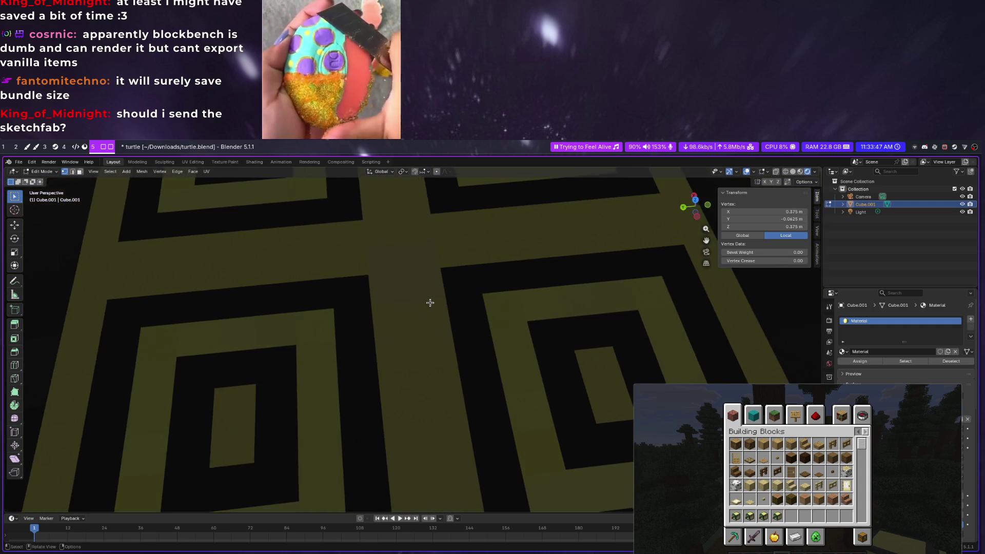
{"action": "scroll", "coordinate": [430, 305], "scroll_direction": "up", "scroll_amount": 3}
{"action": "scroll", "coordinate": [427, 300], "scroll_direction": "up", "scroll_amount": 2}
{"action": "mouse_move", "coordinate": [423, 296]}
{"action": "middle_mouse_down"}
{"action": "mouse_move", "coordinate": [395, 260]}
{"action": "mouse_move", "coordinate": [404, 247]}
{"action": "middle_mouse_up"}
{"action": "key", "text": "shift+a"}
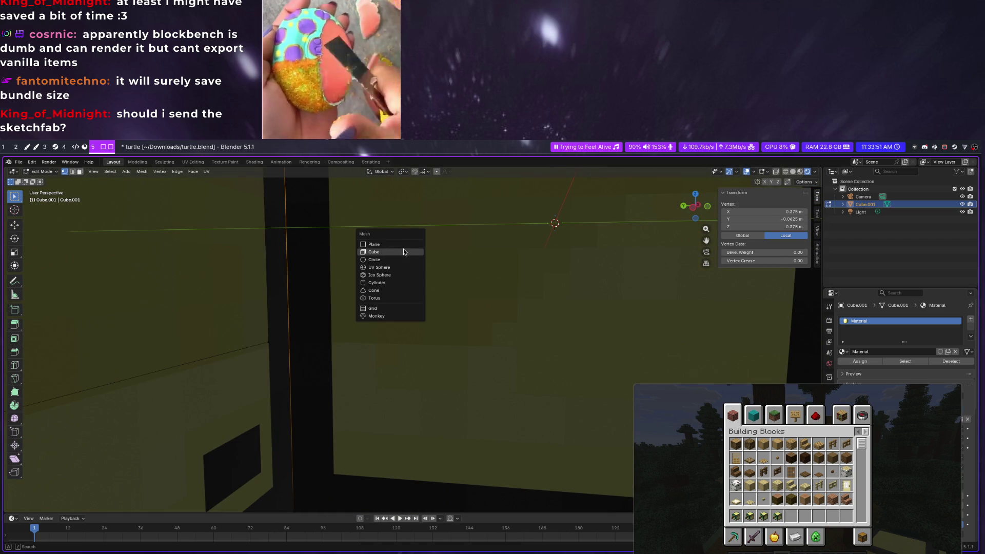
Add a new cube to the mesh and apply its size
{"action": "left_click", "coordinate": [404, 251]}
{"action": "scroll", "coordinate": [407, 264], "scroll_direction": "down", "scroll_amount": 3}
{"action": "scroll", "coordinate": [422, 279], "scroll_direction": "down", "scroll_amount": 4}
{"action": "scroll", "coordinate": [424, 290], "scroll_direction": "down", "scroll_amount": 3}
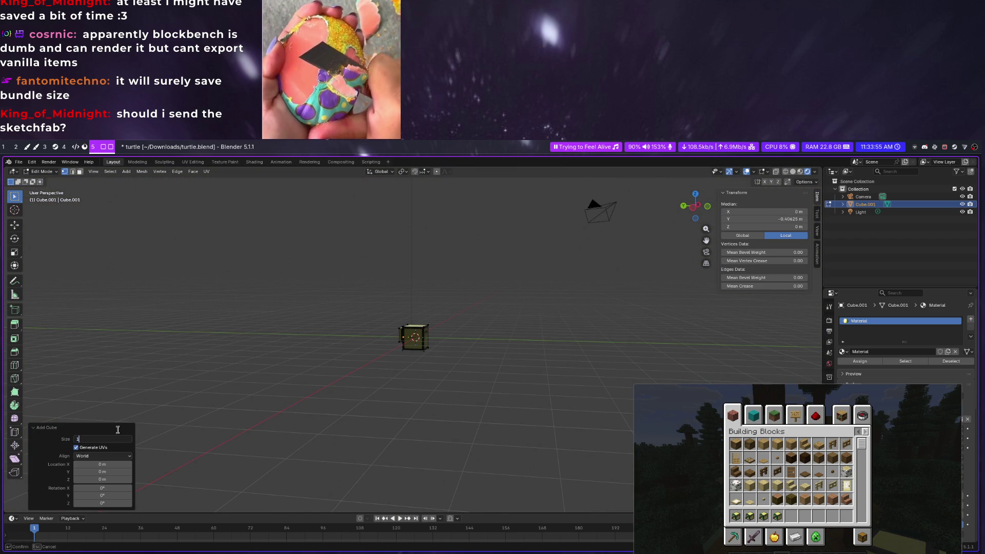
{"action": "key", "text": "Return"}
{"action": "mouse_move", "coordinate": [457, 292]}
{"action": "middle_mouse_down"}
{"action": "mouse_move", "coordinate": [402, 324]}
{"action": "mouse_move", "coordinate": [489, 336]}
{"action": "middle_mouse_up"}
Select part of the new cube and move it 1 m along the Y axis
{"action": "left_click", "coordinate": [402, 324]}
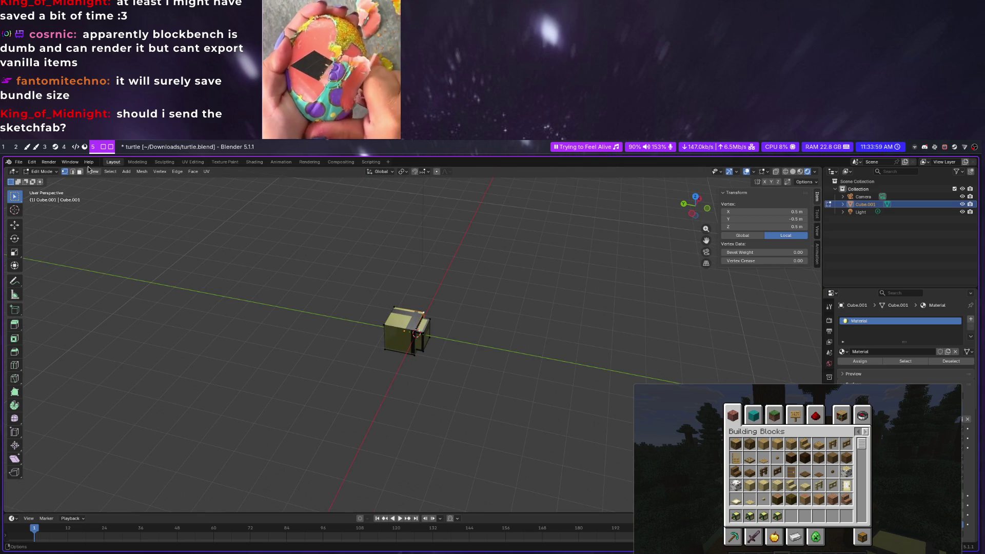
{"action": "left_click", "coordinate": [279, 235]}
{"action": "left_click", "coordinate": [408, 317]}
{"action": "middle_click_drag", "start_coordinate": [408, 317], "coordinate": [511, 303]}
{"action": "key", "text": "g"}
{"action": "key", "text": "x"}
{"action": "key", "text": "1"}
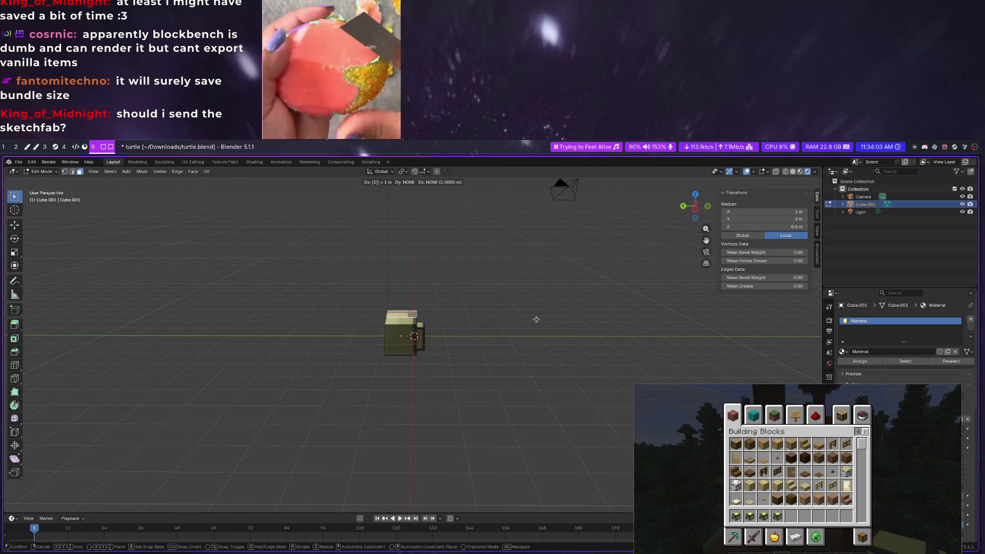
{"action": "key", "text": "y"}
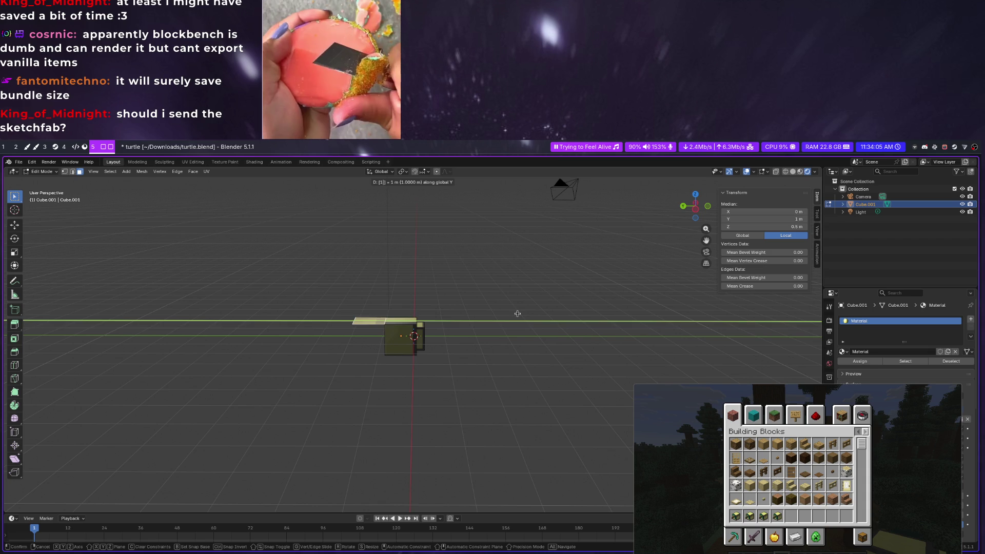
{"action": "key", "text": "Return"}
Extrude the top face 1 m upward into a tall column
{"action": "mouse_move", "coordinate": [517, 313]}
{"action": "middle_mouse_down"}
{"action": "mouse_move", "coordinate": [421, 322]}
{"action": "mouse_move", "coordinate": [543, 304]}
{"action": "middle_mouse_up"}
{"action": "type", "text": "e1"}
{"action": "key", "text": "Return"}
{"action": "key", "text": "e"}
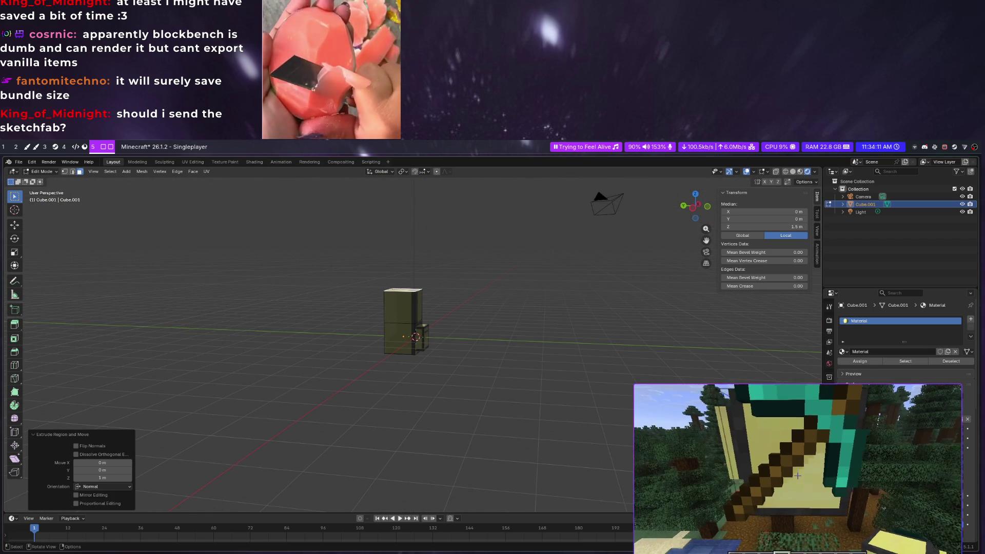
Pause Minecraft and extrude a first one-metre block up from the starting cube's top face
{"action": "key", "text": "Escape"}
{"action": "middle_click_drag", "start_coordinate": [462, 316], "coordinate": [412, 317]}
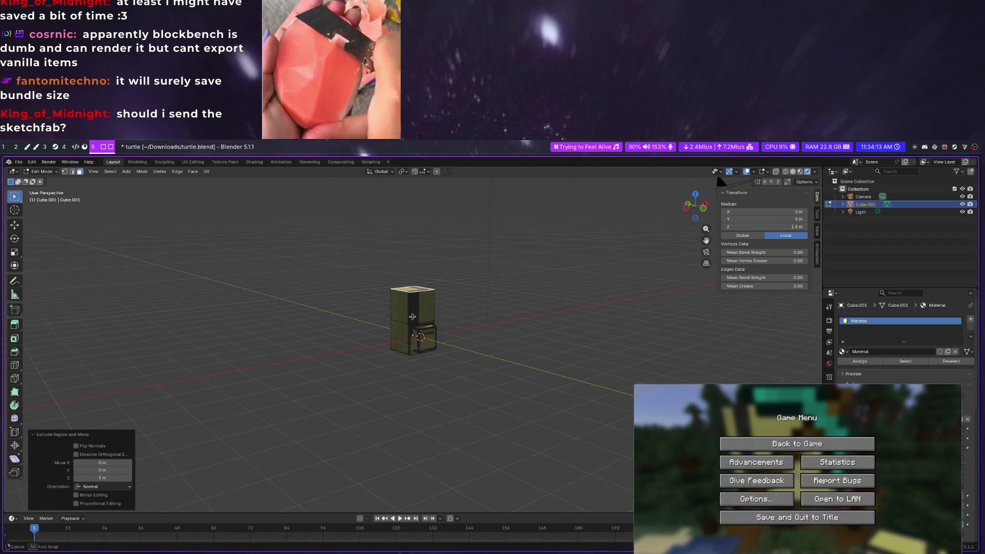
{"action": "left_click", "coordinate": [421, 333]}
{"action": "left_click", "coordinate": [483, 322]}
{"action": "left_click", "coordinate": [412, 322]}
{"action": "key", "text": "e"}
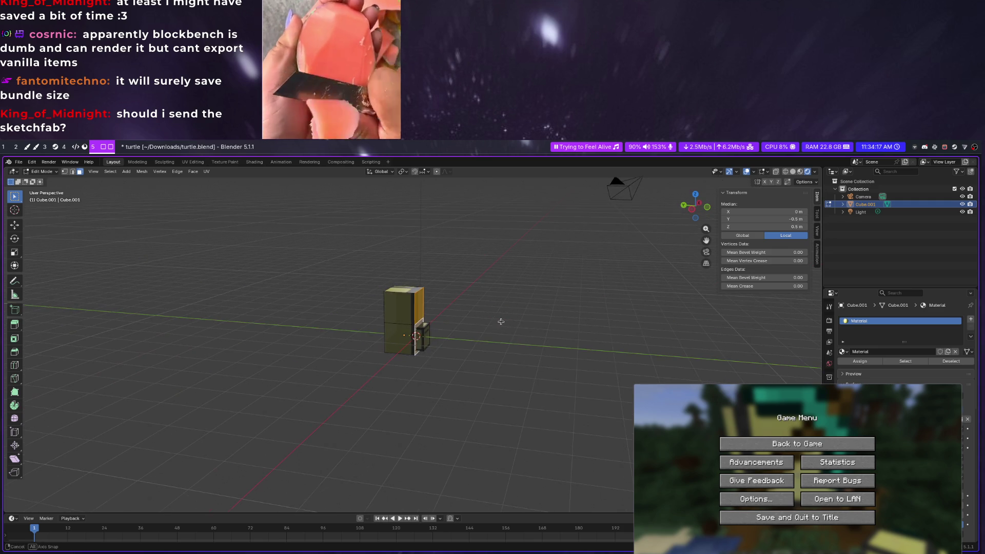
{"action": "middle_click_drag", "start_coordinate": [538, 254], "coordinate": [500, 321]}
{"action": "left_click", "coordinate": [500, 321]}
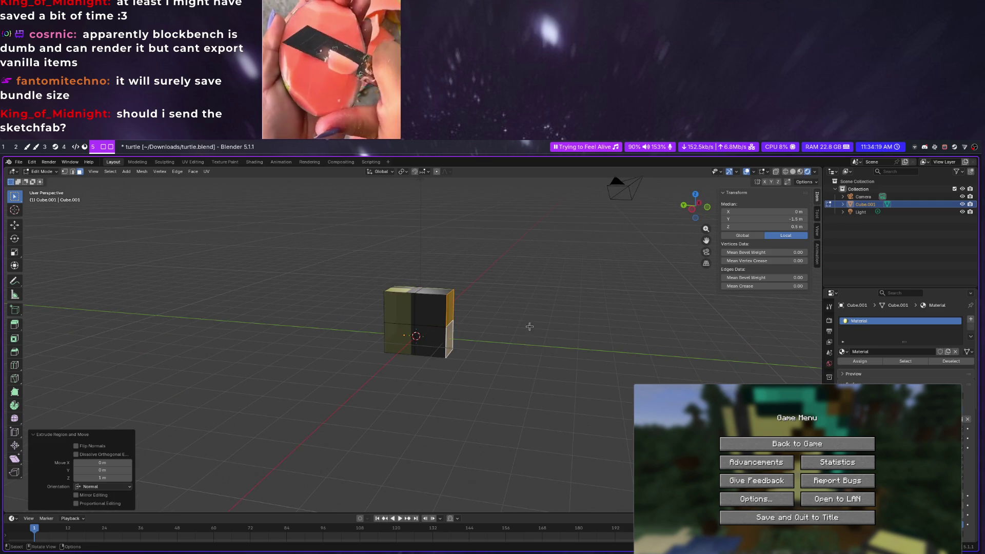
{"action": "scroll", "coordinate": [521, 322], "scroll_direction": "down", "scroll_amount": 1}
{"action": "left_click", "coordinate": [797, 443]}
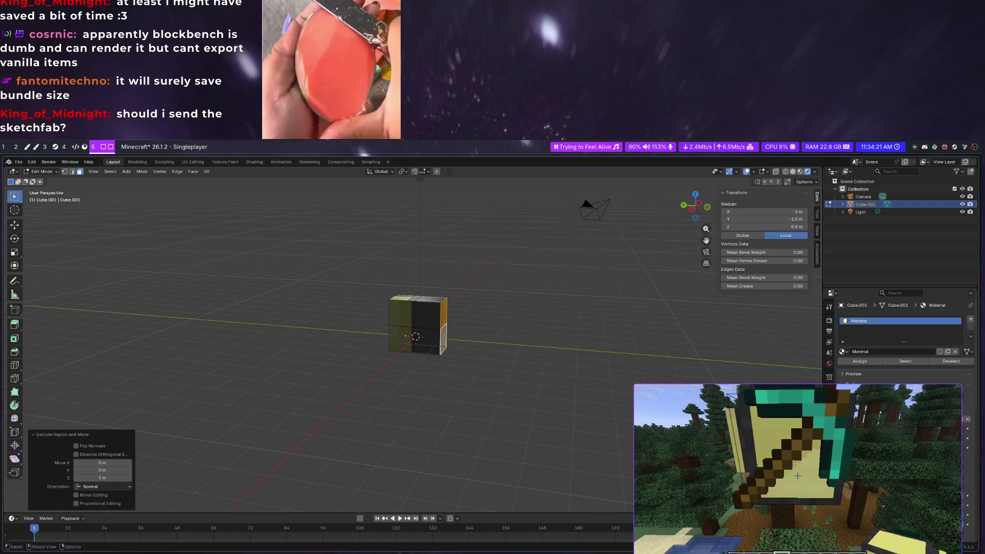
{"action": "key", "text": "Escape"}
Undo a stray vertex extrusion made while reselecting the mesh
{"action": "mouse_move", "coordinate": [538, 309]}
{"action": "middle_mouse_down"}
{"action": "mouse_move", "coordinate": [562, 316]}
{"action": "mouse_move", "coordinate": [533, 326]}
{"action": "middle_mouse_up"}
{"action": "left_click", "coordinate": [429, 300]}
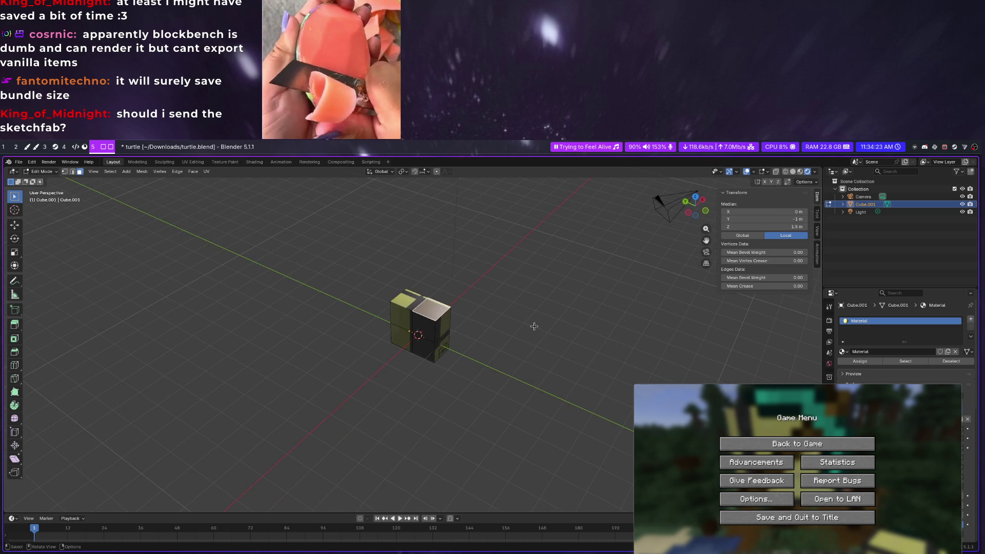
{"action": "left_click", "coordinate": [450, 319]}
{"action": "key", "text": "e"}
{"action": "left_click", "coordinate": [486, 312]}
{"action": "key", "text": "ctrl+z"}
{"action": "key", "text": "ctrl+z"}
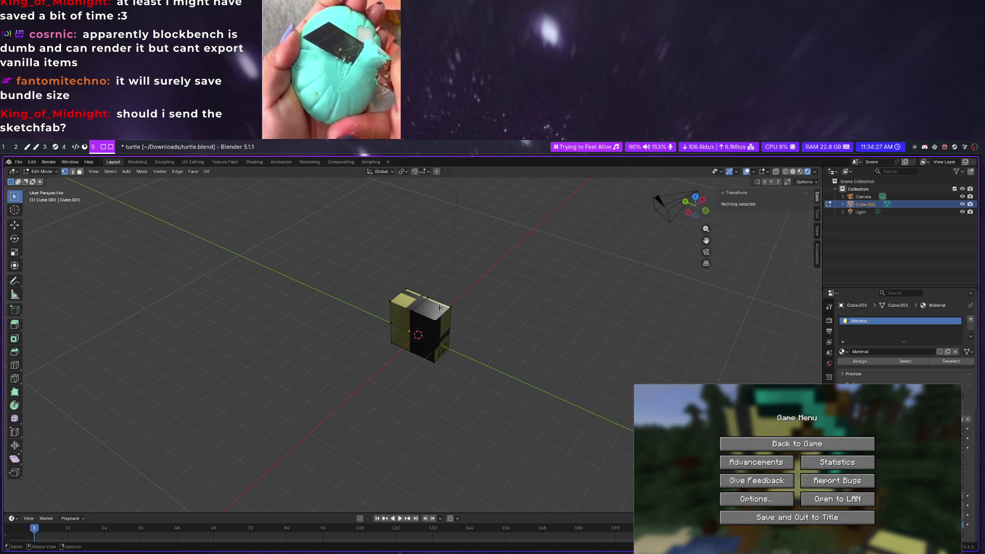
Extrude the column's top face up one block, then a side face out one block
{"action": "left_click", "coordinate": [79, 171]}
{"action": "left_click", "coordinate": [433, 298]}
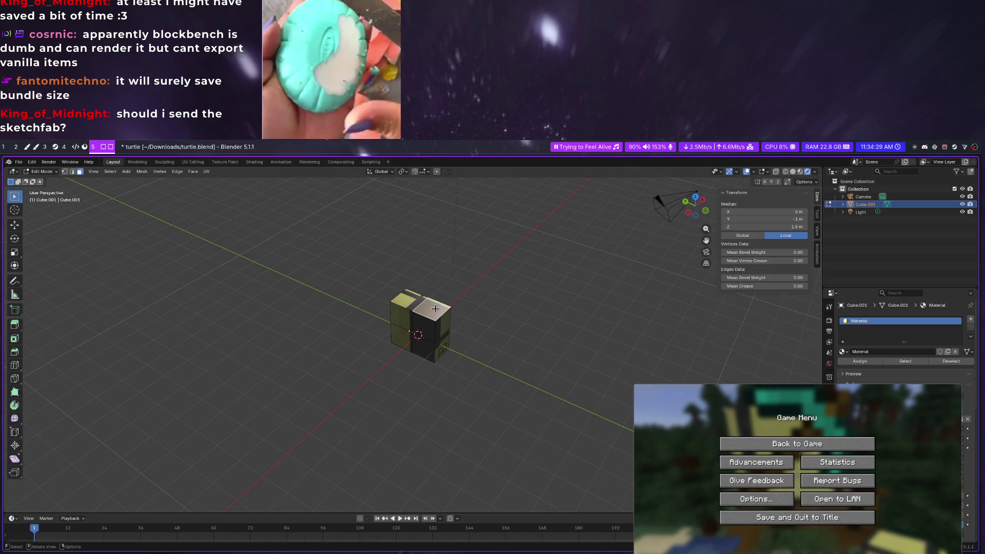
{"action": "middle_click_drag", "start_coordinate": [433, 298], "coordinate": [505, 308]}
{"action": "key", "text": "e"}
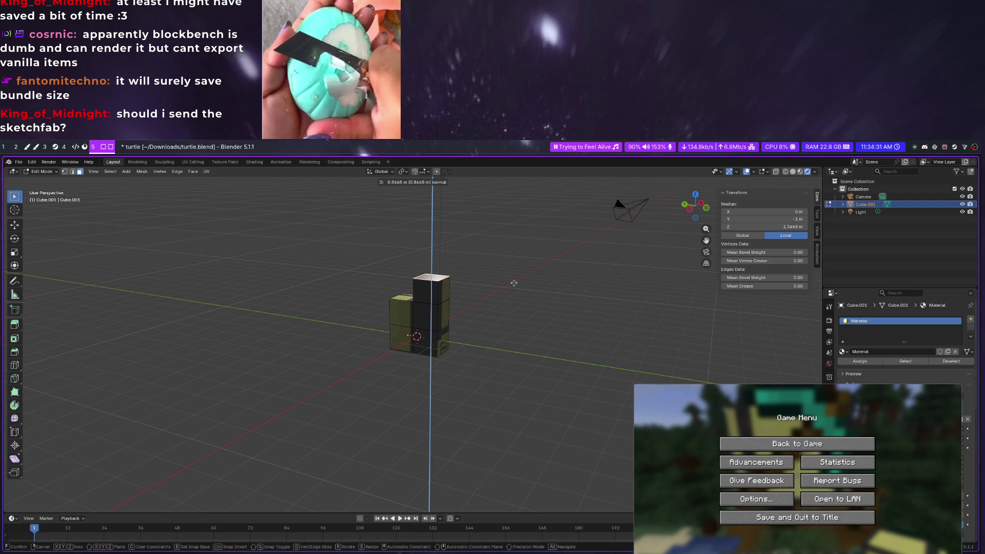
{"action": "left_click", "coordinate": [520, 284]}
{"action": "left_click", "coordinate": [458, 310]}
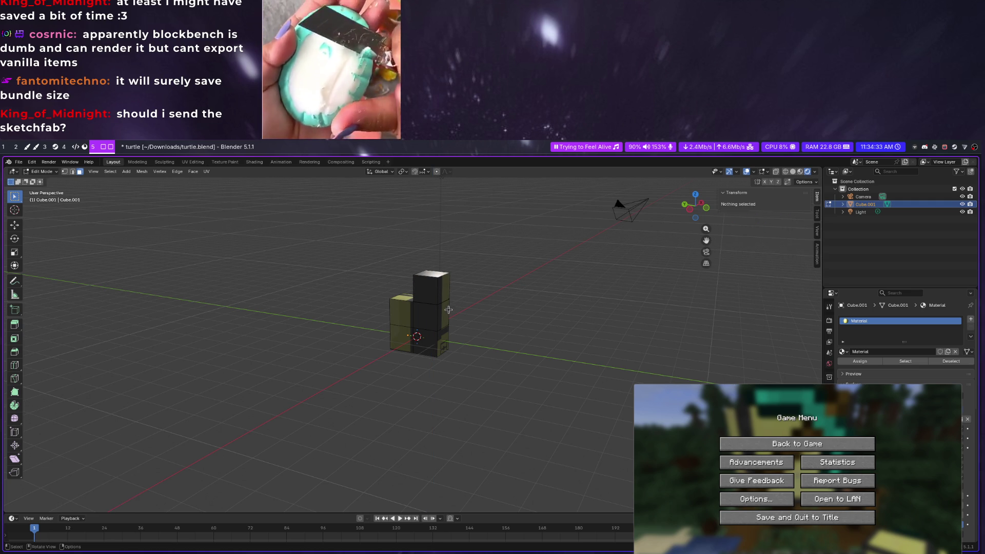
{"action": "key", "text": "e"}
{"action": "left_click", "coordinate": [444, 293]}
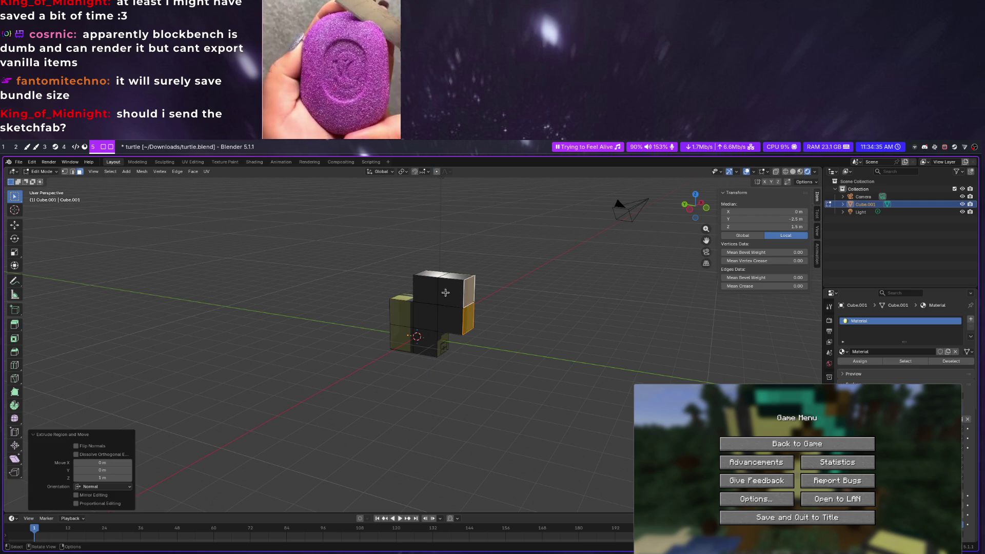
{"action": "scroll", "coordinate": [444, 296], "scroll_direction": "down", "scroll_amount": 2}
{"action": "scroll", "coordinate": [444, 296], "scroll_direction": "down", "scroll_amount": 2}
Resume Minecraft to study the pickaxe reference in the item frame, then pause again
{"action": "left_click", "coordinate": [804, 448]}
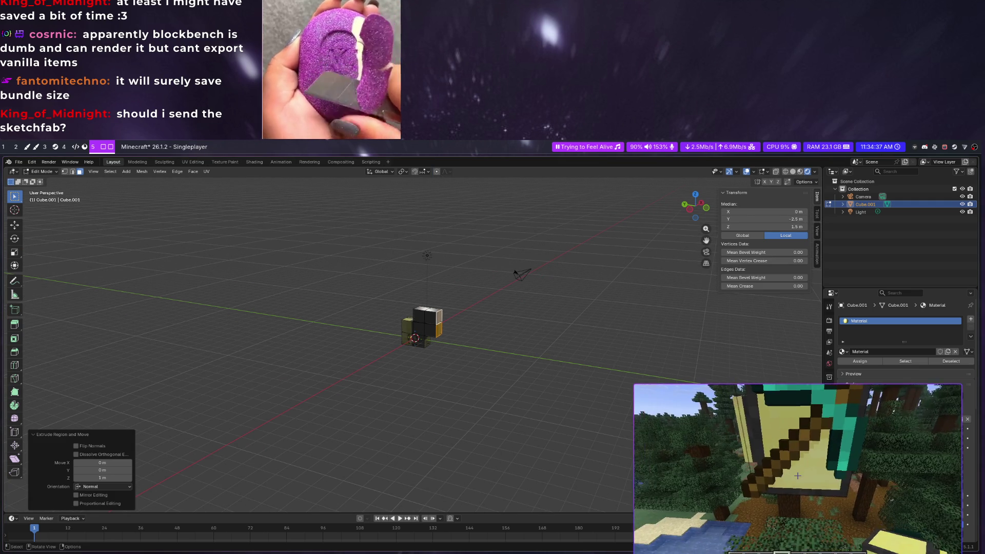
{"action": "key", "text": "w"}
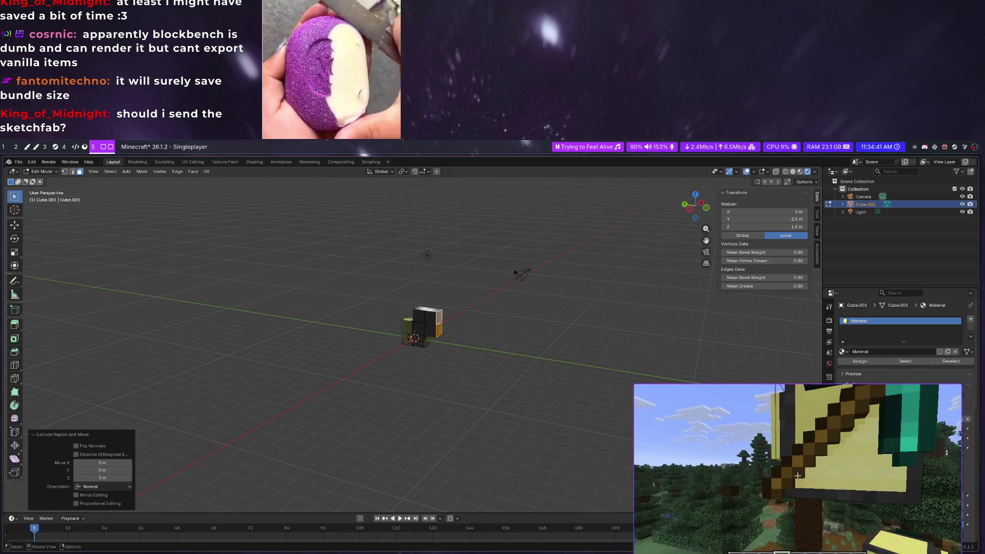
{"action": "key", "text": "Escape"}
{"action": "key", "text": "Escape"}
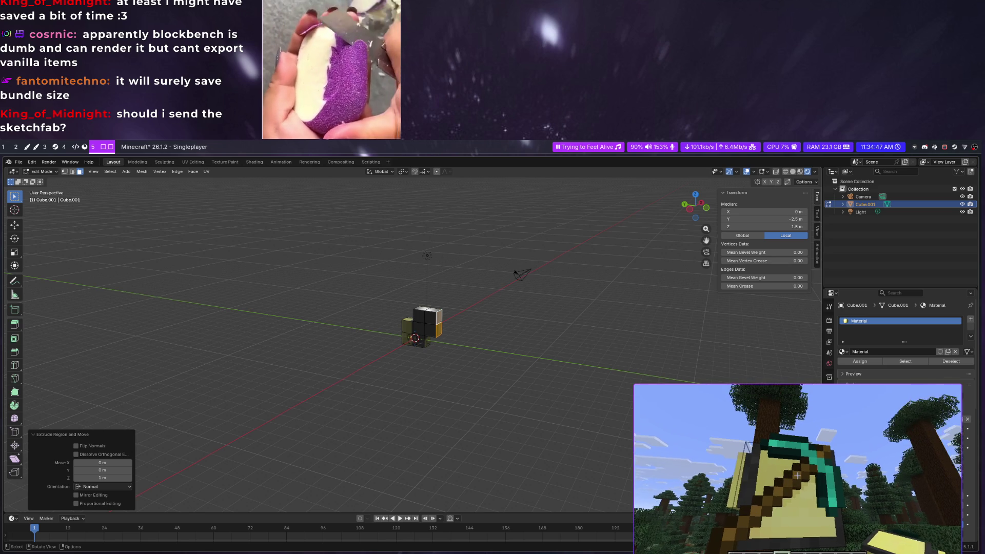
{"action": "key", "text": "Escape"}
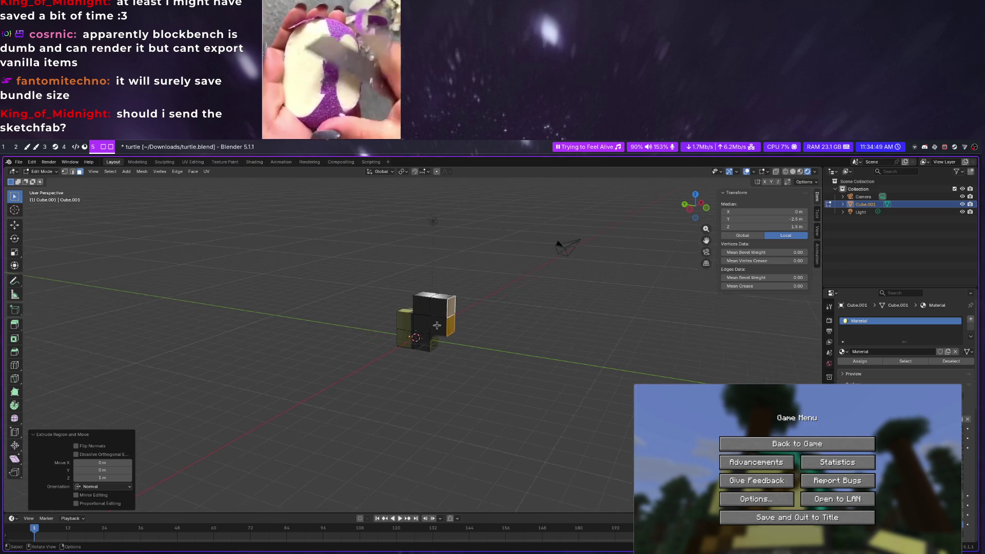
Extrude alternating upward and sideways one-block steps to start the diagonal staircase
{"action": "middle_click_drag", "start_coordinate": [416, 332], "coordinate": [479, 322]}
{"action": "key", "text": "e"}
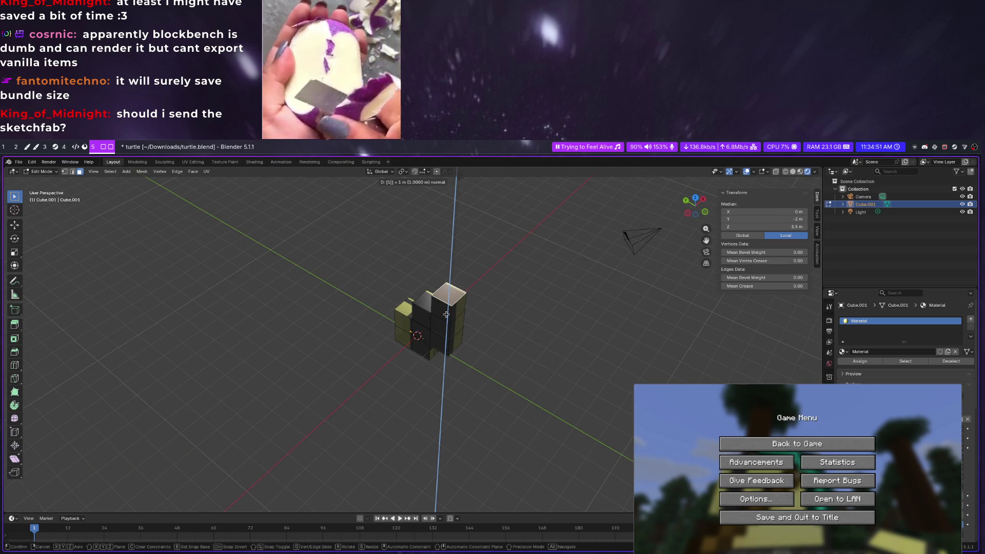
{"action": "left_click", "coordinate": [445, 313]}
{"action": "left_click", "coordinate": [456, 328]}
{"action": "key", "text": "e"}
{"action": "left_click", "coordinate": [456, 313]}
{"action": "left_click", "coordinate": [475, 306]}
{"action": "key", "text": "e"}
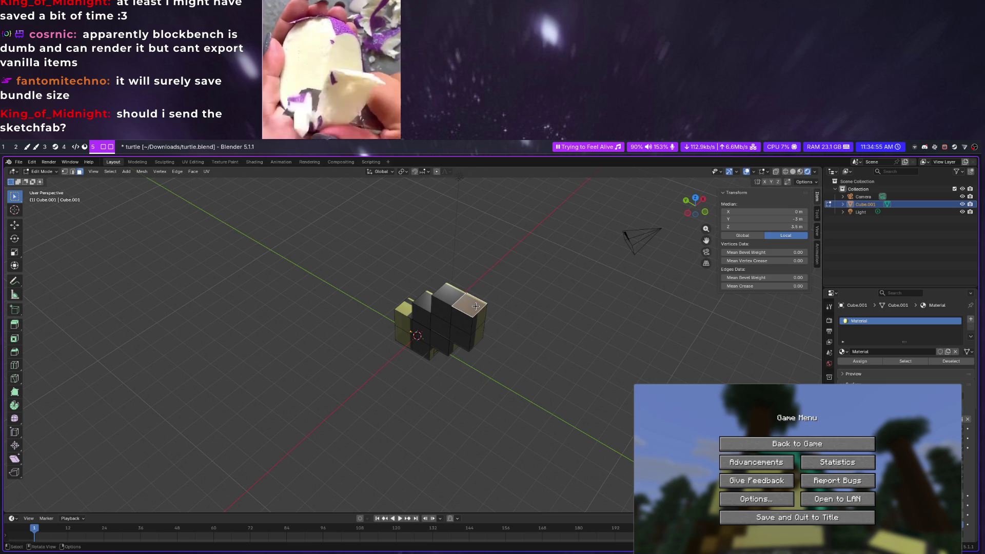
{"action": "left_click", "coordinate": [478, 305]}
{"action": "key", "text": "e"}
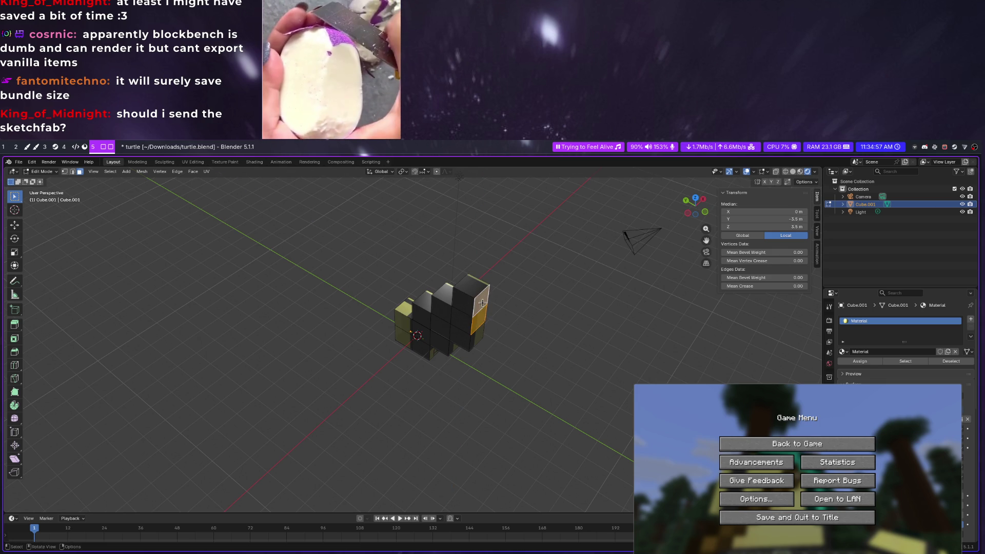
{"action": "left_click", "coordinate": [482, 303]}
Continue the staircase with vertical and end-face extrusions, locking one to the Z axis
{"action": "middle_click_drag", "start_coordinate": [491, 345], "coordinate": [497, 319]}
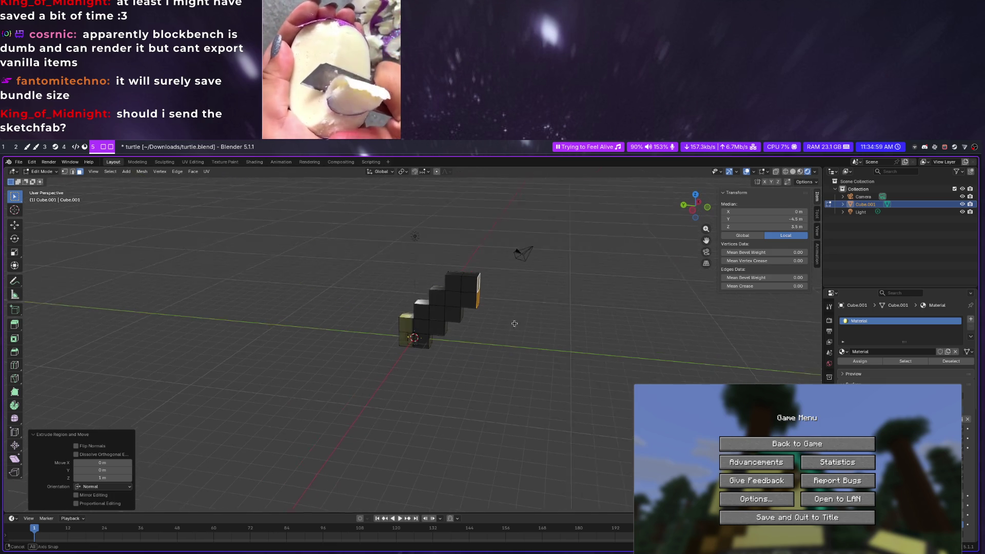
{"action": "mouse_move", "coordinate": [472, 269]}
{"action": "middle_mouse_down"}
{"action": "mouse_move", "coordinate": [488, 314]}
{"action": "mouse_move", "coordinate": [463, 301]}
{"action": "mouse_move", "coordinate": [400, 327]}
{"action": "middle_mouse_up"}
{"action": "key", "text": "e"}
{"action": "left_click", "coordinate": [466, 323]}
{"action": "left_click", "coordinate": [392, 334]}
{"action": "type", "text": "e1"}
{"action": "key", "text": "Return"}
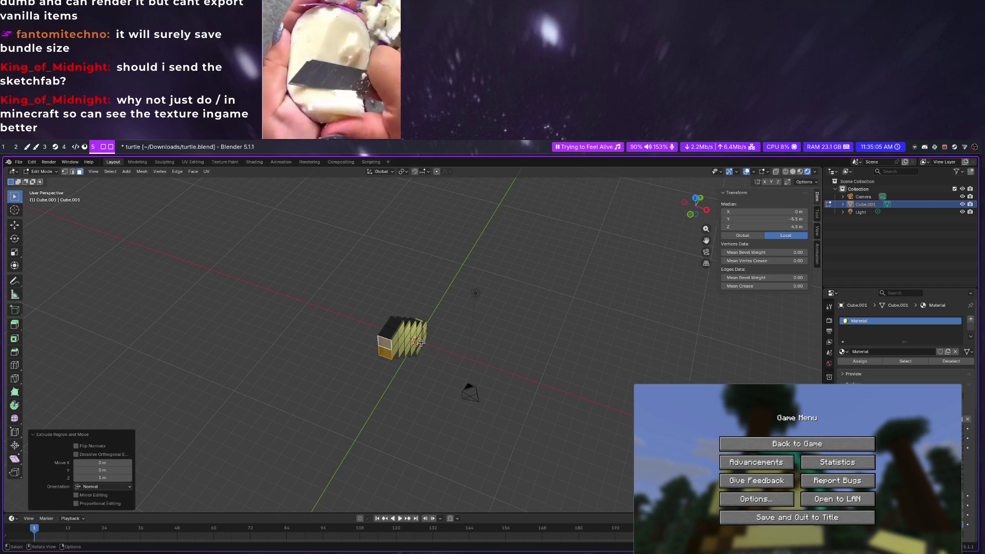
{"action": "middle_click_drag", "start_coordinate": [490, 385], "coordinate": [595, 365]}
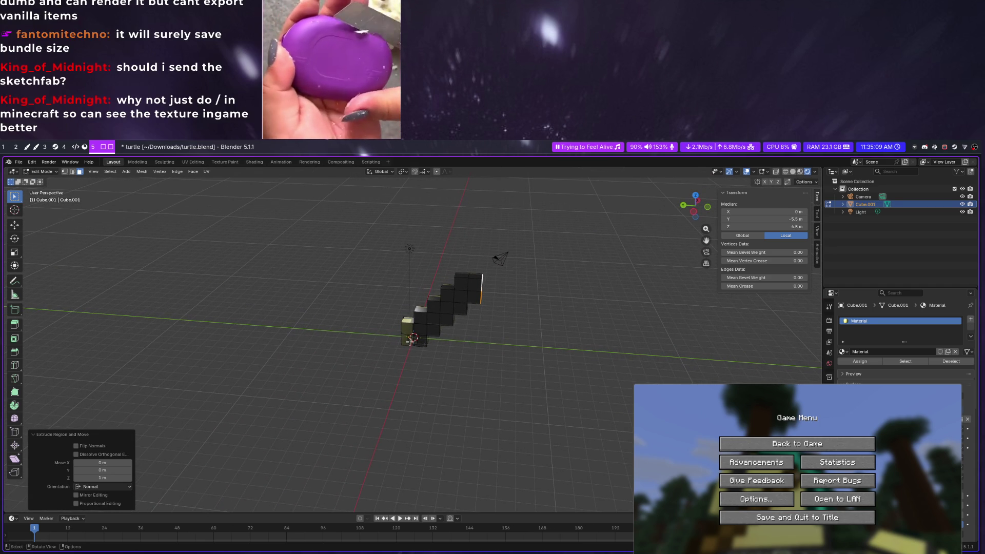
{"action": "key", "text": "e"}
{"action": "key", "text": "z"}
{"action": "left_click", "coordinate": [478, 275]}
Add a Y-constrained end block and a Z-constrained block on top of it
{"action": "middle_click_drag", "start_coordinate": [505, 274], "coordinate": [503, 317]}
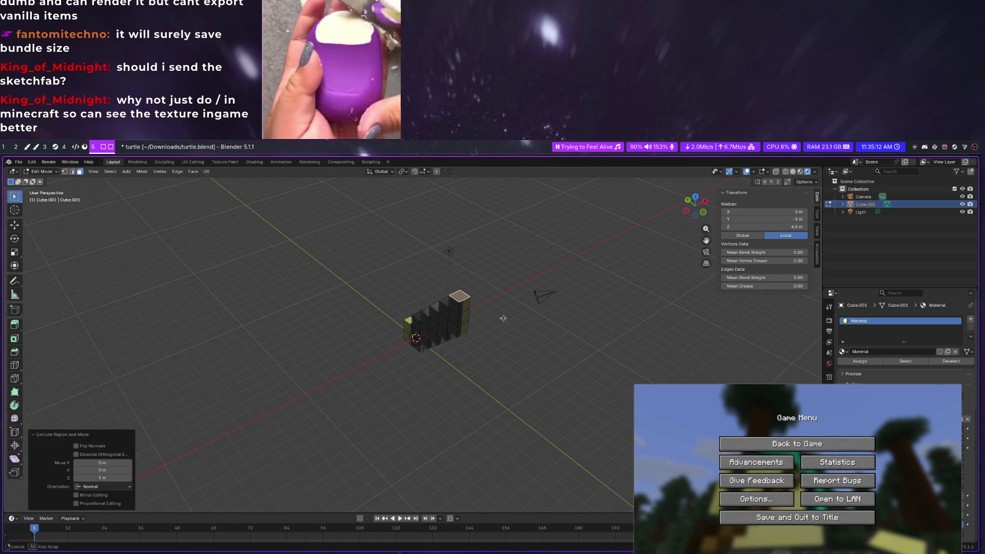
{"action": "key", "text": "e"}
{"action": "key", "text": "y"}
{"action": "left_click", "coordinate": [463, 304]}
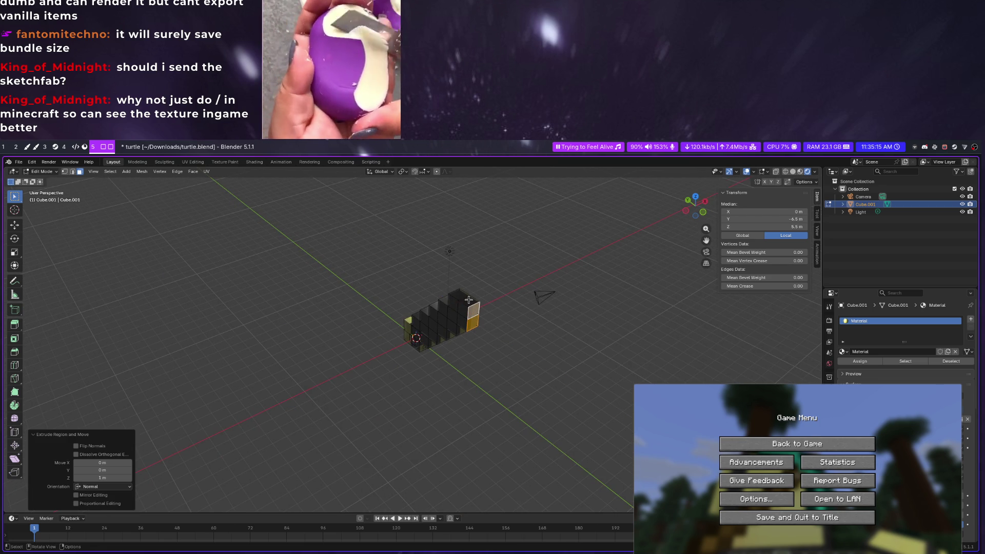
{"action": "left_click", "coordinate": [467, 300]}
{"action": "key", "text": "e"}
{"action": "key", "text": "z"}
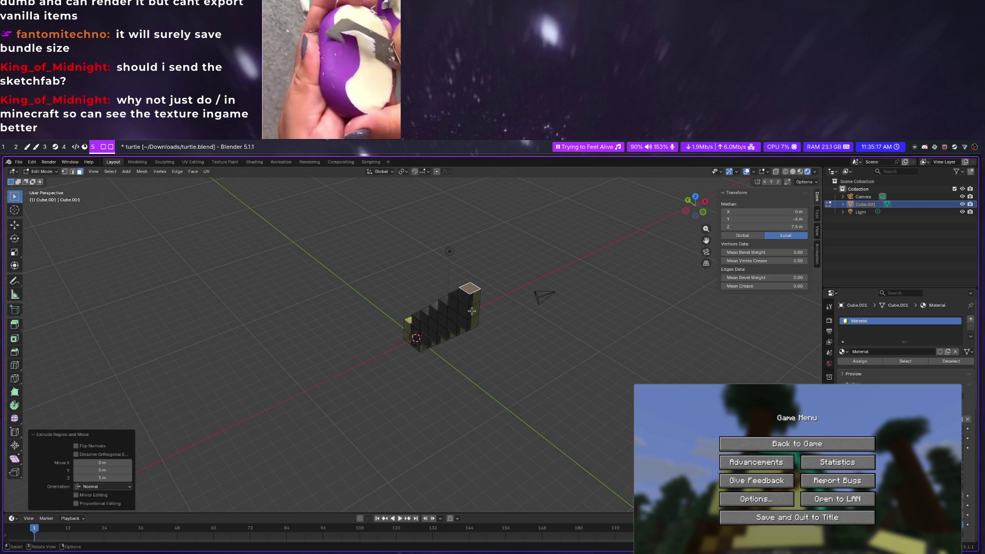
{"action": "left_click", "coordinate": [471, 311]}
{"action": "middle_click_drag", "start_coordinate": [503, 304], "coordinate": [534, 315]}
Finish the staircase with Y, Z and Y extrusions, then resume Minecraft for reference
{"action": "key", "text": "e"}
{"action": "key", "text": "y"}
{"action": "left_click", "coordinate": [523, 312]}
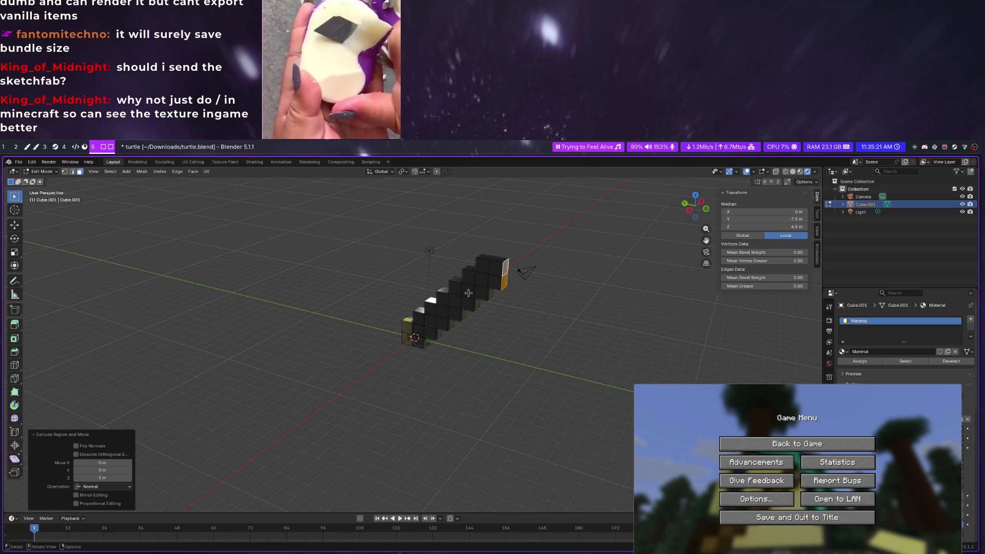
{"action": "key", "text": "e"}
{"action": "key", "text": "z"}
{"action": "left_click", "coordinate": [529, 263]}
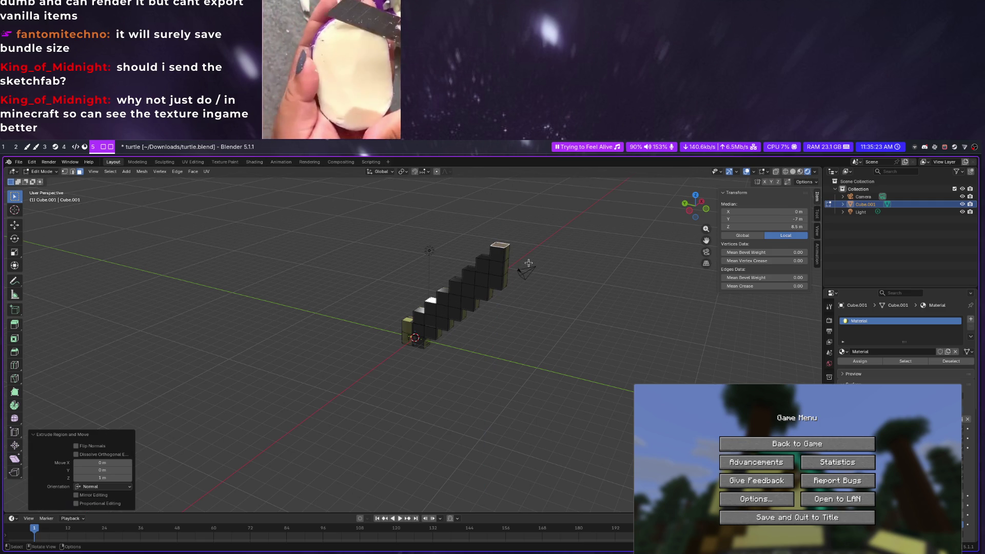
{"action": "key", "text": "e"}
{"action": "key", "text": "y"}
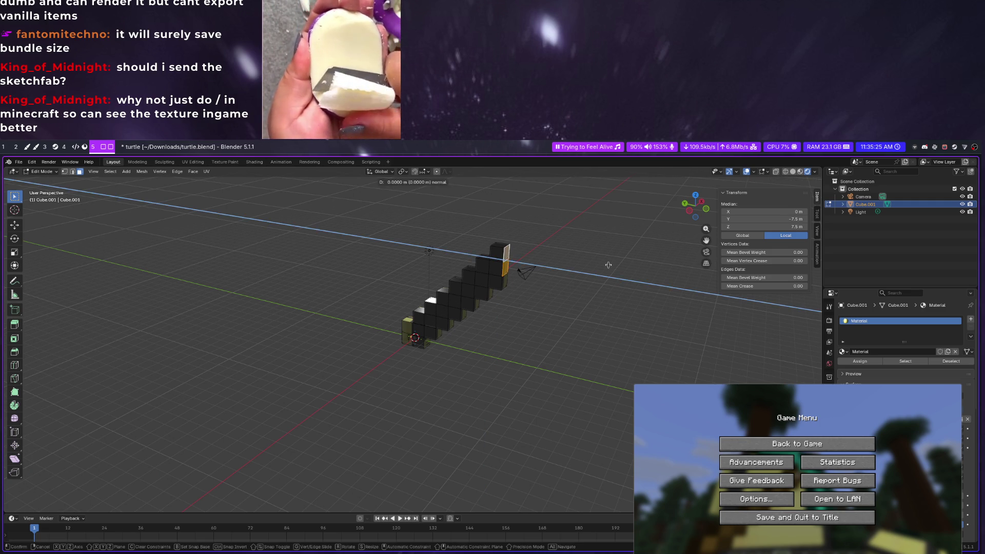
{"action": "left_click", "coordinate": [521, 266]}
{"action": "left_click", "coordinate": [770, 443]}
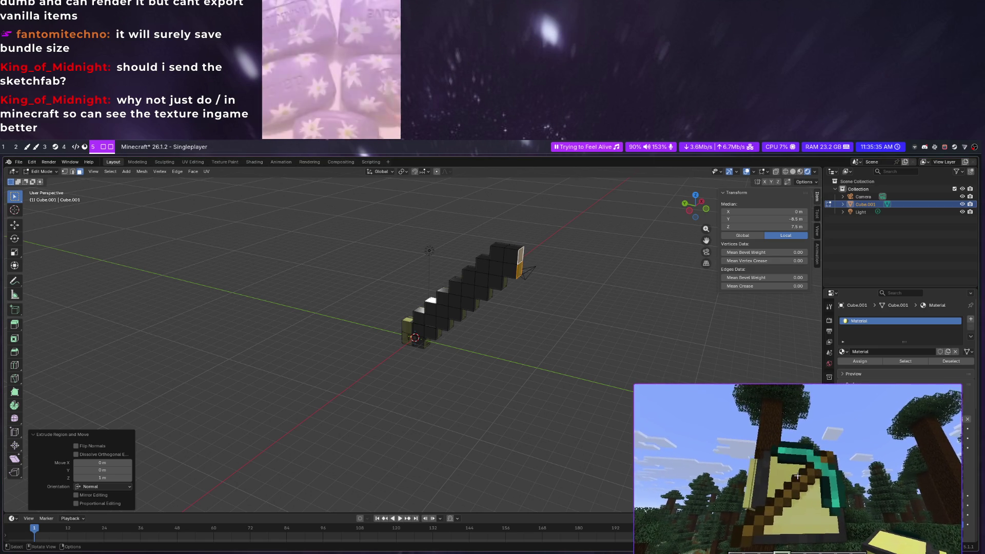
Move the highest block's top face up one block along Z, correcting the typed distance
{"action": "middle_click_drag", "start_coordinate": [530, 341], "coordinate": [551, 340]}
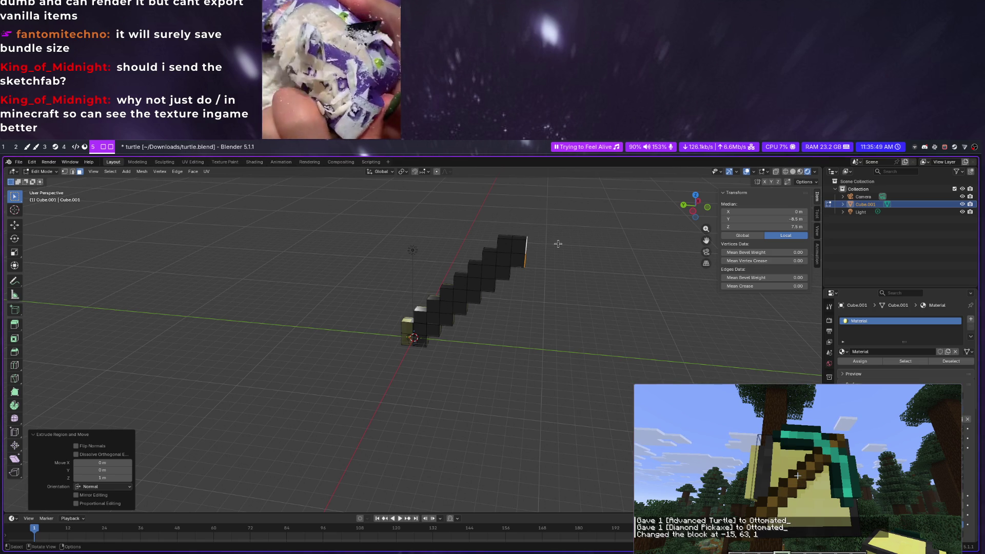
{"action": "middle_click_drag", "start_coordinate": [539, 245], "coordinate": [550, 261]}
{"action": "left_click", "coordinate": [527, 258]}
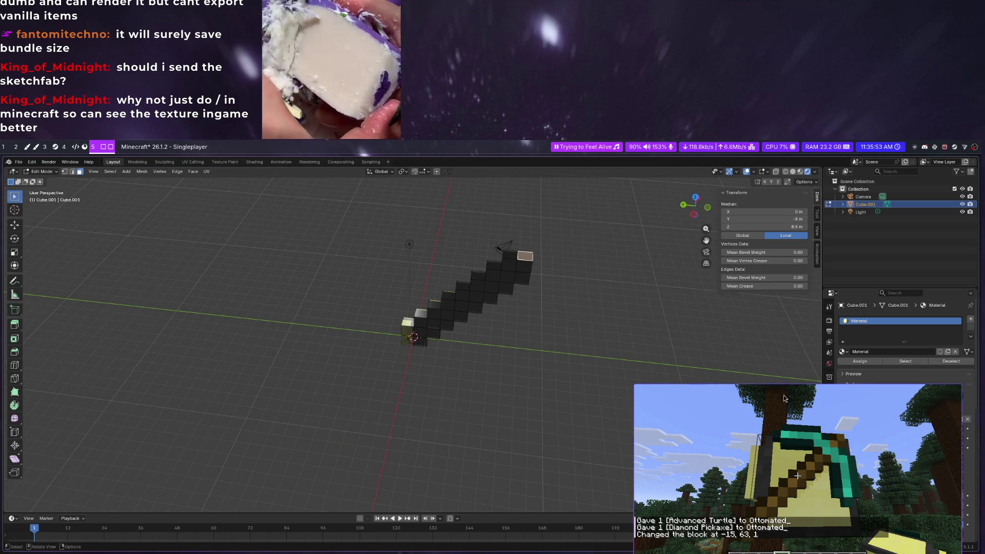
{"action": "key", "text": "g"}
{"action": "key", "text": "z"}
{"action": "key", "text": "z"}
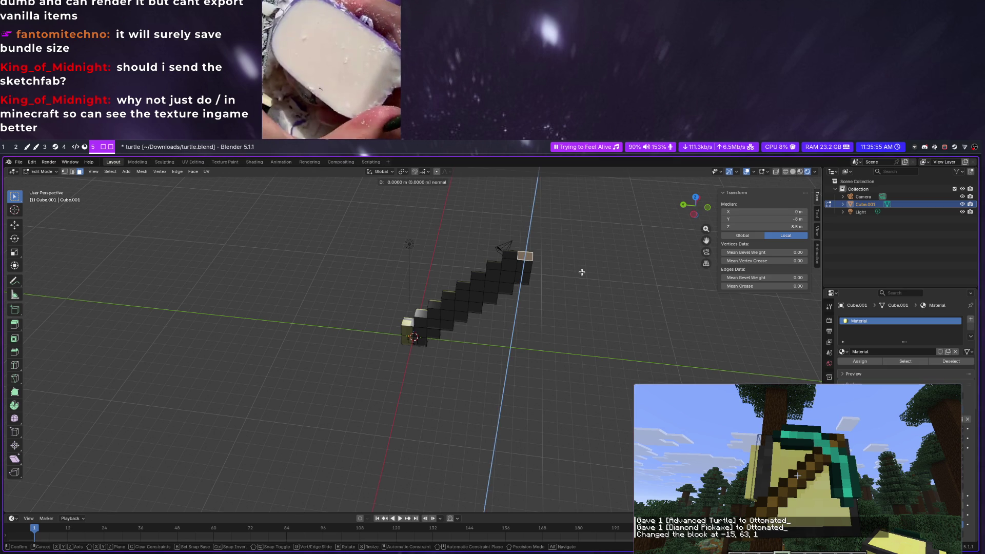
{"action": "type", "text": "5"}
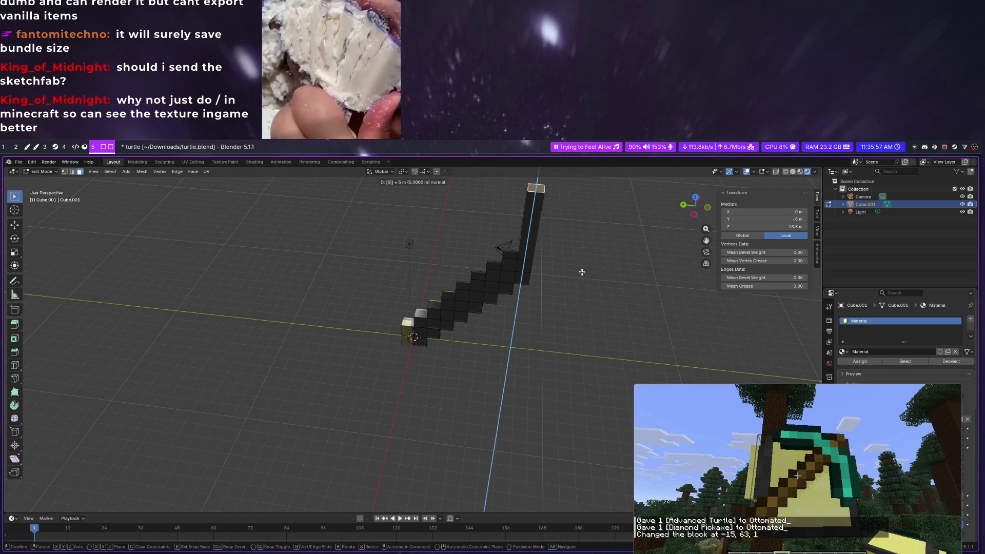
{"action": "type", "text": "4"}
{"action": "key", "text": "BackSpace"}
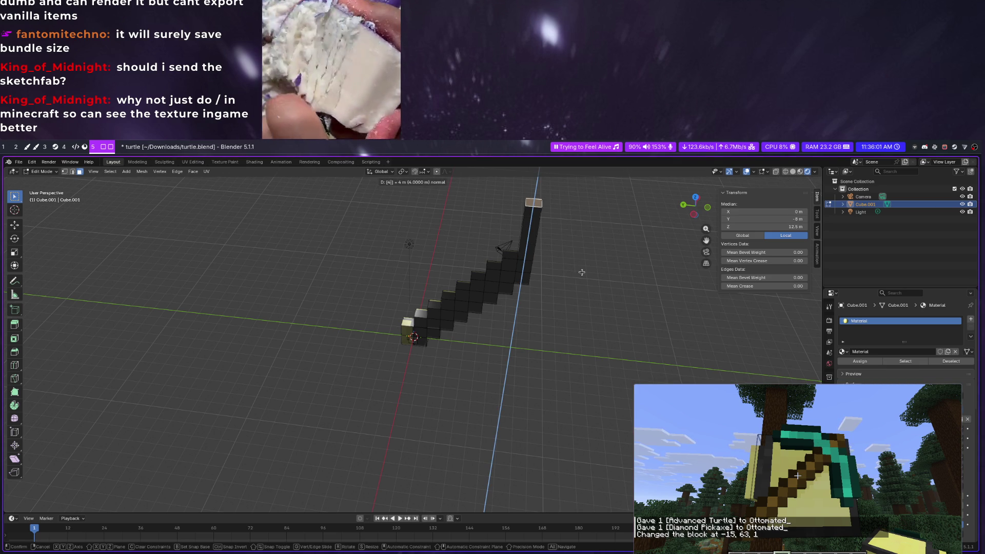
{"action": "key", "text": "BackSpace"}
{"action": "type", "text": "1"}
{"action": "key", "text": "Return"}
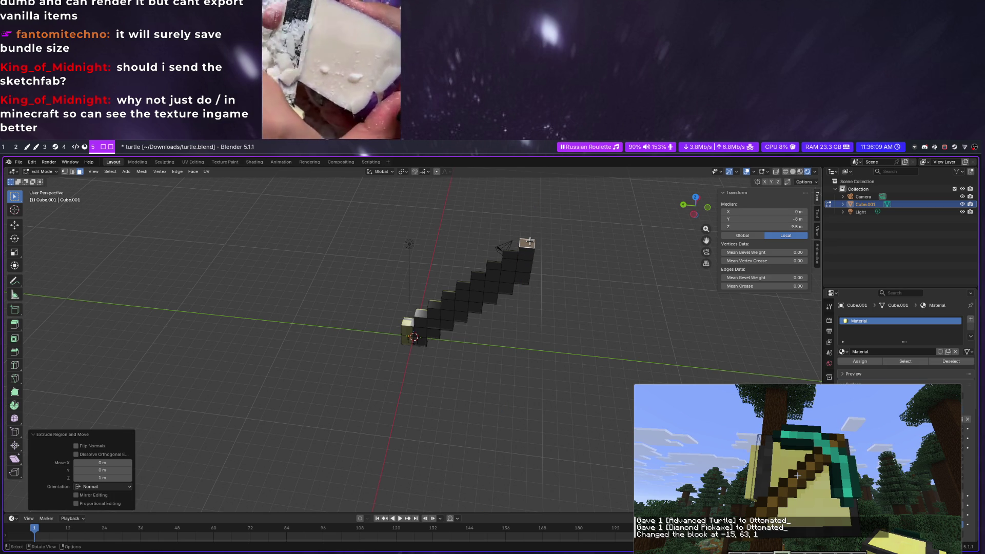
Repeat the extrusion twice with Shift+R to raise the column two more blocks
{"action": "left_click", "coordinate": [527, 243]}
{"action": "key", "text": "shift+r"}
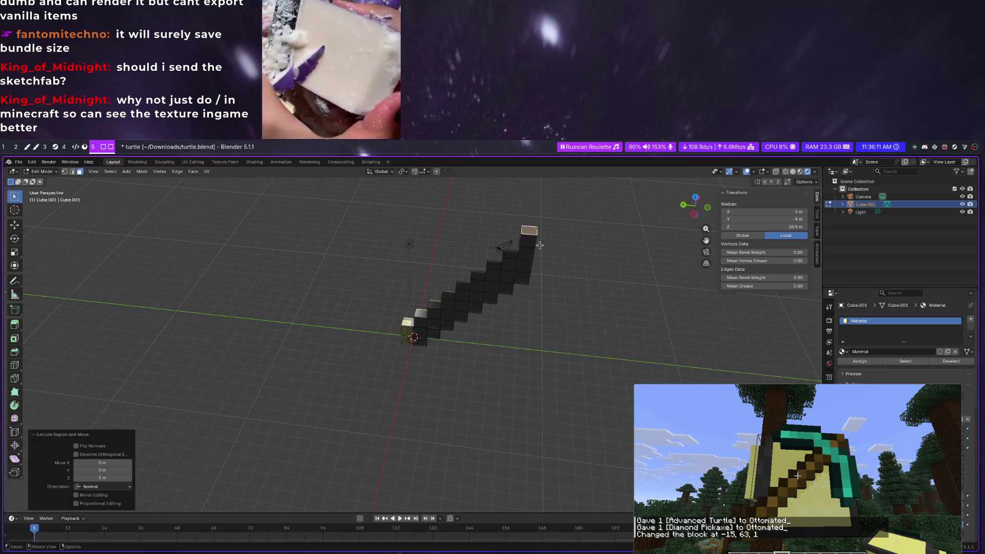
{"action": "key", "text": "shift+r"}
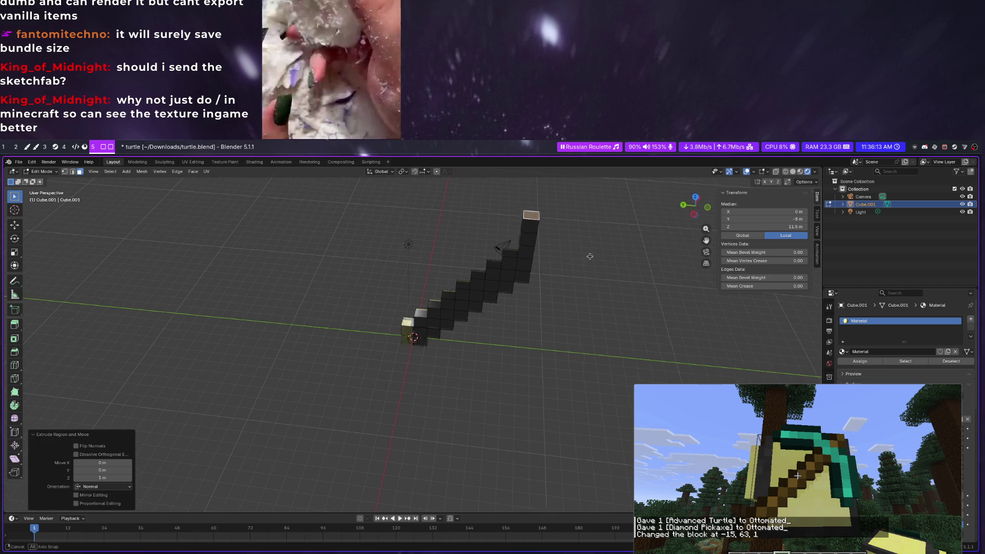
{"action": "middle_click_drag", "start_coordinate": [587, 260], "coordinate": [592, 225]}
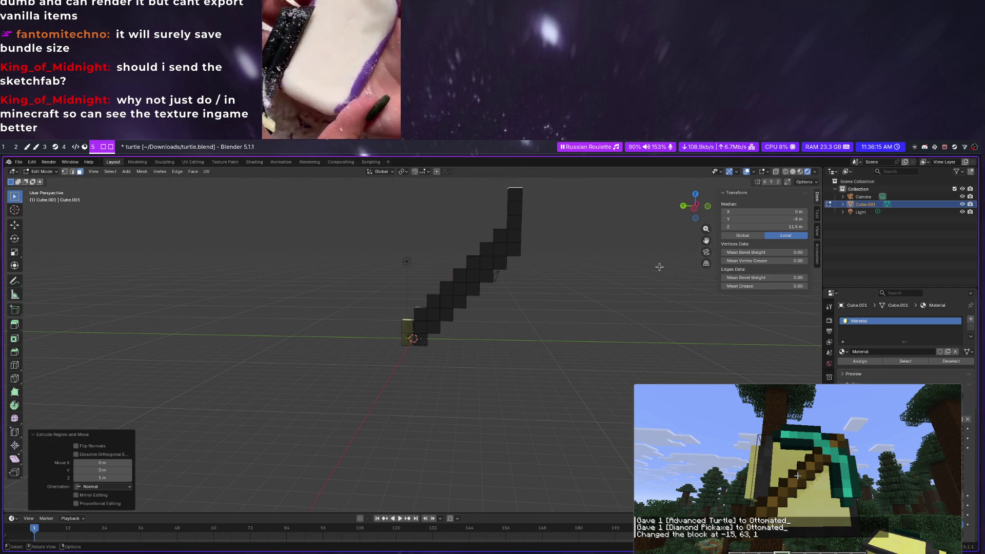
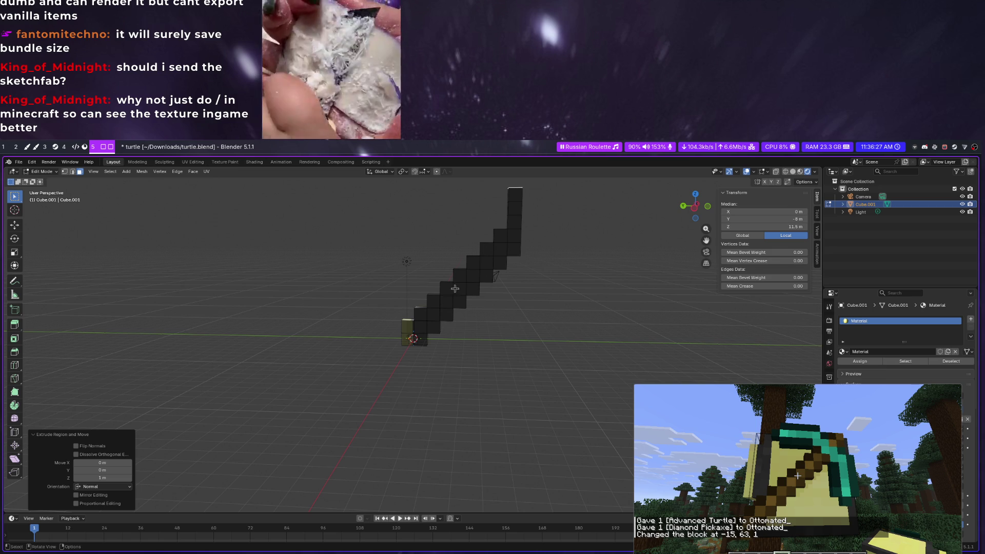
Extrude the shaft's top face up one block and select the new block's side face
{"action": "middle_click_drag", "start_coordinate": [537, 239], "coordinate": [498, 231]}
{"action": "key", "text": "e"}
{"action": "left_click", "coordinate": [508, 234]}
{"action": "left_click", "coordinate": [474, 224], "text": "shift"}
{"action": "left_click", "coordinate": [475, 200], "text": "shift"}
{"action": "middle_click_drag", "start_coordinate": [475, 209], "coordinate": [508, 223]}
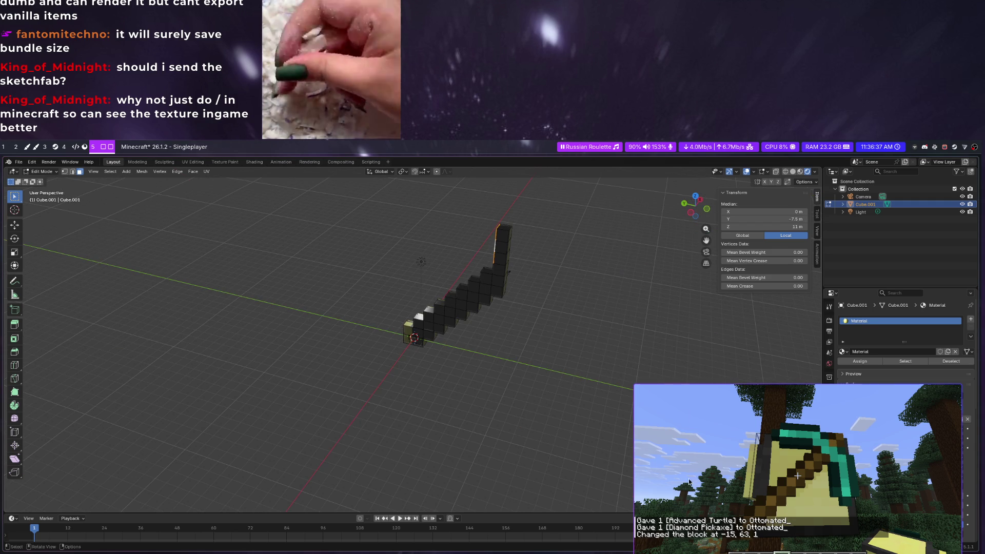
After checking the in-game pickaxe, extrude the side face out four blocks, cancelling the stray move
{"action": "left_click", "coordinate": [801, 445]}
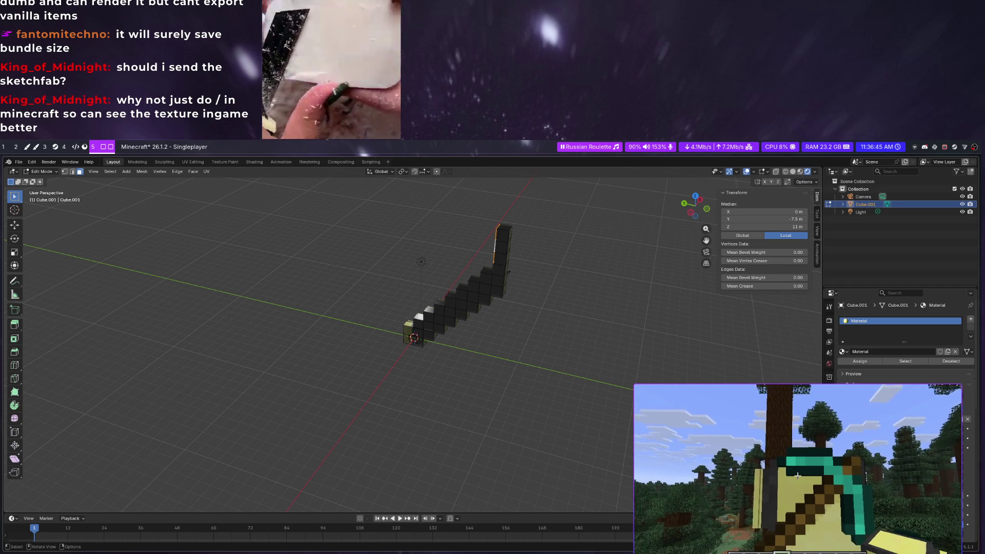
{"action": "key", "text": "Escape"}
{"action": "middle_click_drag", "start_coordinate": [431, 331], "coordinate": [455, 309]}
{"action": "key", "text": "g"}
{"action": "key", "text": "4"}
{"action": "key", "text": "Return"}
{"action": "key", "text": "e"}
{"action": "right_click", "coordinate": [465, 229]}
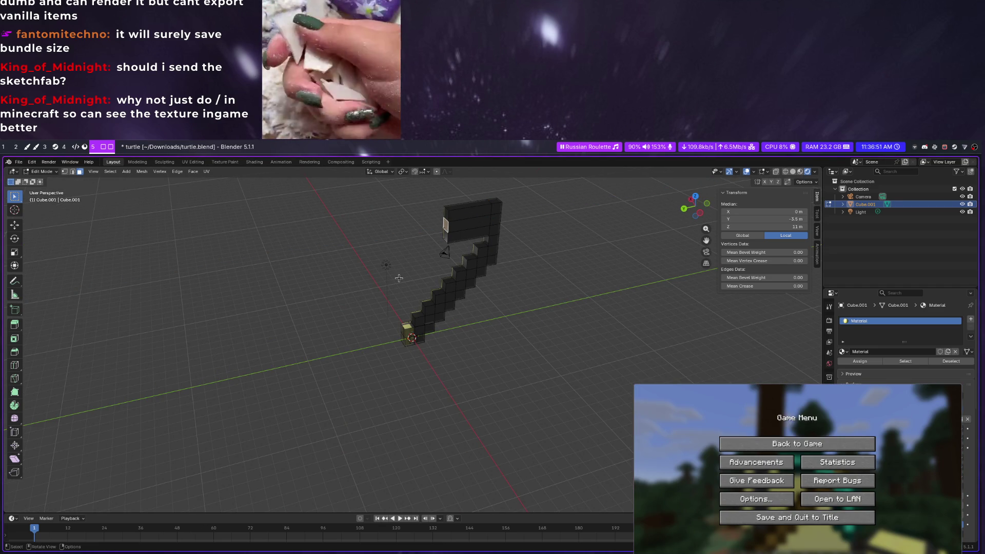
Extrude head faces outward one block at a time, comparing against the in-game pickaxe
{"action": "key", "text": "e"}
{"action": "key", "text": "Return"}
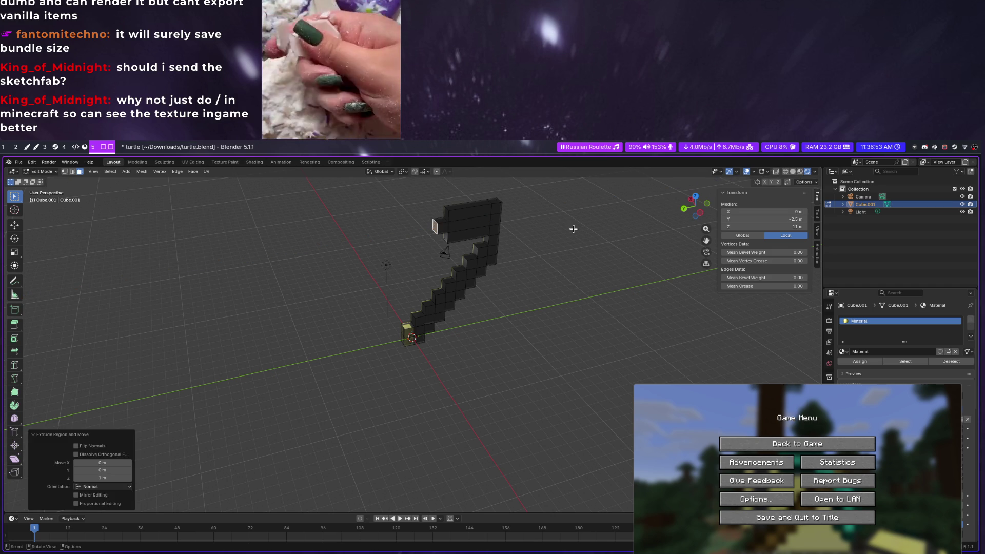
{"action": "middle_click_drag", "start_coordinate": [434, 225], "coordinate": [434, 223]}
{"action": "key", "text": "Escape"}
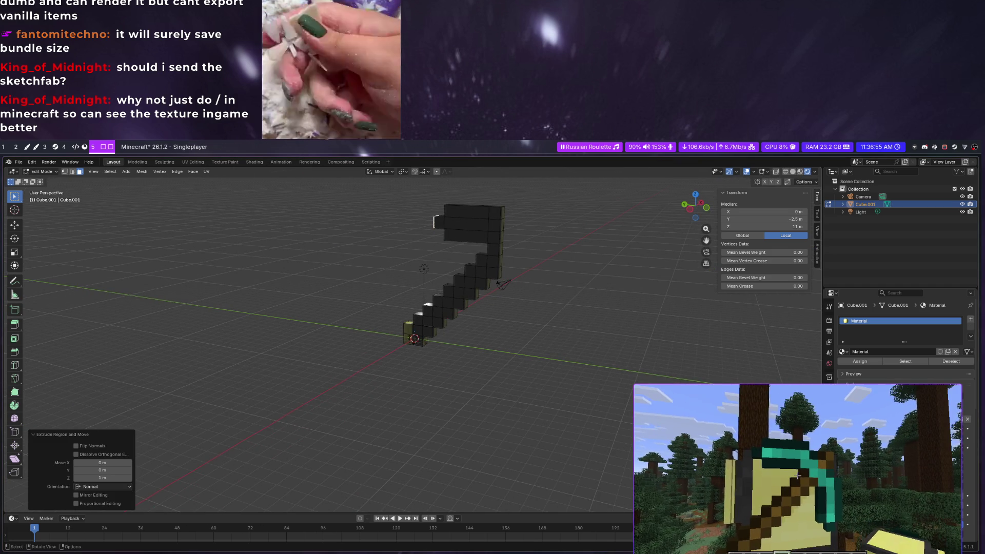
{"action": "key", "text": "alt+Tab"}
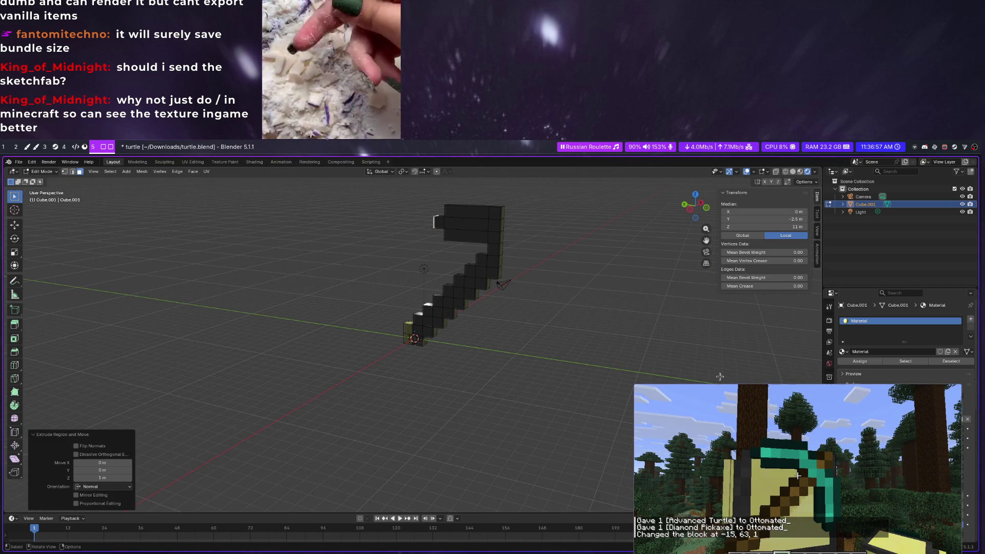
{"action": "middle_click_drag", "start_coordinate": [530, 227], "coordinate": [495, 230]}
{"action": "type", "text": "e"}
{"action": "type", "text": "1"}
{"action": "key", "text": "Return"}
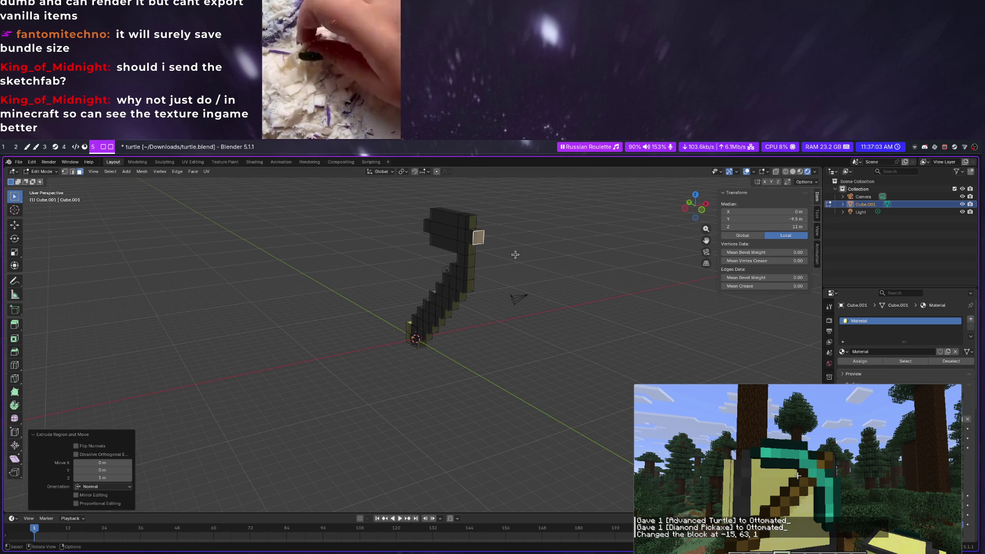
{"action": "type", "text": "e1"}
{"action": "key", "text": "Return"}
{"action": "type", "text": "e1"}
{"action": "key", "text": "Return"}
Extrude a selected head face one block along its normal, cancelling an extra extrusion
{"action": "mouse_move", "coordinate": [454, 249]}
{"action": "middle_mouse_down"}
{"action": "mouse_move", "coordinate": [496, 195]}
{"action": "mouse_move", "coordinate": [499, 212]}
{"action": "mouse_move", "coordinate": [582, 247]}
{"action": "middle_mouse_up"}
{"action": "left_click", "coordinate": [500, 207]}
{"action": "key", "text": "g"}
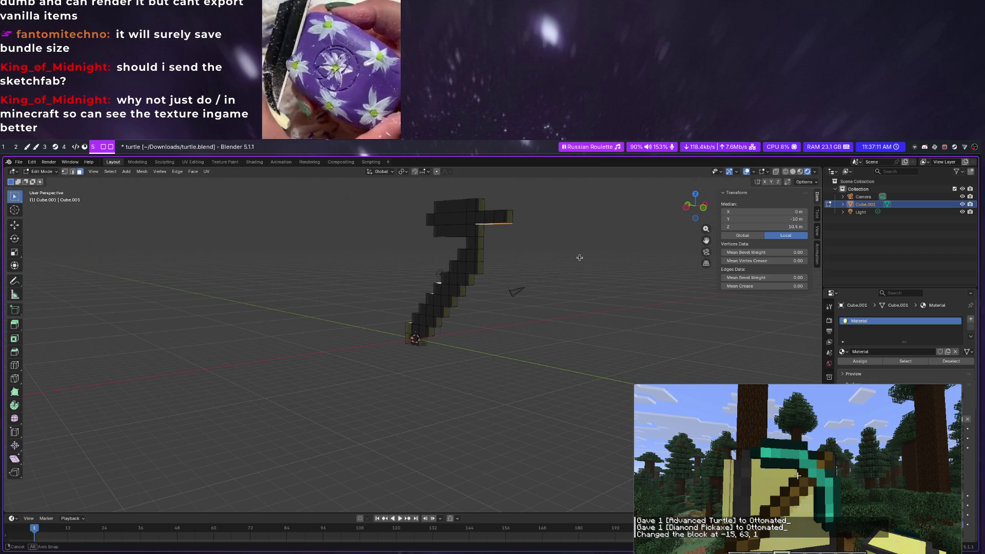
{"action": "key", "text": "e"}
{"action": "key", "text": "1"}
{"action": "key", "text": "Return"}
{"action": "key", "text": "e"}
{"action": "key", "text": "1"}
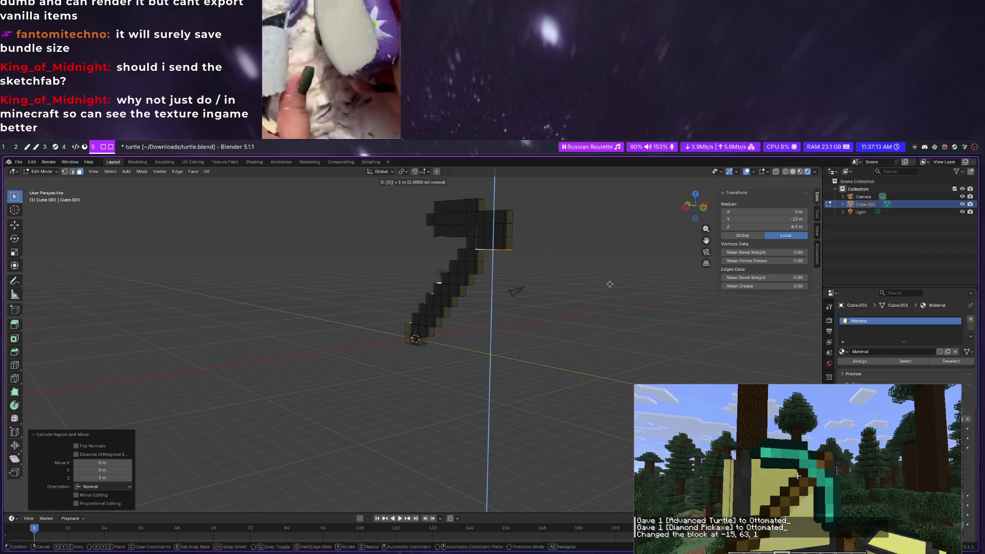
{"action": "key", "text": "Escape"}
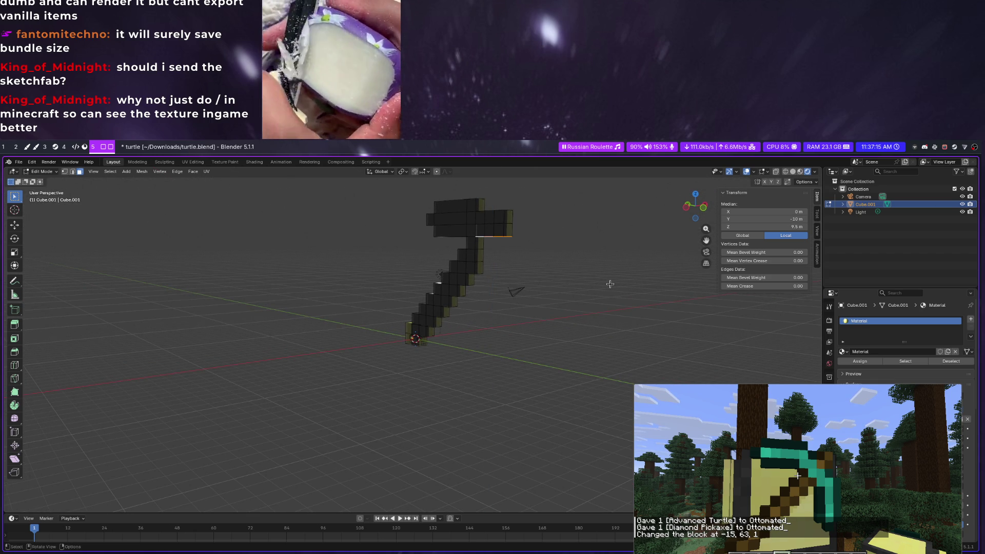
Try further one-block extrusions on the head, undoing the ones that come out wrong
{"action": "middle_click_drag", "start_coordinate": [606, 286], "coordinate": [624, 271]}
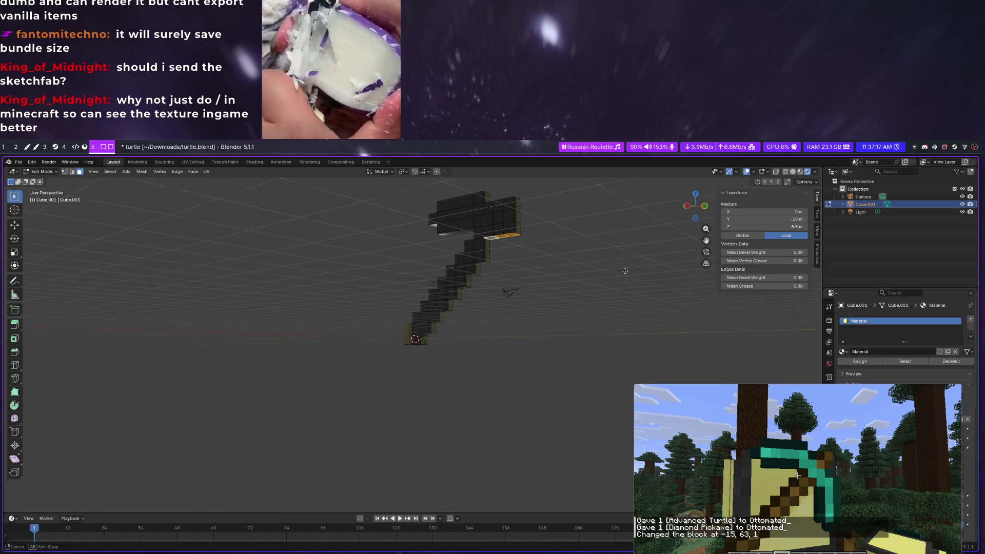
{"action": "middle_click_drag", "start_coordinate": [488, 245], "coordinate": [552, 289]}
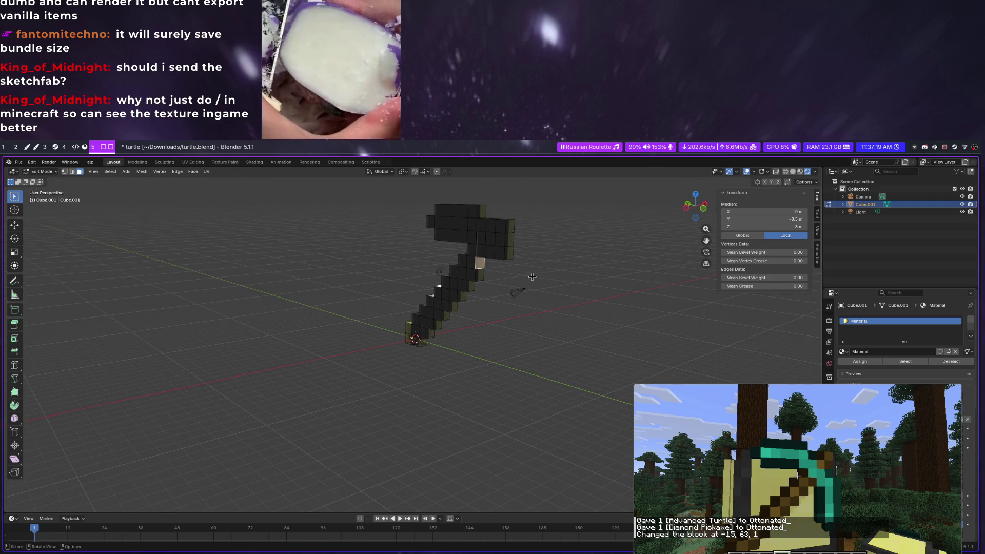
{"action": "key", "text": "e"}
{"action": "key", "text": "Escape"}
{"action": "key", "text": "e"}
{"action": "key", "text": "Escape"}
{"action": "type", "text": "e1"}
{"action": "key", "text": "Return"}
{"action": "key", "text": "ctrl+z"}
{"action": "type", "text": "e1"}
{"action": "key", "text": "Return"}
{"action": "middle_click_drag", "start_coordinate": [551, 289], "coordinate": [516, 244]}
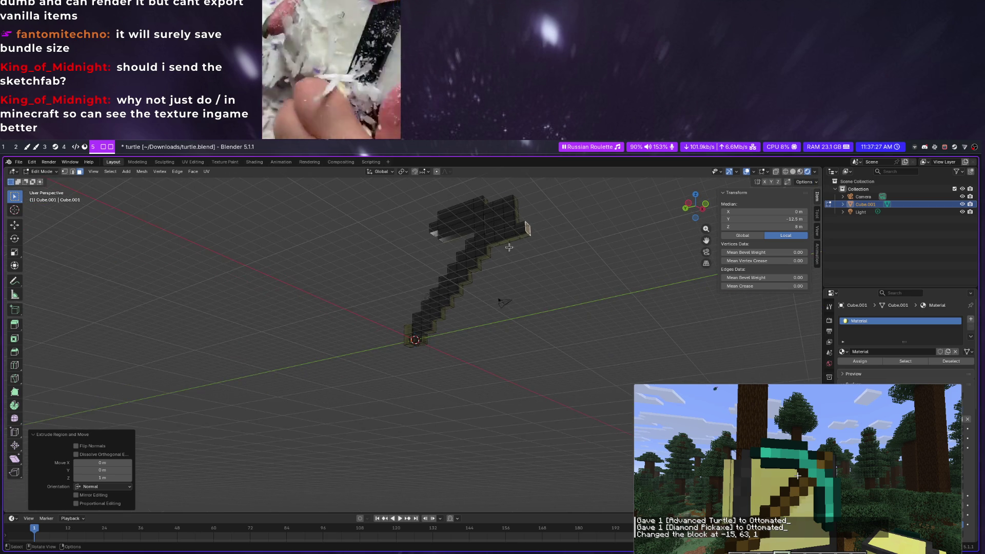
{"action": "key", "text": "ctrl+z"}
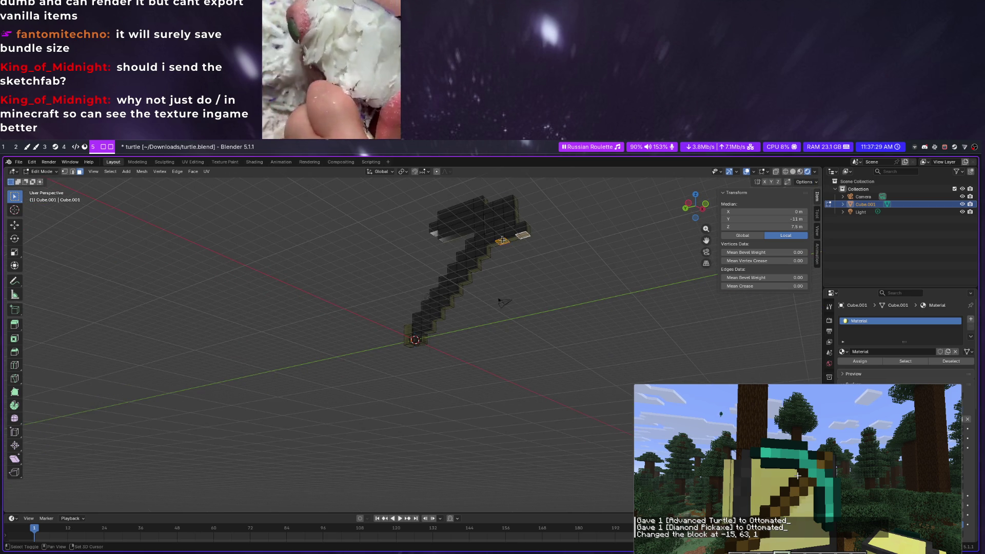
Extrude the blade downward three blocks after undoing a four-block try, then deselect the mesh
{"action": "middle_click_drag", "start_coordinate": [541, 248], "coordinate": [578, 270]}
{"action": "type", "text": "e4"}
{"action": "key", "text": "Return"}
{"action": "mouse_move", "coordinate": [562, 338]}
{"action": "middle_mouse_down"}
{"action": "mouse_move", "coordinate": [543, 303]}
{"action": "mouse_move", "coordinate": [445, 378]}
{"action": "middle_mouse_up"}
{"action": "key", "text": "ctrl+z"}
{"action": "type", "text": "e3"}
{"action": "key", "text": "Return"}
{"action": "key", "text": "alt+a"}
{"action": "key", "text": "a"}
{"action": "key", "text": "alt+a"}
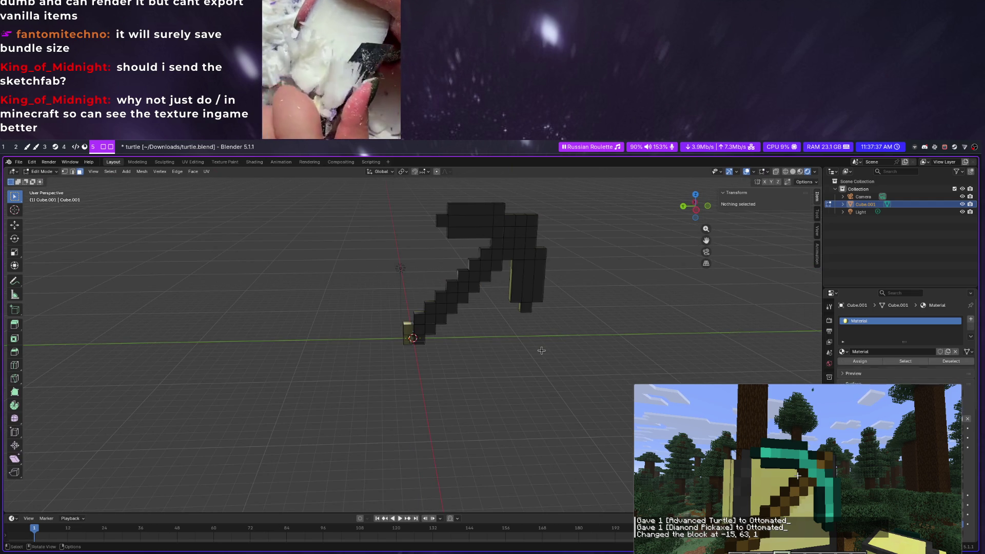
{"action": "middle_click_drag", "start_coordinate": [541, 351], "coordinate": [508, 358]}
{"action": "scroll", "coordinate": [523, 350], "scroll_direction": "up", "scroll_amount": 3}
{"action": "scroll", "coordinate": [508, 358], "scroll_direction": "down", "scroll_amount": 3}
Select the head's wide top face, frame it in view and drop to Object Mode
{"action": "left_click", "coordinate": [513, 240]}
{"action": "middle_click_drag", "start_coordinate": [514, 240], "coordinate": [495, 230]}
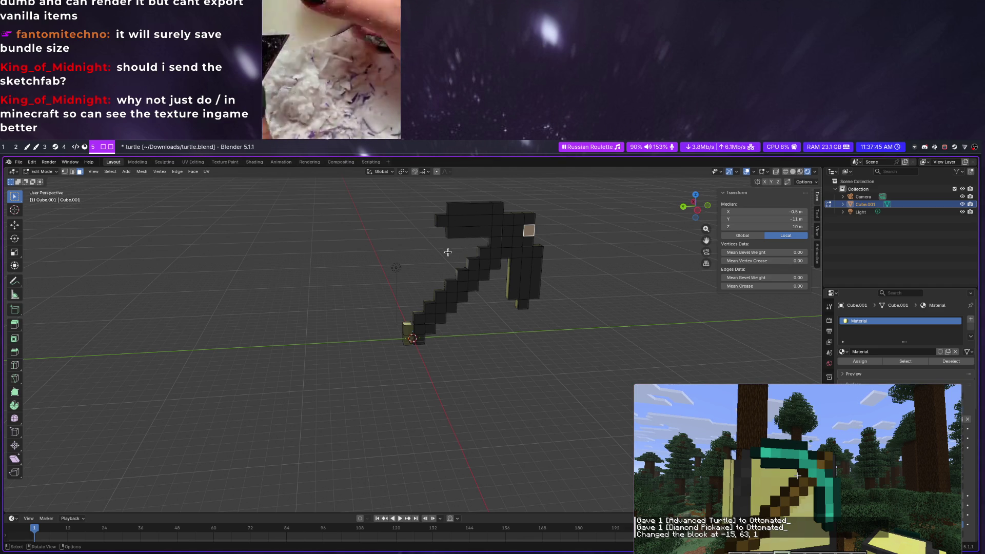
{"action": "left_click", "coordinate": [482, 221]}
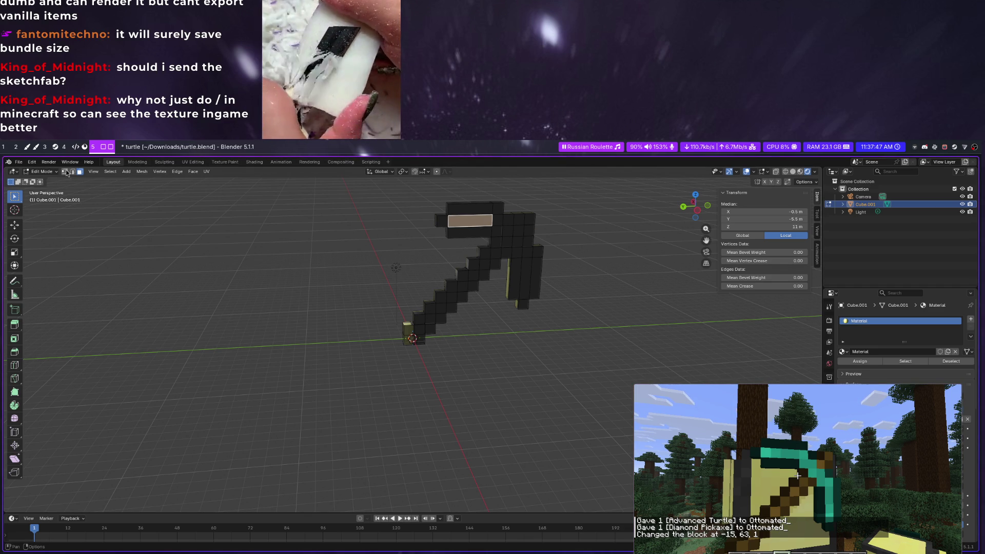
{"action": "key", "text": "KP_Divide"}
{"action": "key", "text": "KP_Divide"}
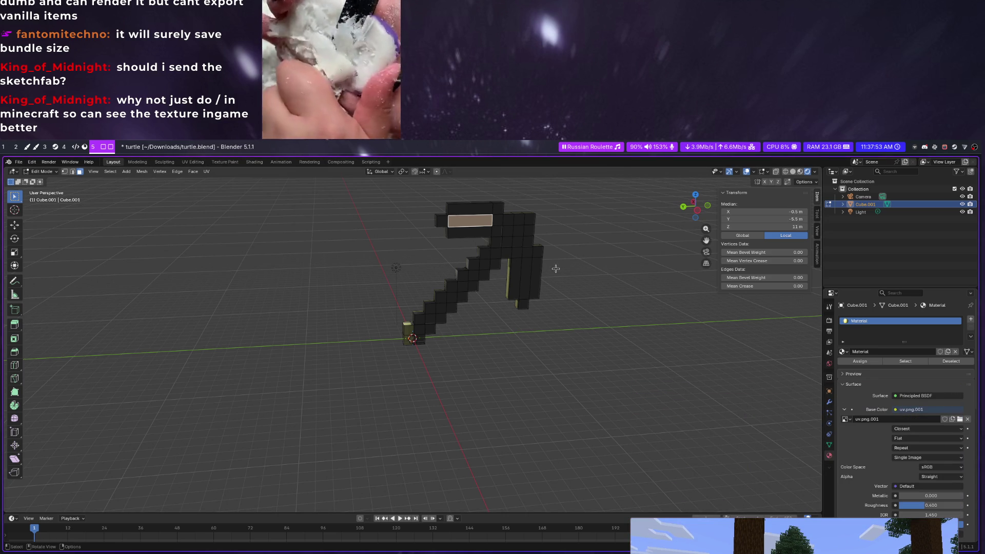
{"action": "key", "text": "Tab"}
{"action": "key", "text": "Tab"}
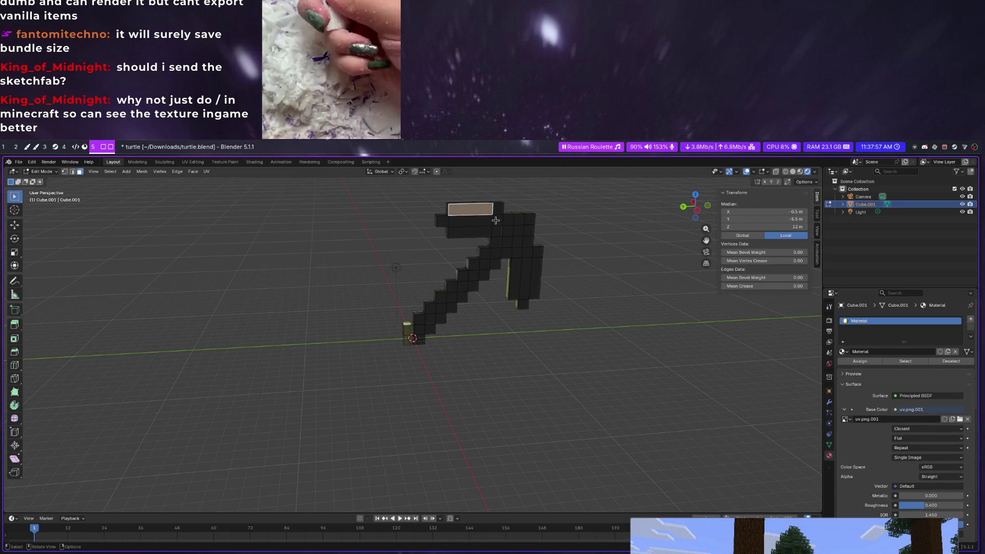
Select face loops down the head, return to Edit Mode and pick a vertex in vertex-select mode
{"action": "left_click", "coordinate": [484, 222], "text": "alt"}
{"action": "left_click", "coordinate": [503, 224], "text": "alt+shift"}
{"action": "left_click", "coordinate": [485, 258], "text": "alt+shift"}
{"action": "middle_click_drag", "start_coordinate": [339, 289], "coordinate": [344, 287]}
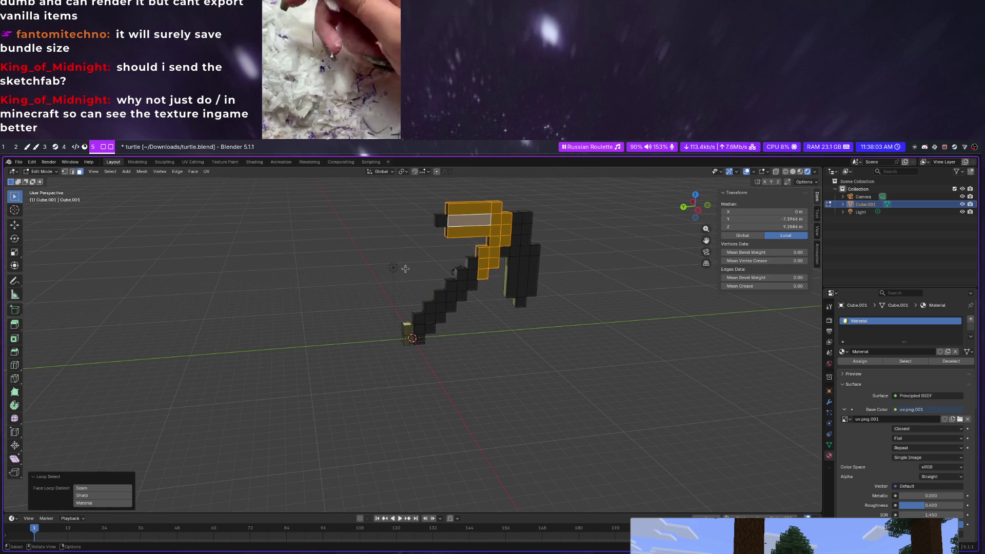
{"action": "key", "text": "Tab"}
{"action": "key", "text": "Tab"}
{"action": "left_click", "coordinate": [526, 249]}
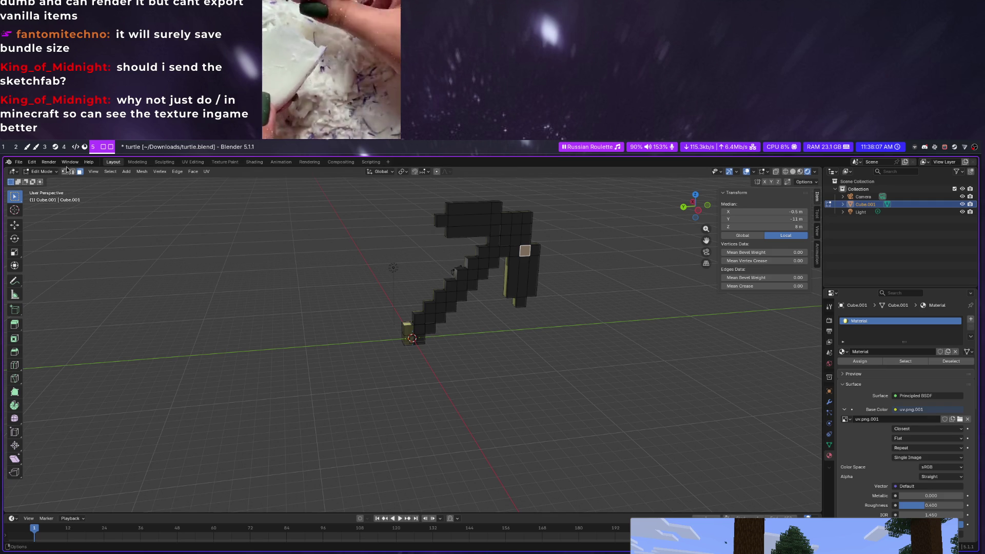
{"action": "key", "text": "1"}
{"action": "left_click", "coordinate": [521, 246]}
{"action": "mouse_move", "coordinate": [520, 246]}
{"action": "middle_mouse_down"}
{"action": "mouse_move", "coordinate": [515, 269]}
{"action": "mouse_move", "coordinate": [196, 162]}
{"action": "middle_mouse_up"}
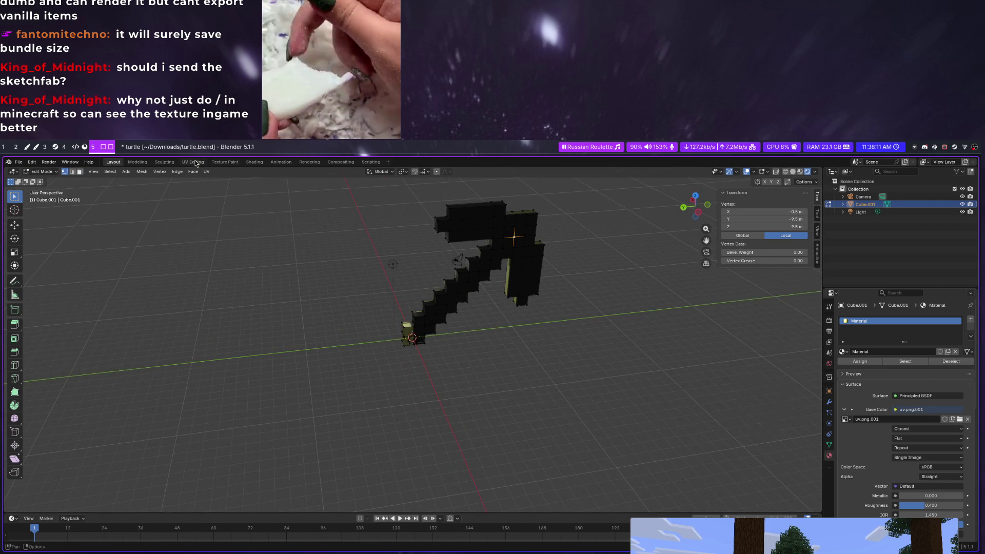
Switch to the UV Editing workspace and bring focus back to Blender
{"action": "left_click", "coordinate": [192, 162]}
{"action": "scroll", "coordinate": [208, 204], "scroll_direction": "up", "scroll_amount": 2}
{"action": "scroll", "coordinate": [161, 187], "scroll_direction": "down", "scroll_amount": 2}
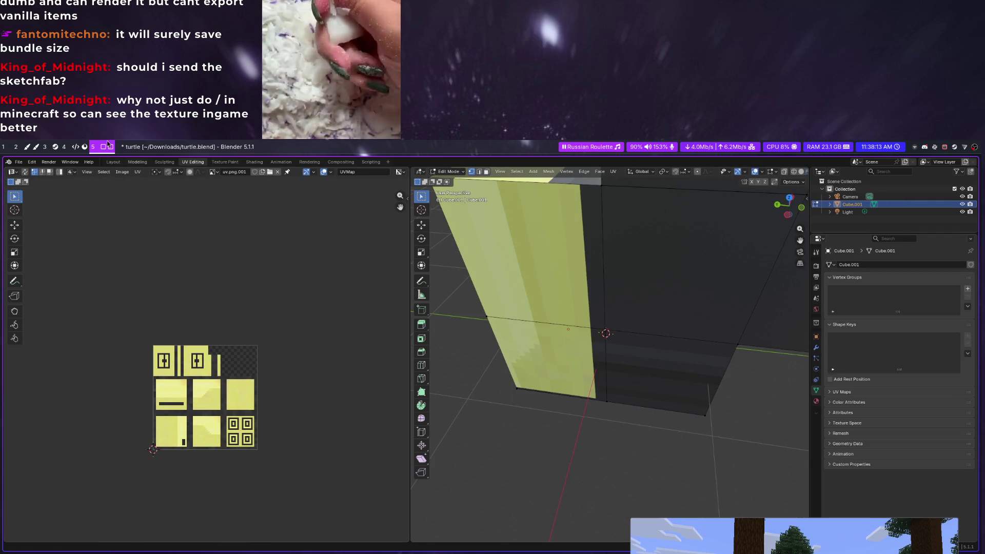
{"action": "left_click_drag", "start_coordinate": [757, 533], "coordinate": [682, 305], "text": "super"}
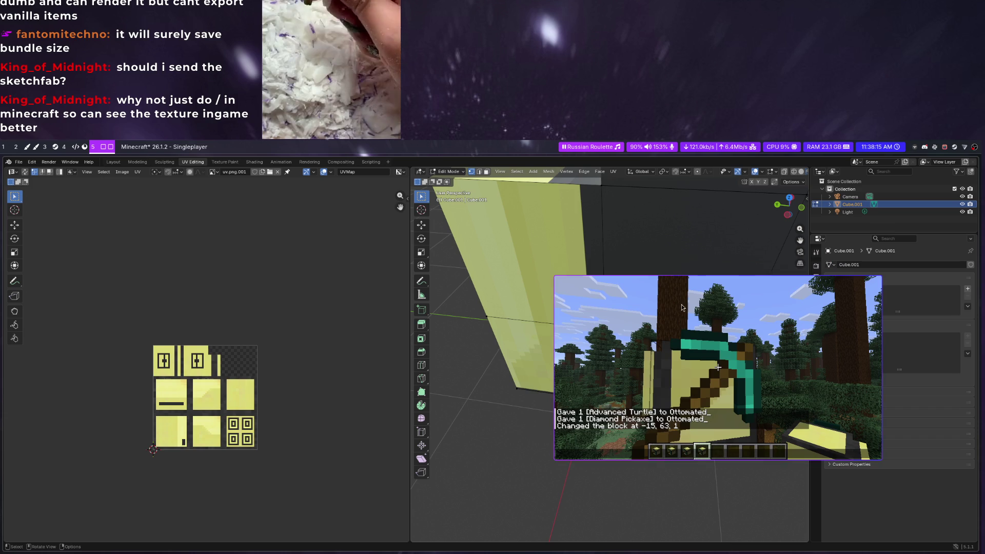
{"action": "key", "text": "alt+Tab"}
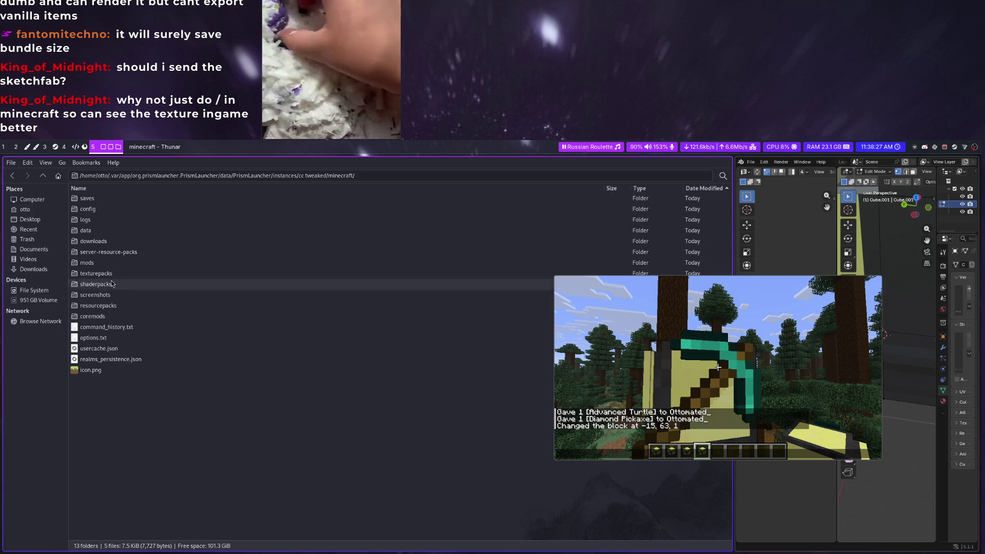
Peek into the minecraft instance's data, config, downloads, mods and texturepacks folders
{"action": "double_click", "coordinate": [96, 230]}
{"action": "key", "text": "BackSpace"}
{"action": "double_click", "coordinate": [97, 218]}
{"action": "key", "text": "BackSpace"}
{"action": "double_click", "coordinate": [96, 217]}
{"action": "key", "text": "BackSpace"}
{"action": "double_click", "coordinate": [97, 217]}
{"action": "key", "text": "BackSpace"}
{"action": "double_click", "coordinate": [94, 230]}
{"action": "key", "text": "BackSpace"}
{"action": "double_click", "coordinate": [91, 240]}
{"action": "key", "text": "BackSpace"}
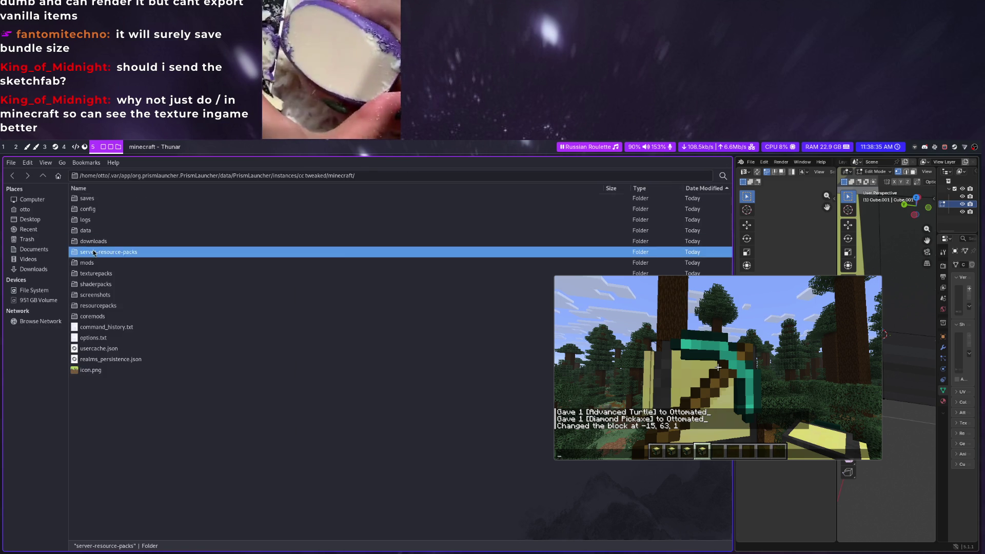
{"action": "double_click", "coordinate": [100, 261]}
{"action": "key", "text": "BackSpace"}
{"action": "double_click", "coordinate": [102, 273]}
{"action": "key", "text": "BackSpace"}
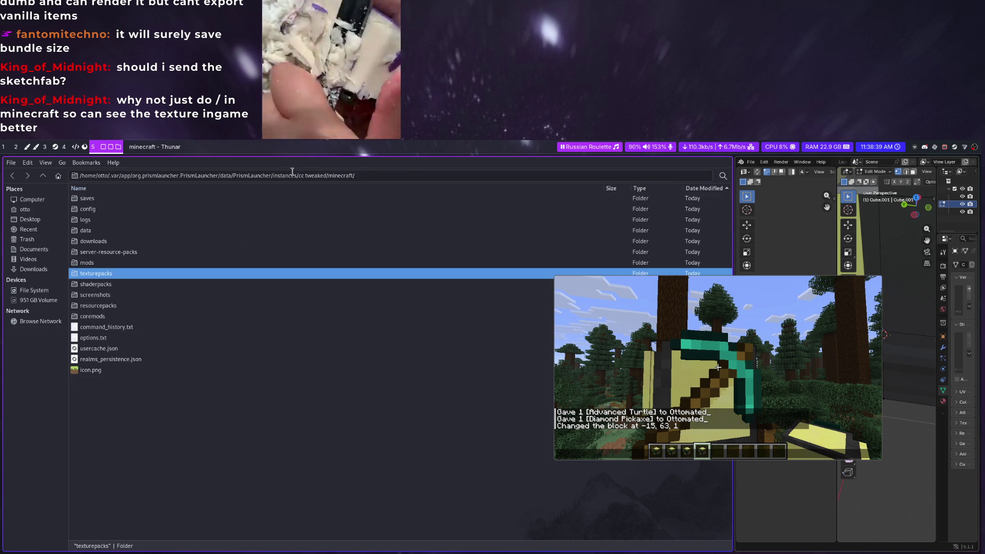
Trim the path bar up through cc tweaked and instances to reach the PrismLauncher folder
{"action": "left_click_drag", "start_coordinate": [328, 175], "coordinate": [418, 188]}
{"action": "key", "text": "BackSpace"}
{"action": "key", "text": "Return"}
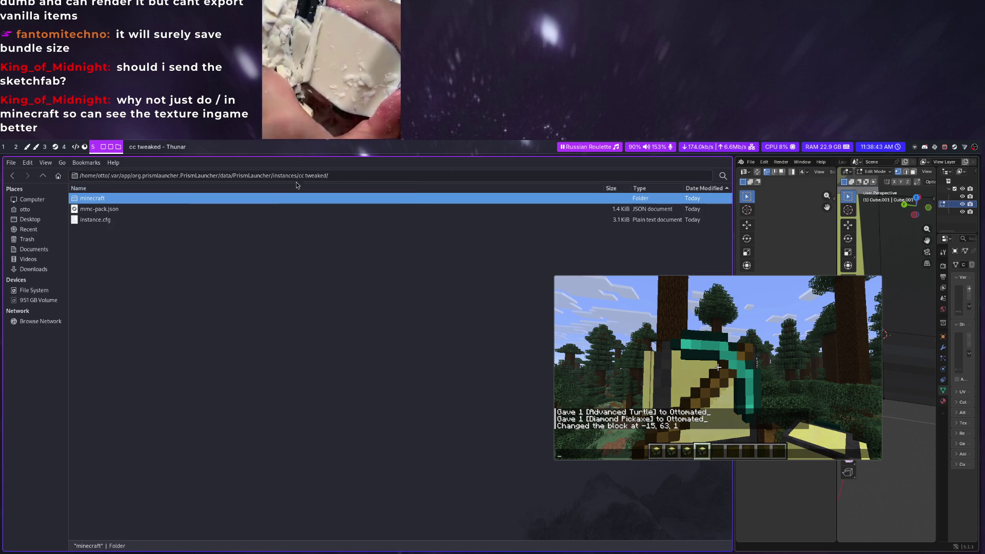
{"action": "left_click_drag", "start_coordinate": [297, 175], "coordinate": [385, 183]}
{"action": "key", "text": "BackSpace"}
{"action": "key", "text": "Return"}
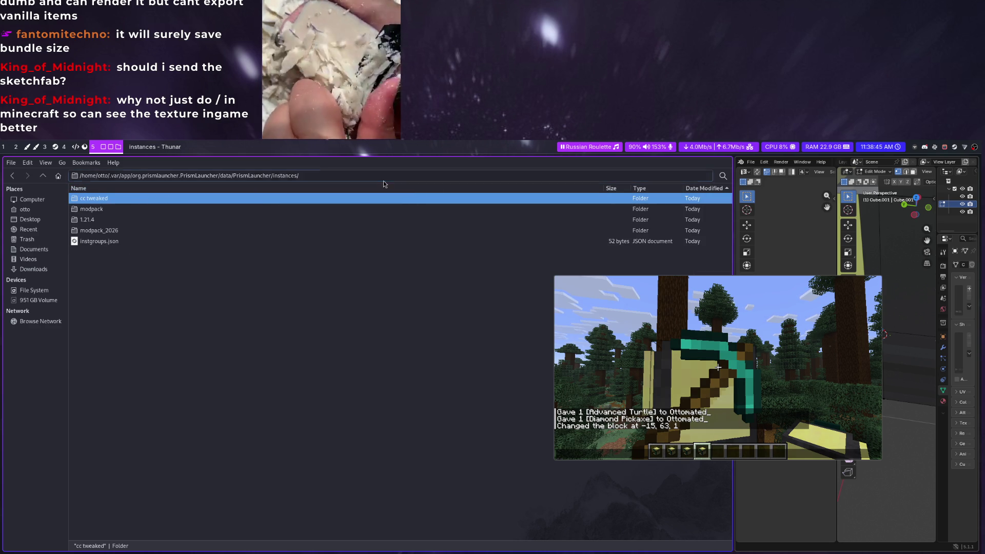
{"action": "left_click_drag", "start_coordinate": [274, 176], "coordinate": [329, 176]}
{"action": "key", "text": "BackSpace"}
{"action": "key", "text": "Return"}
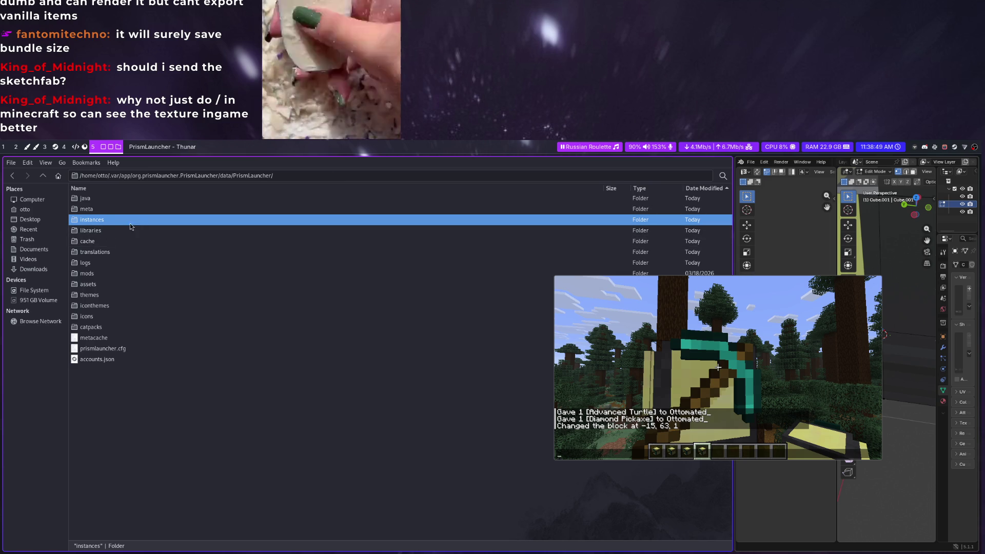
Check cache, then enter assets > objects and the d7 hashed folder, pausing the game
{"action": "double_click", "coordinate": [100, 241]}
{"action": "key", "text": "BackSpace"}
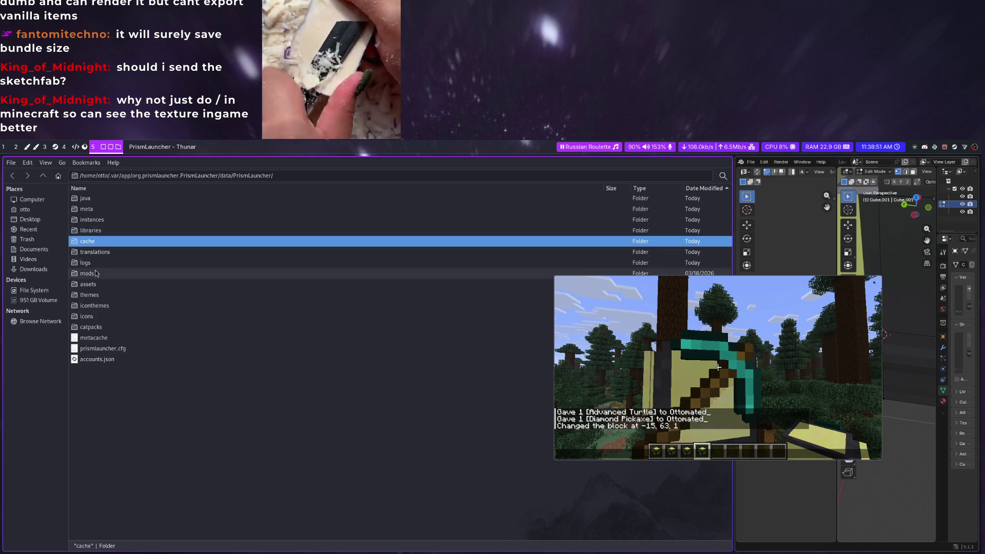
{"action": "double_click", "coordinate": [96, 214]}
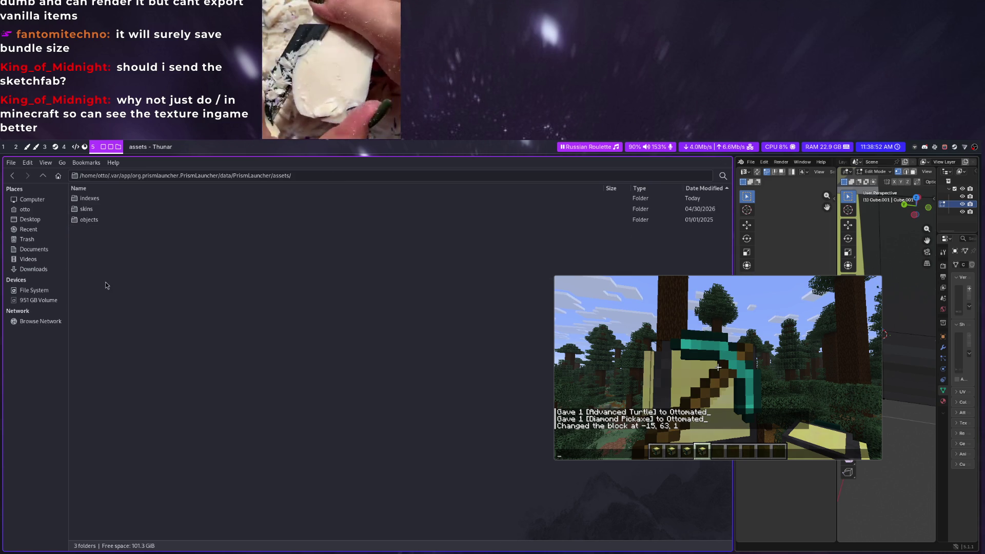
{"action": "double_click", "coordinate": [90, 219]}
{"action": "double_click", "coordinate": [124, 231]}
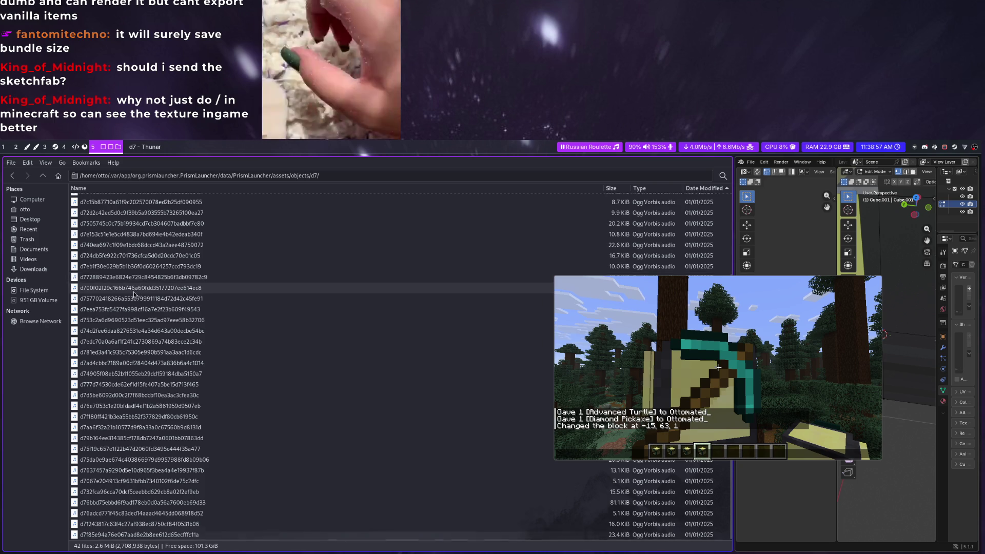
{"action": "key", "text": "BackSpace"}
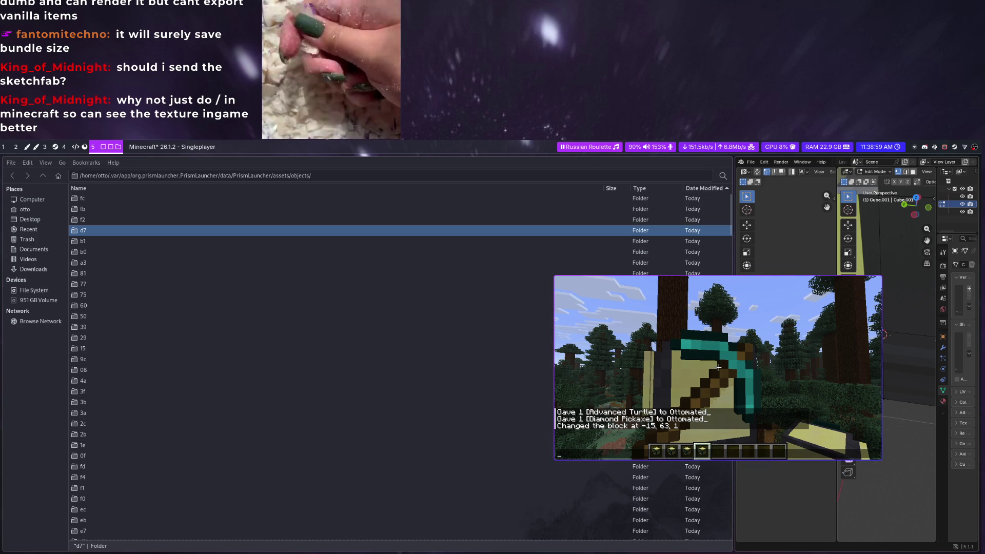
{"action": "left_click", "coordinate": [726, 376]}
{"action": "key", "text": "Escape"}
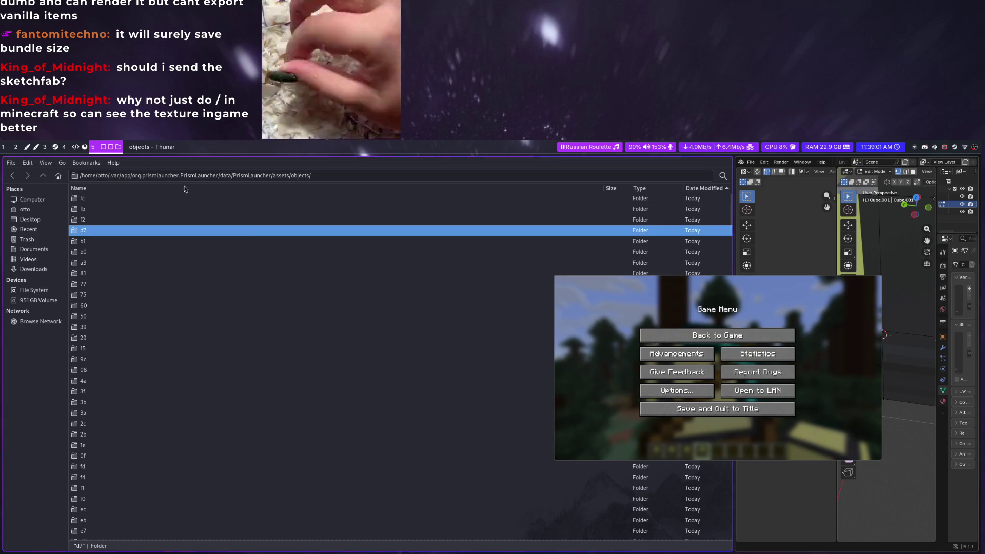
{"action": "scroll", "coordinate": [174, 274], "scroll_direction": "up", "scroll_amount": 3, "text": "ctrl"}
Look inside the fb, d7, 50, ec, da and 06 hashed asset folders for textures
{"action": "double_click", "coordinate": [174, 272]}
{"action": "scroll", "coordinate": [175, 274], "scroll_direction": "down", "scroll_amount": 5}
{"action": "scroll", "coordinate": [187, 283], "scroll_direction": "down", "scroll_amount": 5}
{"action": "scroll", "coordinate": [191, 271], "scroll_direction": "down", "scroll_amount": 5}
{"action": "scroll", "coordinate": [189, 288], "scroll_direction": "down", "scroll_amount": 5}
{"action": "key", "text": "BackSpace"}
{"action": "double_click", "coordinate": [179, 368]}
{"action": "scroll", "coordinate": [177, 391], "scroll_direction": "down", "scroll_amount": 3, "text": "ctrl"}
{"action": "scroll", "coordinate": [172, 415], "scroll_direction": "down", "scroll_amount": 2, "text": "ctrl"}
{"action": "key", "text": "BackSpace"}
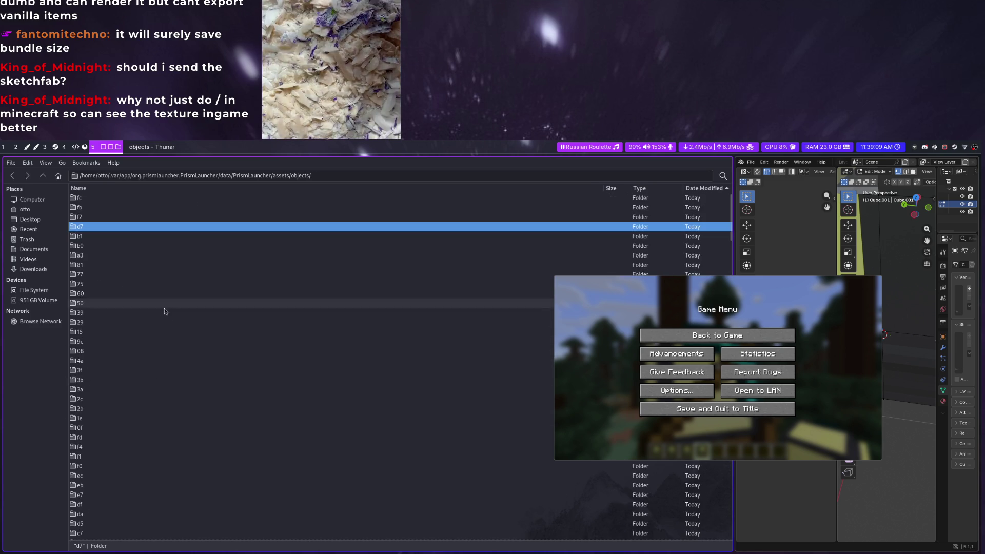
{"action": "double_click", "coordinate": [179, 397]}
{"action": "key", "text": "BackSpace"}
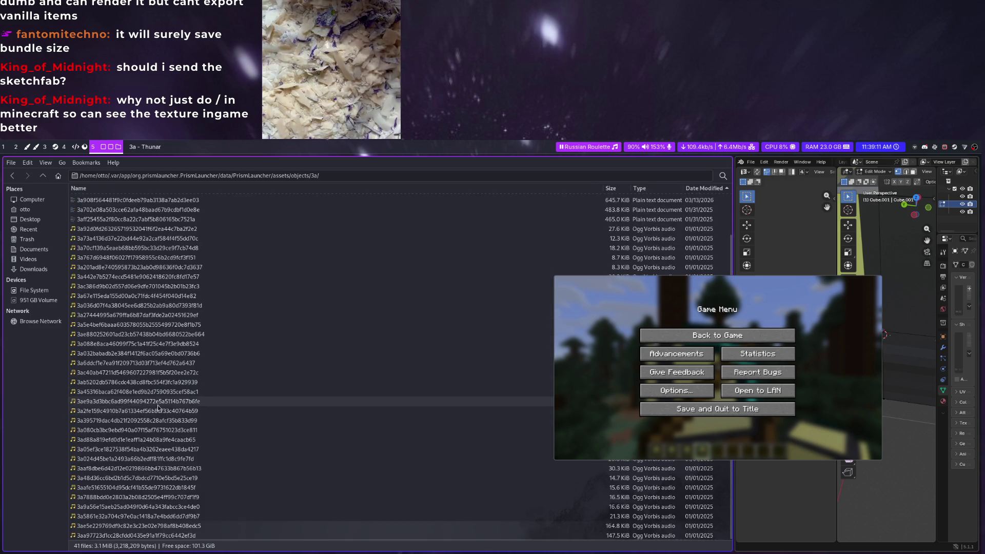
{"action": "double_click", "coordinate": [124, 480]}
{"action": "key", "text": "BackSpace"}
{"action": "left_click", "coordinate": [128, 485]}
{"action": "left_click", "coordinate": [130, 510]}
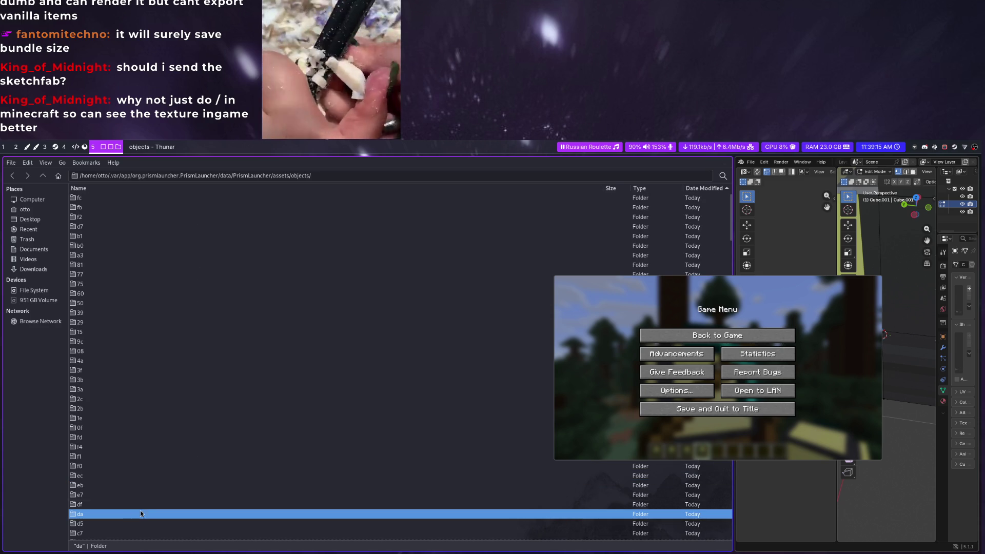
{"action": "double_click", "coordinate": [142, 510]}
{"action": "key", "text": "BackSpace"}
{"action": "double_click", "coordinate": [143, 514]}
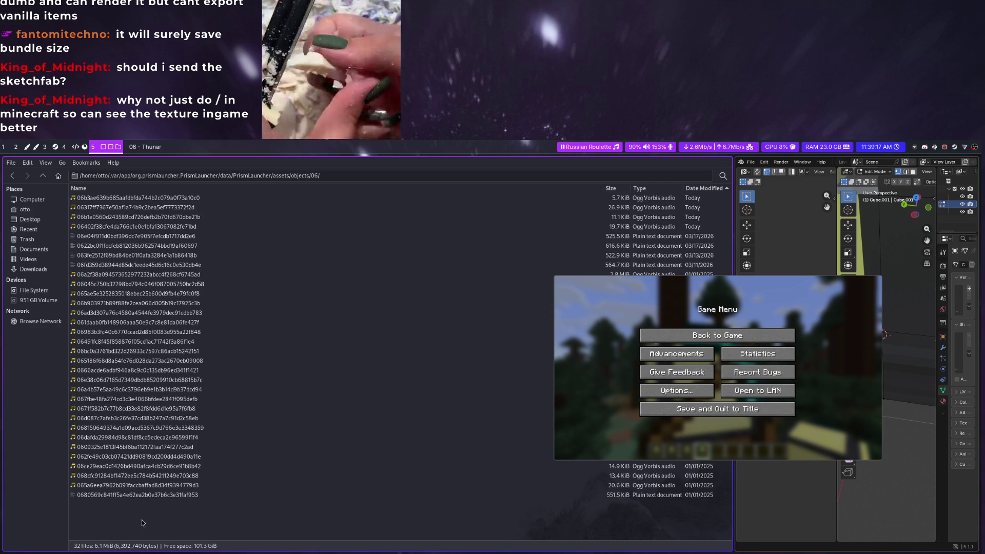
{"action": "key", "text": "BackSpace"}
Move to the code editor workspace and start a new browser tab for a web search
{"action": "key", "text": "super+3"}
{"action": "key", "text": "super+4"}
{"action": "left_click", "coordinate": [670, 334]}
{"action": "key", "text": "ctrl+t"}
{"action": "type", "text": "minecra"}
{"action": "type", "text": " diamond pickaxe texture"}
Run the 'minecraft diamond pickaxe texture' search, open a new tab, then switch to the GIMP workspace
{"action": "key", "text": "Return"}
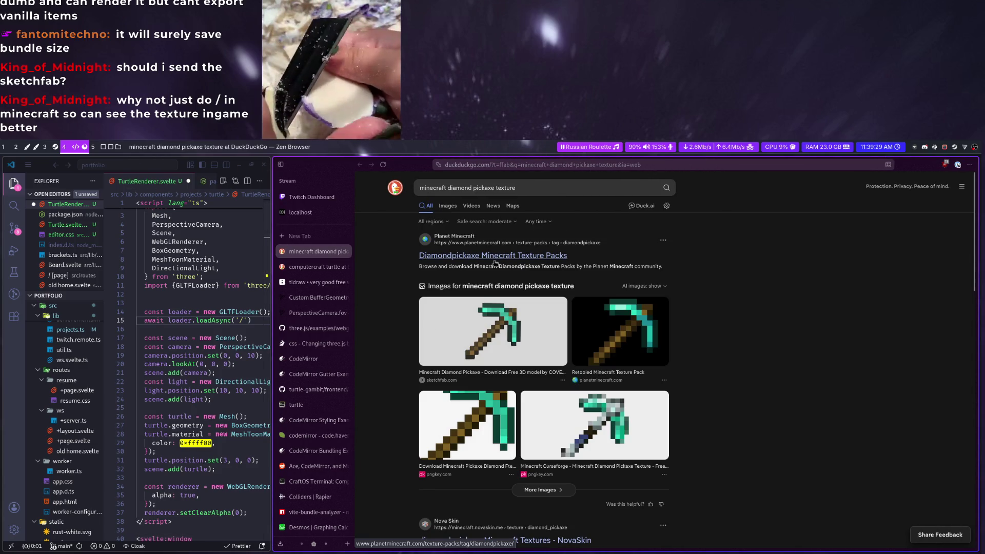
{"action": "scroll", "coordinate": [372, 282], "scroll_direction": "down", "scroll_amount": 3}
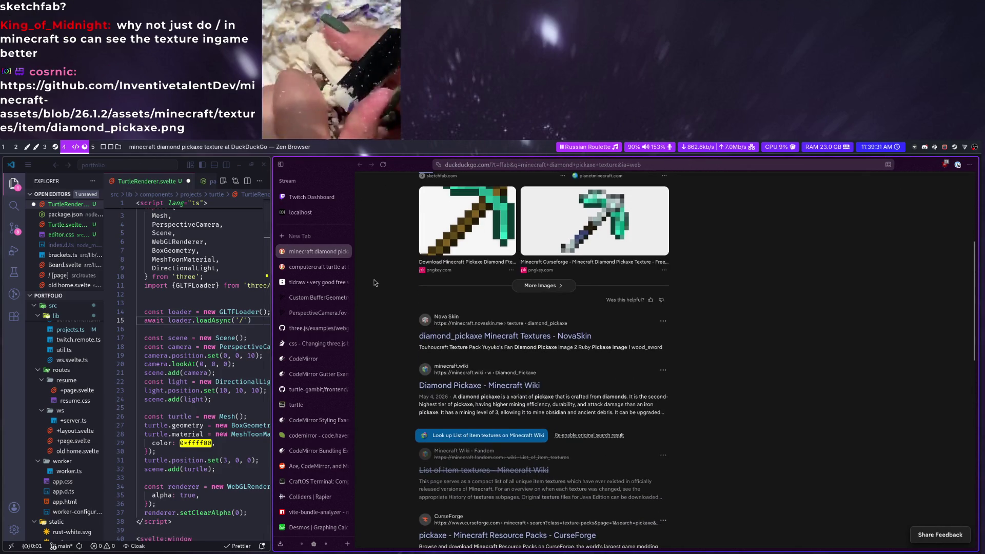
{"action": "scroll", "coordinate": [374, 283], "scroll_direction": "down", "scroll_amount": 3}
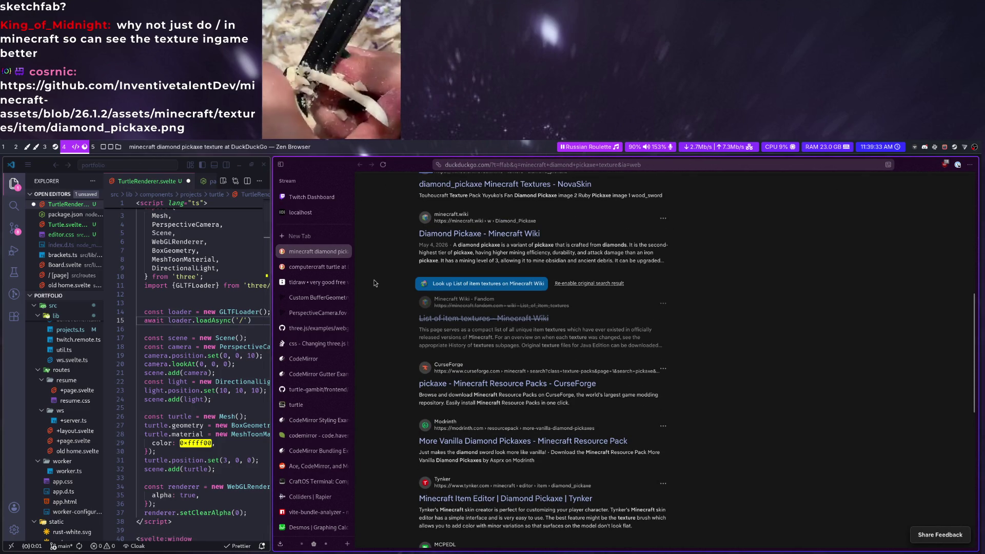
{"action": "key", "text": "ctrl+t"}
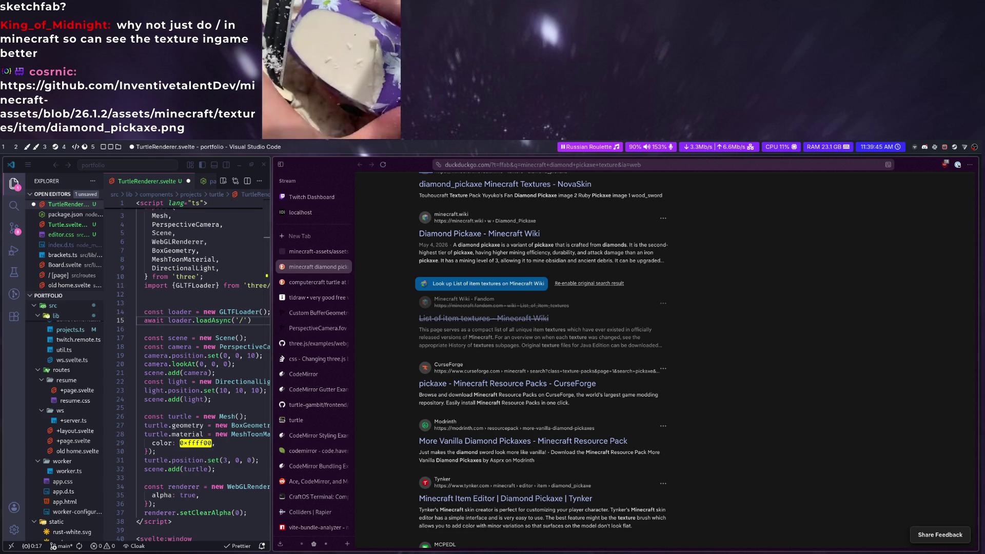
{"action": "key", "text": "super+2"}
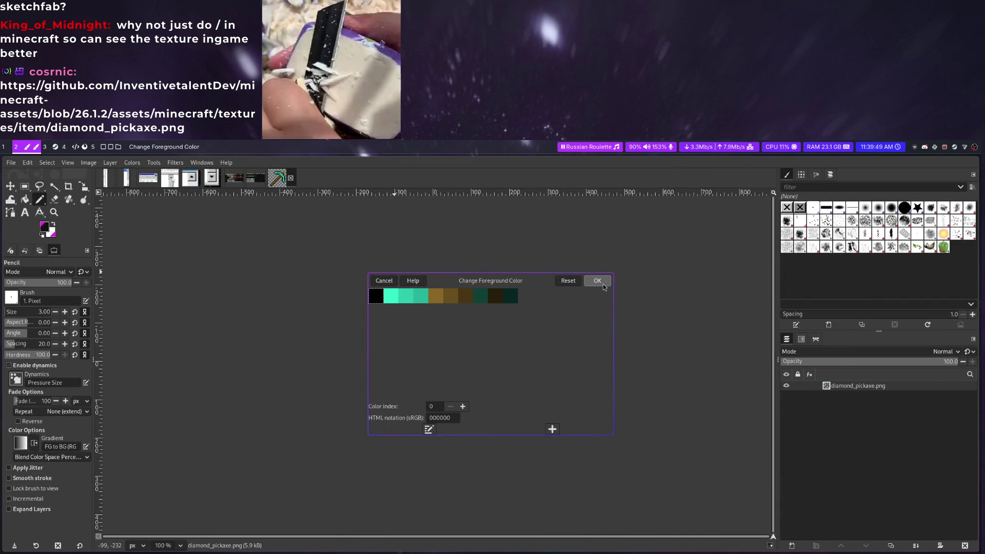
Close the colour picker, rectangle-select the 13×13 pickaxe area and copy it with Ctrl+C
{"action": "left_click", "coordinate": [598, 280]}
{"action": "scroll", "coordinate": [446, 370], "scroll_direction": "up", "scroll_amount": 5, "text": "ctrl"}
{"action": "scroll", "coordinate": [461, 382], "scroll_direction": "up", "scroll_amount": 2, "text": "ctrl"}
{"action": "scroll", "coordinate": [416, 277], "scroll_direction": "up", "scroll_amount": 2, "text": "ctrl"}
{"action": "scroll", "coordinate": [389, 254], "scroll_direction": "up", "scroll_amount": 2, "text": "ctrl"}
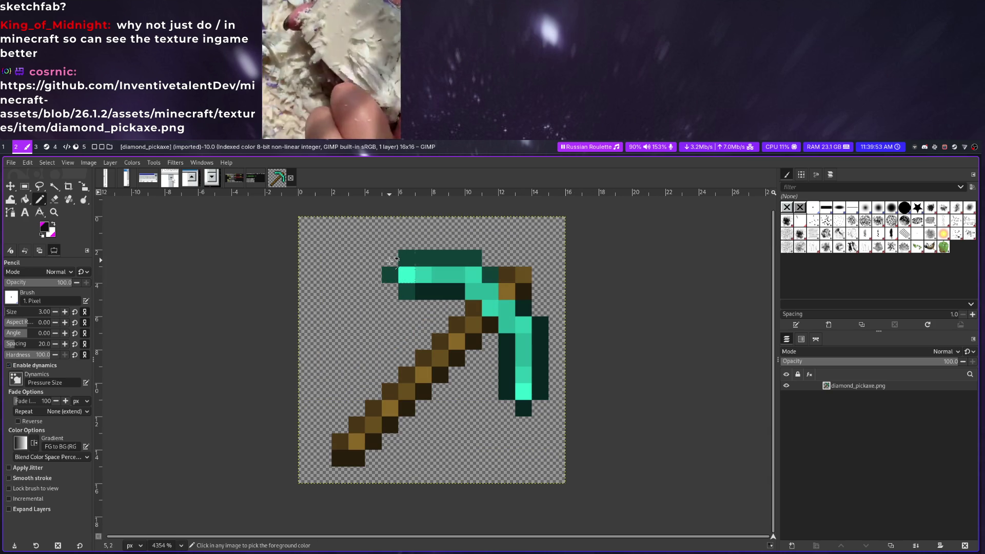
{"action": "key", "text": "r"}
{"action": "left_click_drag", "start_coordinate": [333, 250], "coordinate": [548, 466]}
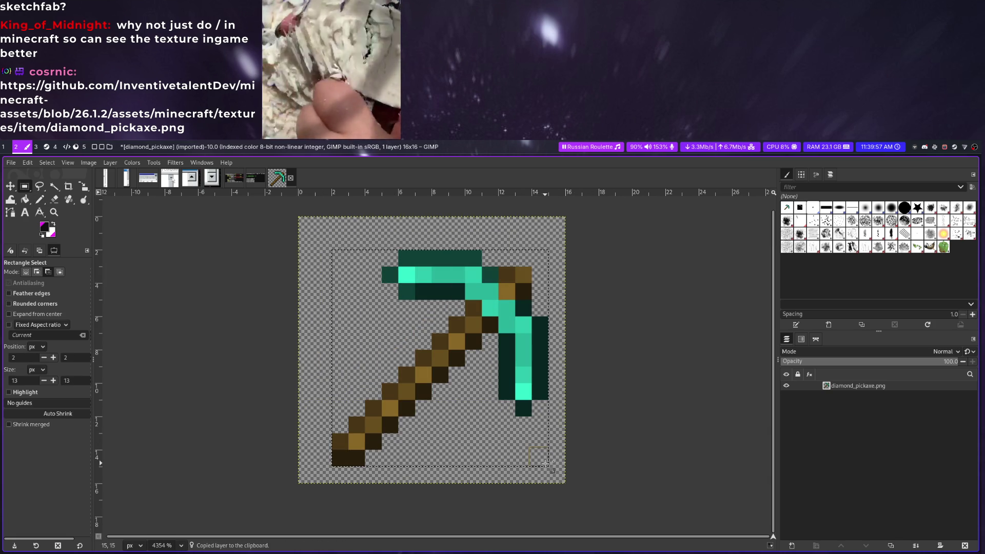
{"action": "key", "text": "ctrl+c"}
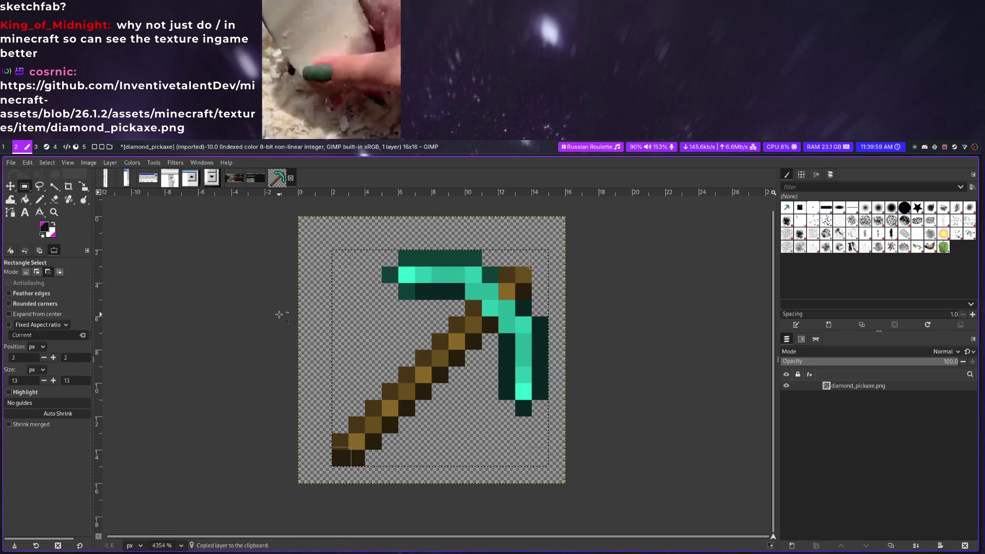
Open uv.png from Downloads in GIMP and paste the pickaxe sprite as a new layer
{"action": "key", "text": "ctrl+o"}
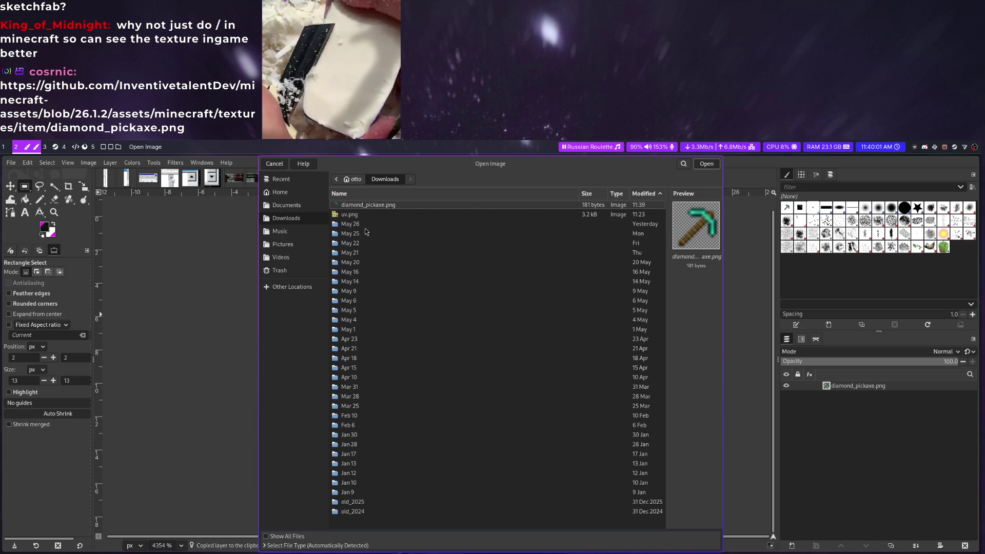
{"action": "left_click", "coordinate": [374, 216]}
{"action": "key", "text": "Return"}
{"action": "key", "text": "ctrl+v"}
{"action": "scroll", "coordinate": [461, 347], "scroll_direction": "up", "scroll_amount": 3, "text": "ctrl"}
{"action": "scroll", "coordinate": [434, 351], "scroll_direction": "up", "scroll_amount": 4, "text": "ctrl"}
Move the pickaxe layer into the empty top-right tile, nudged into its top-right corner
{"action": "key", "text": "m"}
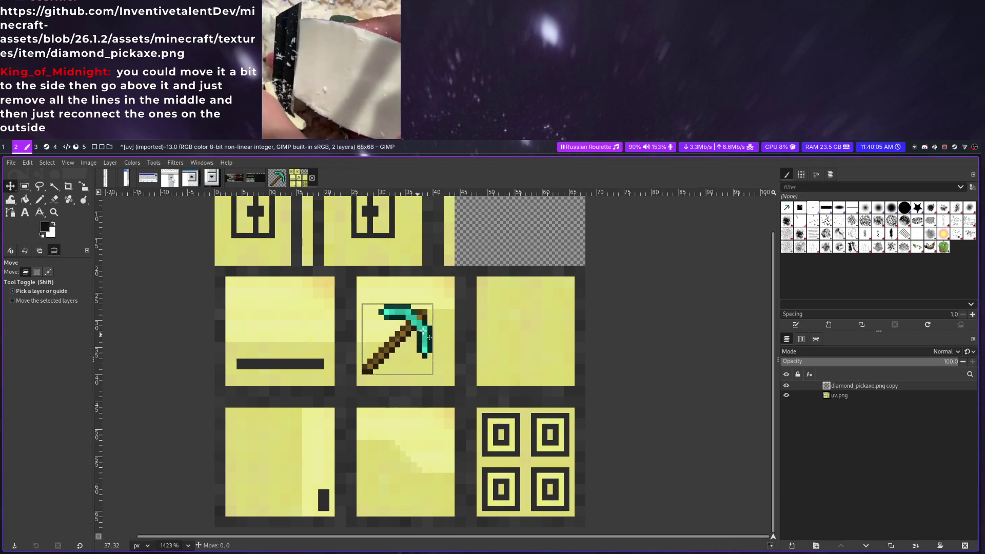
{"action": "left_click_drag", "start_coordinate": [439, 357], "coordinate": [552, 237]}
{"action": "scroll", "coordinate": [493, 330], "scroll_direction": "up", "scroll_amount": 3}
{"action": "left_click_drag", "start_coordinate": [491, 331], "coordinate": [501, 305]}
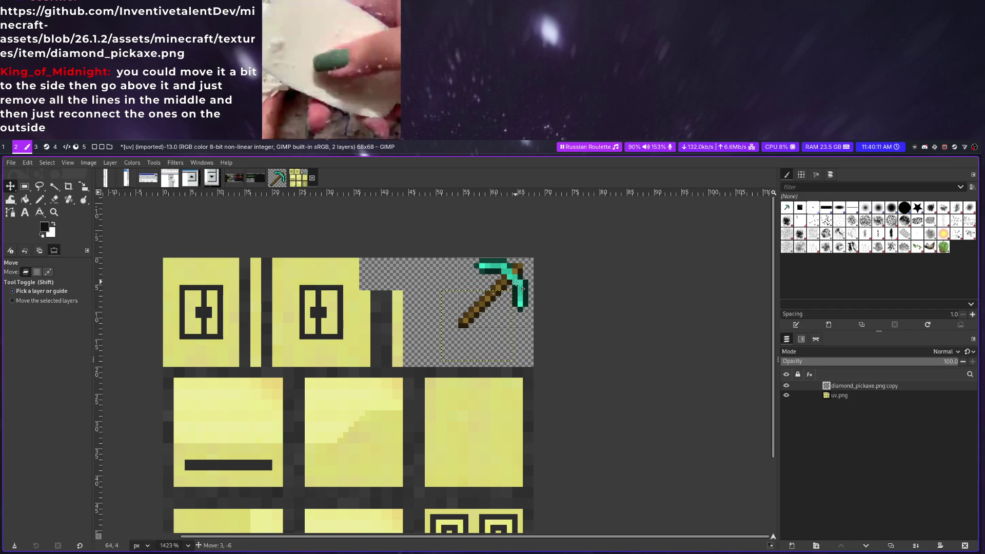
{"action": "left_click_drag", "start_coordinate": [502, 305], "coordinate": [528, 290]}
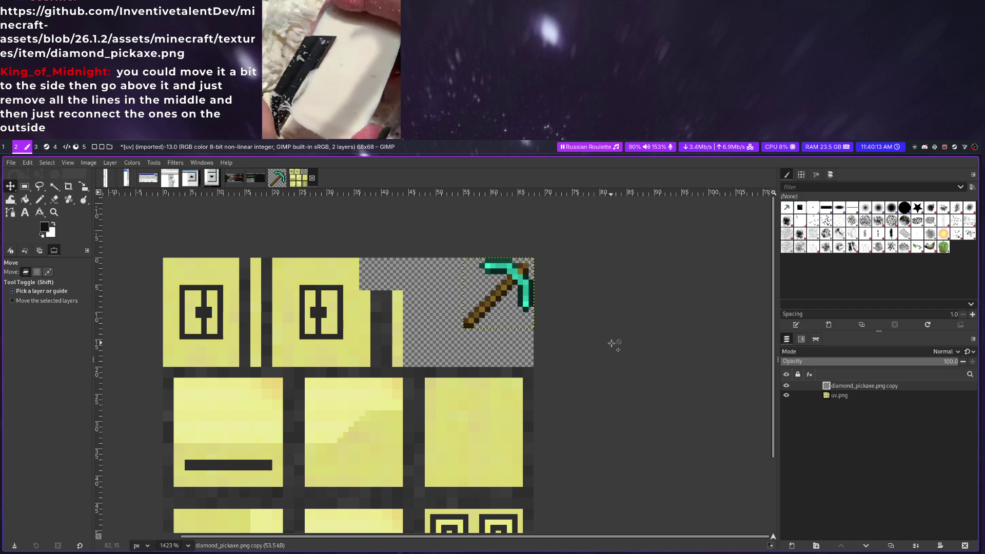
Export the texture back over uv.png, replacing the existing file, and return to the game workspace
{"action": "key", "text": "ctrl+shift+e"}
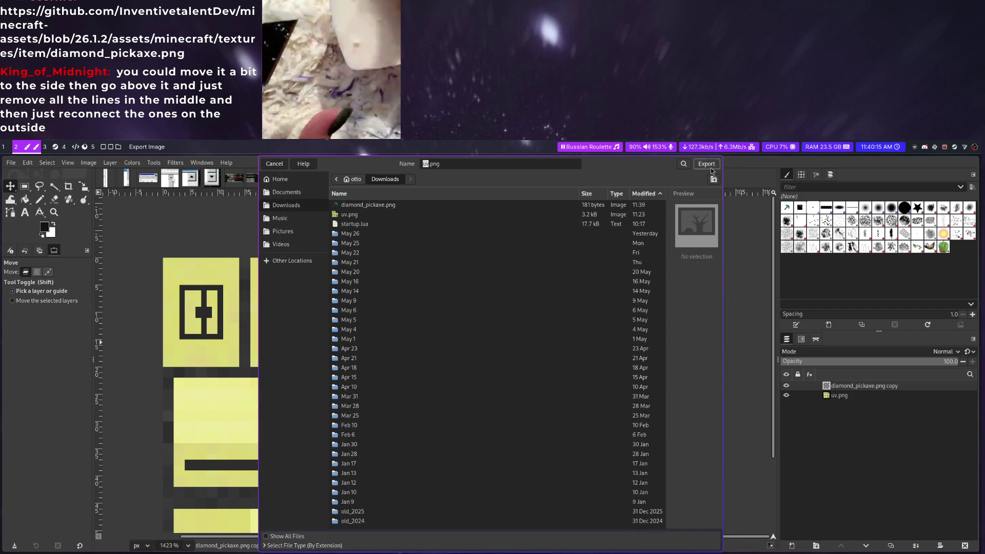
{"action": "key", "text": "Return"}
{"action": "left_click", "coordinate": [574, 372]}
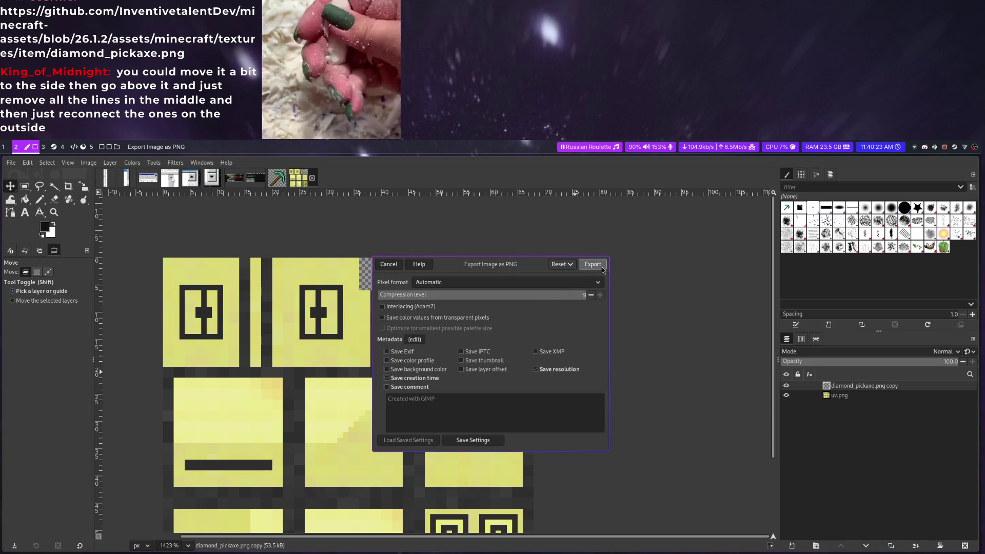
{"action": "left_click", "coordinate": [602, 268]}
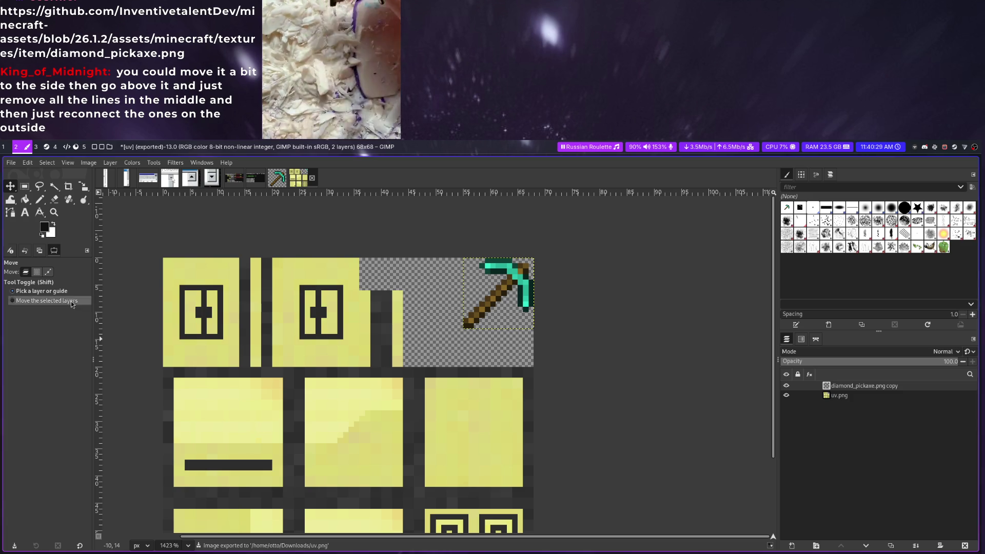
{"action": "left_click", "coordinate": [4, 146]}
{"action": "left_click", "coordinate": [55, 146]}
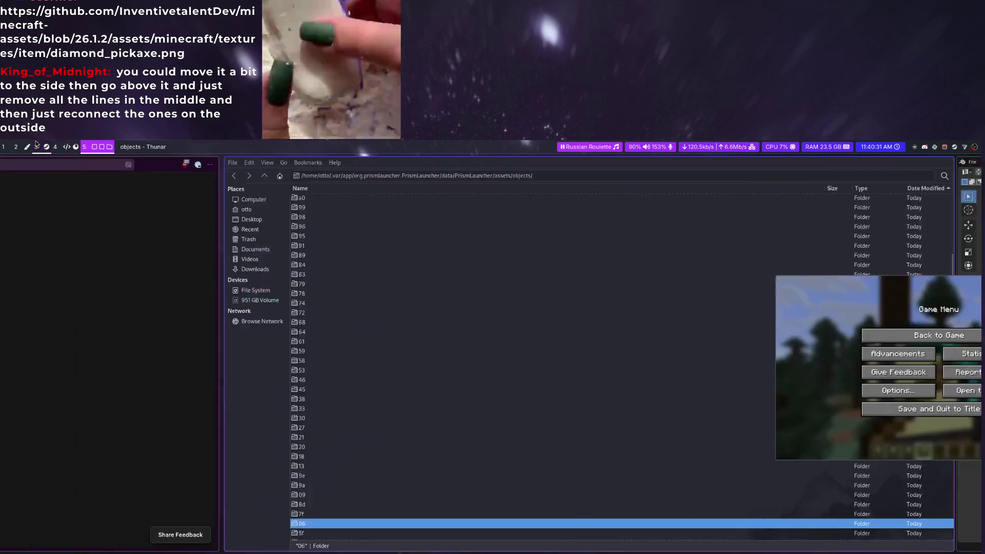
Resume Minecraft to glance at the held pickaxe, then move to the code editor and browser workspace
{"action": "left_click", "coordinate": [684, 340]}
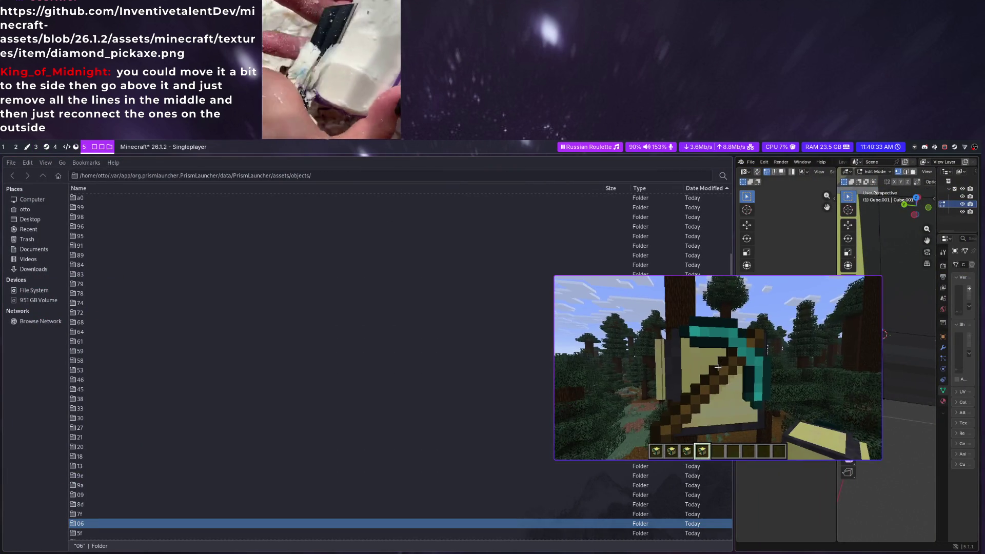
{"action": "key", "text": "alt+Tab"}
{"action": "left_click", "coordinate": [74, 146]}
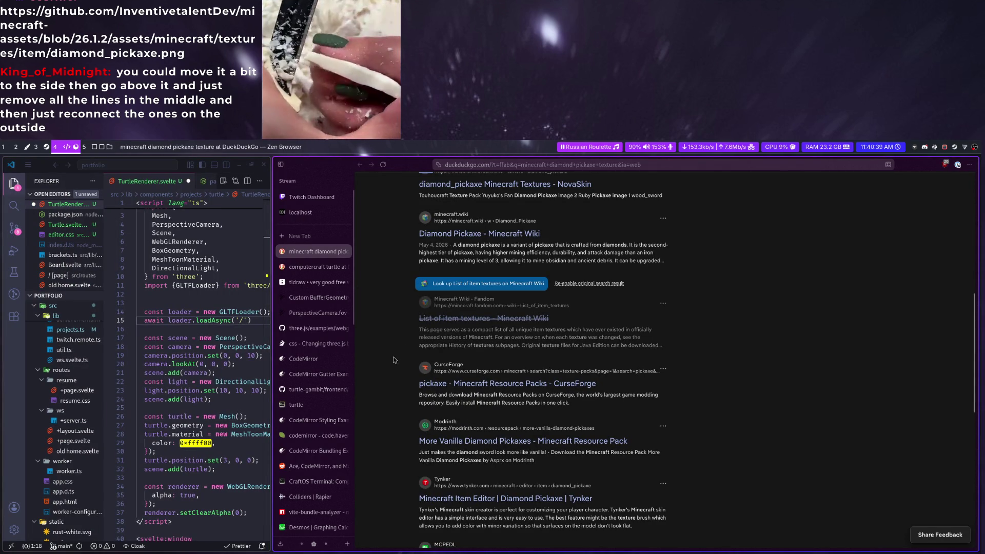
{"action": "scroll", "coordinate": [392, 359], "scroll_direction": "up", "scroll_amount": 3}
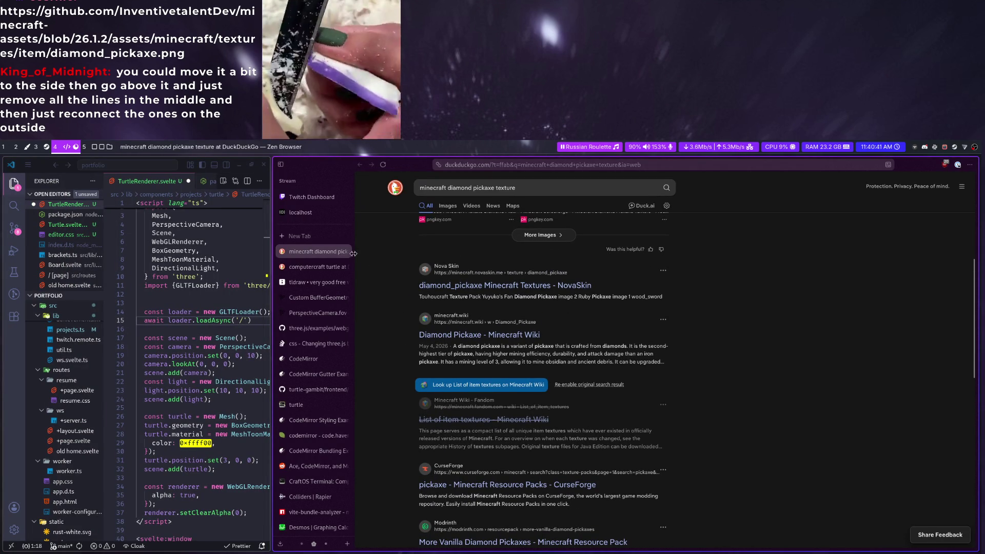
Close the pickaxe search tab, read the Custom BufferGeometry page, then switch to the Blender desktop
{"action": "left_click", "coordinate": [345, 253]}
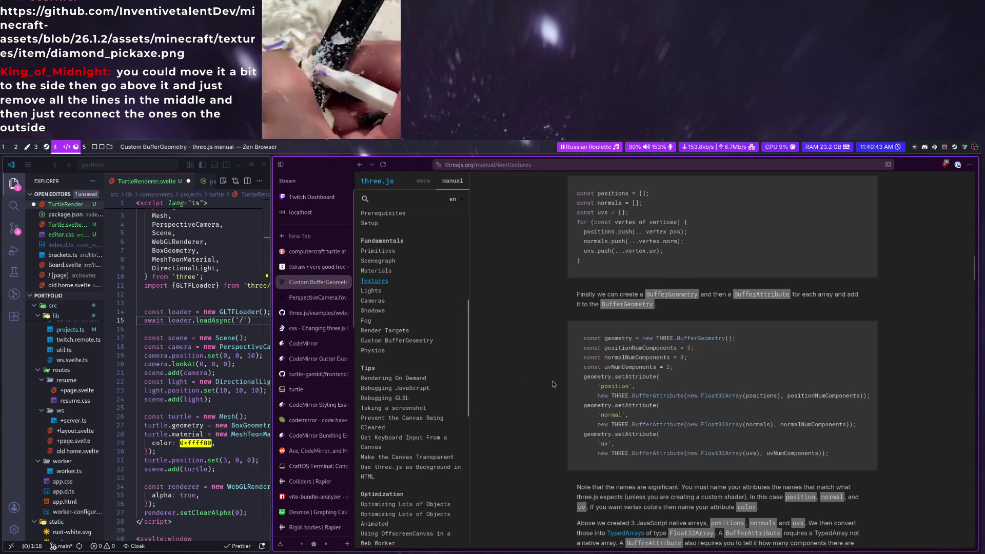
{"action": "scroll", "coordinate": [709, 487], "scroll_direction": "up", "scroll_amount": 3}
{"action": "scroll", "coordinate": [709, 488], "scroll_direction": "up", "scroll_amount": 3}
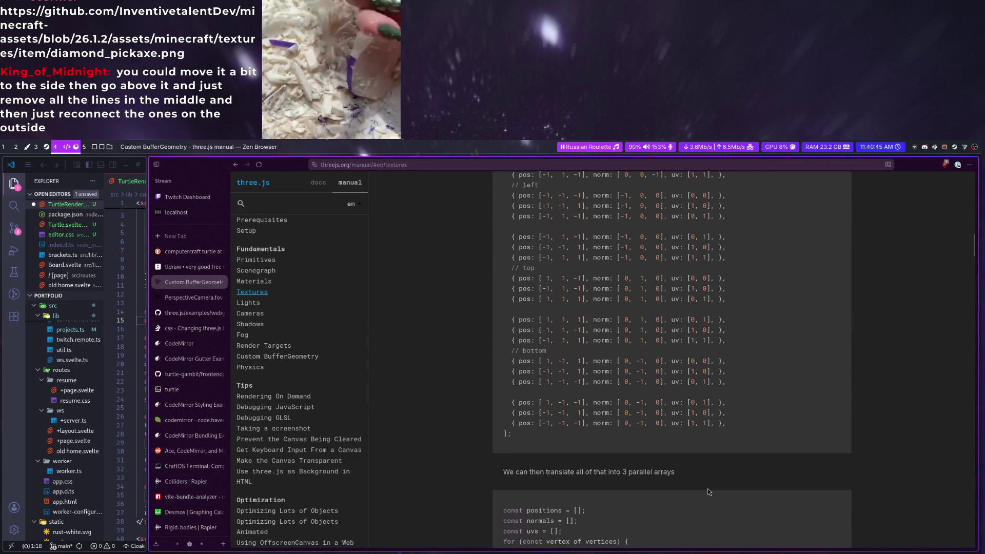
{"action": "scroll", "coordinate": [709, 493], "scroll_direction": "up", "scroll_amount": 2}
{"action": "scroll", "coordinate": [709, 491], "scroll_direction": "up", "scroll_amount": 3}
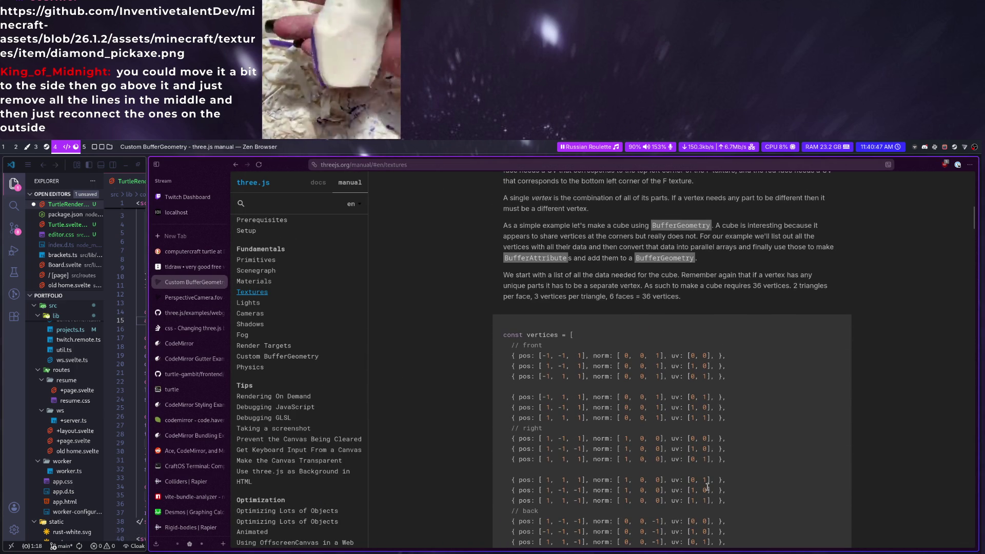
{"action": "scroll", "coordinate": [706, 487], "scroll_direction": "up", "scroll_amount": 1}
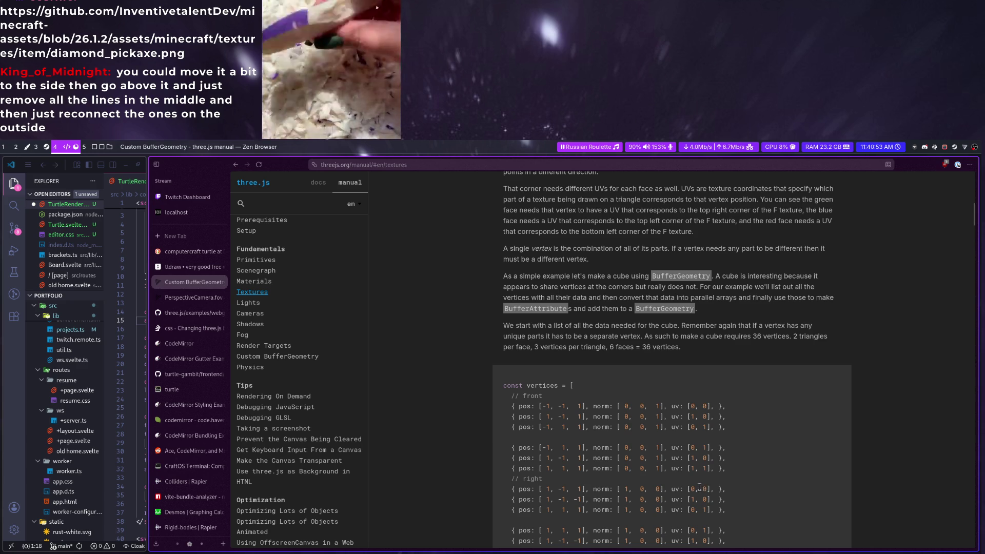
{"action": "scroll", "coordinate": [699, 488], "scroll_direction": "up", "scroll_amount": 1}
{"action": "scroll", "coordinate": [700, 486], "scroll_direction": "up", "scroll_amount": 2}
{"action": "scroll", "coordinate": [700, 485], "scroll_direction": "up", "scroll_amount": 2}
{"action": "scroll", "coordinate": [701, 481], "scroll_direction": "up", "scroll_amount": 2}
{"action": "scroll", "coordinate": [703, 480], "scroll_direction": "up", "scroll_amount": 1}
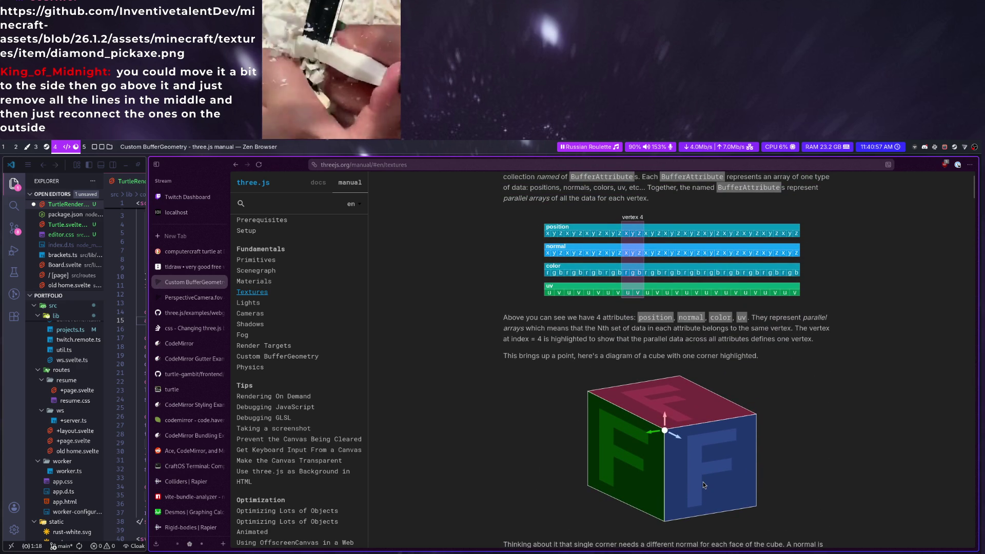
{"action": "scroll", "coordinate": [703, 484], "scroll_direction": "up", "scroll_amount": 1}
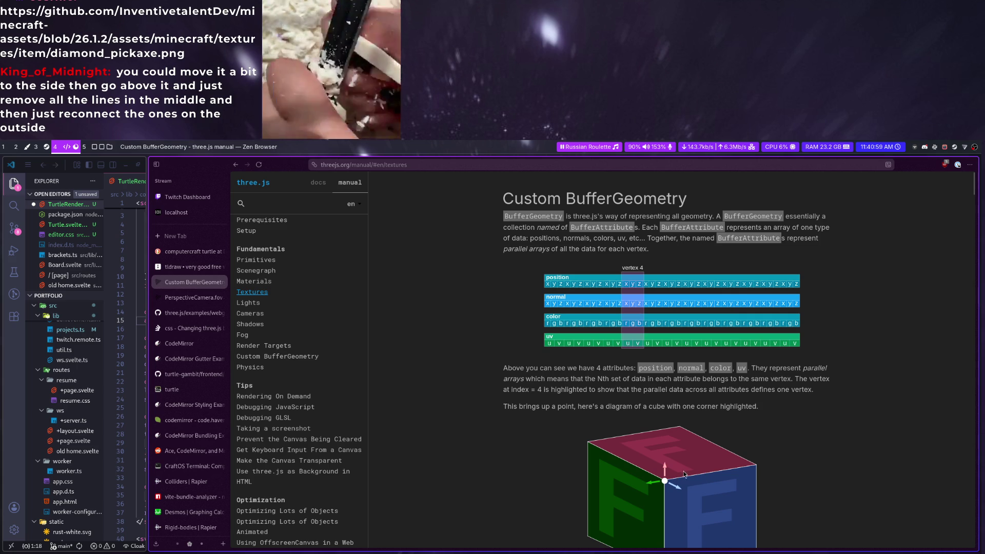
{"action": "scroll", "coordinate": [693, 463], "scroll_direction": "down", "scroll_amount": 3}
{"action": "scroll", "coordinate": [689, 464], "scroll_direction": "down", "scroll_amount": 2}
{"action": "scroll", "coordinate": [689, 465], "scroll_direction": "down", "scroll_amount": 1}
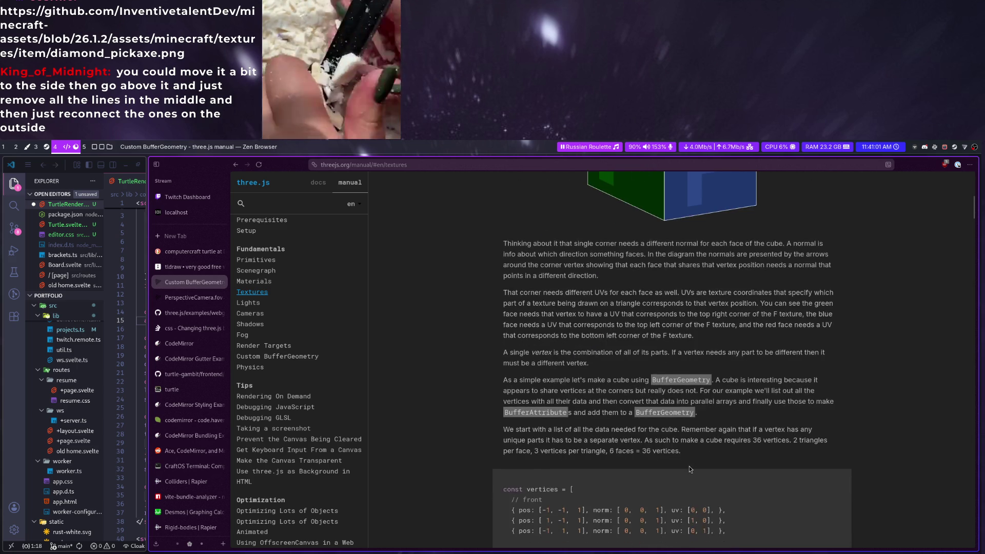
{"action": "scroll", "coordinate": [689, 466], "scroll_direction": "down", "scroll_amount": 4}
{"action": "scroll", "coordinate": [687, 467], "scroll_direction": "down", "scroll_amount": 4}
{"action": "scroll", "coordinate": [685, 469], "scroll_direction": "down", "scroll_amount": 4}
{"action": "scroll", "coordinate": [684, 473], "scroll_direction": "down", "scroll_amount": 2}
{"action": "scroll", "coordinate": [679, 474], "scroll_direction": "down", "scroll_amount": 2}
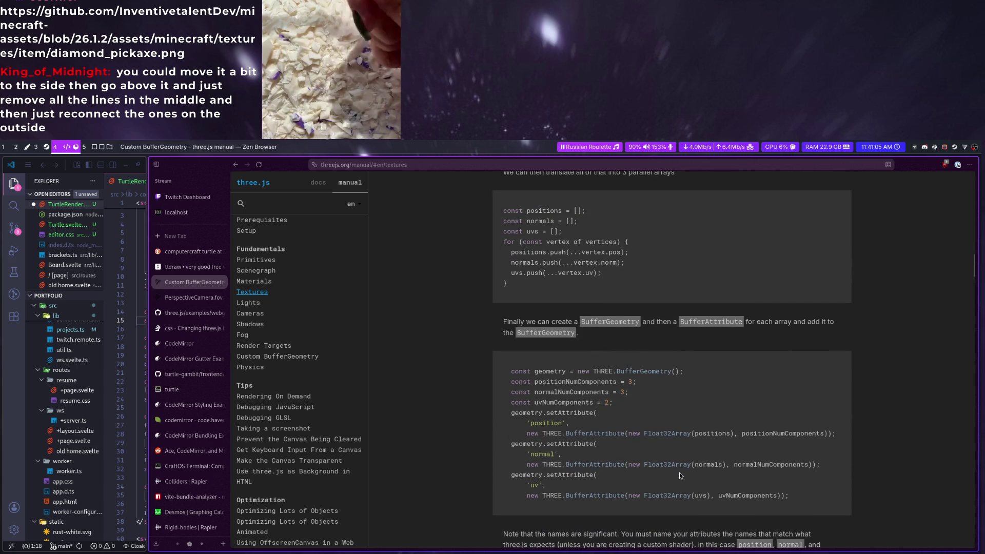
{"action": "scroll", "coordinate": [679, 475], "scroll_direction": "down", "scroll_amount": 3}
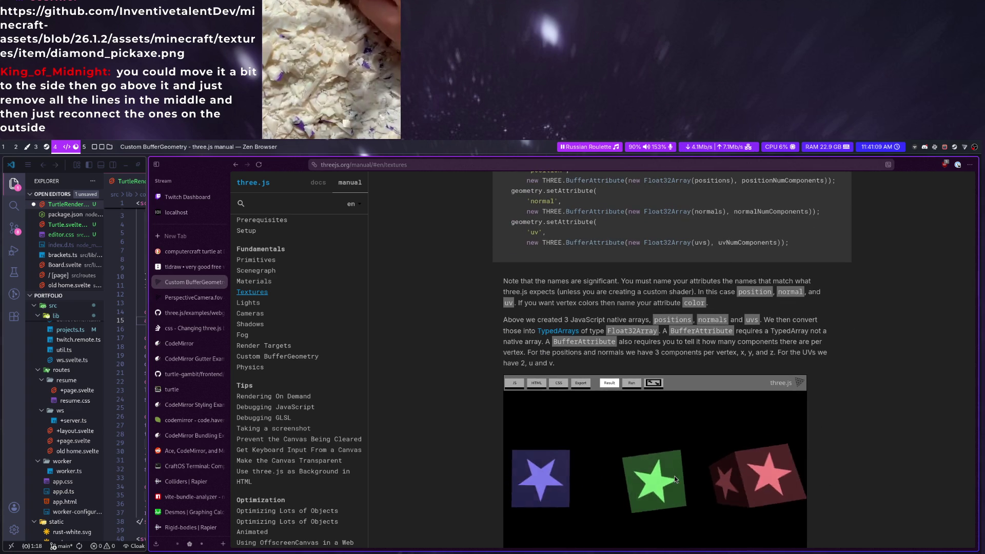
{"action": "scroll", "coordinate": [674, 475], "scroll_direction": "down", "scroll_amount": 3}
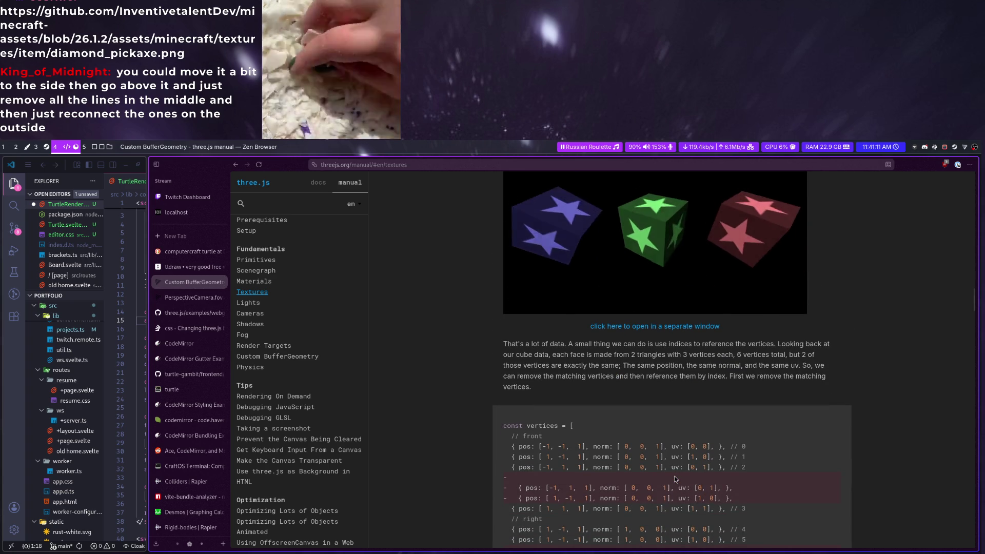
{"action": "scroll", "coordinate": [675, 476], "scroll_direction": "down", "scroll_amount": 2}
{"action": "scroll", "coordinate": [674, 475], "scroll_direction": "down", "scroll_amount": 3}
{"action": "scroll", "coordinate": [674, 475], "scroll_direction": "down", "scroll_amount": 2}
{"action": "scroll", "coordinate": [674, 476], "scroll_direction": "down", "scroll_amount": 1}
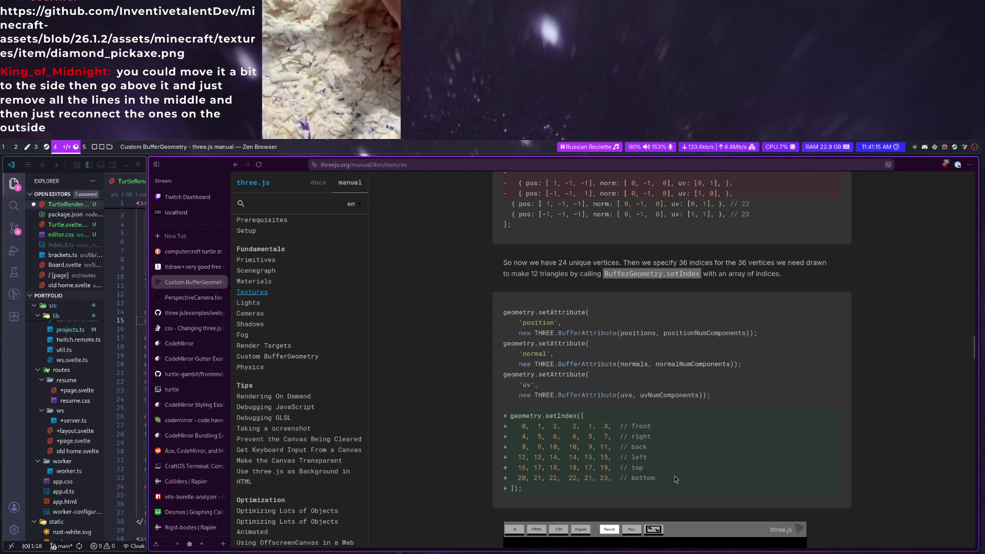
{"action": "scroll", "coordinate": [672, 477], "scroll_direction": "down", "scroll_amount": 1}
{"action": "scroll", "coordinate": [669, 479], "scroll_direction": "down", "scroll_amount": 2}
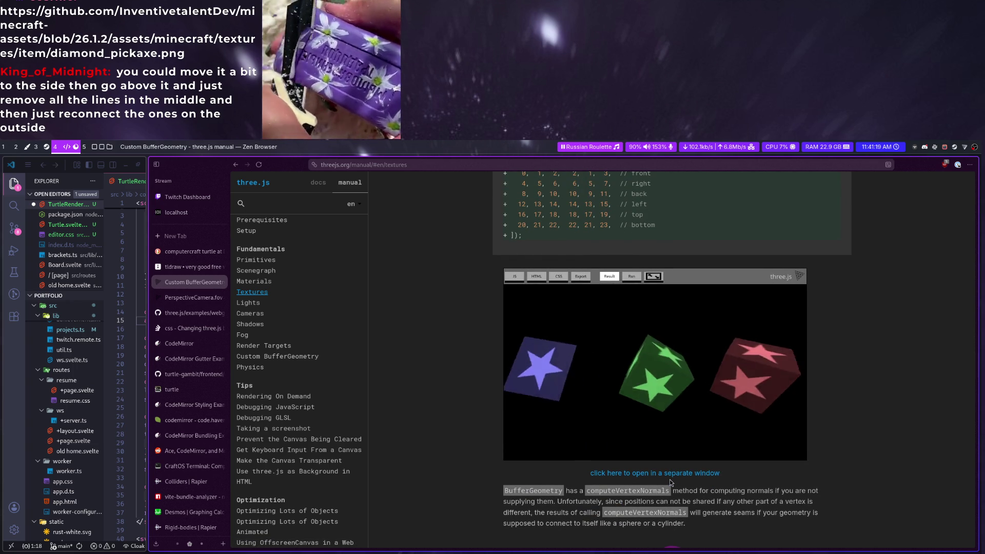
{"action": "scroll", "coordinate": [670, 479], "scroll_direction": "down", "scroll_amount": 4}
{"action": "scroll", "coordinate": [669, 480], "scroll_direction": "down", "scroll_amount": 2}
{"action": "scroll", "coordinate": [670, 479], "scroll_direction": "down", "scroll_amount": 3}
{"action": "scroll", "coordinate": [669, 480], "scroll_direction": "down", "scroll_amount": 2}
{"action": "scroll", "coordinate": [670, 480], "scroll_direction": "down", "scroll_amount": 2}
{"action": "scroll", "coordinate": [669, 481], "scroll_direction": "down", "scroll_amount": 1}
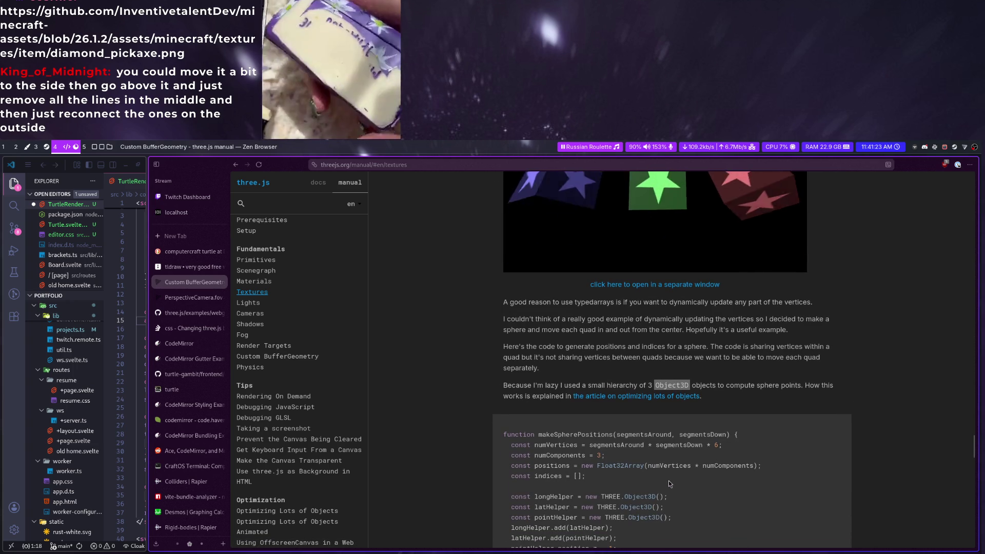
{"action": "left_click", "coordinate": [83, 144]}
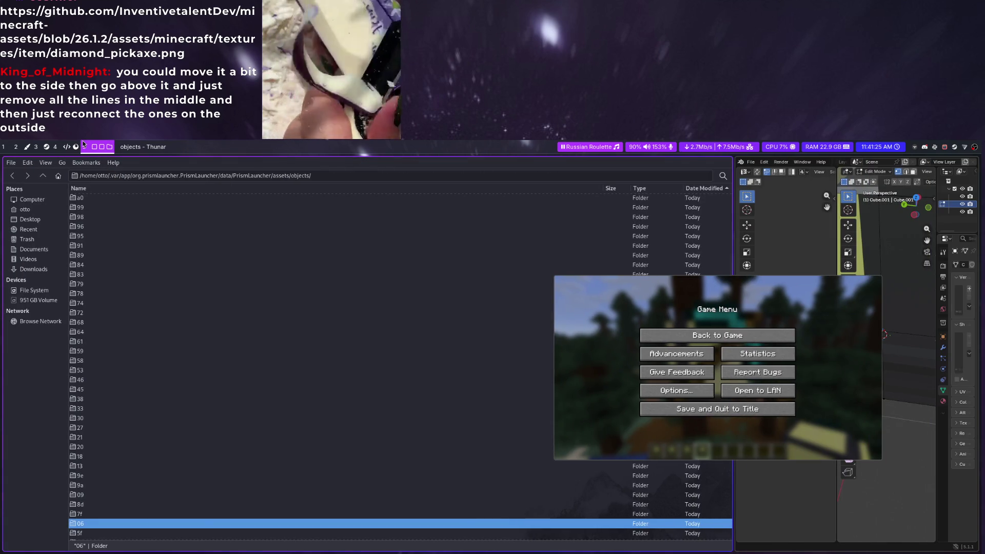
Full-screen Blender with the Minecraft menu pushed aside and centre the whole pickaxe mesh in view
{"action": "key", "text": "super+5"}
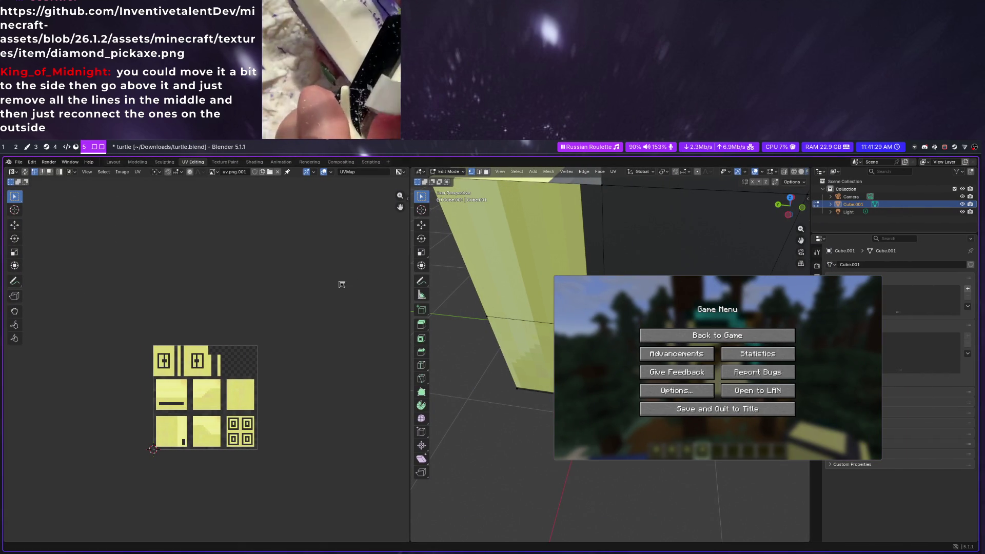
{"action": "key", "text": "super+shift+Down"}
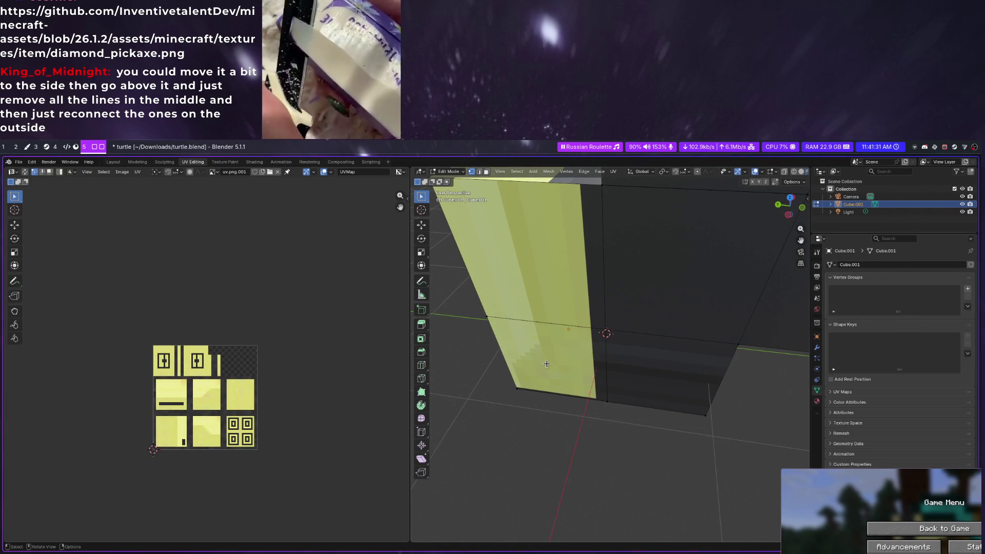
{"action": "scroll", "coordinate": [552, 369], "scroll_direction": "down", "scroll_amount": 4}
{"action": "scroll", "coordinate": [600, 339], "scroll_direction": "down", "scroll_amount": 3}
{"action": "scroll", "coordinate": [654, 308], "scroll_direction": "down", "scroll_amount": 3}
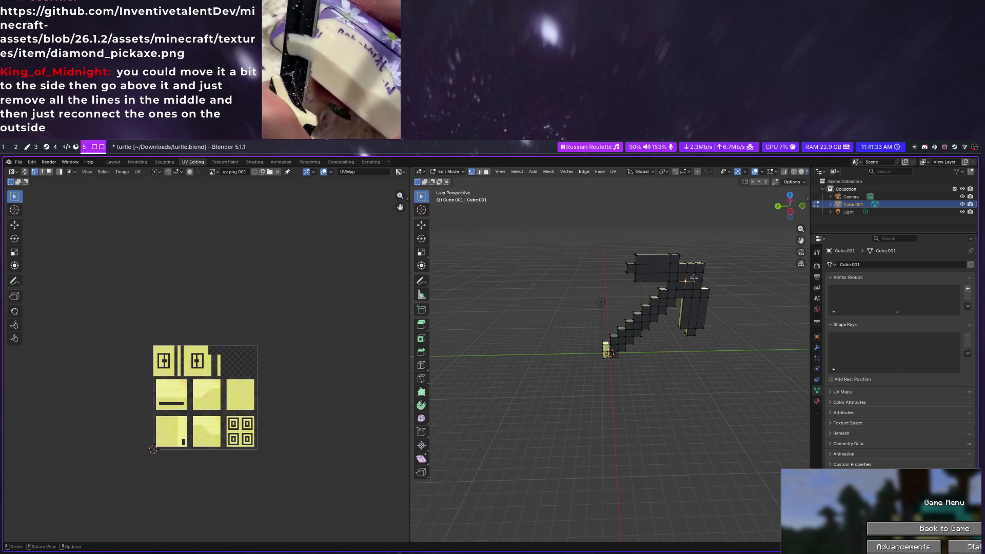
{"action": "scroll", "coordinate": [695, 281], "scroll_direction": "up", "scroll_amount": 2}
{"action": "scroll", "coordinate": [691, 288], "scroll_direction": "up", "scroll_amount": 2}
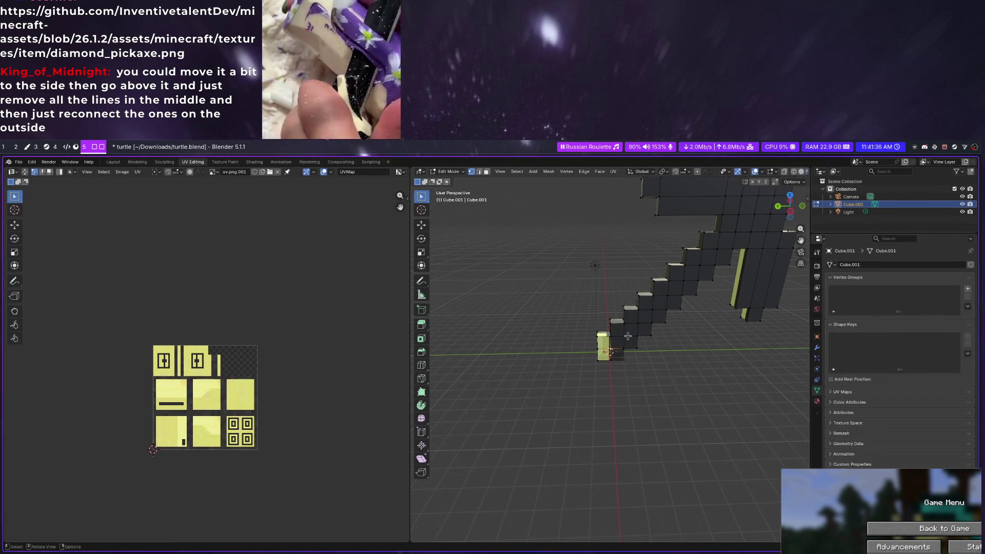
{"action": "left_click", "coordinate": [621, 345], "text": "alt"}
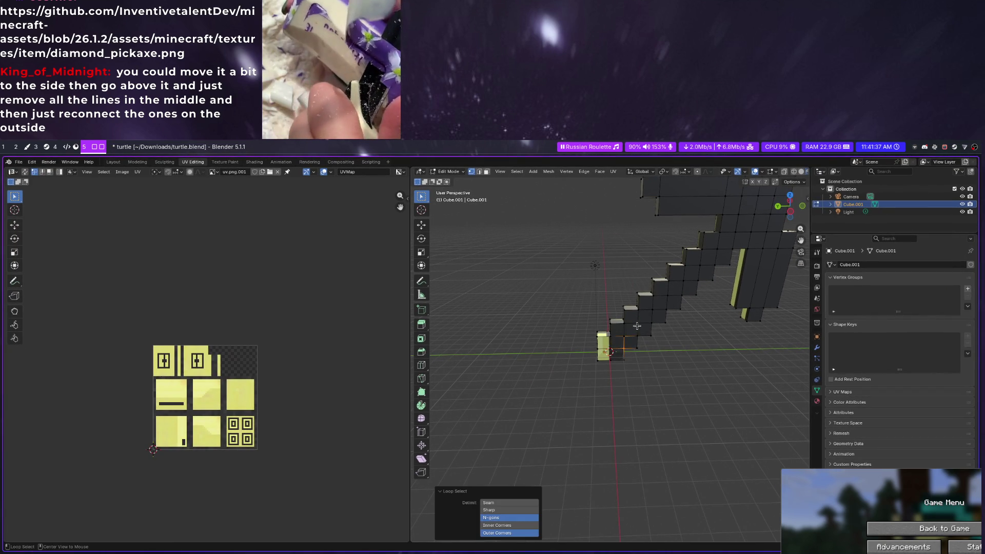
{"action": "key", "text": "alt+a"}
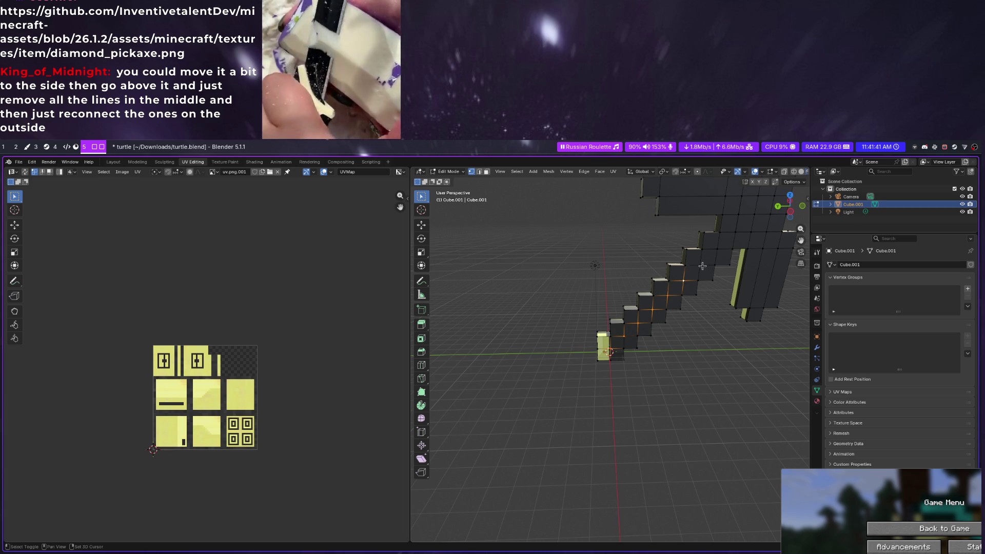
{"action": "middle_click_drag", "start_coordinate": [721, 251], "coordinate": [551, 336], "text": "shift"}
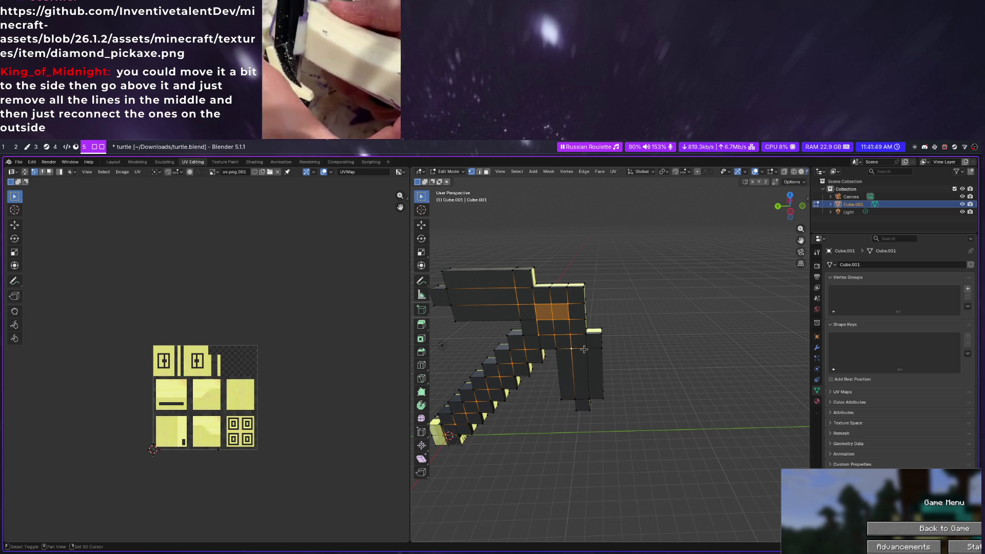
{"action": "right_click", "coordinate": [514, 305]}
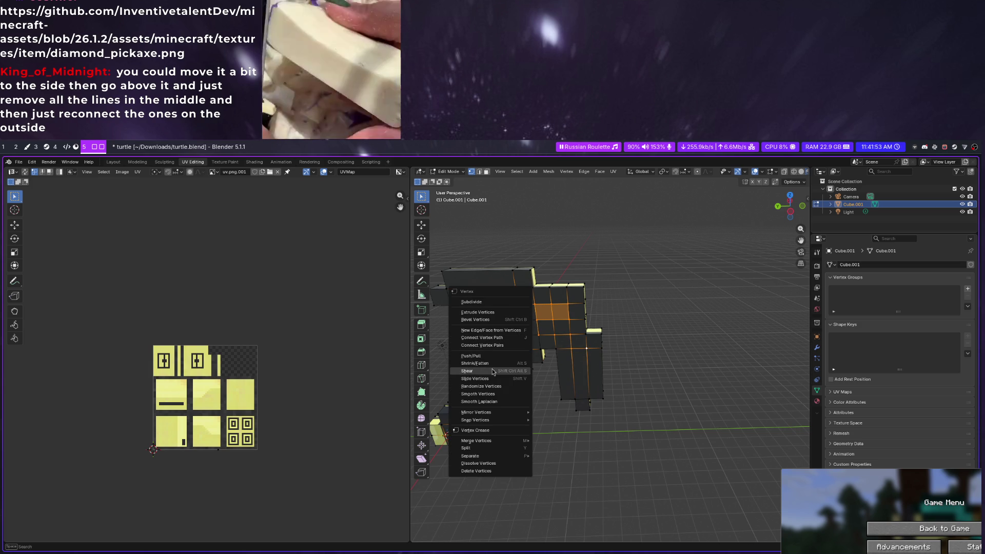
Try dissolving the selected vertices, undo it and clear the selection
{"action": "key", "text": "x"}
{"action": "left_click", "coordinate": [544, 319]}
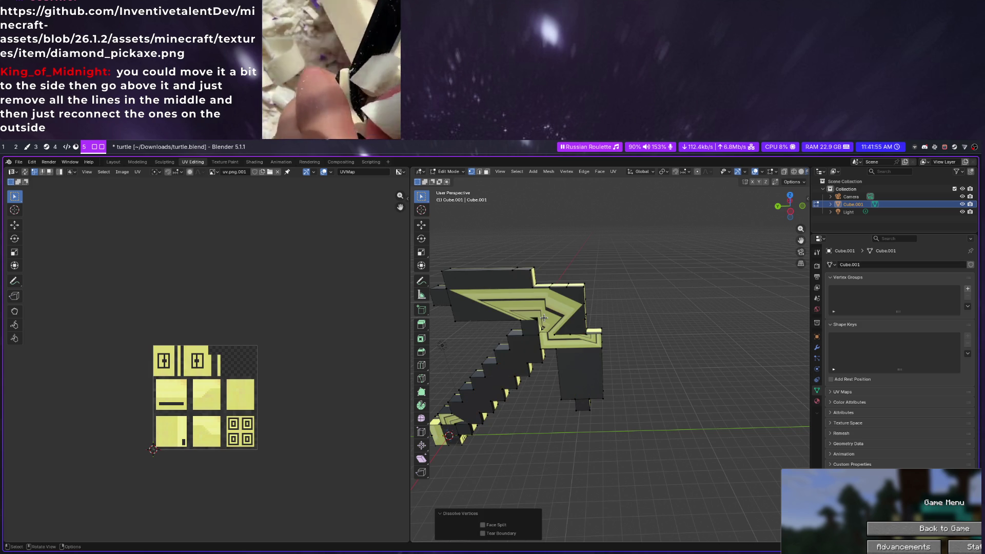
{"action": "mouse_move", "coordinate": [543, 318]}
{"action": "middle_mouse_down"}
{"action": "mouse_move", "coordinate": [678, 312]}
{"action": "mouse_move", "coordinate": [616, 306]}
{"action": "middle_mouse_up"}
{"action": "key", "text": "ctrl+z"}
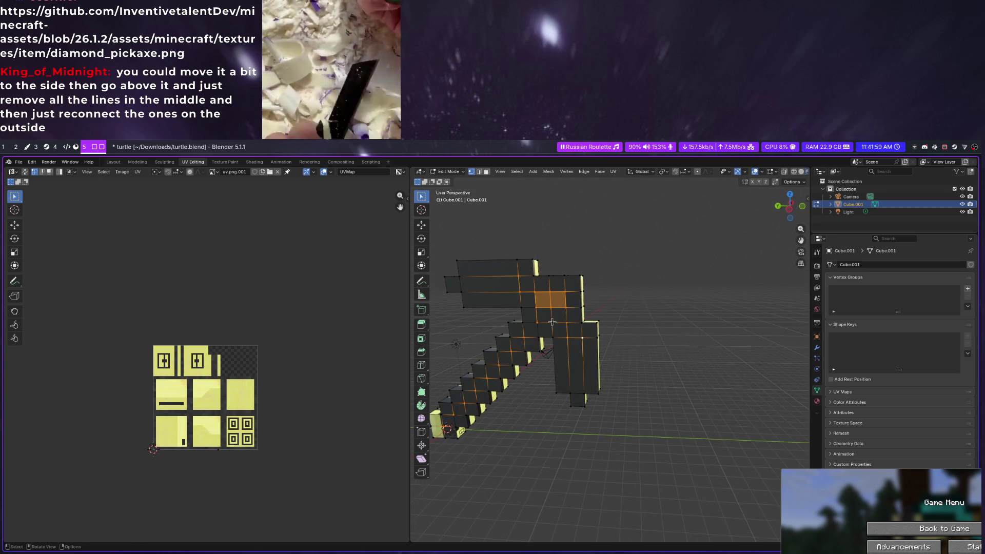
{"action": "scroll", "coordinate": [551, 322], "scroll_direction": "up", "scroll_amount": 3}
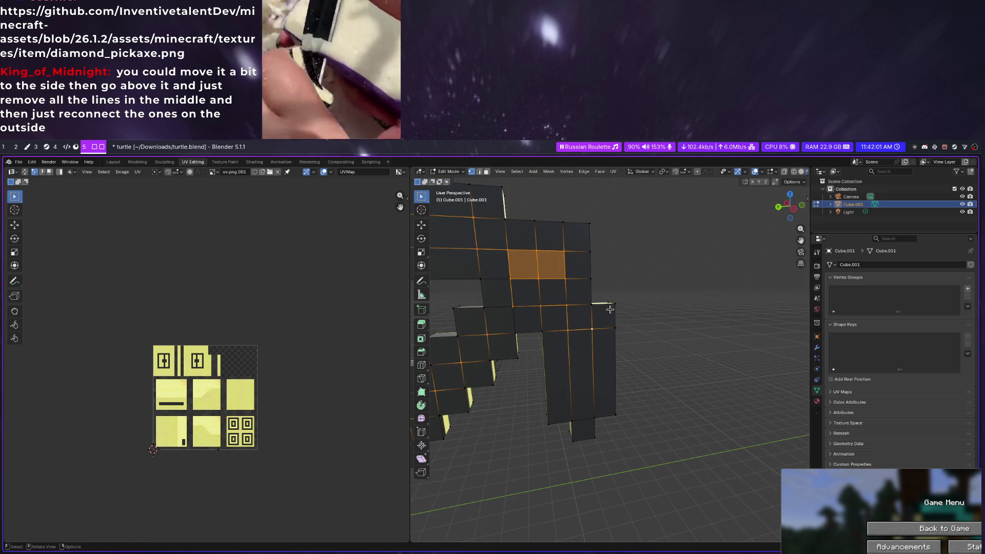
{"action": "scroll", "coordinate": [575, 313], "scroll_direction": "down", "scroll_amount": 3}
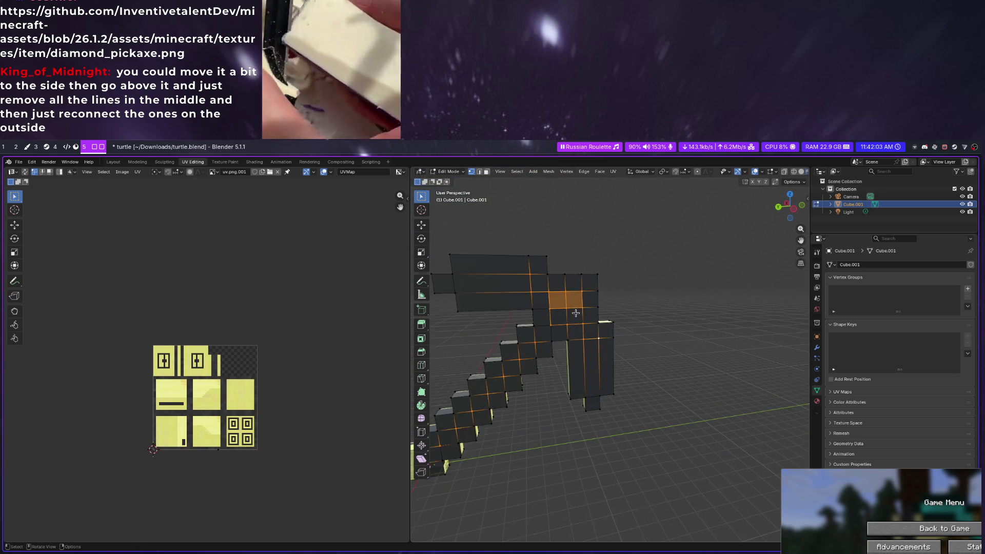
{"action": "scroll", "coordinate": [575, 313], "scroll_direction": "up", "scroll_amount": 3}
{"action": "key", "text": "alt+a"}
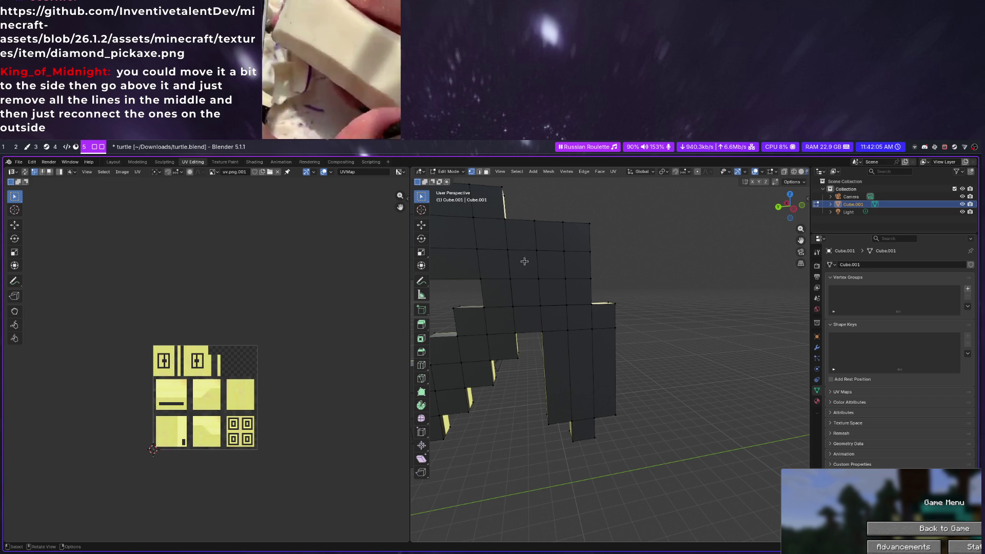
Merge the grid of square faces on the pickaxe head into a single face
{"action": "left_click", "coordinate": [509, 250]}
{"action": "left_click", "coordinate": [551, 291], "text": "shift"}
{"action": "left_click_drag", "start_coordinate": [542, 254], "coordinate": [562, 301]}
{"action": "key", "text": "x"}
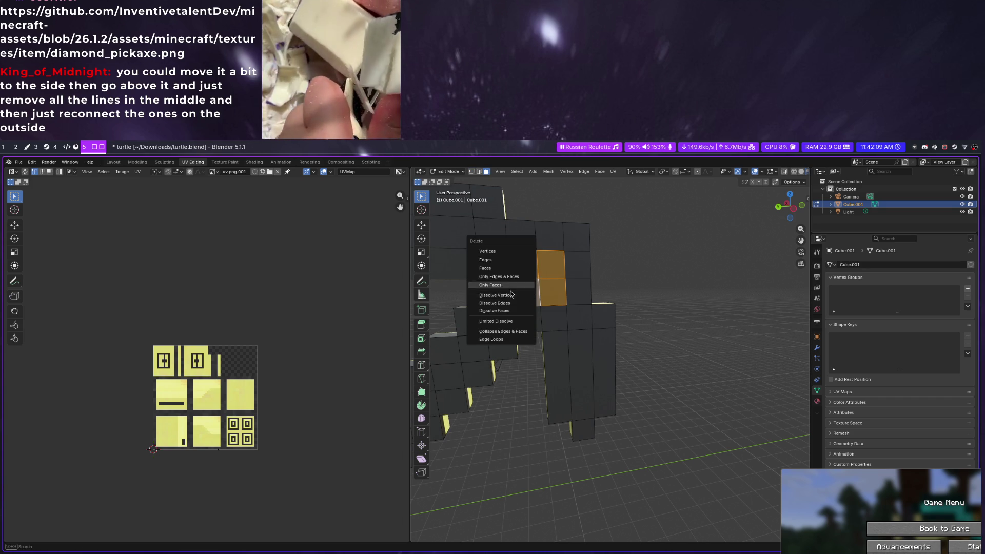
{"action": "left_click", "coordinate": [504, 310]}
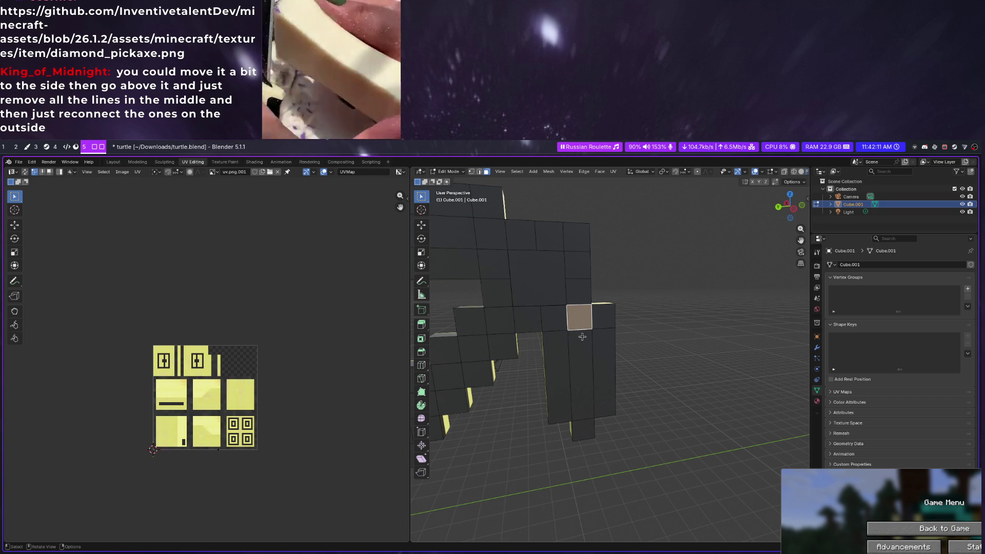
Dissolve the tall faces just below the head into one face
{"action": "left_click", "coordinate": [583, 345]}
{"action": "key", "text": "x"}
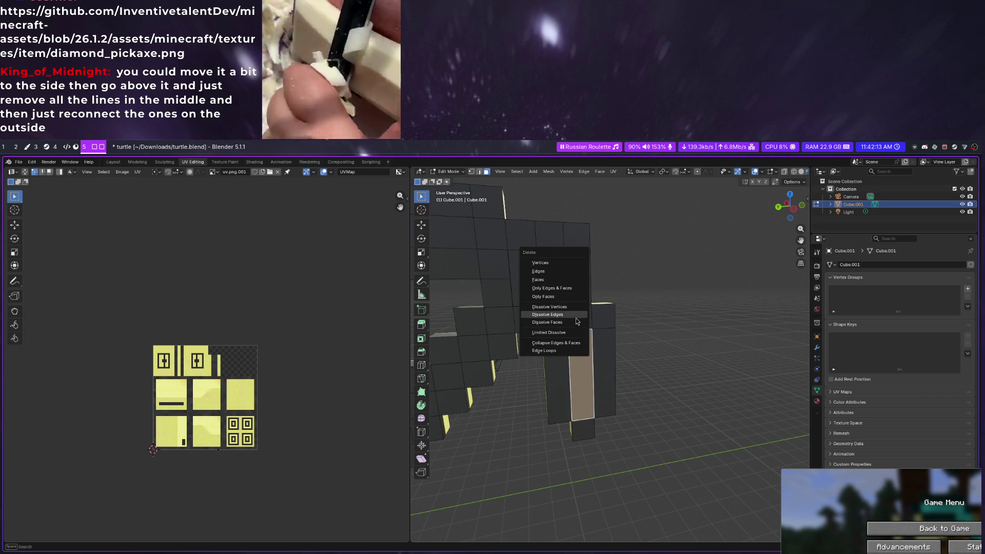
{"action": "left_click", "coordinate": [554, 320]}
{"action": "left_click", "coordinate": [568, 366]}
{"action": "key", "text": "x"}
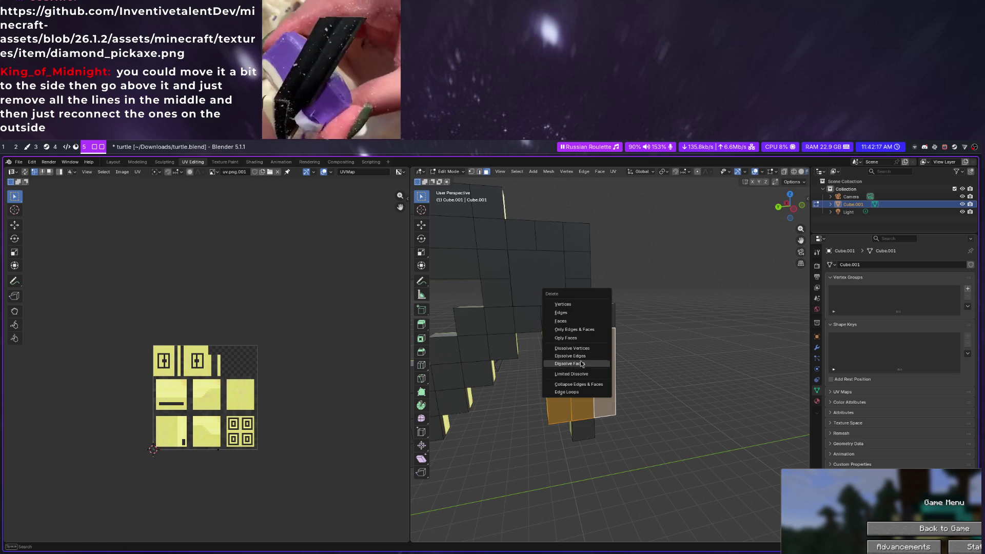
{"action": "left_click", "coordinate": [581, 363]}
Merge the remaining top-row squares, bottom square and tall face into one face
{"action": "left_click", "coordinate": [583, 319]}
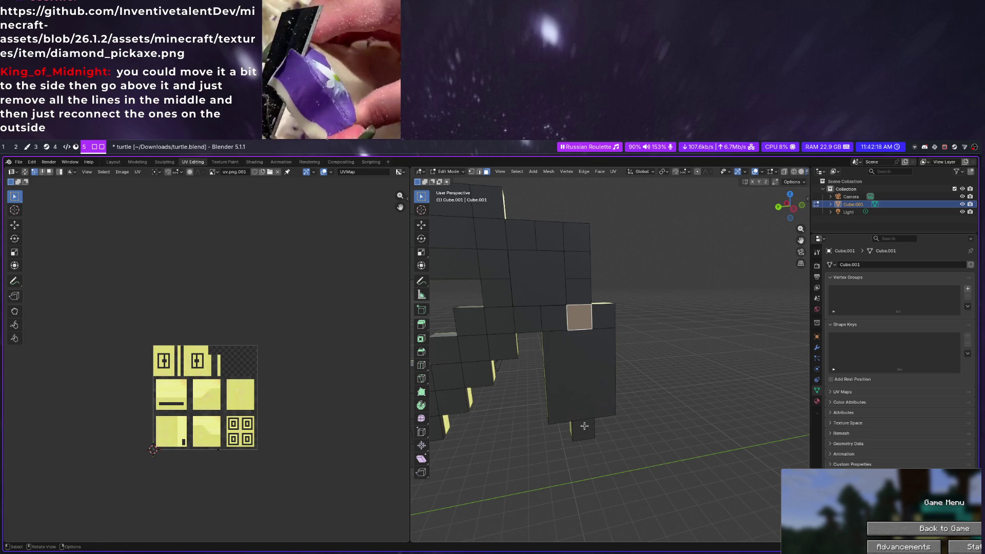
{"action": "left_click", "coordinate": [583, 427]}
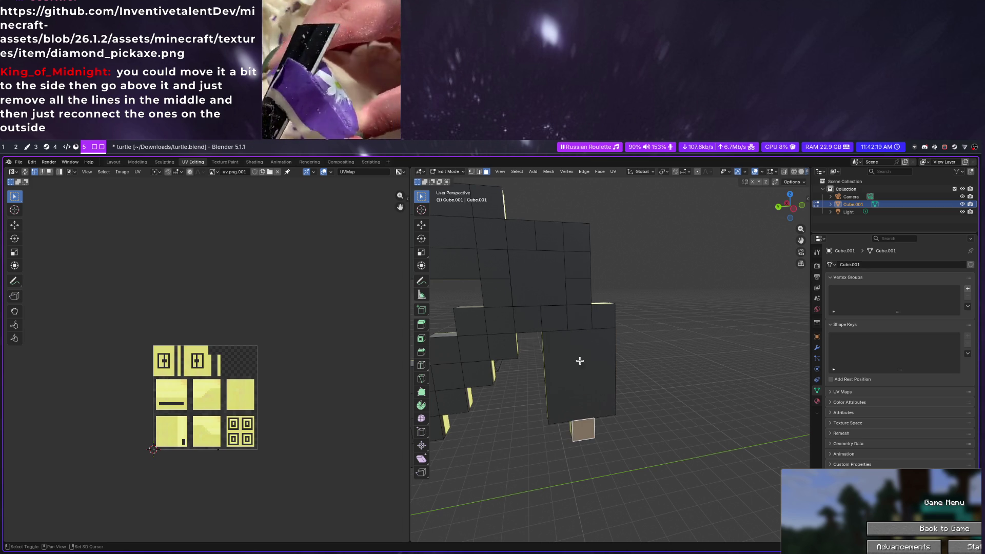
{"action": "left_click", "coordinate": [578, 317], "text": "shift"}
{"action": "left_click", "coordinate": [554, 317], "text": "shift"}
{"action": "left_click", "coordinate": [603, 317], "text": "shift"}
{"action": "left_click", "coordinate": [583, 377], "text": "shift"}
{"action": "key", "text": "x"}
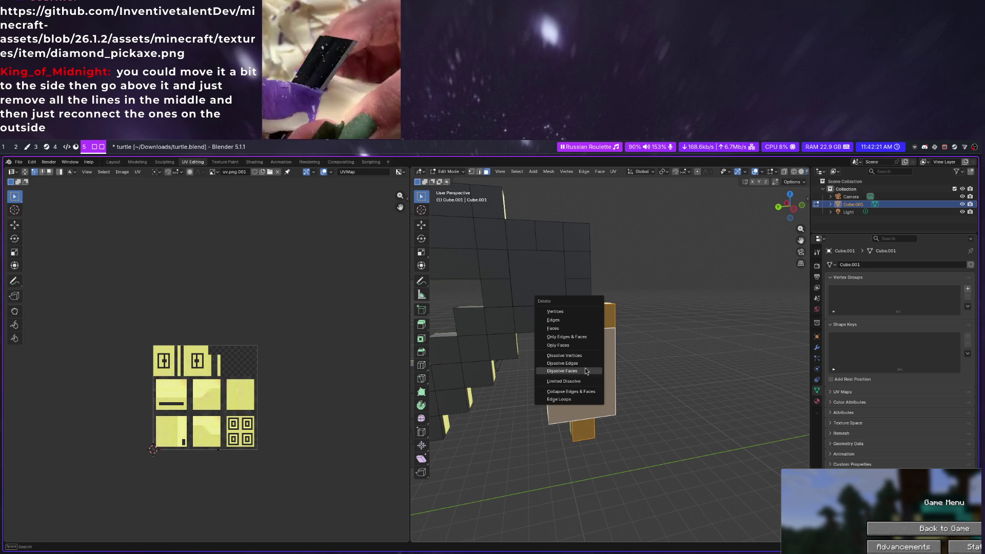
{"action": "left_click", "coordinate": [583, 370]}
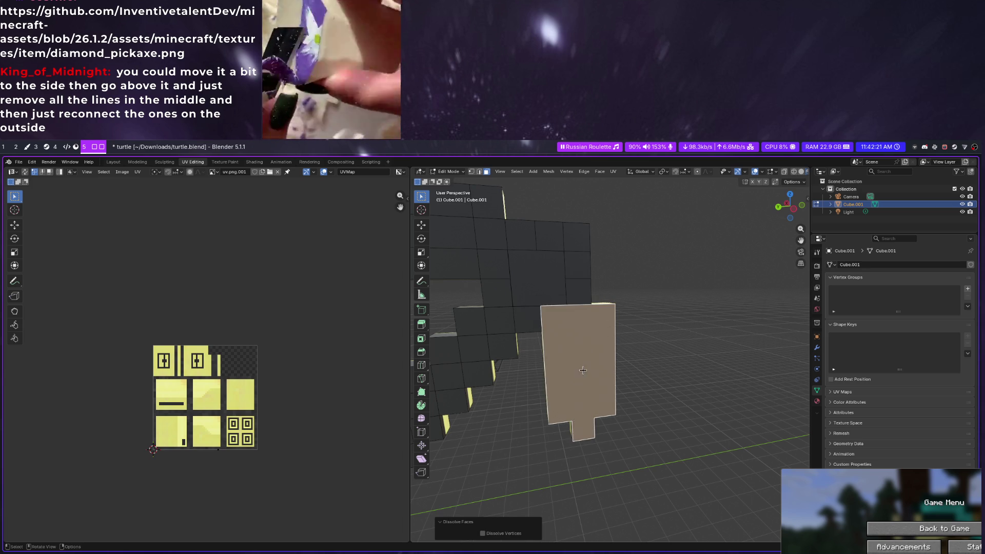
{"action": "scroll", "coordinate": [582, 371], "scroll_direction": "down", "scroll_amount": 4}
Select the strip of faces along the head's top row and right side
{"action": "mouse_move", "coordinate": [582, 370]}
{"action": "middle_mouse_down"}
{"action": "mouse_move", "coordinate": [501, 349]}
{"action": "mouse_move", "coordinate": [508, 412]}
{"action": "middle_mouse_up"}
{"action": "left_click", "coordinate": [507, 406], "text": "alt"}
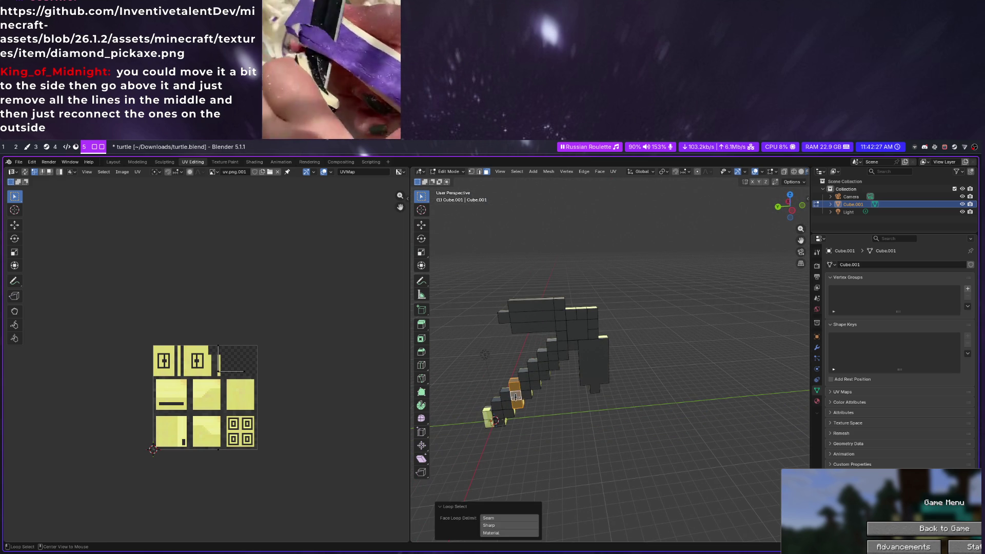
{"action": "left_click", "coordinate": [525, 383], "text": "alt"}
{"action": "middle_click_drag", "start_coordinate": [522, 397], "coordinate": [597, 360]}
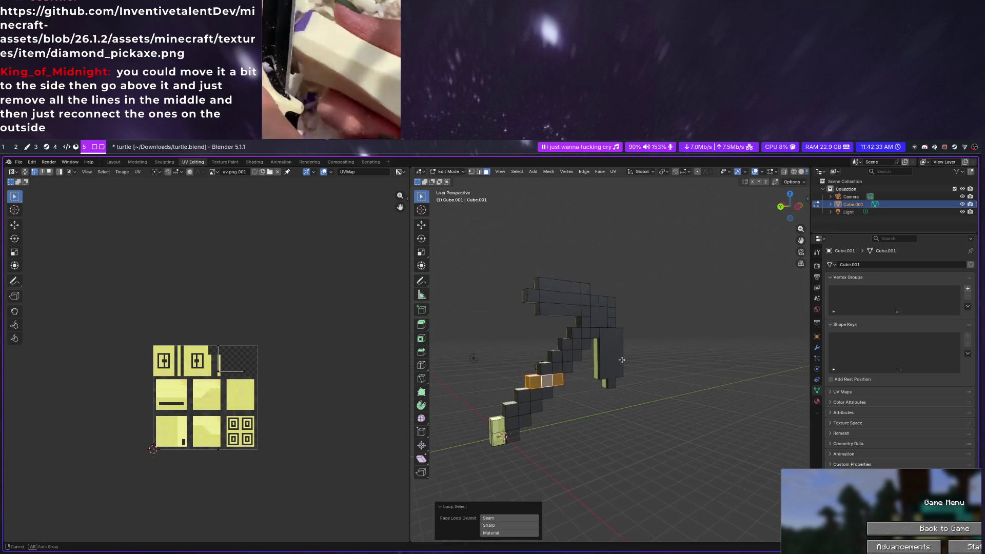
{"action": "left_click", "coordinate": [549, 312]}
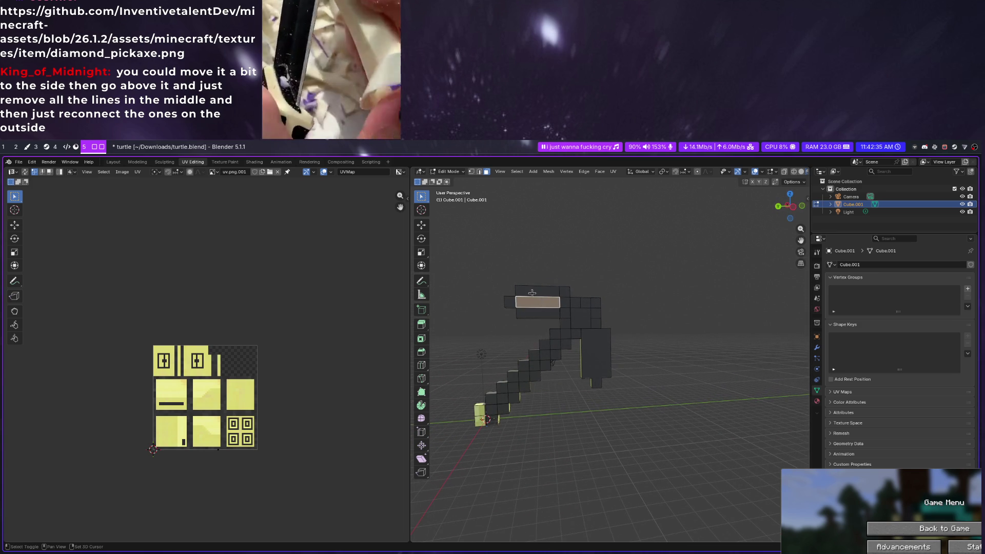
{"action": "left_click", "coordinate": [550, 316], "text": "shift"}
{"action": "left_click", "coordinate": [575, 305], "text": "shift"}
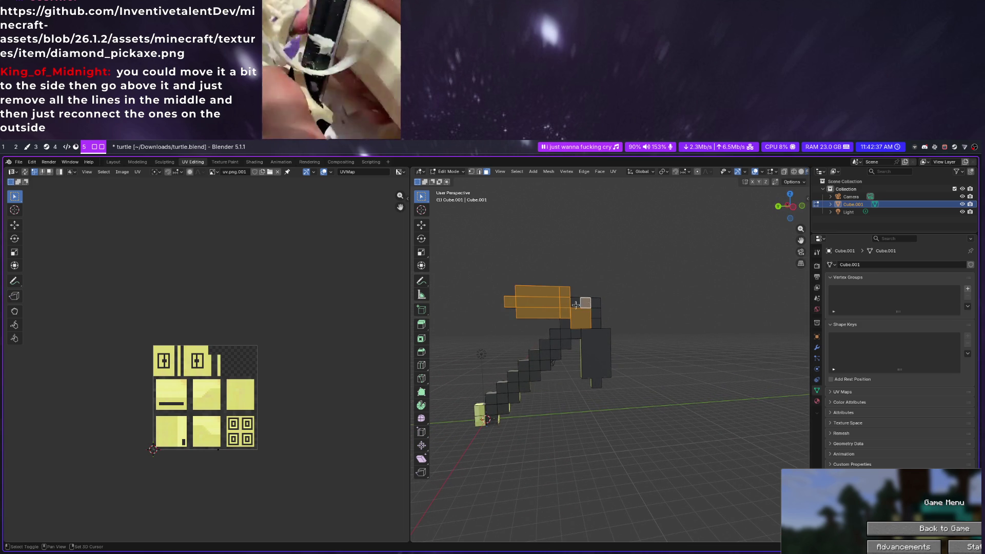
{"action": "left_click", "coordinate": [594, 331], "text": "alt+shift"}
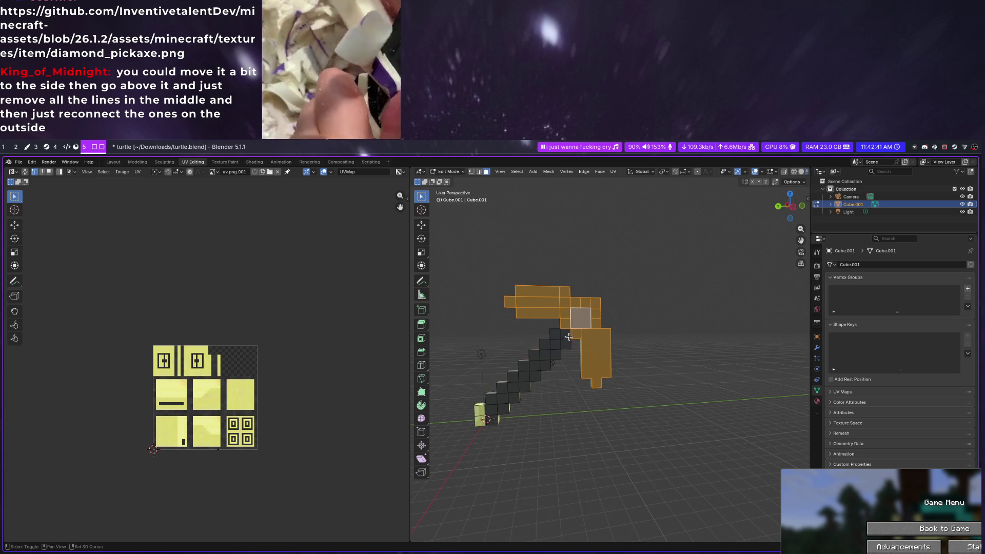
Extend the selection down the handle and dissolve the whole strip into one face
{"action": "left_click", "coordinate": [560, 337], "text": "shift"}
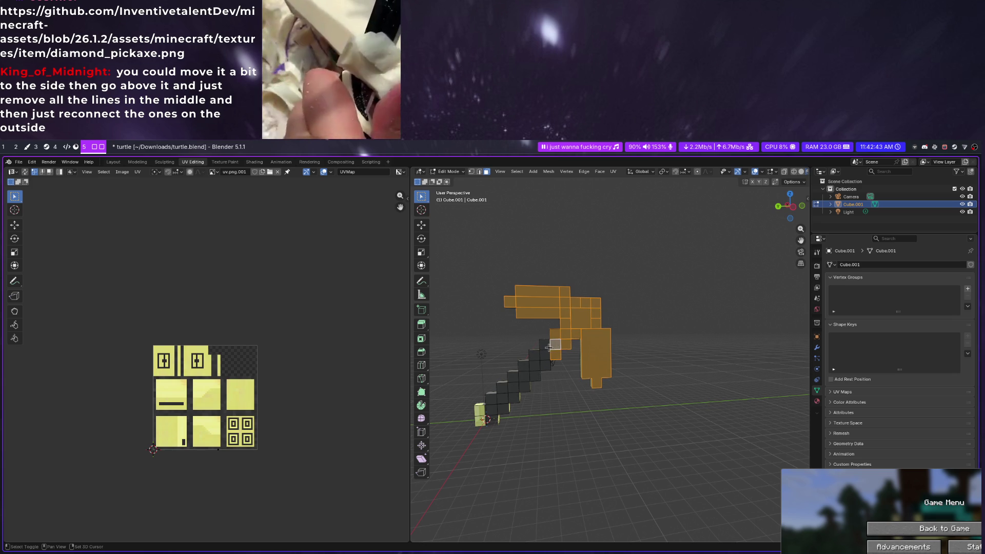
{"action": "left_click", "coordinate": [543, 361], "text": "shift"}
{"action": "left_click", "coordinate": [531, 368], "text": "shift"}
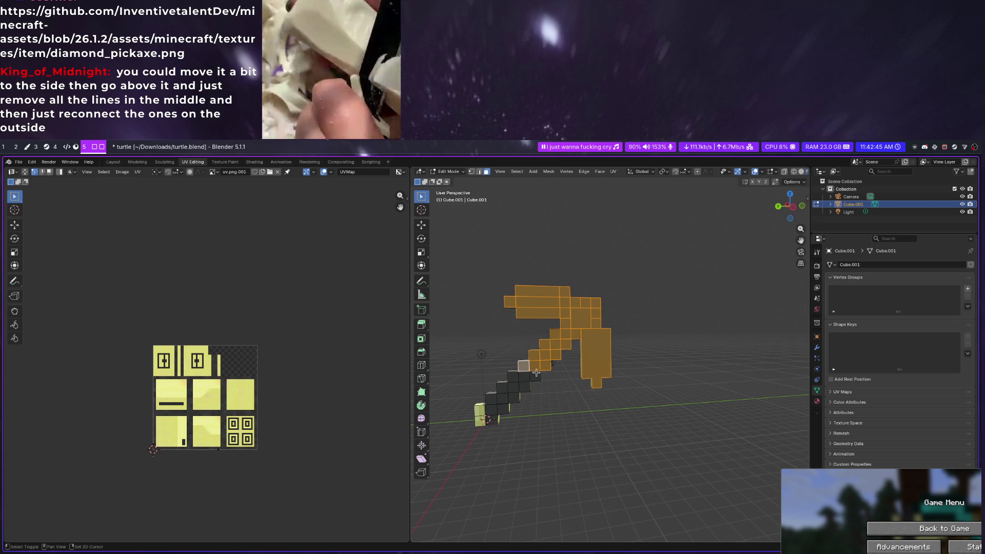
{"action": "left_click", "coordinate": [514, 385], "text": "shift"}
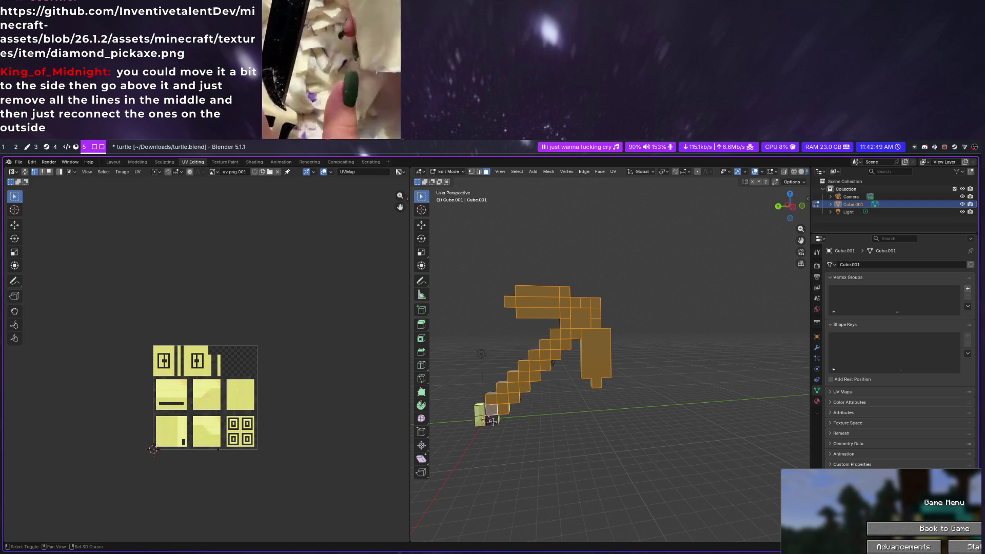
{"action": "mouse_move", "coordinate": [490, 420]}
{"action": "middle_mouse_down"}
{"action": "mouse_move", "coordinate": [667, 381]}
{"action": "mouse_move", "coordinate": [596, 404]}
{"action": "middle_mouse_up"}
{"action": "key", "text": "x"}
{"action": "left_click", "coordinate": [591, 406]}
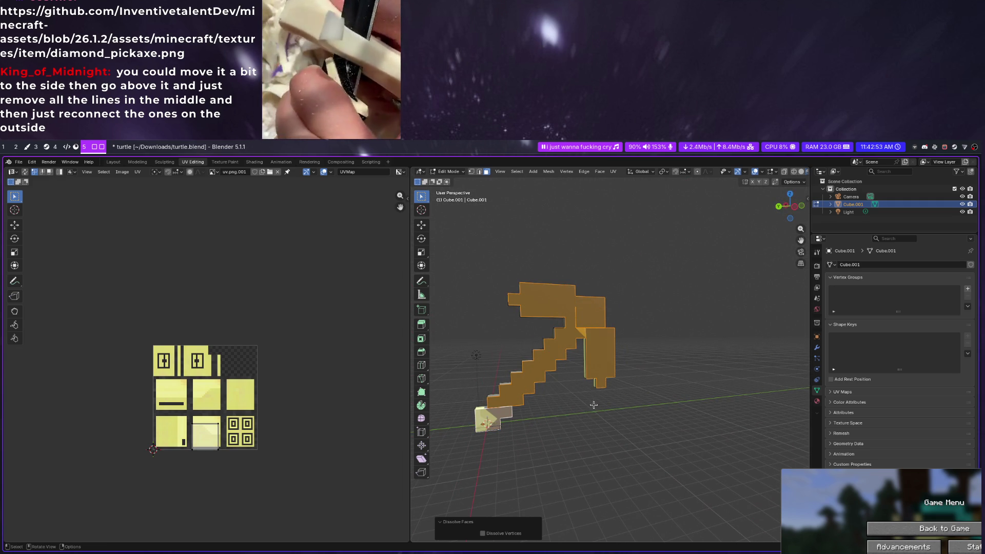
Select the whole pickaxe mesh and re-enter Edit Mode to review the merged faces
{"action": "key", "text": "alt+a"}
{"action": "mouse_move", "coordinate": [596, 363]}
{"action": "middle_mouse_down"}
{"action": "mouse_move", "coordinate": [591, 297]}
{"action": "mouse_move", "coordinate": [568, 331]}
{"action": "mouse_move", "coordinate": [609, 331]}
{"action": "mouse_move", "coordinate": [633, 309]}
{"action": "mouse_move", "coordinate": [607, 336]}
{"action": "middle_mouse_up"}
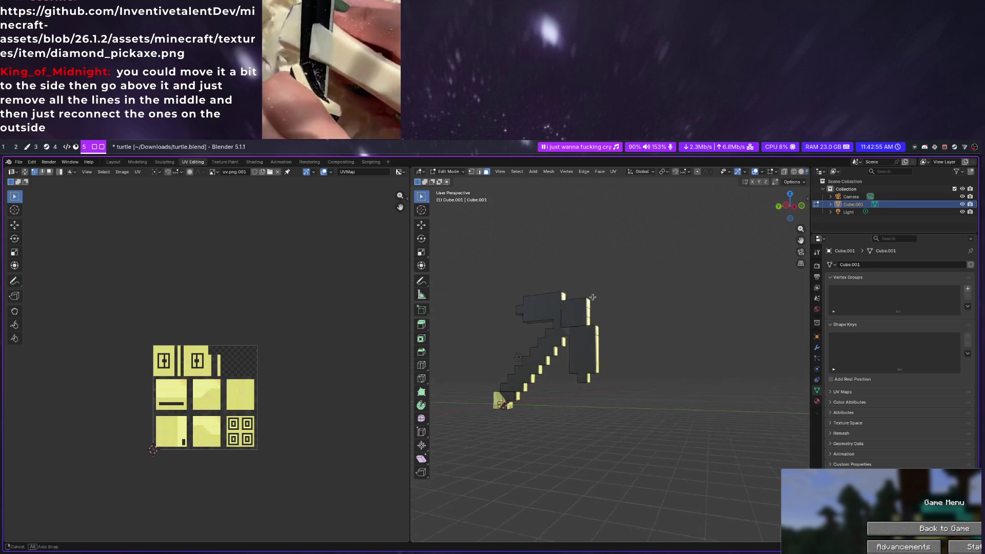
{"action": "key", "text": "a"}
{"action": "key", "text": "Tab"}
{"action": "key", "text": "Tab"}
{"action": "key", "text": "Tab"}
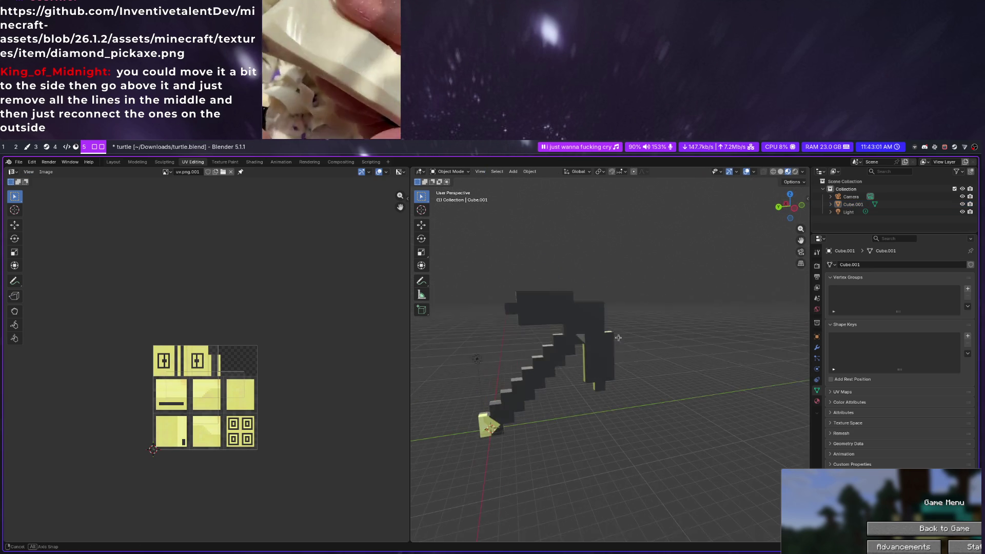
Toggle whole-mesh selection in and out of Edit Mode and settle on a flatter side view
{"action": "key", "text": "Tab"}
{"action": "key", "text": "alt+a"}
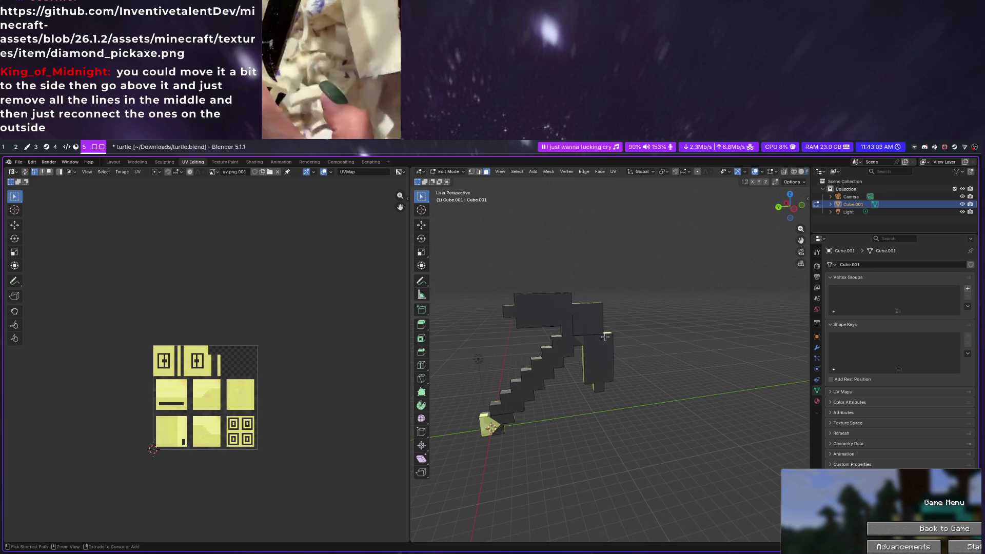
{"action": "key", "text": "Tab"}
{"action": "key", "text": "Tab"}
{"action": "key", "text": "a"}
{"action": "key", "text": "alt+a"}
{"action": "key", "text": "a"}
{"action": "key", "text": "alt+a"}
{"action": "key", "text": "a"}
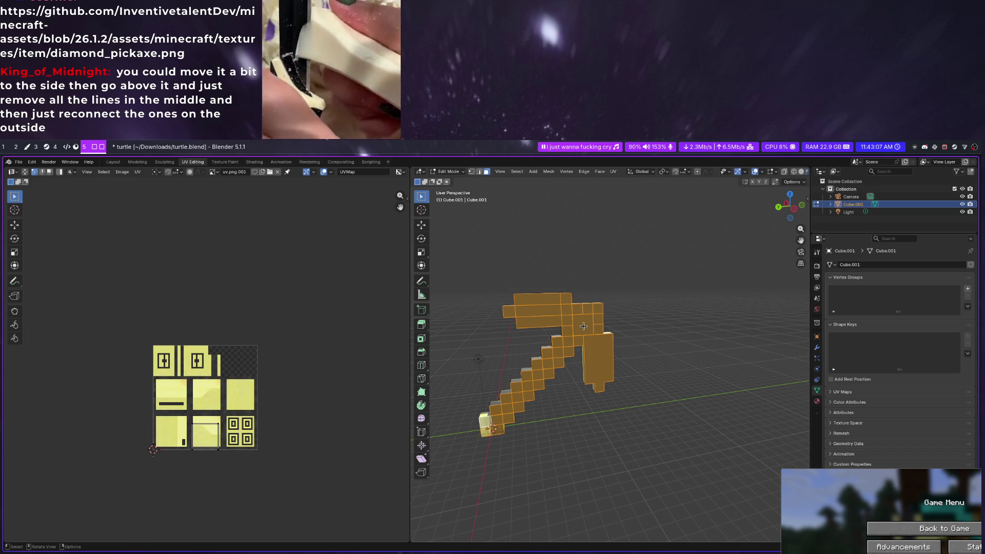
{"action": "key", "text": "alt+a"}
{"action": "mouse_move", "coordinate": [585, 324]}
{"action": "middle_mouse_down"}
{"action": "mouse_move", "coordinate": [531, 394]}
{"action": "mouse_move", "coordinate": [477, 370]}
{"action": "middle_mouse_up"}
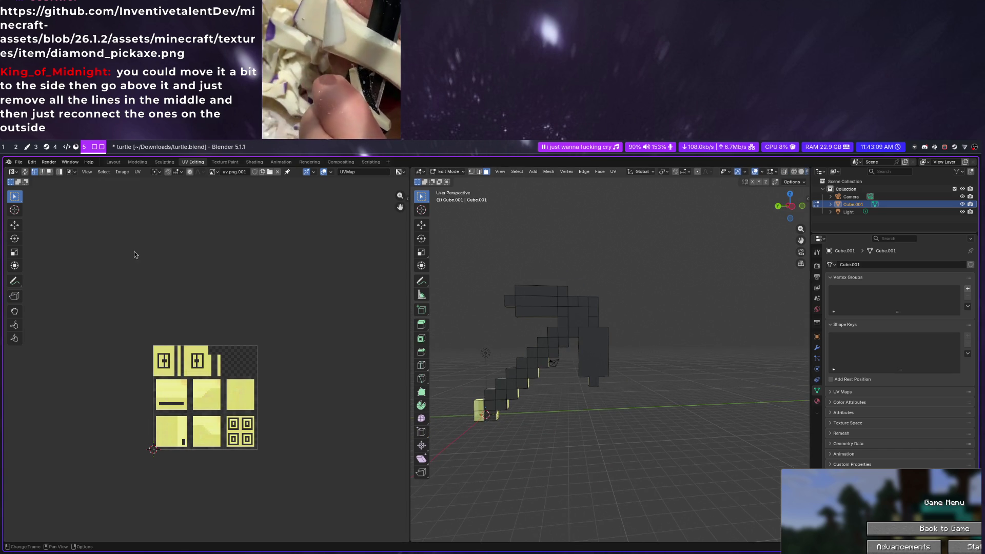
Load the diamond pickaxe texture image into the UV editor via Image > Open
{"action": "left_click", "coordinate": [269, 173]}
{"action": "left_click_drag", "start_coordinate": [752, 447], "coordinate": [802, 466]}
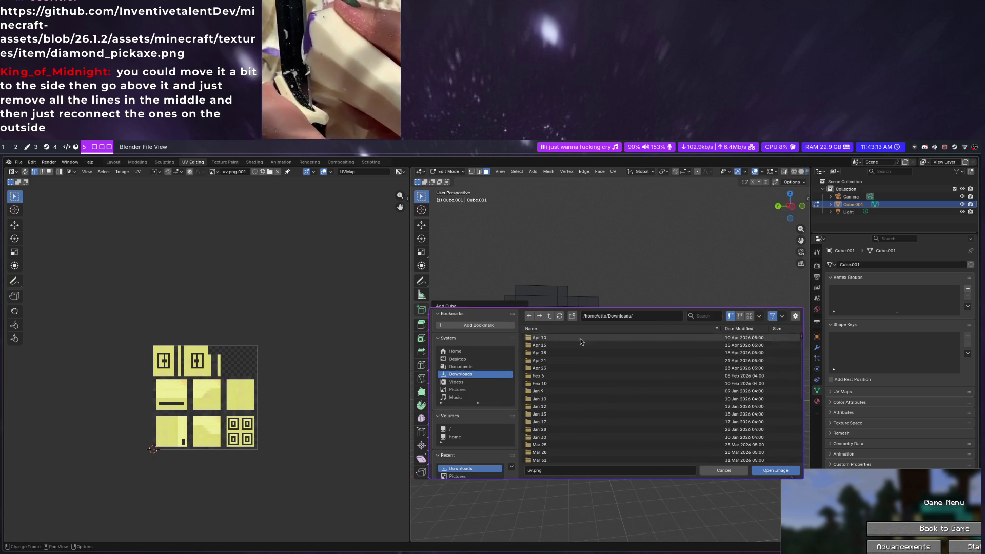
{"action": "scroll", "coordinate": [578, 362], "scroll_direction": "down", "scroll_amount": 5}
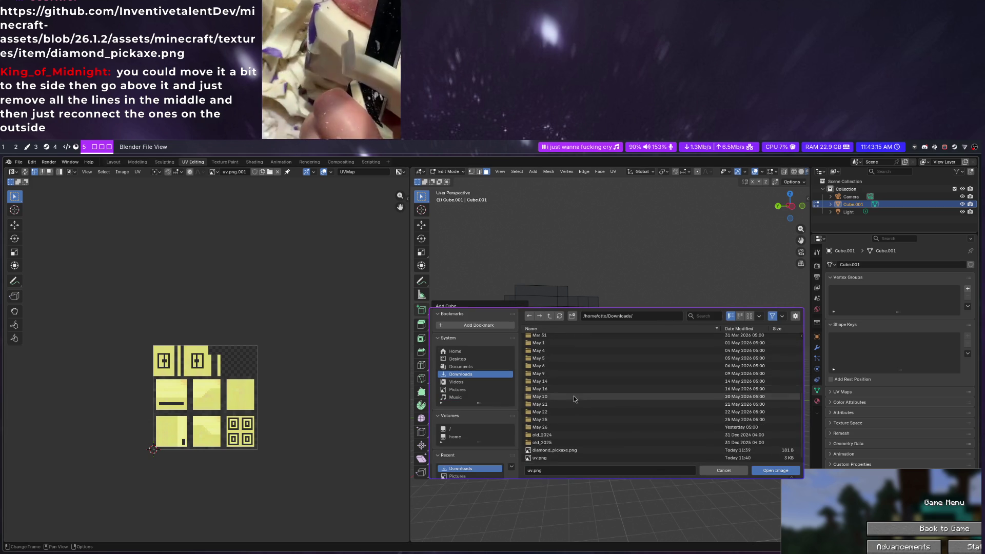
{"action": "double_click", "coordinate": [531, 373]}
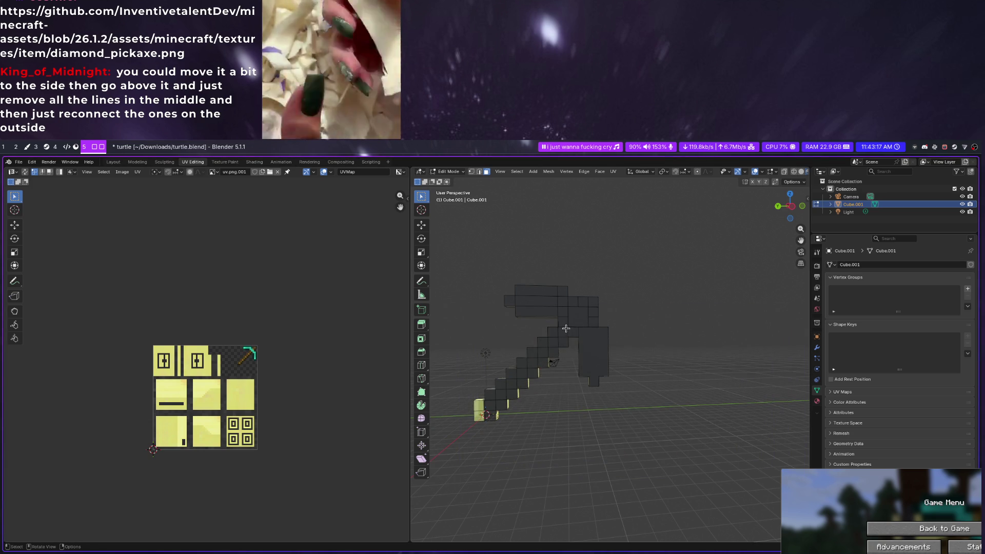
{"action": "scroll", "coordinate": [539, 375], "scroll_direction": "down", "scroll_amount": 1}
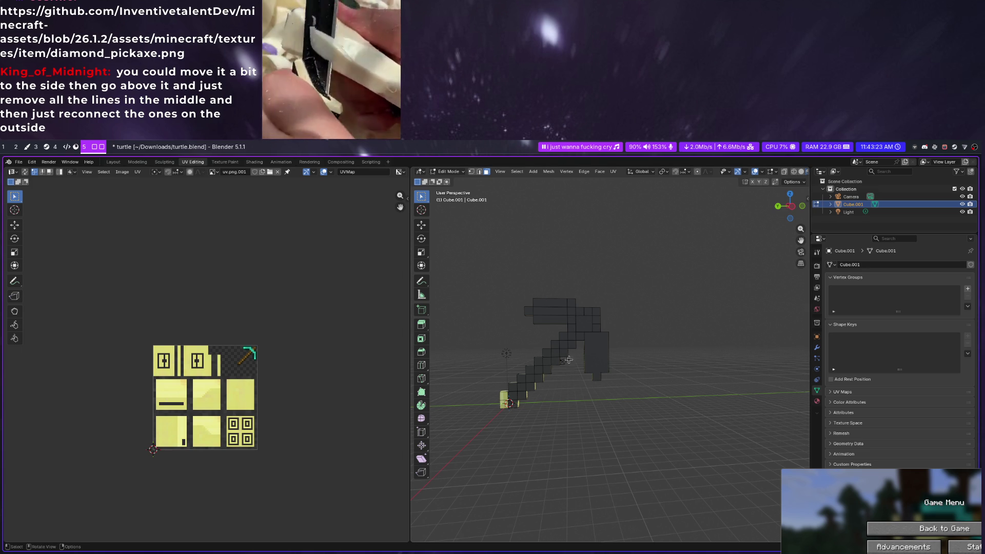
{"action": "scroll", "coordinate": [513, 402], "scroll_direction": "up", "scroll_amount": 3}
{"action": "scroll", "coordinate": [523, 371], "scroll_direction": "up", "scroll_amount": 2}
{"action": "scroll", "coordinate": [569, 408], "scroll_direction": "up", "scroll_amount": 1}
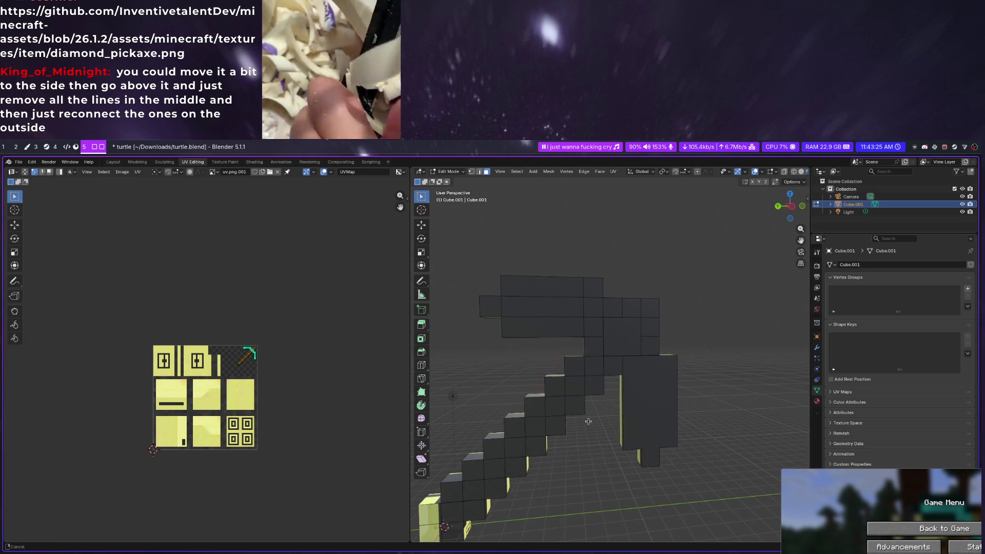
{"action": "left_click", "coordinate": [634, 359]}
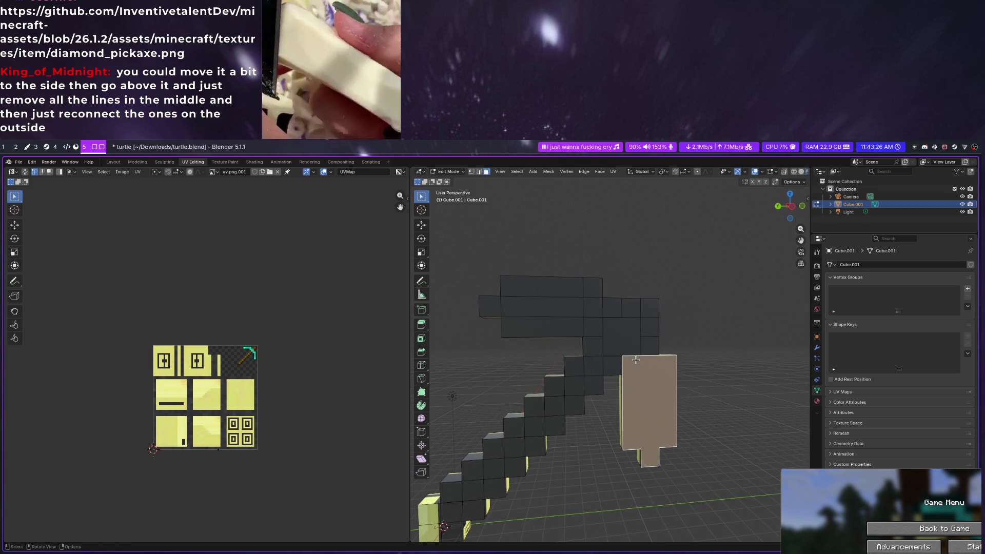
{"action": "right_click", "coordinate": [650, 404]}
{"action": "left_click", "coordinate": [651, 406]}
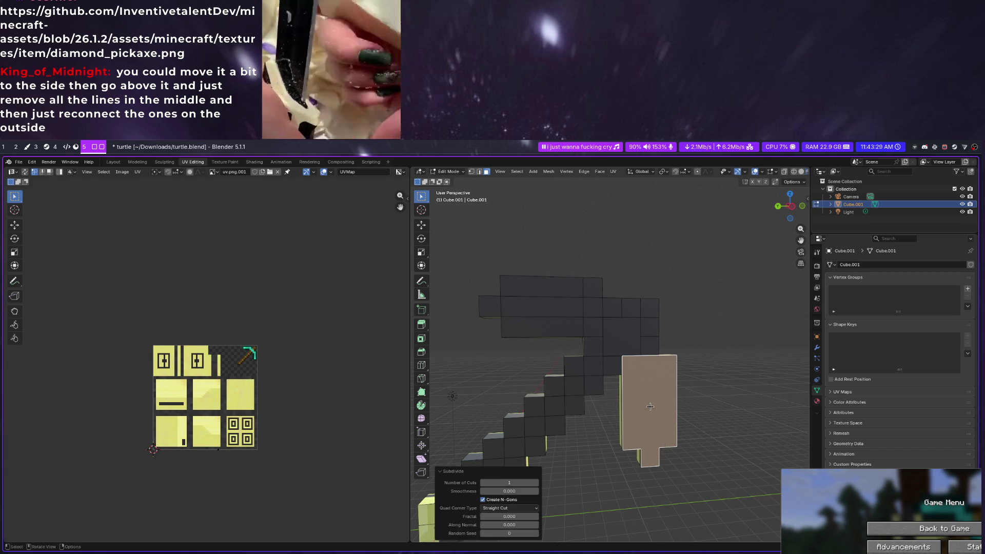
{"action": "right_click", "coordinate": [657, 374]}
{"action": "key", "text": "Escape"}
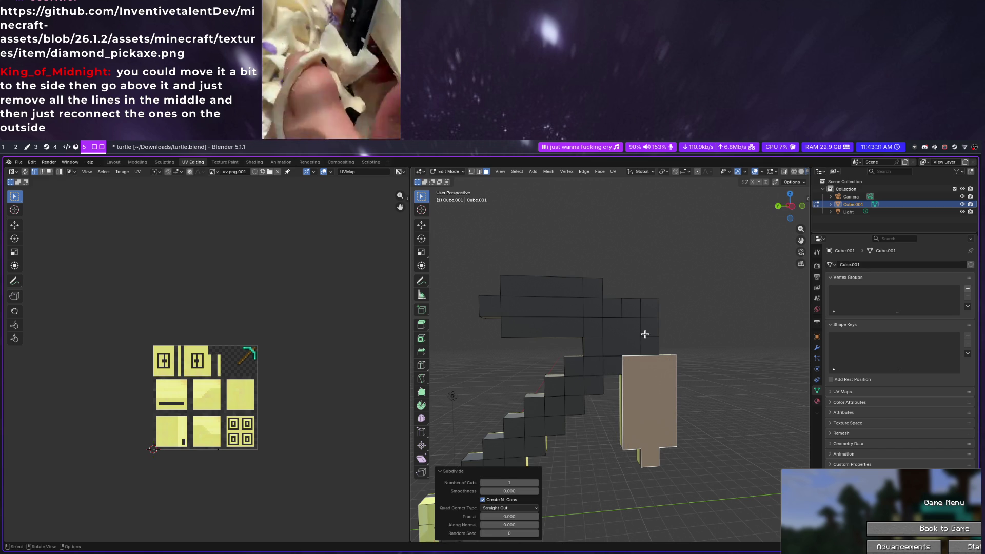
{"action": "left_click", "coordinate": [731, 333]}
{"action": "left_click", "coordinate": [664, 373]}
{"action": "right_click", "coordinate": [626, 353]}
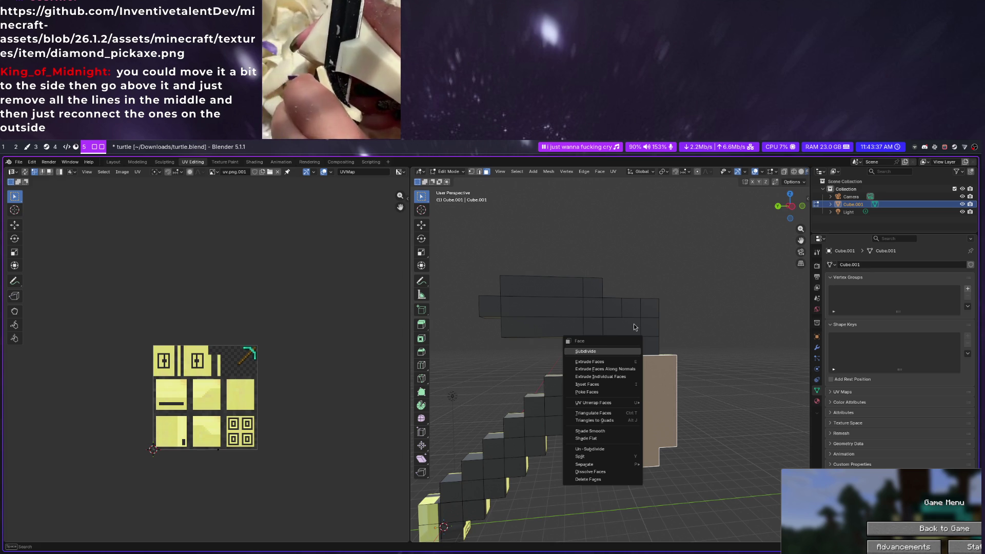
{"action": "left_click", "coordinate": [616, 414]}
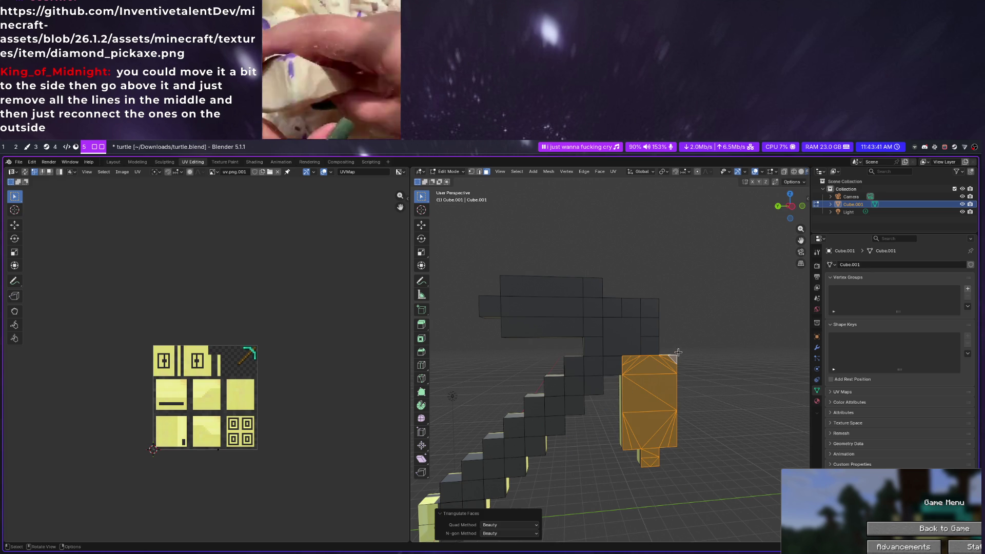
{"action": "key", "text": "ctrl+z"}
{"action": "mouse_move", "coordinate": [720, 420]}
{"action": "middle_mouse_down"}
{"action": "mouse_move", "coordinate": [584, 414]}
{"action": "mouse_move", "coordinate": [676, 408]}
{"action": "middle_mouse_up"}
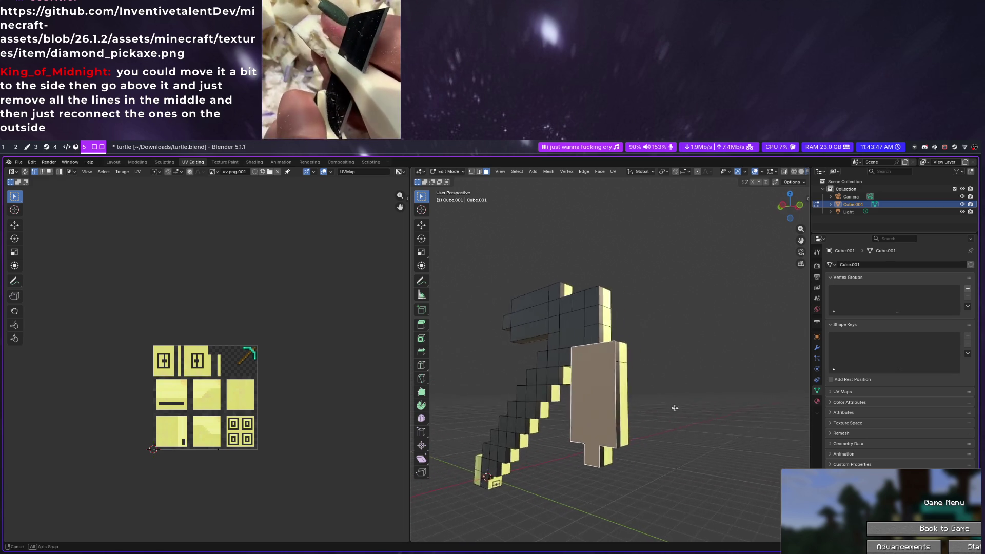
Select the entire pickaxe mesh and shrink the selection off the handle
{"action": "middle_click_drag", "start_coordinate": [676, 408], "coordinate": [695, 387]}
{"action": "key", "text": "a"}
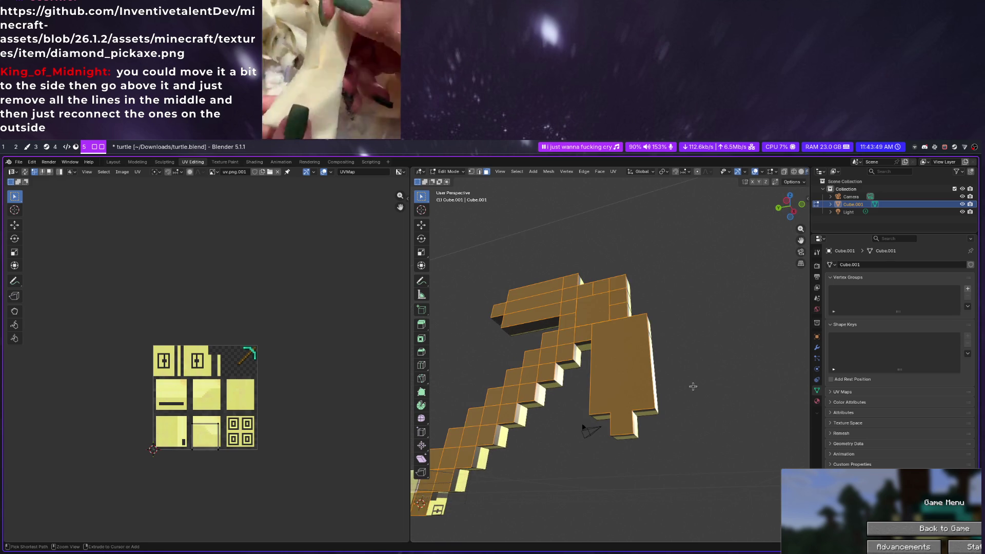
{"action": "key", "text": "ctrl+KP_Subtract"}
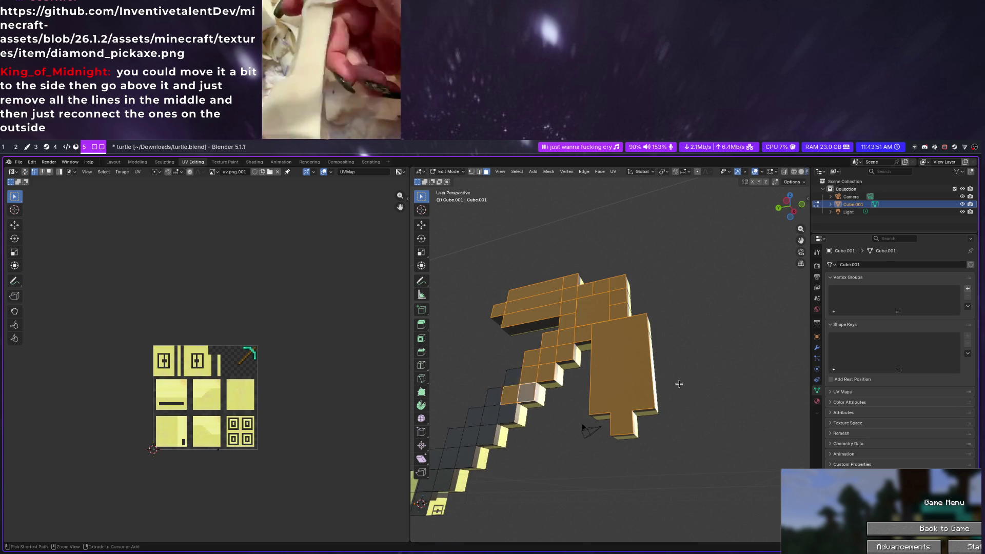
{"action": "mouse_move", "coordinate": [679, 383]}
{"action": "middle_mouse_down"}
{"action": "mouse_move", "coordinate": [548, 413]}
{"action": "mouse_move", "coordinate": [643, 392]}
{"action": "mouse_move", "coordinate": [568, 377]}
{"action": "middle_mouse_up"}
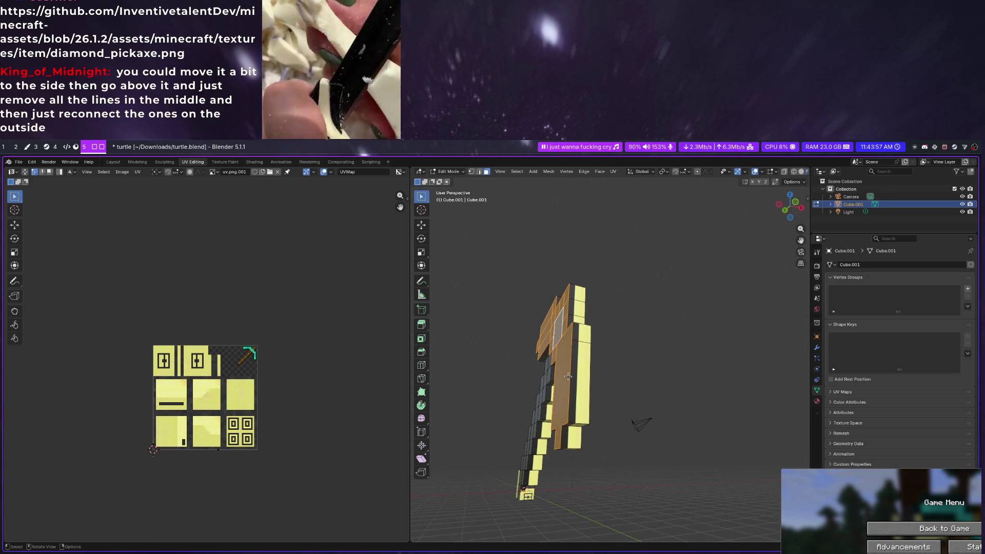
Select edge loops along the pickaxe head and delete the selected edges
{"action": "left_click", "coordinate": [471, 171]}
{"action": "left_click", "coordinate": [571, 355], "text": "alt"}
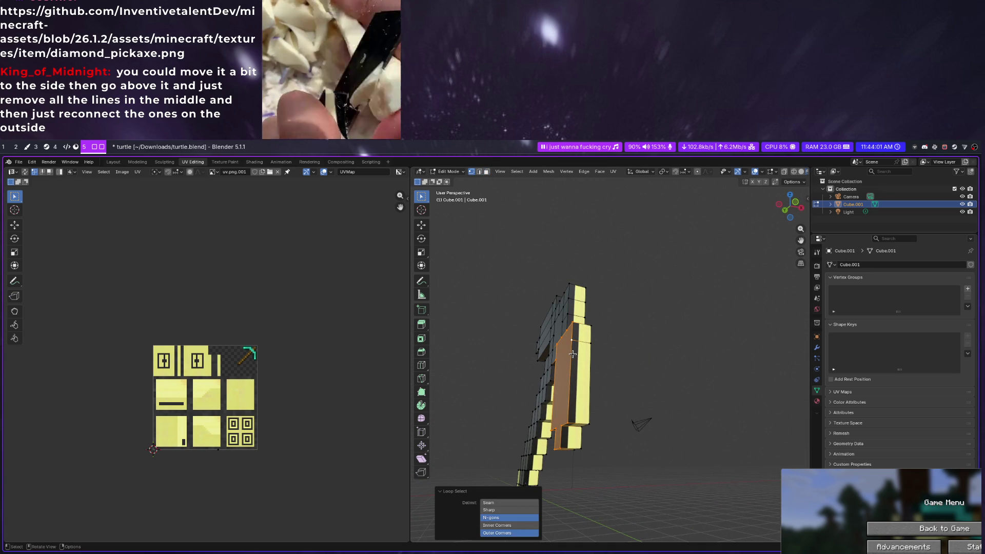
{"action": "middle_click_drag", "start_coordinate": [572, 354], "coordinate": [587, 338]}
{"action": "key", "text": "x"}
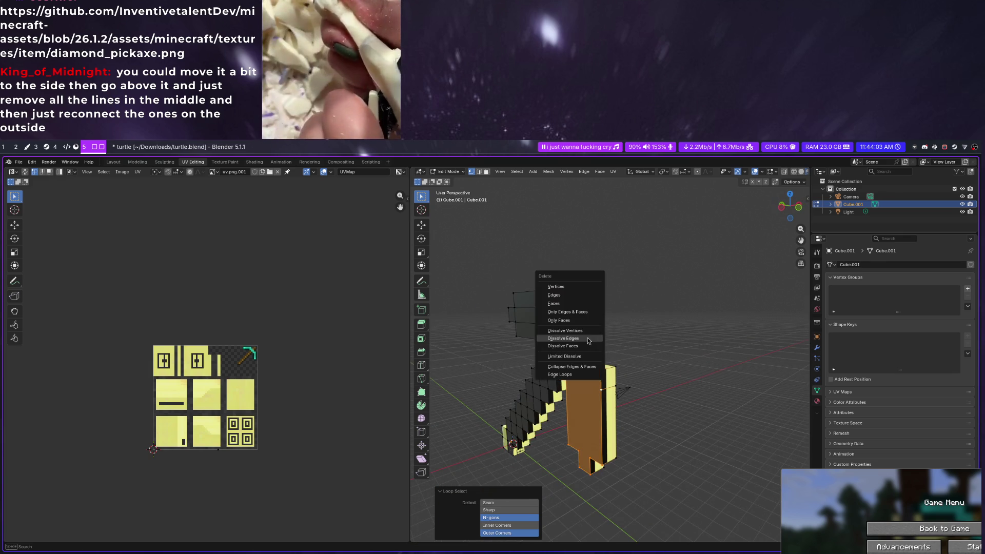
{"action": "middle_click_drag", "start_coordinate": [561, 289], "coordinate": [616, 294]}
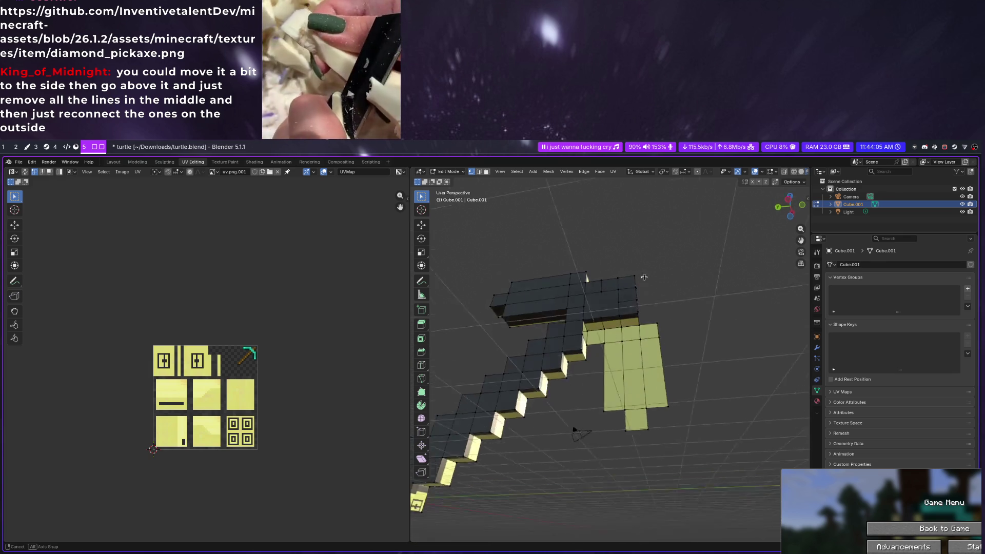
{"action": "left_click", "coordinate": [552, 350], "text": "alt"}
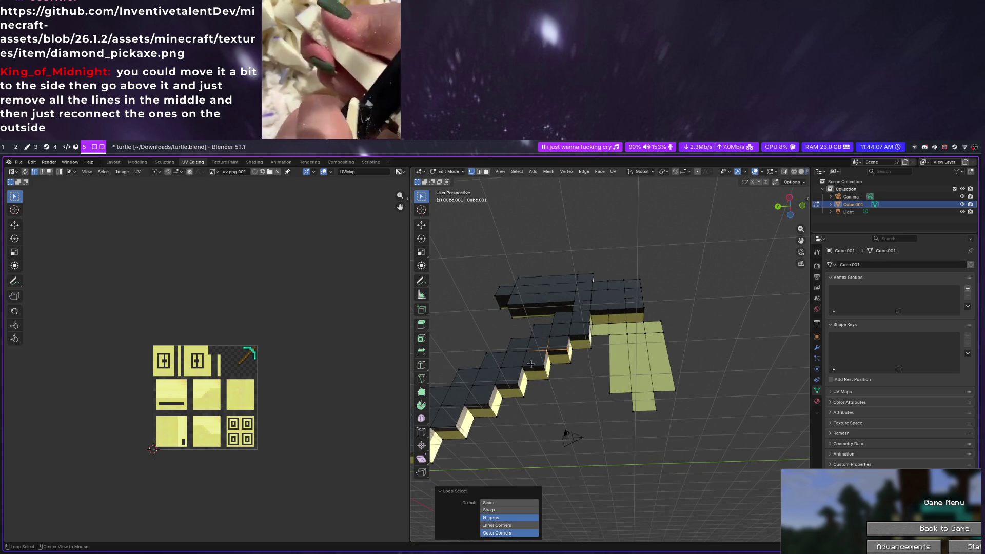
{"action": "left_click", "coordinate": [484, 172]}
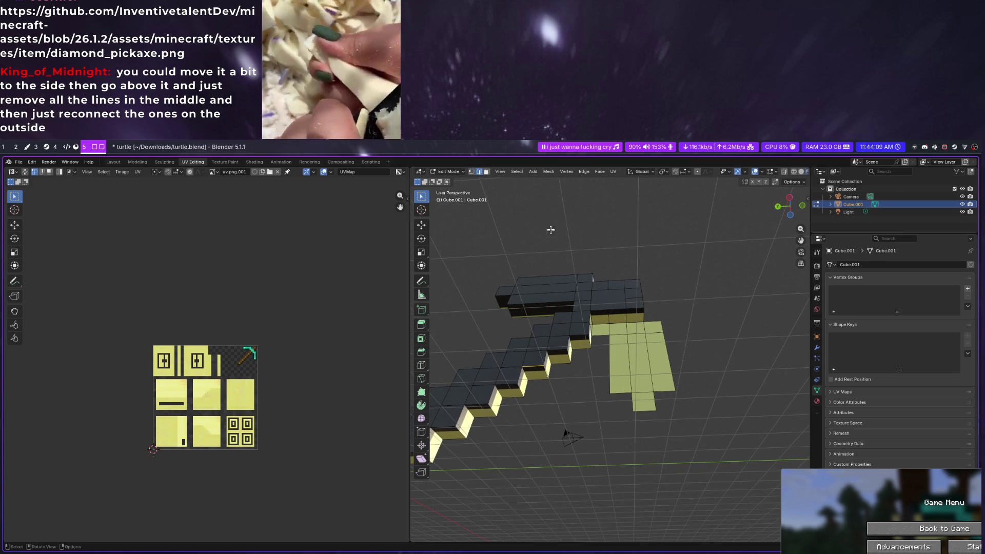
{"action": "left_click", "coordinate": [622, 314], "text": "alt"}
{"action": "key", "text": "x"}
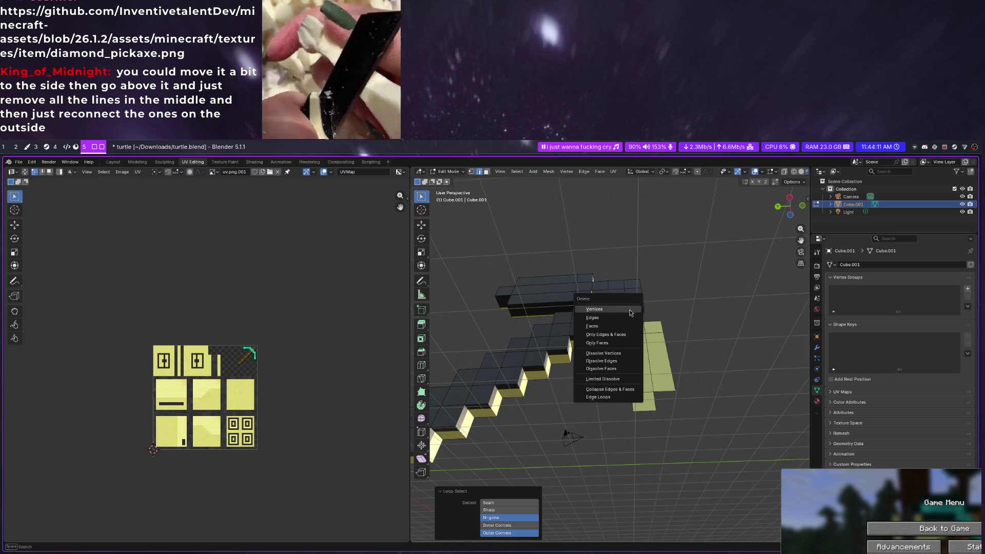
{"action": "left_click", "coordinate": [616, 316]}
Delete another selection, pick the top edge loop and begin selecting head face rows
{"action": "mouse_move", "coordinate": [616, 315]}
{"action": "middle_mouse_down"}
{"action": "mouse_move", "coordinate": [583, 327]}
{"action": "mouse_move", "coordinate": [599, 323]}
{"action": "middle_mouse_up"}
{"action": "key", "text": "x"}
{"action": "left_click", "coordinate": [583, 327]}
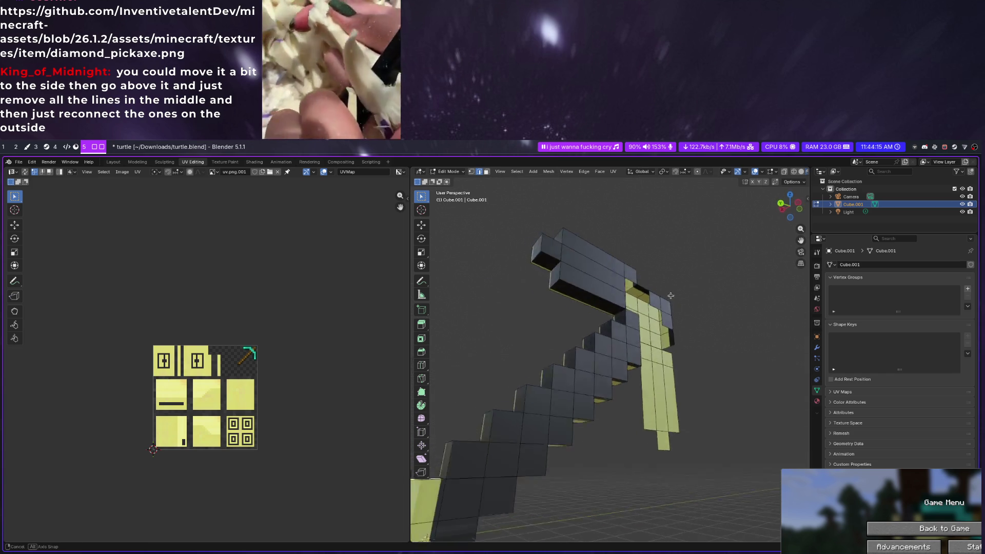
{"action": "left_click", "coordinate": [596, 306], "text": "alt"}
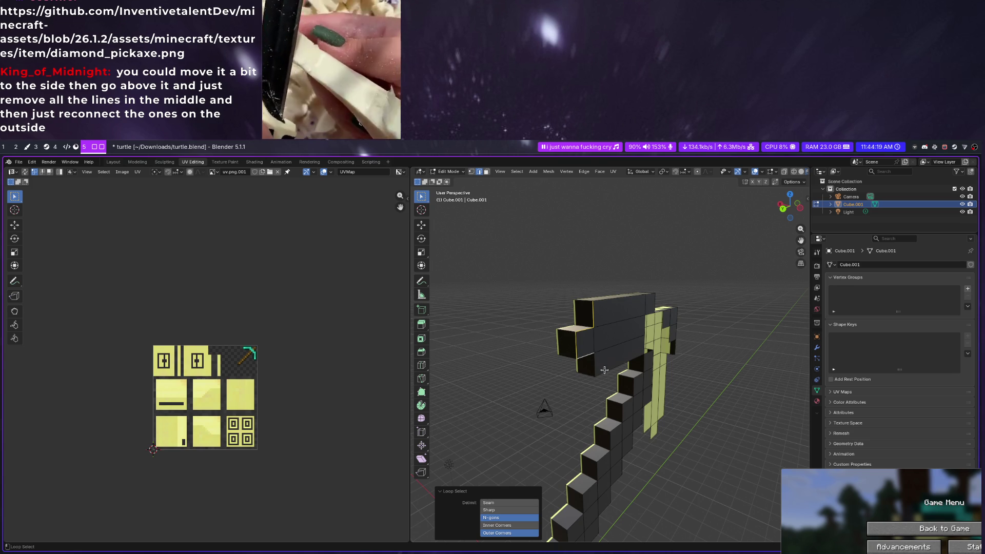
{"action": "middle_click_drag", "start_coordinate": [664, 348], "coordinate": [610, 353]}
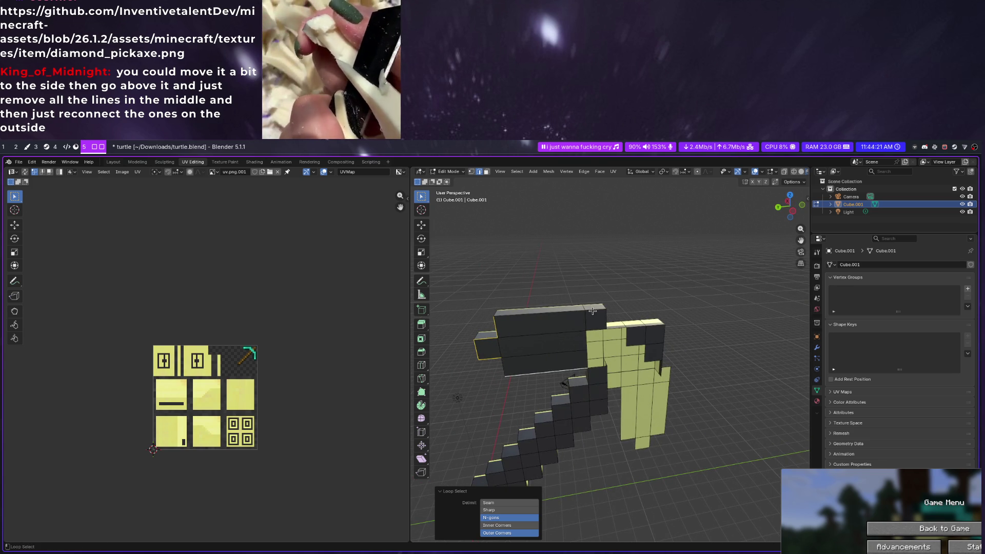
{"action": "middle_click_drag", "start_coordinate": [647, 295], "coordinate": [553, 212]}
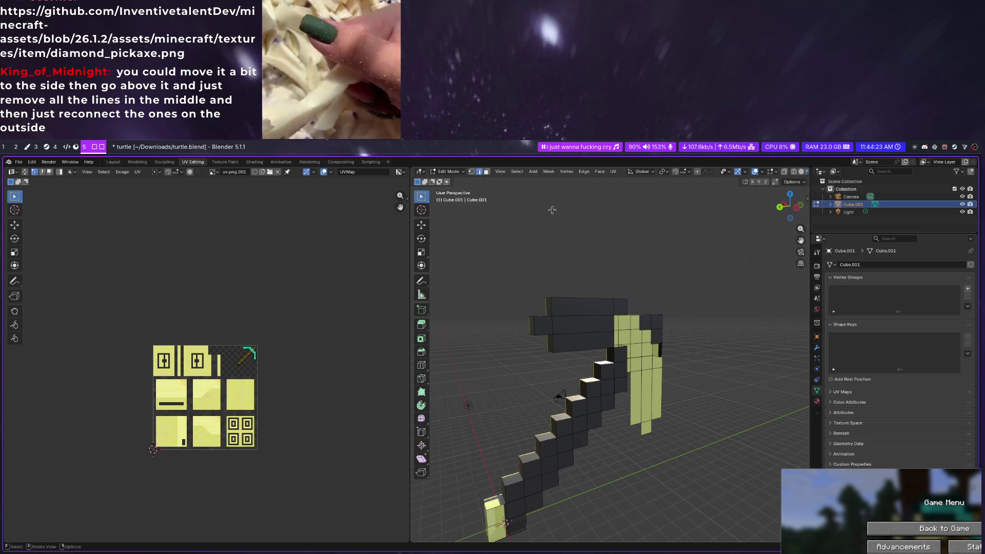
{"action": "left_click", "coordinate": [558, 319], "text": "alt"}
Select the extruded side faces along the head and down the handle to its bottom face
{"action": "left_click", "coordinate": [585, 308], "text": "alt+shift"}
{"action": "left_click", "coordinate": [577, 342], "text": "alt+shift"}
{"action": "mouse_move", "coordinate": [577, 343]}
{"action": "middle_mouse_down"}
{"action": "mouse_move", "coordinate": [680, 329]}
{"action": "mouse_move", "coordinate": [636, 333]}
{"action": "middle_mouse_up"}
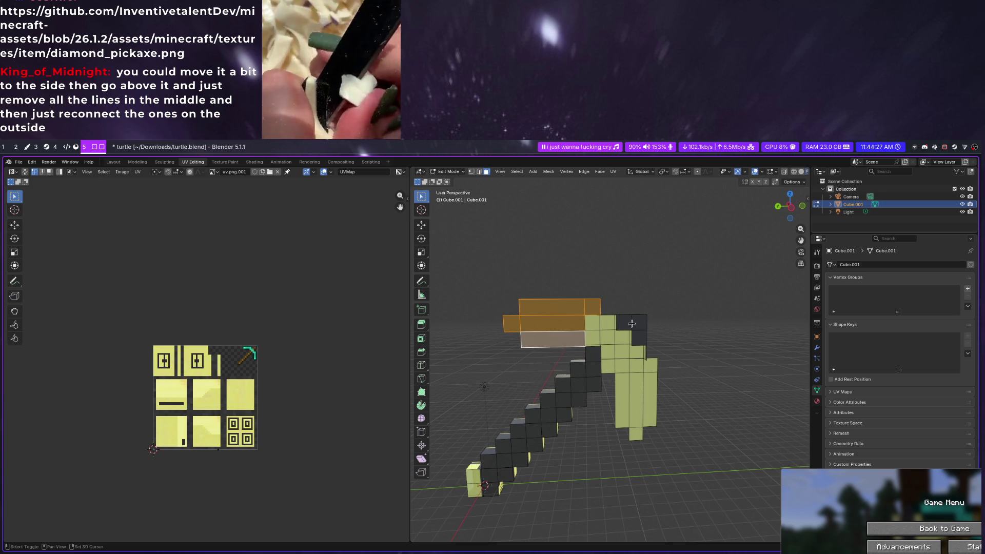
{"action": "left_click", "coordinate": [623, 324], "text": "shift"}
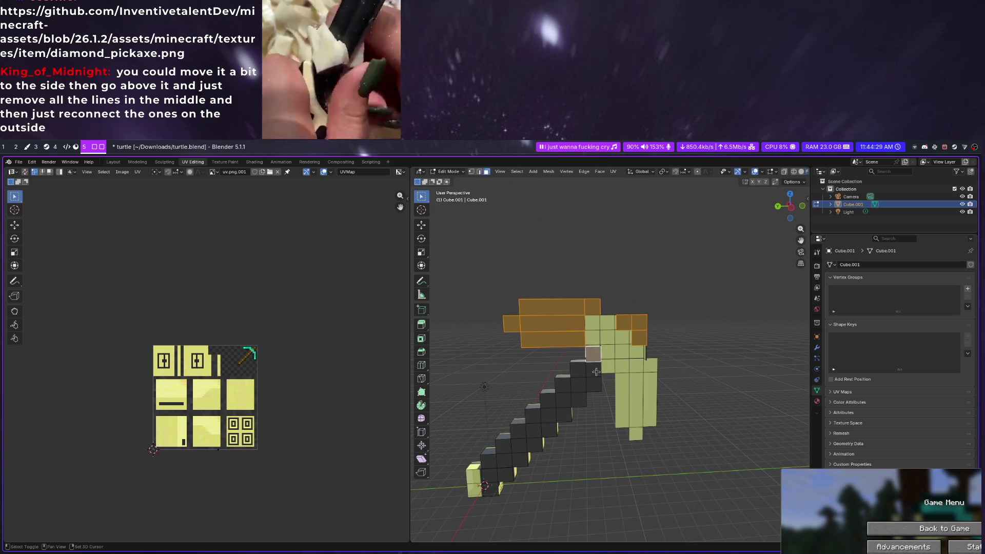
{"action": "left_click", "coordinate": [575, 397], "text": "shift"}
{"action": "left_click", "coordinate": [560, 416], "text": "shift"}
{"action": "left_click", "coordinate": [539, 423], "text": "shift"}
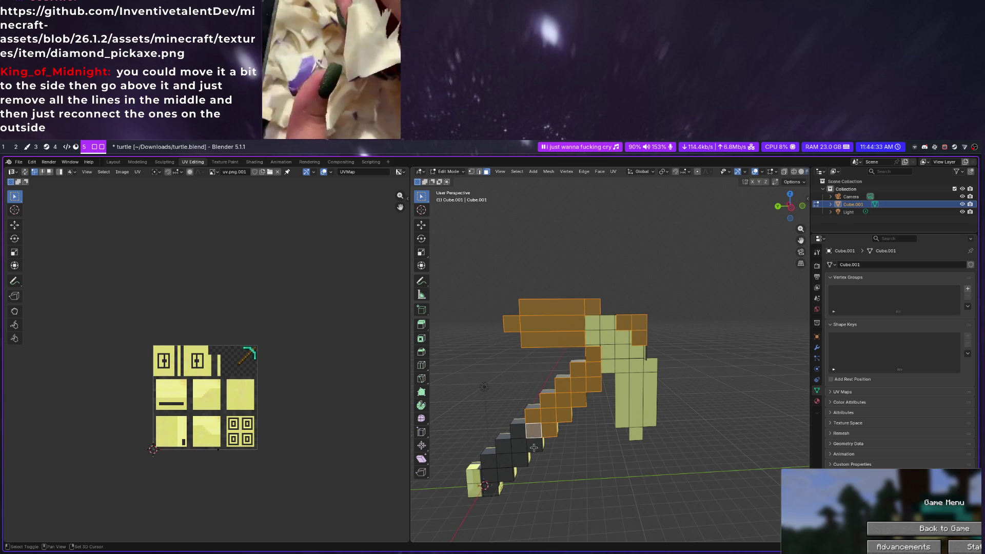
{"action": "left_click", "coordinate": [519, 444], "text": "shift"}
{"action": "left_click", "coordinate": [490, 470], "text": "shift"}
{"action": "left_click", "coordinate": [469, 484], "text": "shift"}
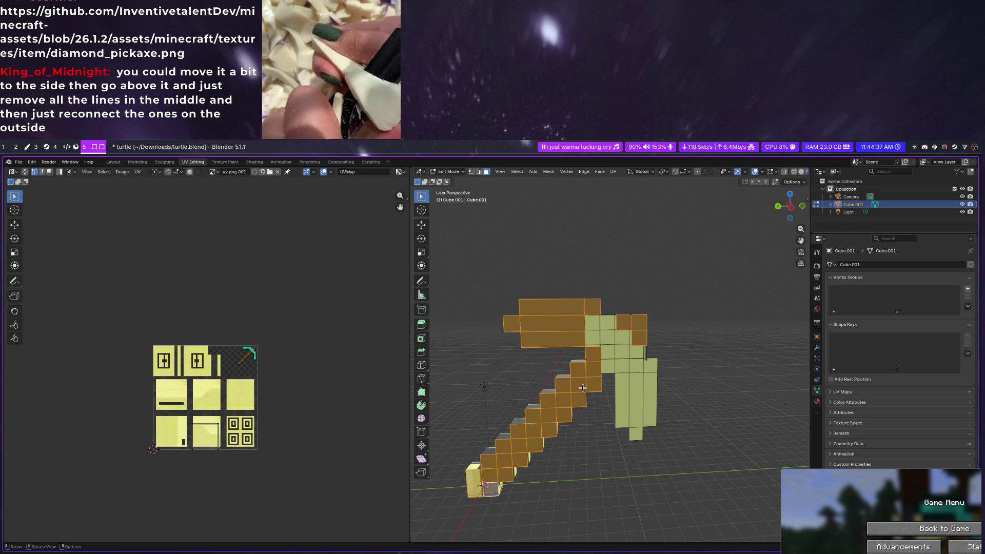
Remove the selected side faces, toggle out and back into Edit Mode, and view the pickaxe face-on
{"action": "right_click", "coordinate": [652, 325]}
{"action": "key", "text": "Escape"}
{"action": "key", "text": "alt+a"}
{"action": "mouse_move", "coordinate": [652, 325]}
{"action": "middle_mouse_down"}
{"action": "mouse_move", "coordinate": [587, 331]}
{"action": "mouse_move", "coordinate": [565, 354]}
{"action": "middle_mouse_up"}
{"action": "key", "text": "Tab"}
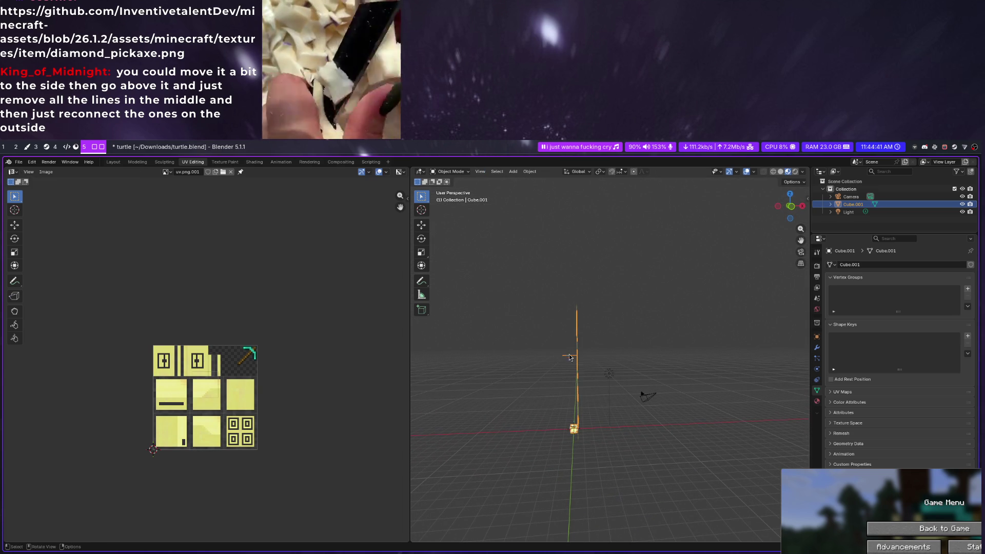
{"action": "key", "text": "Tab"}
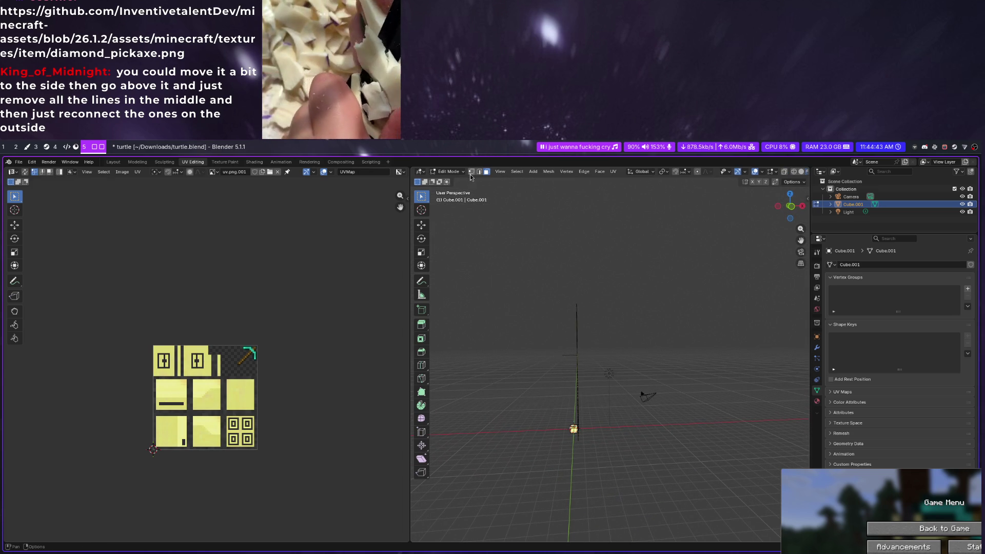
{"action": "right_click", "coordinate": [563, 355]}
{"action": "key", "text": "Escape"}
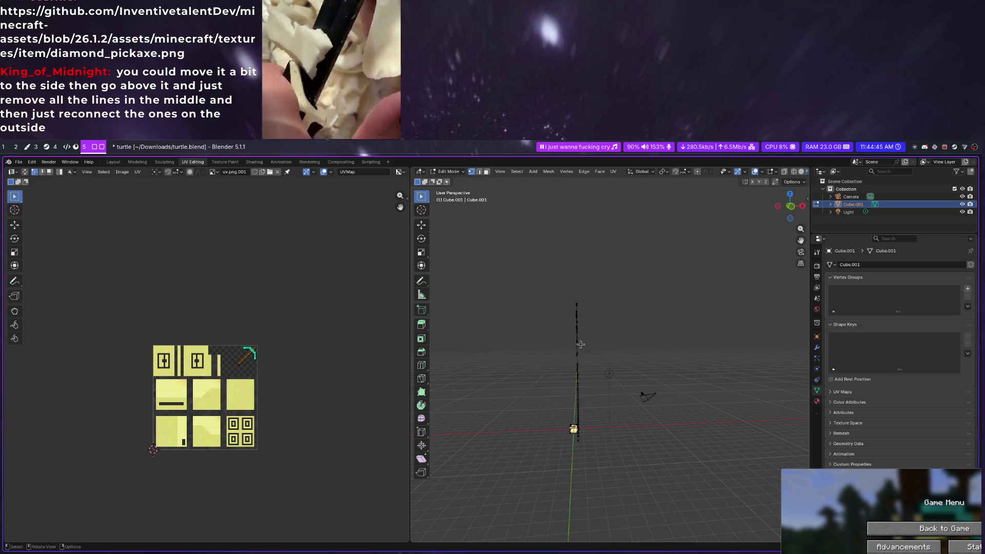
{"action": "mouse_move", "coordinate": [564, 355]}
{"action": "middle_mouse_down"}
{"action": "mouse_move", "coordinate": [721, 300]}
{"action": "mouse_move", "coordinate": [678, 350]}
{"action": "mouse_move", "coordinate": [671, 330]}
{"action": "middle_mouse_up"}
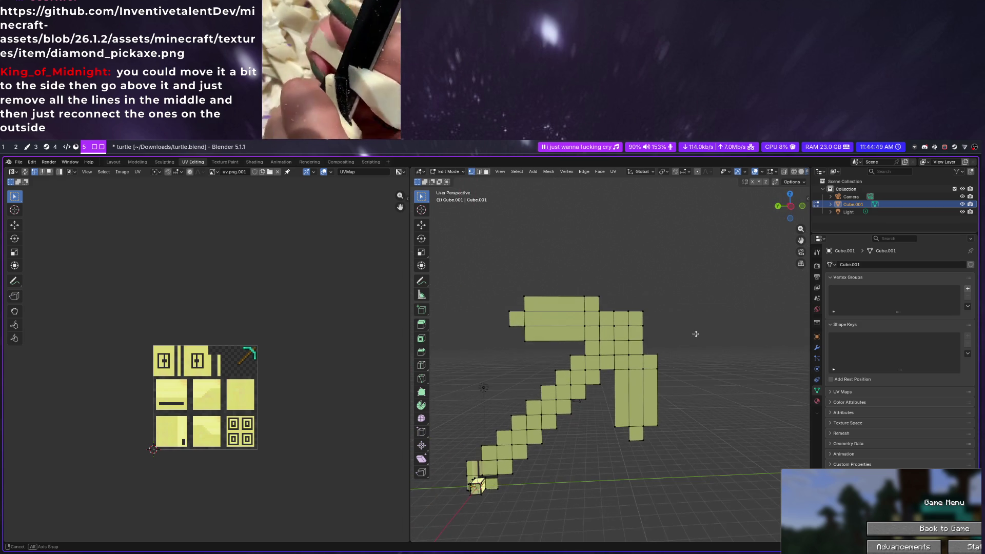
Dissolve the interior vertices so the small square faces merge together
{"action": "left_click", "coordinate": [579, 313]}
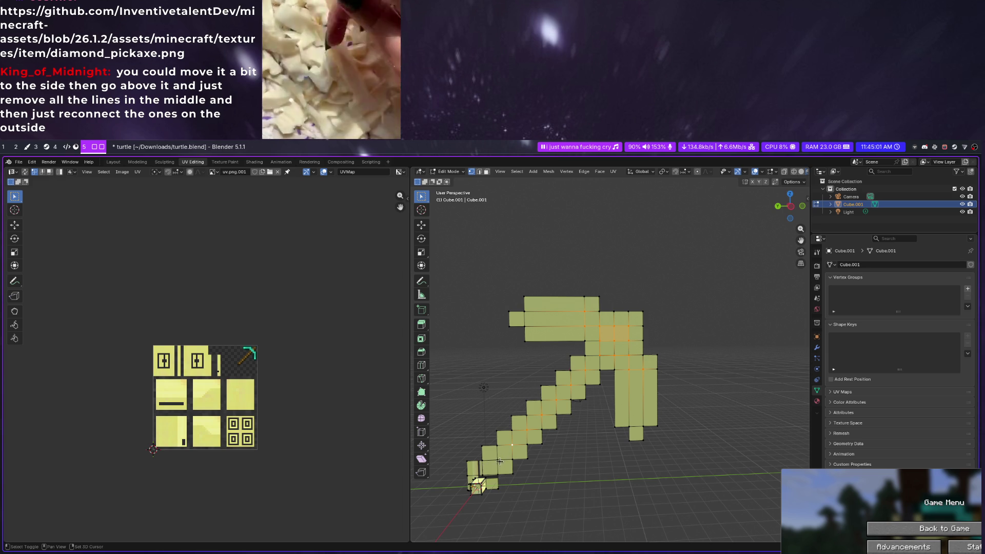
{"action": "key", "text": "x"}
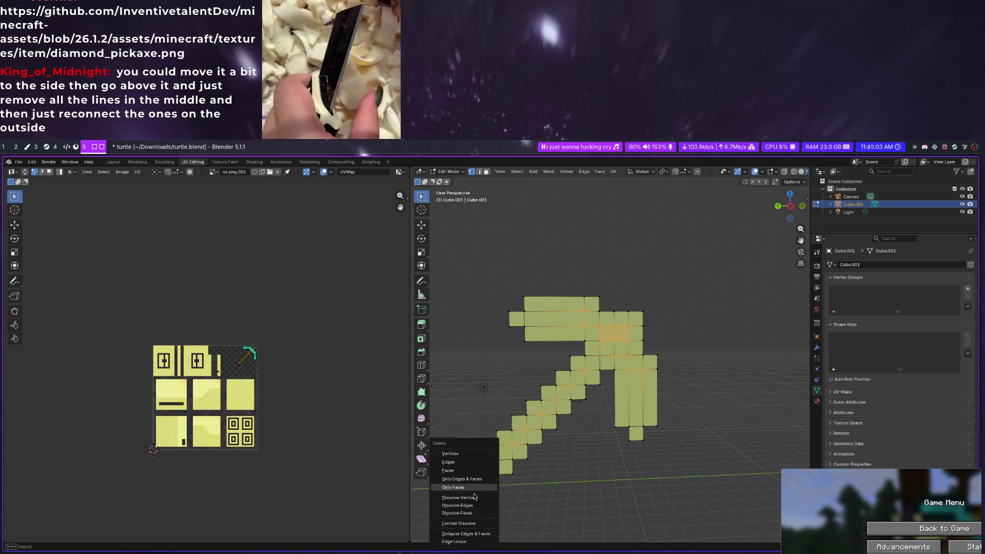
{"action": "left_click", "coordinate": [462, 497]}
{"action": "mouse_move", "coordinate": [495, 445]}
{"action": "middle_mouse_down"}
{"action": "mouse_move", "coordinate": [512, 423]}
{"action": "mouse_move", "coordinate": [532, 454]}
{"action": "mouse_move", "coordinate": [572, 405]}
{"action": "middle_mouse_up"}
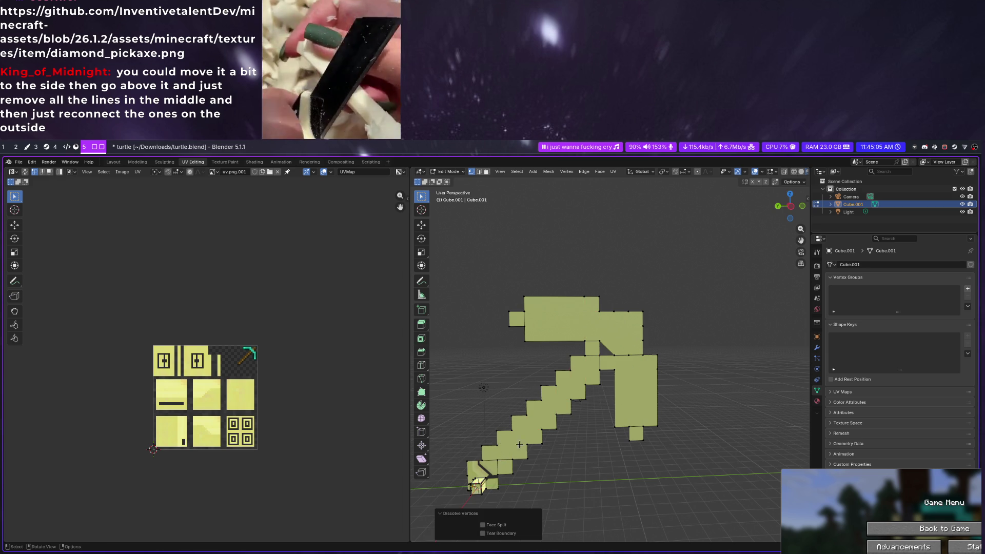
{"action": "key", "text": "x"}
{"action": "left_click", "coordinate": [511, 424]}
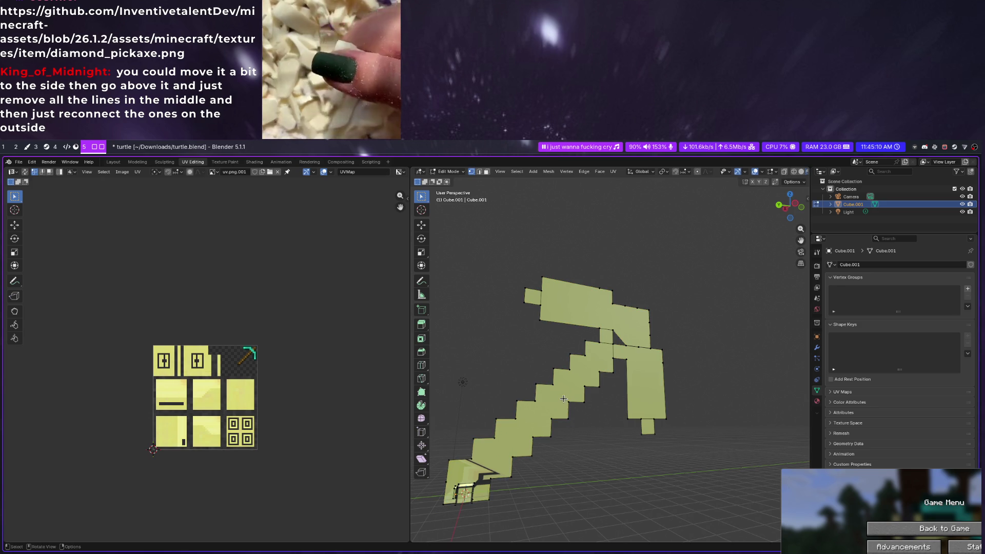
Dissolve the diagonal edge in the head and the remaining stray vertices
{"action": "left_click", "coordinate": [571, 406], "text": "alt"}
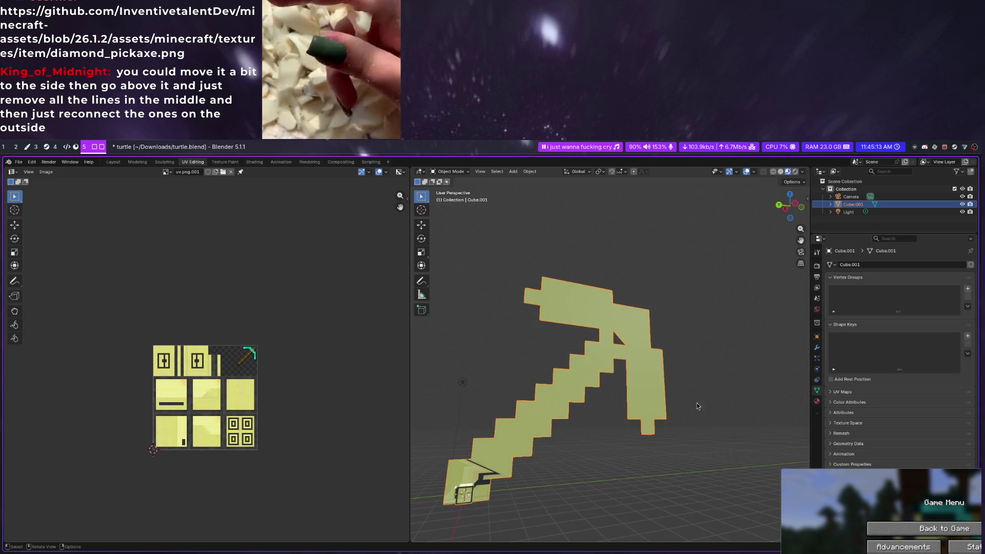
{"action": "middle_click_drag", "start_coordinate": [661, 417], "coordinate": [608, 433]}
{"action": "scroll", "coordinate": [609, 433], "scroll_direction": "up", "scroll_amount": 5}
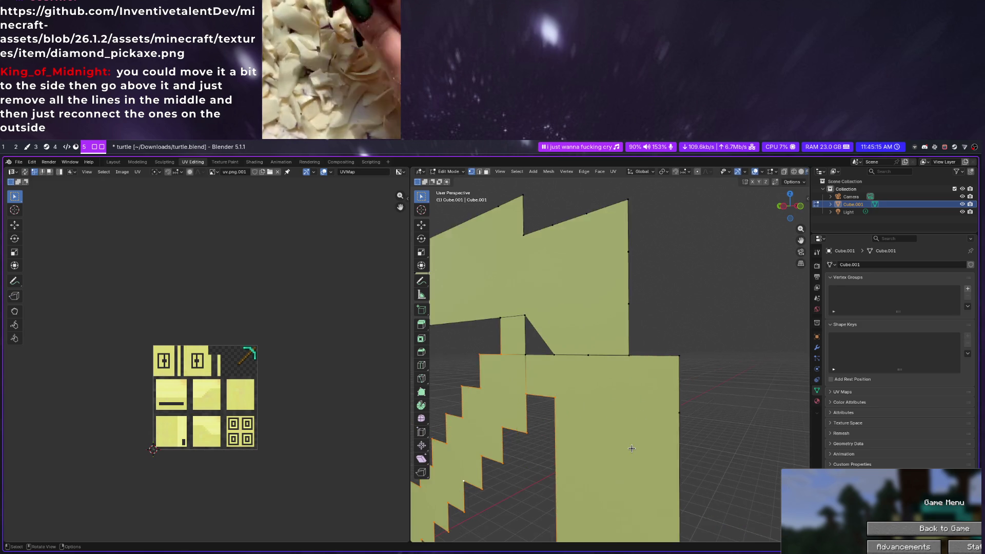
{"action": "scroll", "coordinate": [554, 369], "scroll_direction": "down", "scroll_amount": 4}
{"action": "scroll", "coordinate": [524, 316], "scroll_direction": "up", "scroll_amount": 2}
{"action": "scroll", "coordinate": [524, 316], "scroll_direction": "up", "scroll_amount": 2}
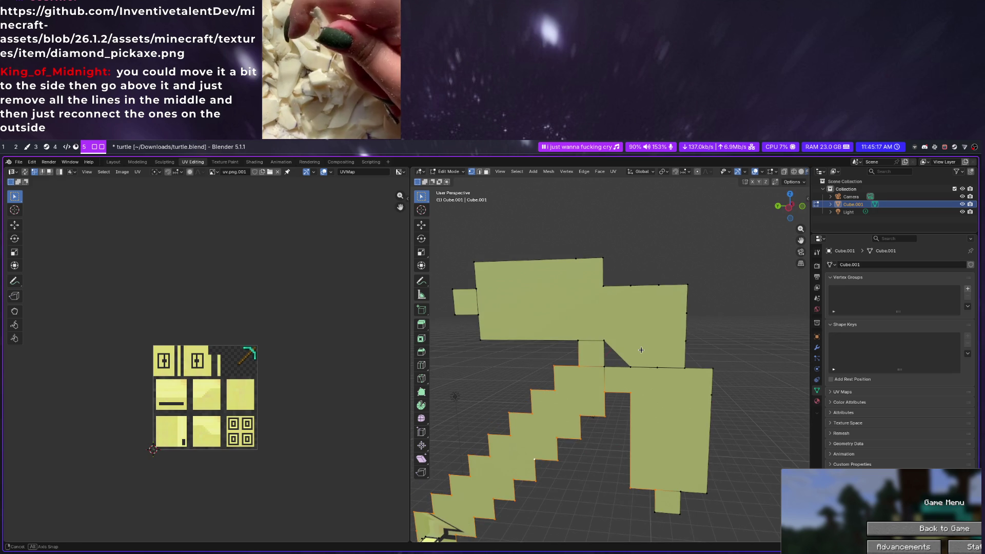
{"action": "left_click", "coordinate": [628, 370], "text": "alt"}
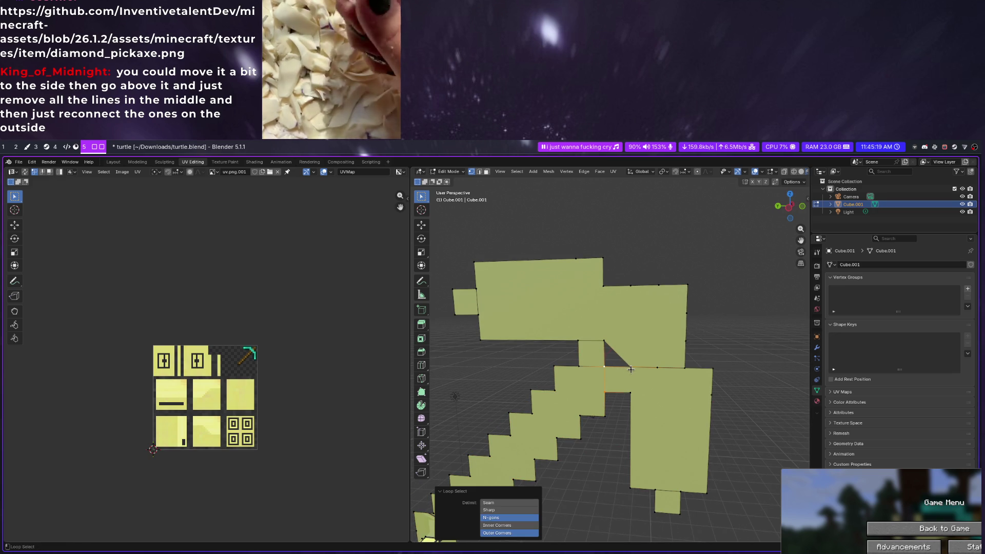
{"action": "left_click", "coordinate": [604, 346]}
{"action": "key", "text": "x"}
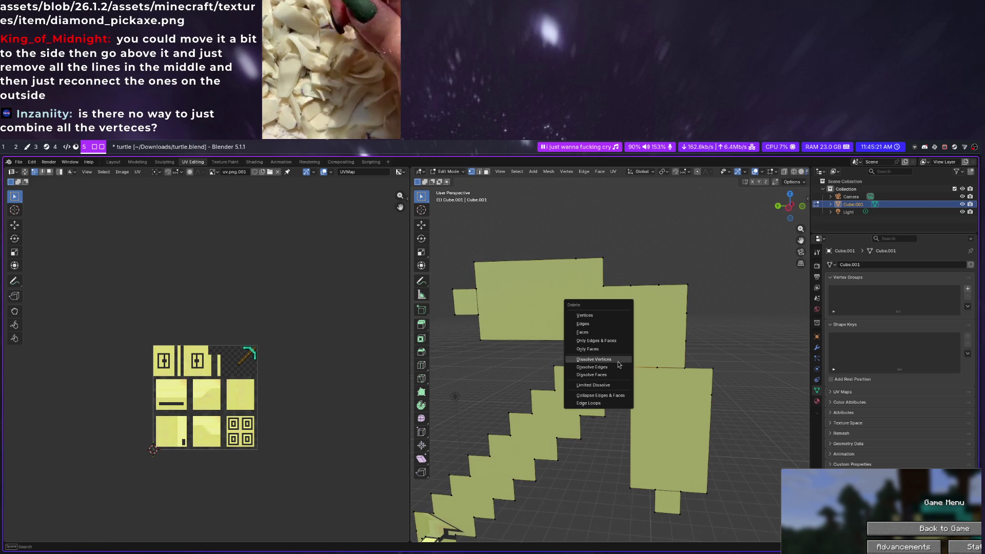
{"action": "left_click", "coordinate": [619, 366]}
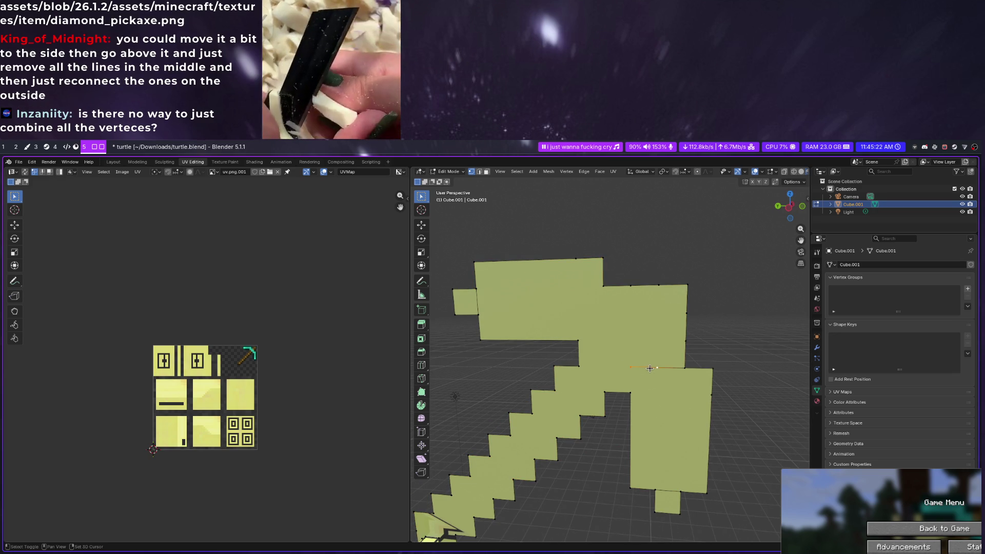
{"action": "key", "text": "x"}
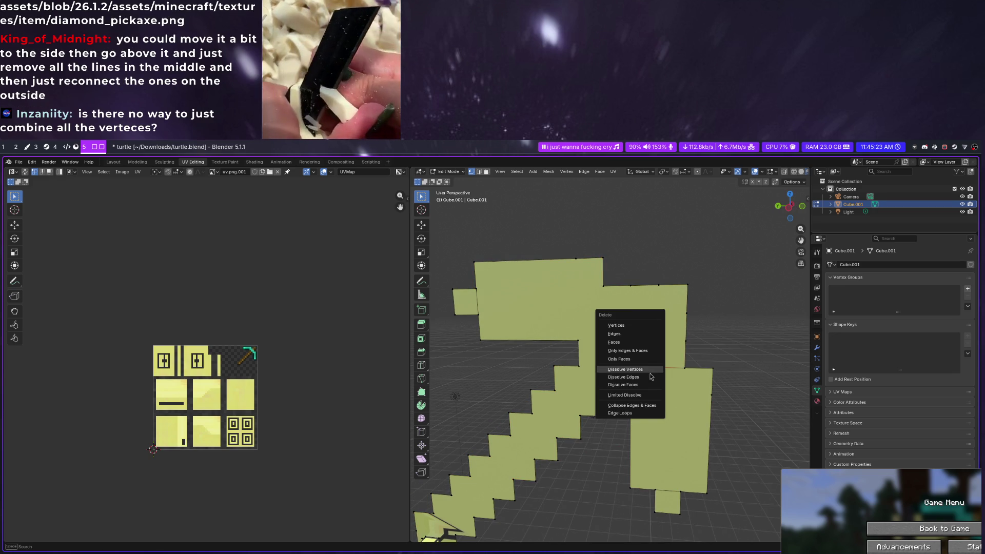
{"action": "left_click", "coordinate": [652, 353]}
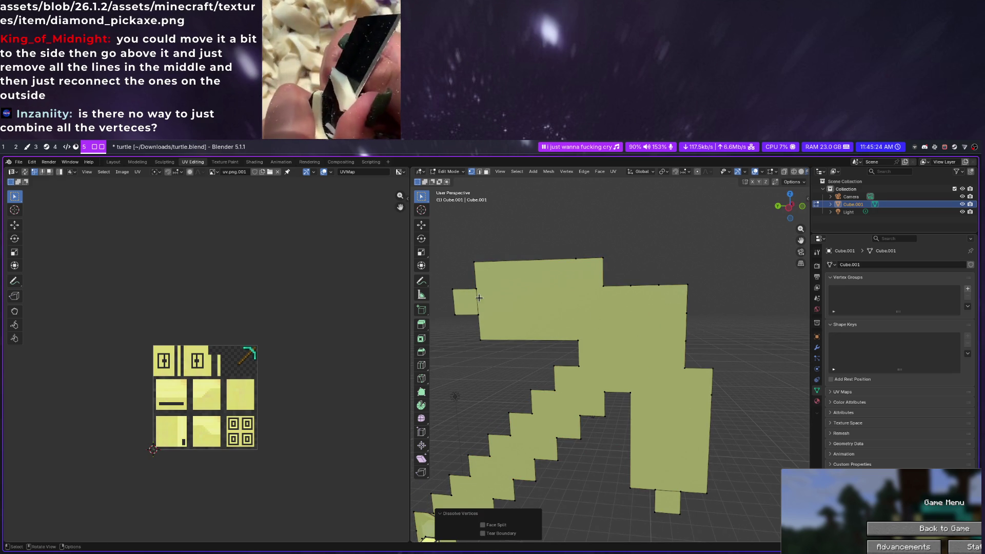
Delete only the faces, keeping the pickaxe's stair-step outline edges
{"action": "left_click", "coordinate": [478, 298]}
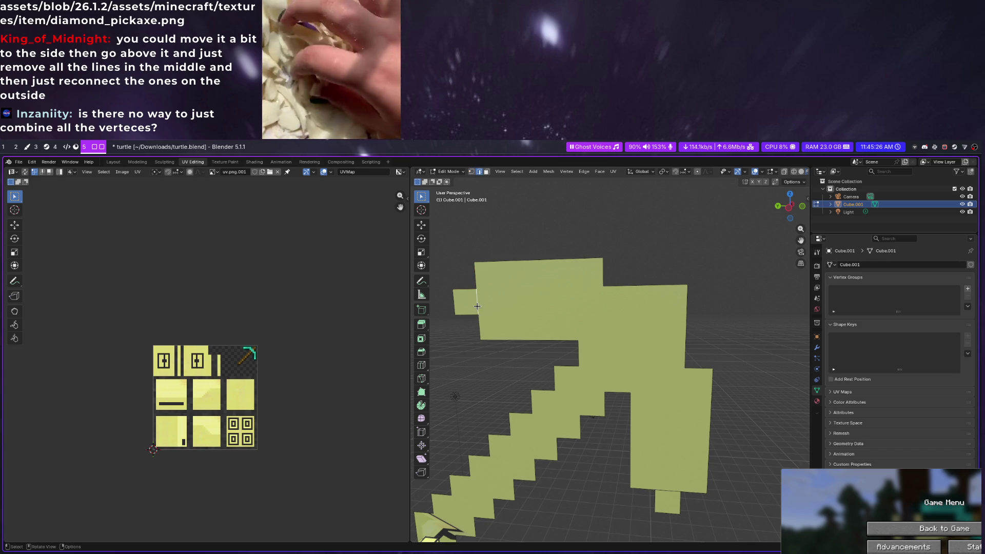
{"action": "key", "text": "x"}
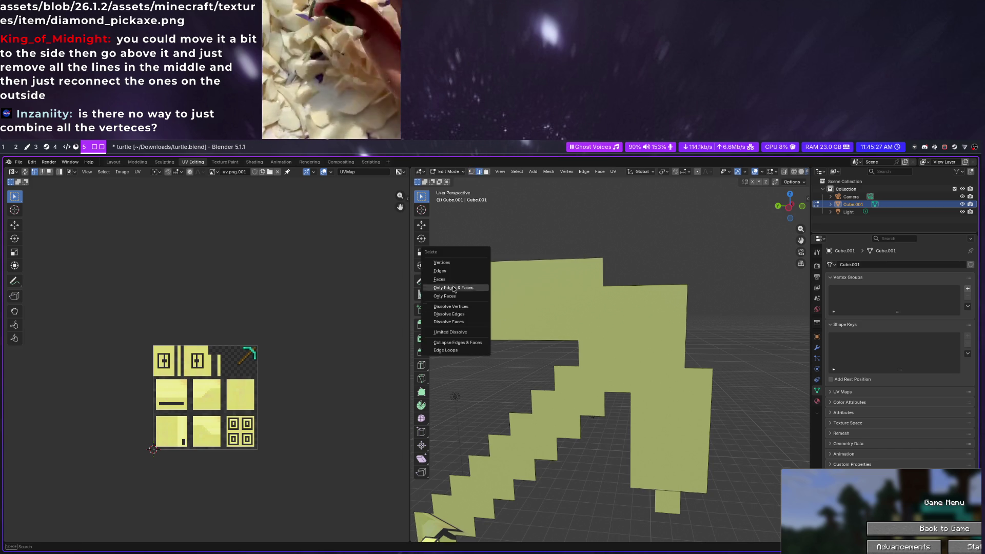
{"action": "left_click", "coordinate": [460, 277]}
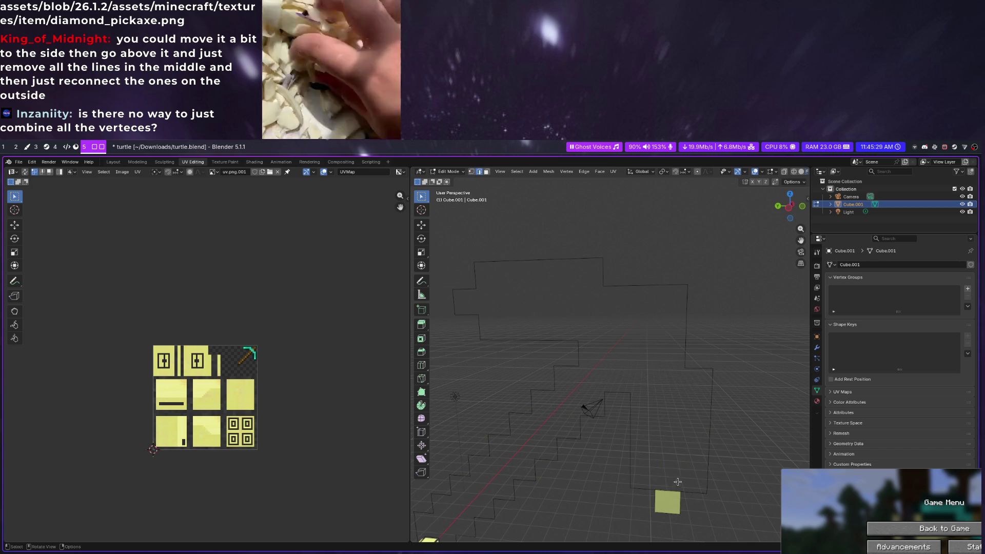
Slide the pickaxe outline sideways along the X axis in the viewport
{"action": "key", "text": "Tab"}
{"action": "key", "text": "Tab"}
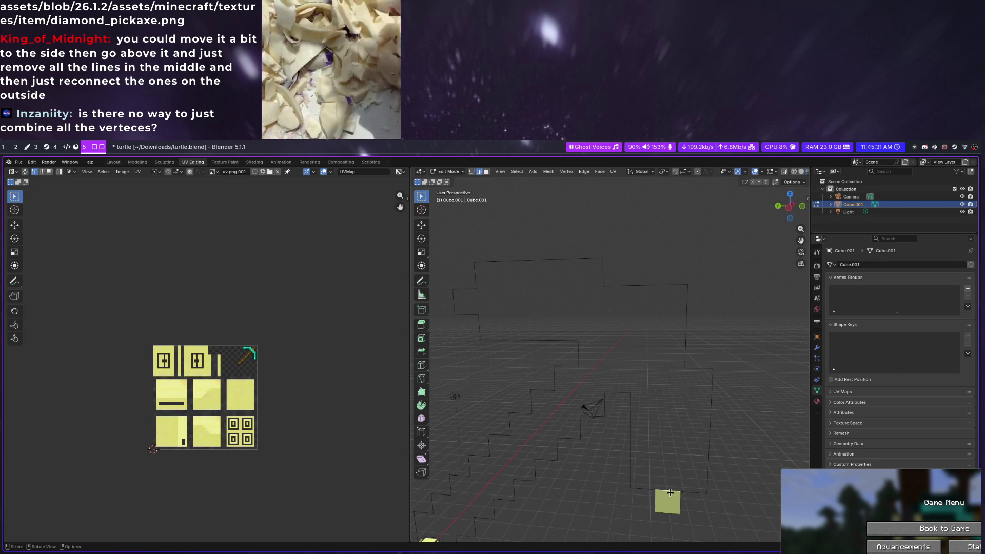
{"action": "key", "text": "x"}
{"action": "left_click", "coordinate": [661, 461]}
{"action": "mouse_move", "coordinate": [661, 461]}
{"action": "middle_mouse_down"}
{"action": "mouse_move", "coordinate": [626, 346]}
{"action": "mouse_move", "coordinate": [616, 385]}
{"action": "middle_mouse_up"}
{"action": "key", "text": "Tab"}
{"action": "key", "text": "g"}
{"action": "key", "text": "x"}
{"action": "left_click", "coordinate": [616, 444]}
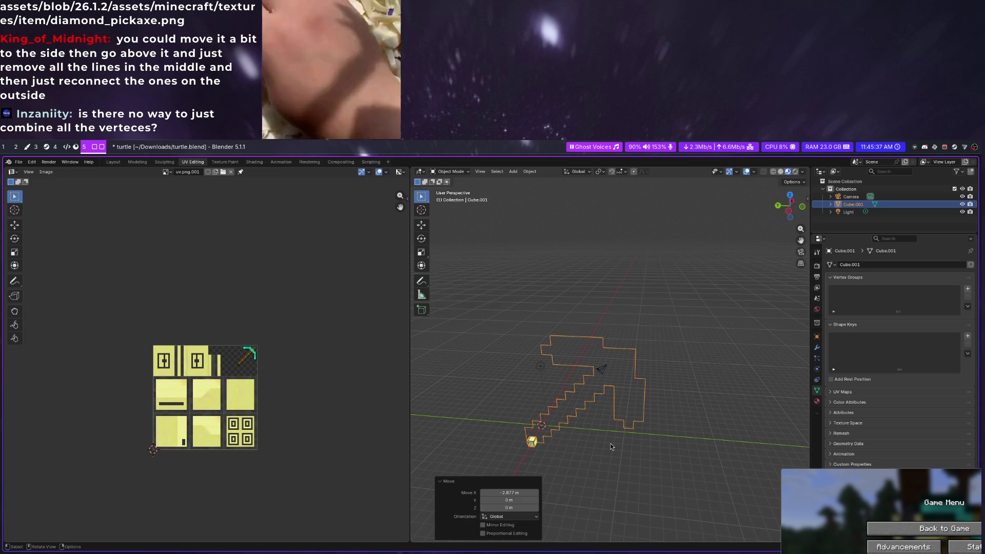
{"action": "middle_click_drag", "start_coordinate": [616, 442], "coordinate": [607, 423]}
{"action": "key", "text": "Tab"}
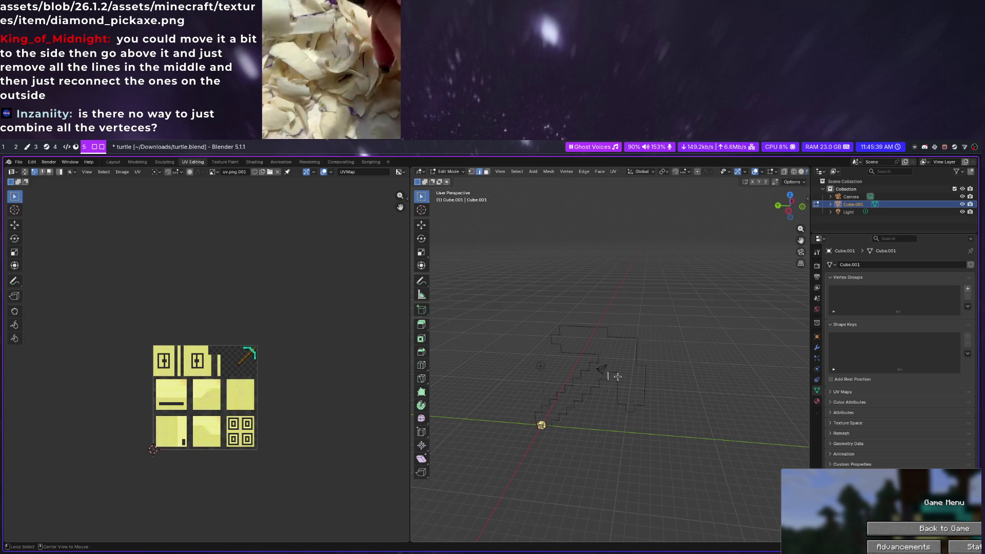
{"action": "key", "text": "a"}
{"action": "key", "text": "g"}
{"action": "key", "text": "x"}
{"action": "left_click", "coordinate": [621, 442]}
{"action": "mouse_move", "coordinate": [620, 442]}
{"action": "middle_mouse_down"}
{"action": "mouse_move", "coordinate": [589, 459]}
{"action": "mouse_move", "coordinate": [627, 425]}
{"action": "middle_mouse_up"}
{"action": "key", "text": "Tab"}
{"action": "left_click", "coordinate": [594, 472]}
Dissolve the extra interior vertices from the pickaxe outline in vertex mode
{"action": "left_click", "coordinate": [624, 364]}
{"action": "key", "text": "Tab"}
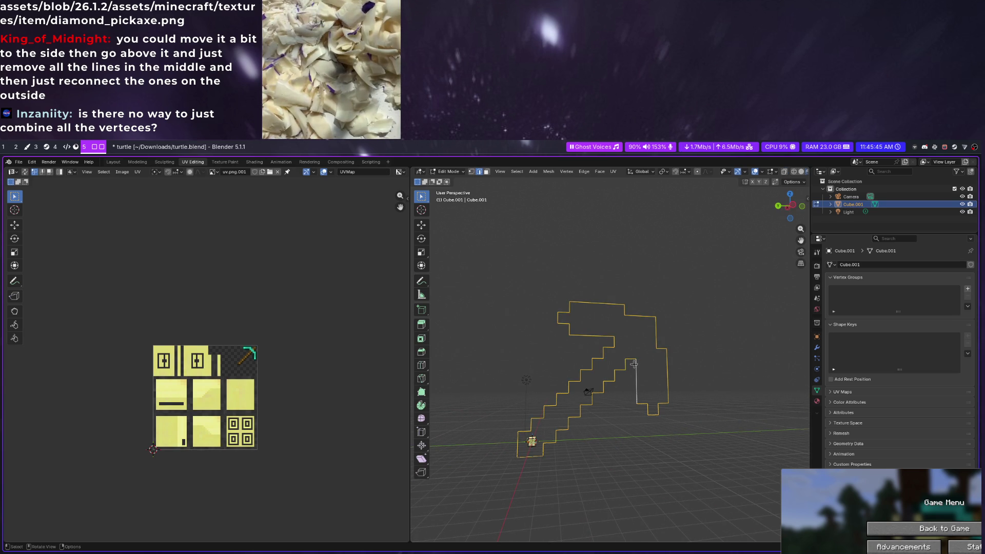
{"action": "key", "text": "1"}
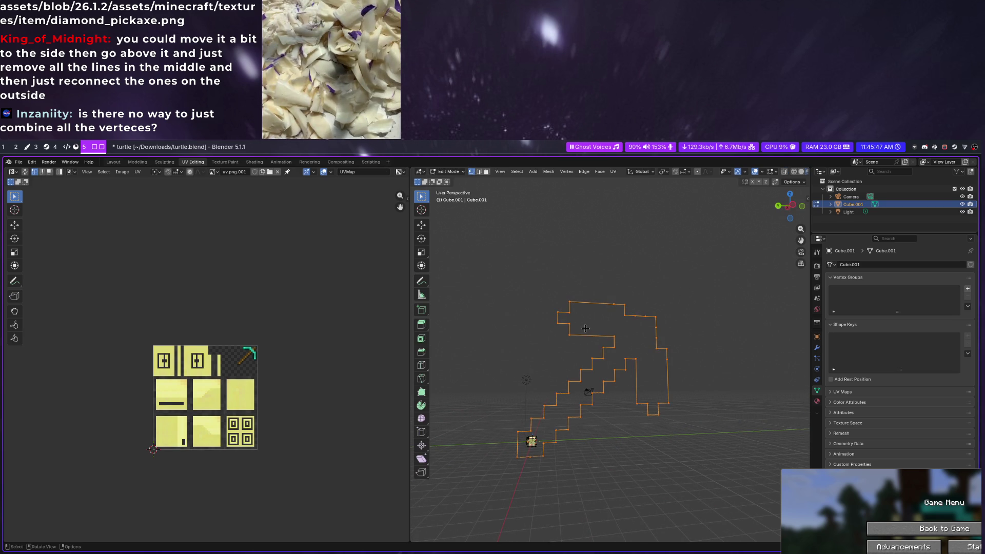
{"action": "middle_click_drag", "start_coordinate": [633, 316], "coordinate": [635, 354]}
{"action": "left_click", "coordinate": [635, 355]}
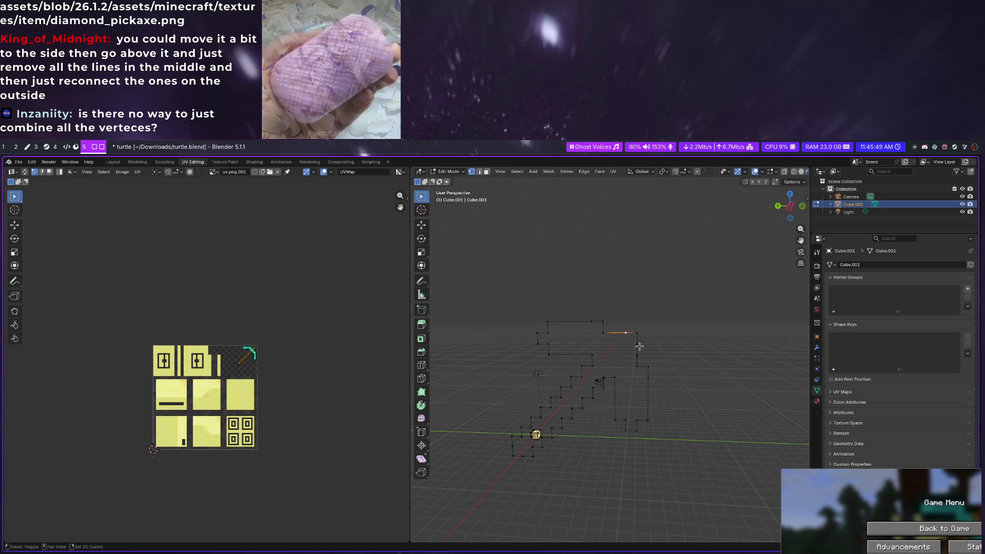
{"action": "key", "text": "x"}
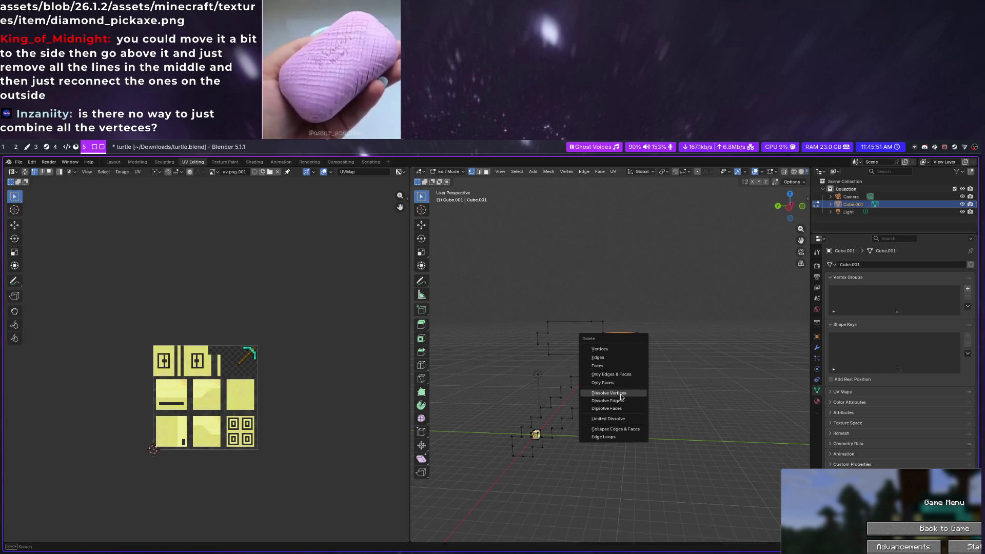
{"action": "left_click", "coordinate": [608, 392]}
{"action": "scroll", "coordinate": [661, 392], "scroll_direction": "up", "scroll_amount": 2}
{"action": "key", "text": "x"}
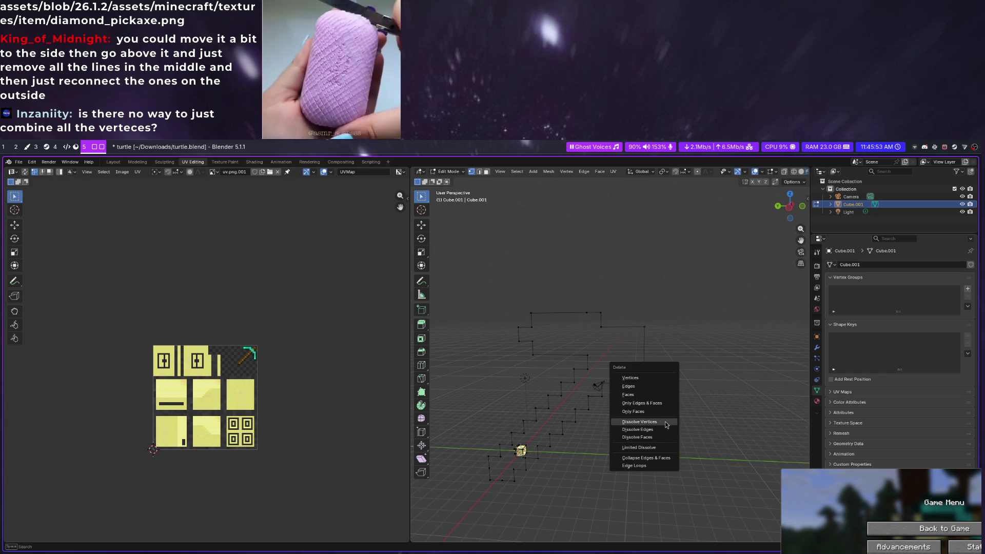
{"action": "left_click", "coordinate": [661, 430]}
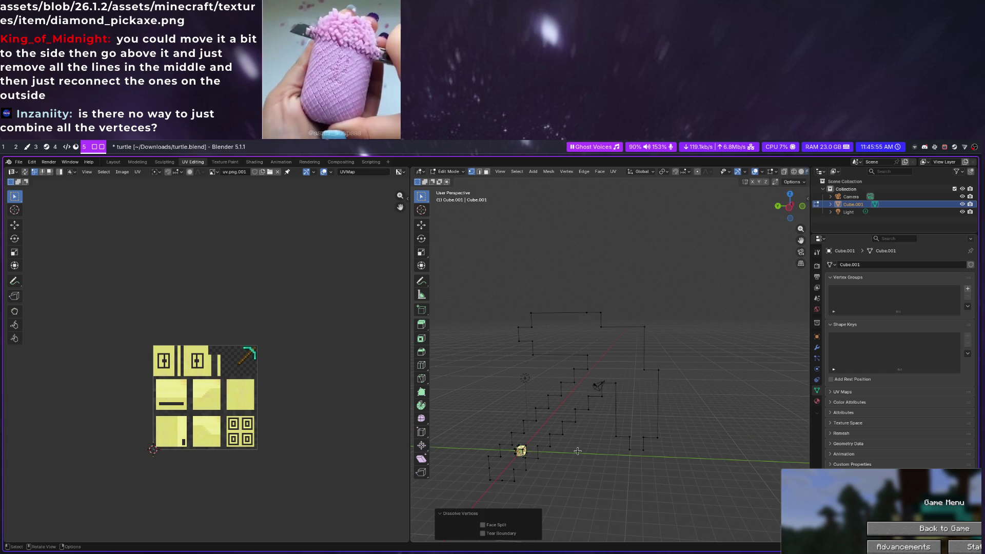
{"action": "key", "text": "x"}
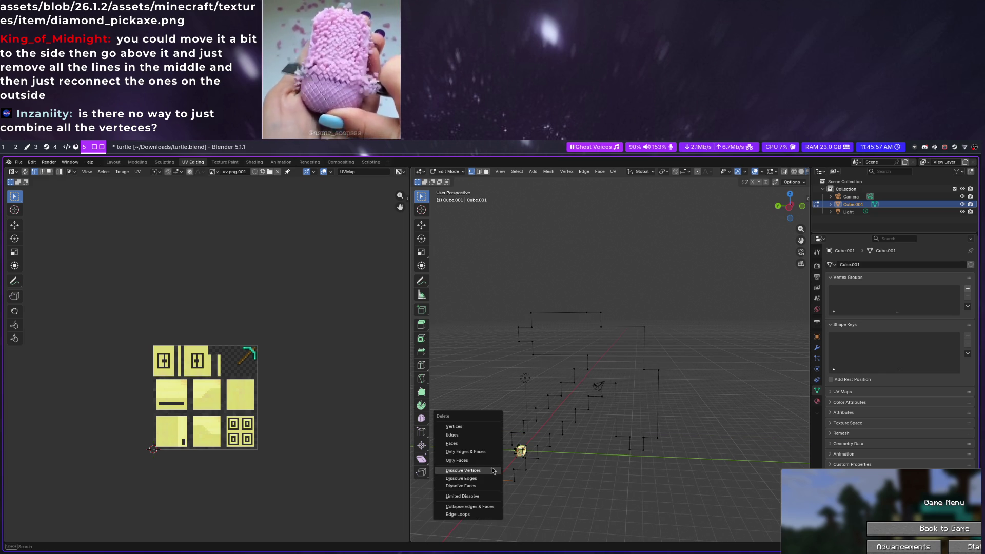
{"action": "left_click", "coordinate": [486, 469]}
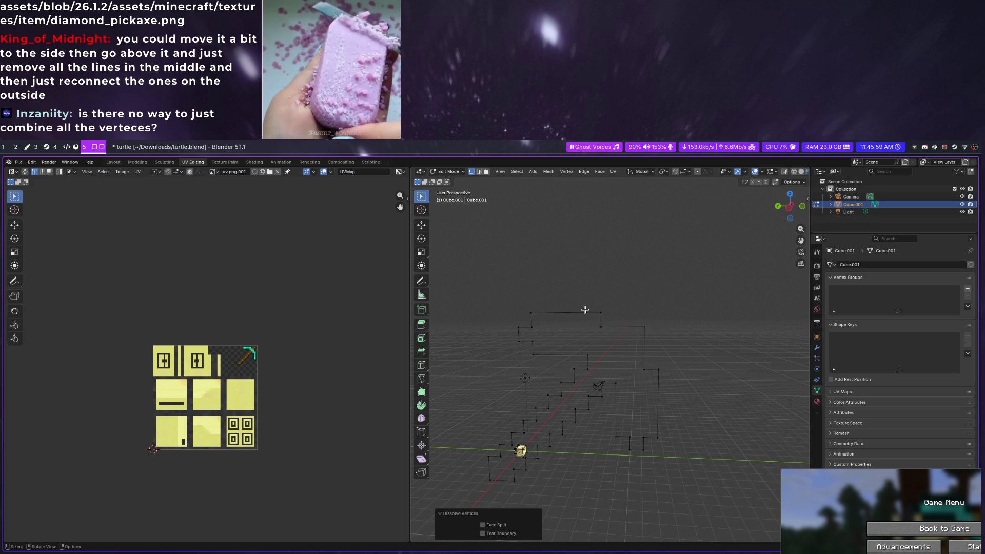
{"action": "key", "text": "x"}
{"action": "left_click", "coordinate": [560, 312]}
Select the entire cleaned pickaxe outline loop ready for filling
{"action": "mouse_move", "coordinate": [561, 313]}
{"action": "middle_mouse_down"}
{"action": "mouse_move", "coordinate": [747, 284]}
{"action": "mouse_move", "coordinate": [728, 320]}
{"action": "middle_mouse_up"}
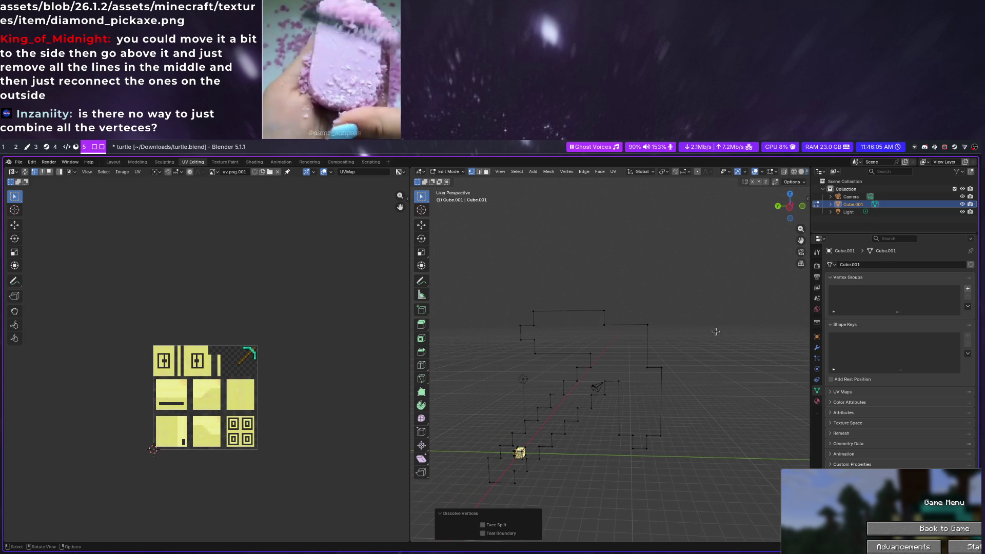
{"action": "left_click", "coordinate": [659, 367]}
{"action": "key", "text": "a"}
{"action": "left_click", "coordinate": [659, 368]}
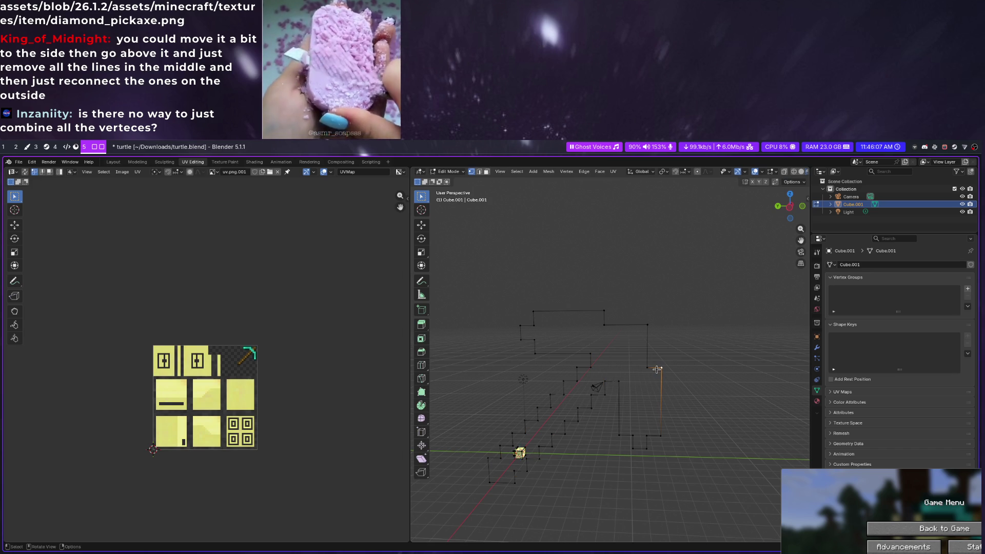
{"action": "left_click", "coordinate": [655, 369], "text": "alt"}
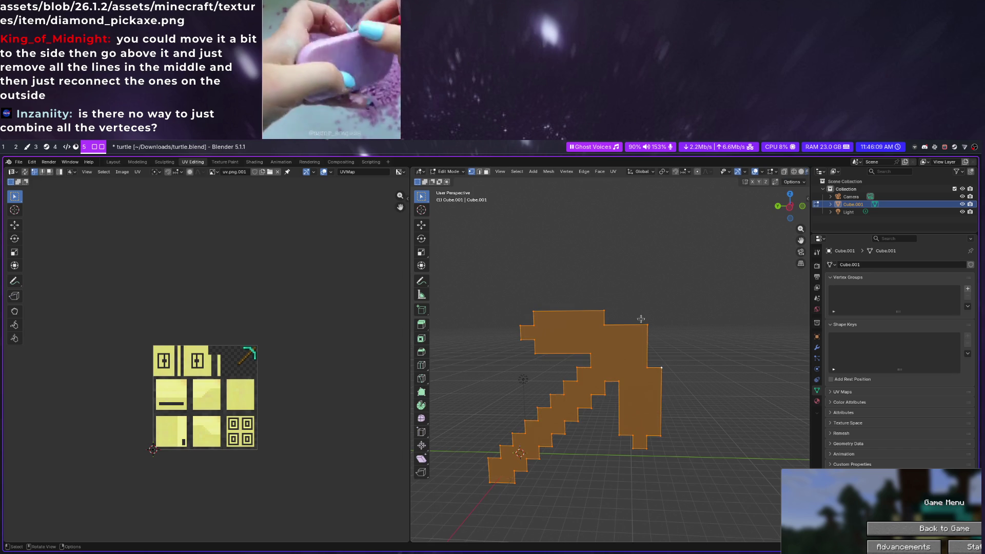
Extrude the flat pickaxe face 1 m outward into a solid block and inspect it
{"action": "key", "text": "Tab"}
{"action": "mouse_move", "coordinate": [637, 361]}
{"action": "middle_mouse_down"}
{"action": "mouse_move", "coordinate": [688, 386]}
{"action": "mouse_move", "coordinate": [639, 353]}
{"action": "middle_mouse_up"}
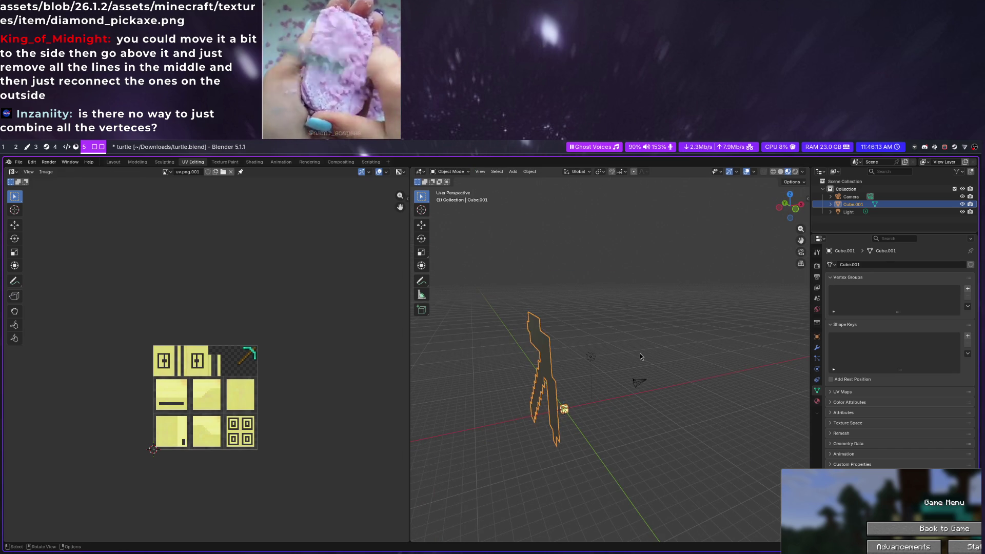
{"action": "key", "text": "Tab"}
{"action": "key", "text": "e"}
{"action": "key", "text": "1"}
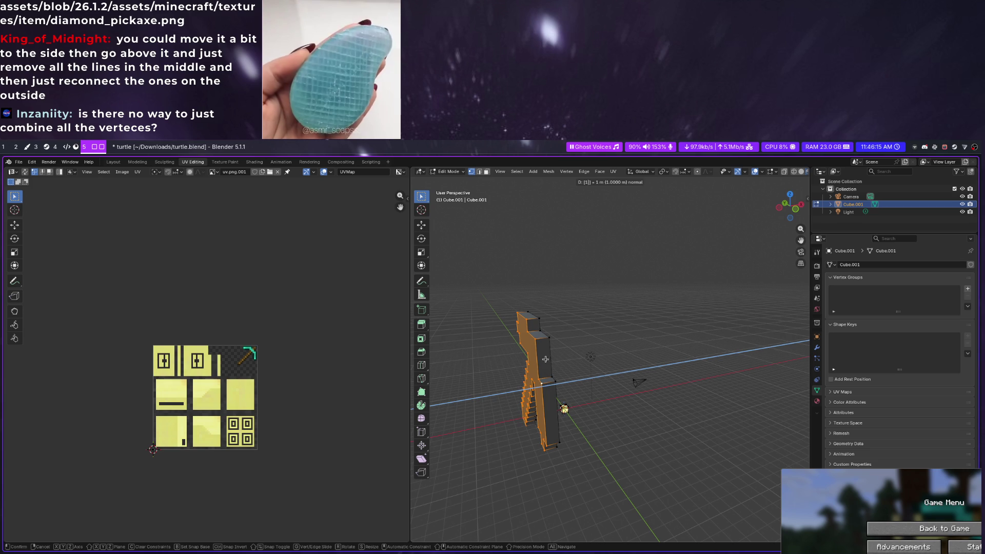
{"action": "key", "text": "Return"}
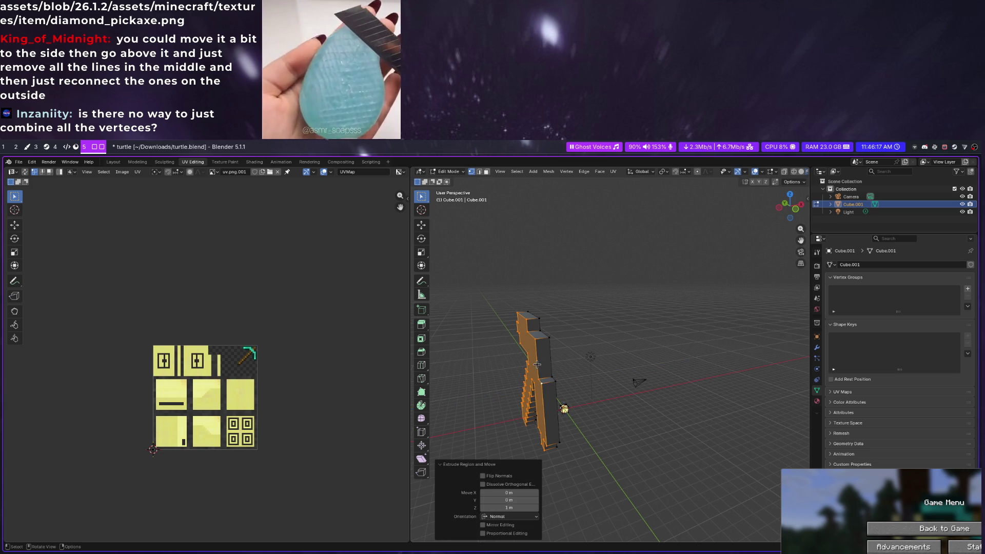
{"action": "key", "text": "Tab"}
{"action": "mouse_move", "coordinate": [536, 365]}
{"action": "middle_mouse_down"}
{"action": "mouse_move", "coordinate": [672, 315]}
{"action": "mouse_move", "coordinate": [737, 317]}
{"action": "mouse_move", "coordinate": [591, 344]}
{"action": "mouse_move", "coordinate": [634, 383]}
{"action": "middle_mouse_up"}
{"action": "left_click", "coordinate": [590, 343]}
{"action": "scroll", "coordinate": [633, 335], "scroll_direction": "down", "scroll_amount": 3}
{"action": "scroll", "coordinate": [630, 366], "scroll_direction": "down", "scroll_amount": 1}
{"action": "middle_click_drag", "start_coordinate": [635, 464], "coordinate": [646, 404]}
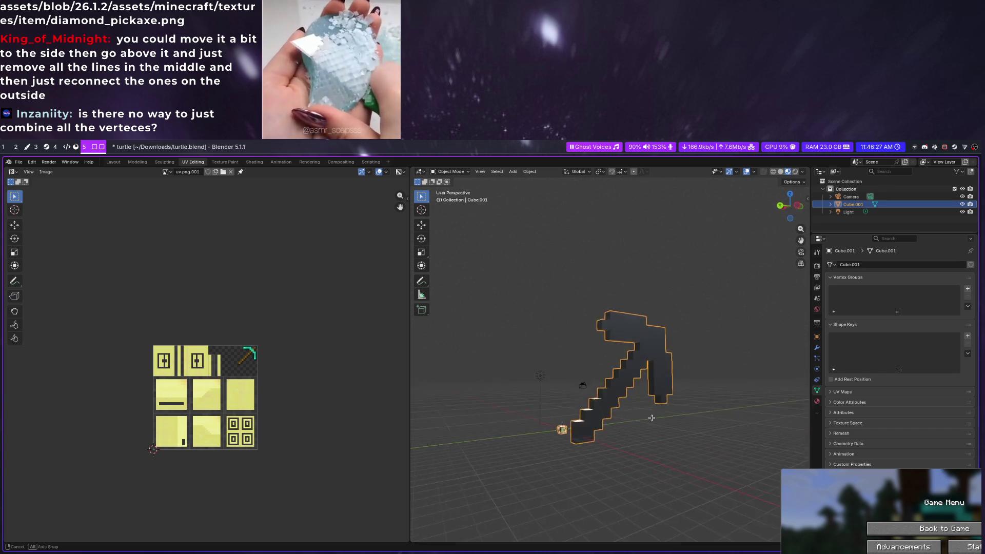
Triangulate all faces of the thick pickaxe mesh
{"action": "middle_click_drag", "start_coordinate": [647, 404], "coordinate": [617, 347]}
{"action": "right_click", "coordinate": [617, 347]}
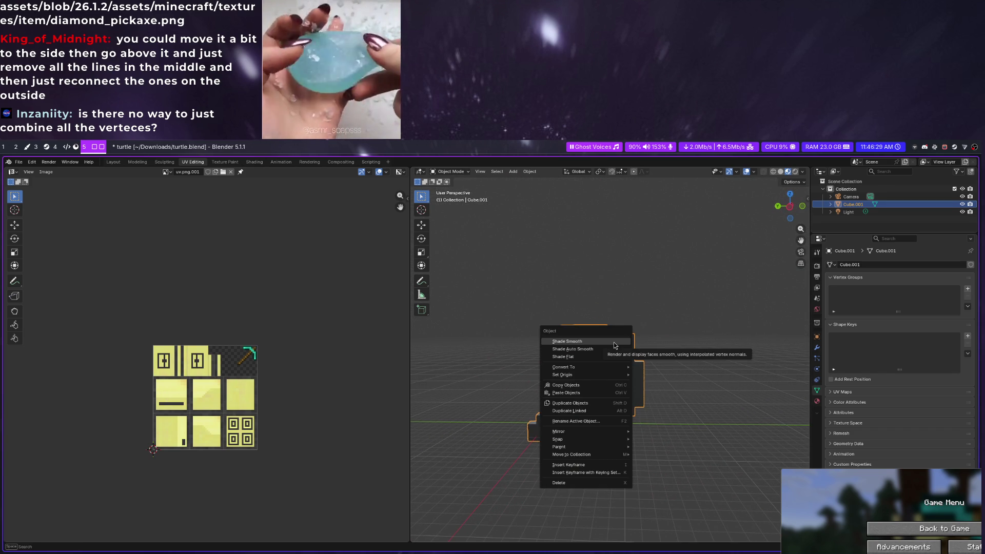
{"action": "key", "text": "Escape"}
{"action": "key", "text": "Tab"}
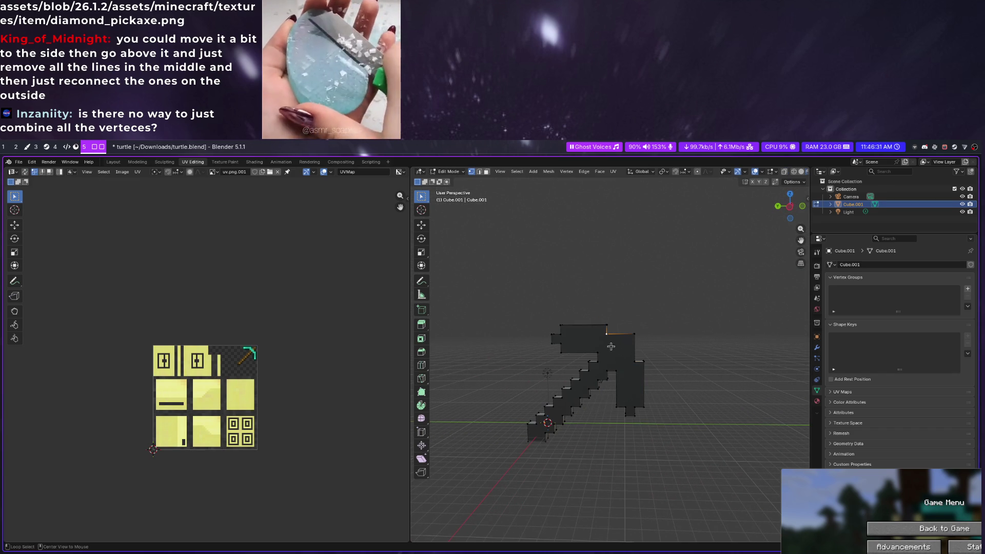
{"action": "key", "text": "a"}
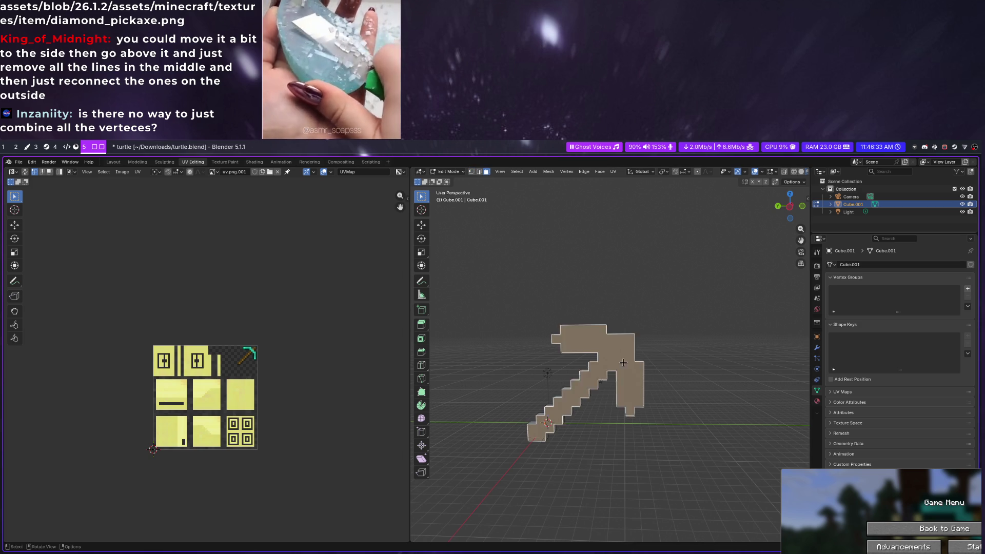
{"action": "right_click", "coordinate": [617, 391]}
{"action": "left_click", "coordinate": [622, 366]}
{"action": "scroll", "coordinate": [650, 356], "scroll_direction": "up", "scroll_amount": 3}
{"action": "middle_click_drag", "start_coordinate": [651, 356], "coordinate": [683, 341]}
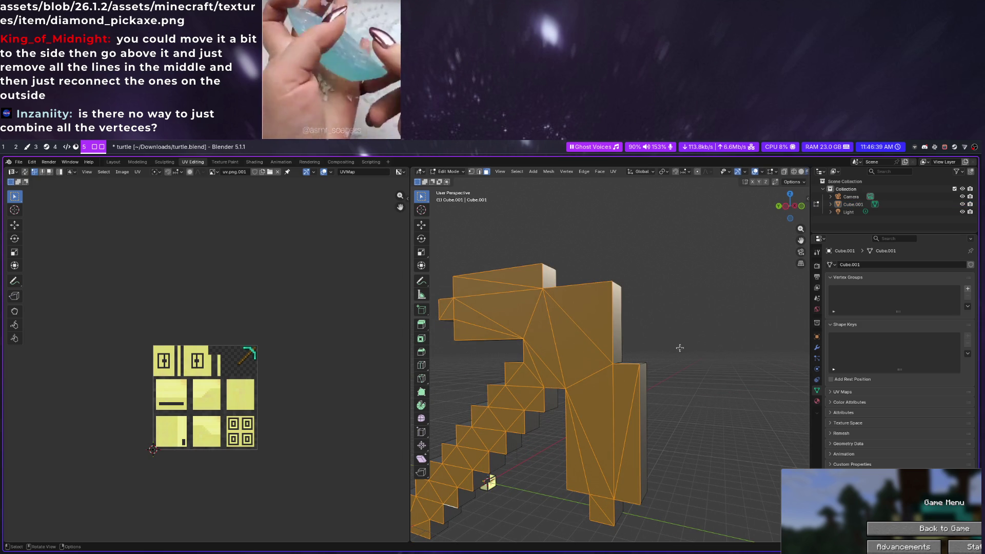
{"action": "scroll", "coordinate": [680, 346], "scroll_direction": "down", "scroll_amount": 3}
{"action": "middle_click_drag", "start_coordinate": [679, 346], "coordinate": [563, 341]}
Toggle the mesh selection, return to Object Mode and bring up the pickaxe's object options
{"action": "key", "text": "alt+a"}
{"action": "scroll", "coordinate": [582, 362], "scroll_direction": "up", "scroll_amount": 5}
{"action": "key", "text": "a"}
{"action": "key", "text": "alt+a"}
{"action": "key", "text": "a"}
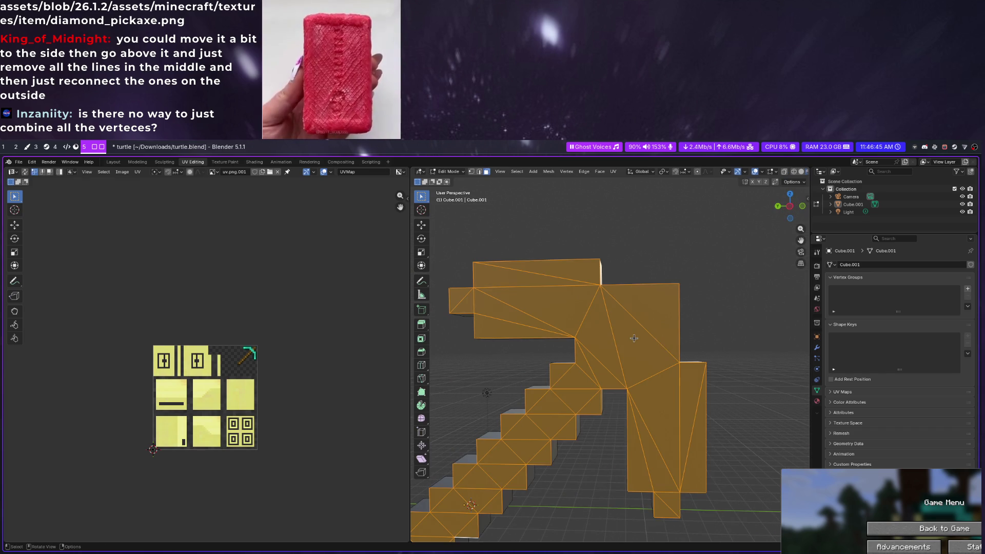
{"action": "key", "text": "alt+a"}
{"action": "key", "text": "a"}
{"action": "key", "text": "Tab"}
{"action": "key", "text": "Tab"}
{"action": "key", "text": "Tab"}
{"action": "key", "text": "alt+a"}
{"action": "key", "text": "a"}
{"action": "right_click", "coordinate": [626, 323]}
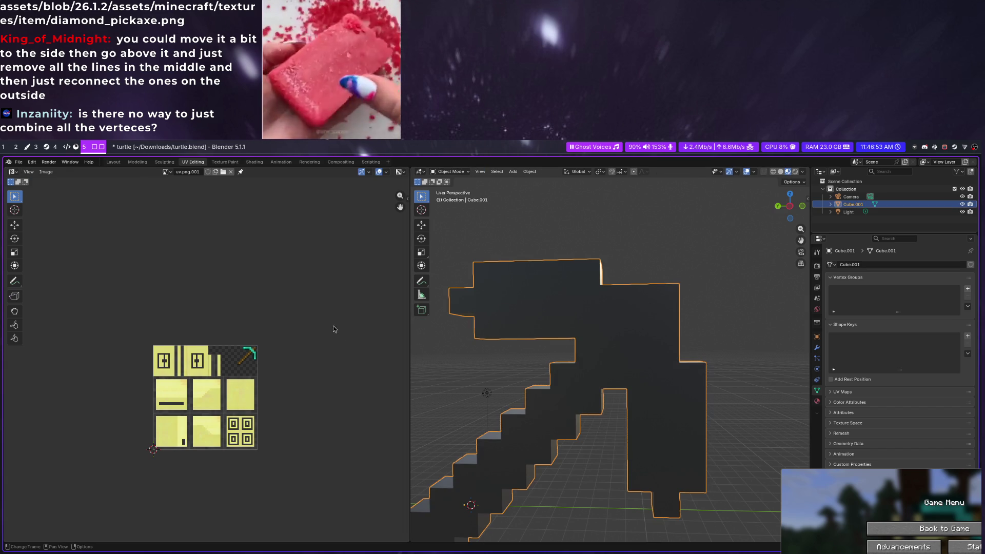
{"action": "scroll", "coordinate": [587, 370], "scroll_direction": "down", "scroll_amount": 4}
{"action": "right_click", "coordinate": [608, 355]}
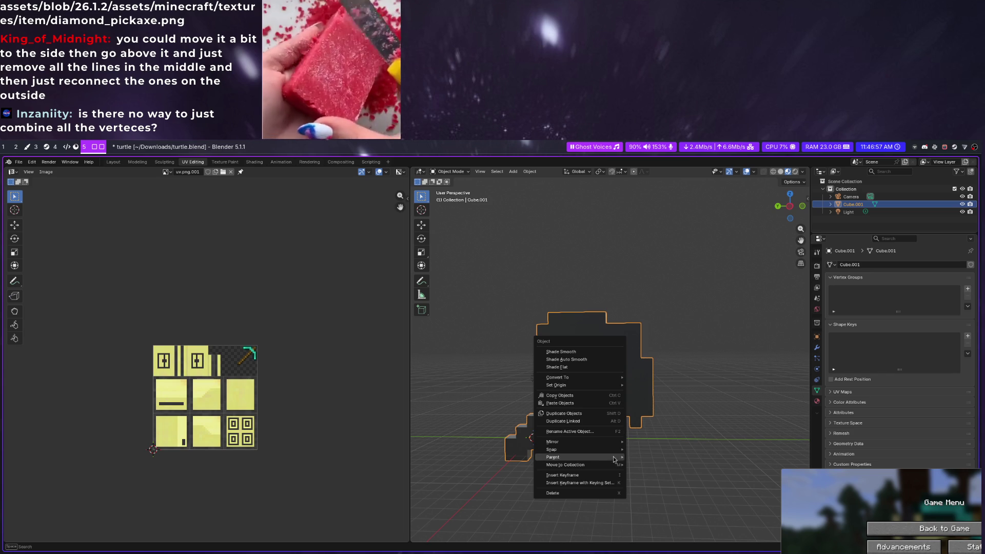
{"action": "left_click", "coordinate": [587, 348]}
{"action": "scroll", "coordinate": [249, 349], "scroll_direction": "up", "scroll_amount": 4}
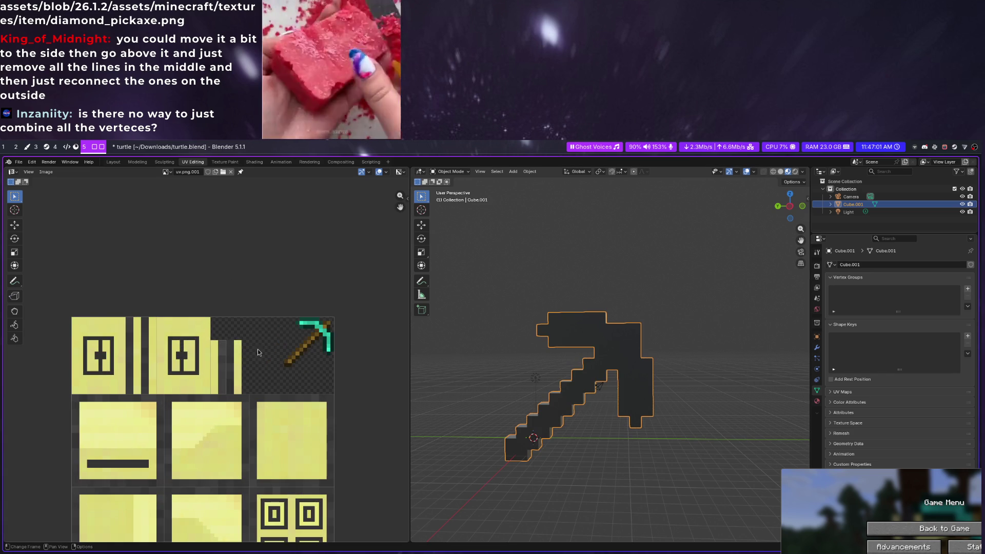
{"action": "scroll", "coordinate": [288, 360], "scroll_direction": "down", "scroll_amount": 2}
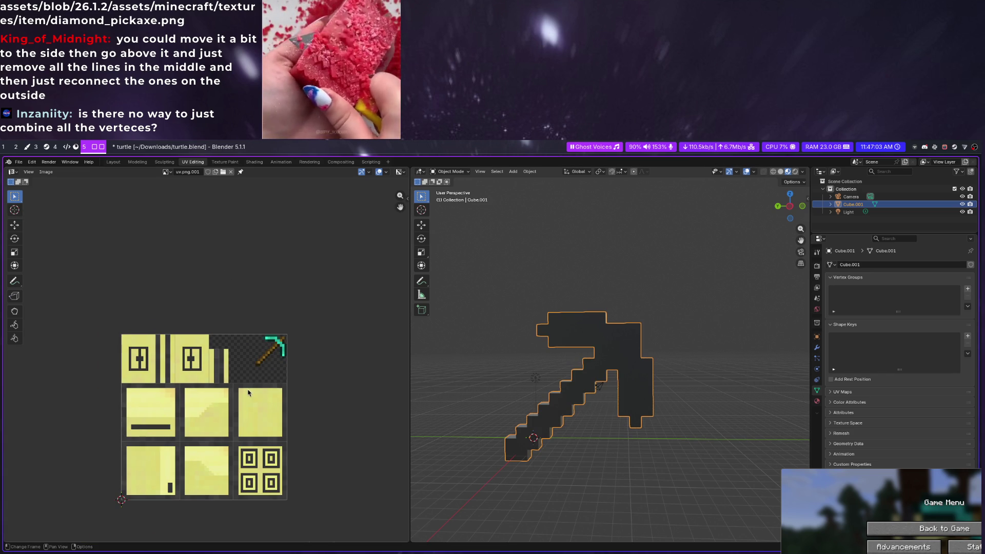
{"action": "right_click", "coordinate": [618, 351]}
{"action": "mouse_move", "coordinate": [568, 369]}
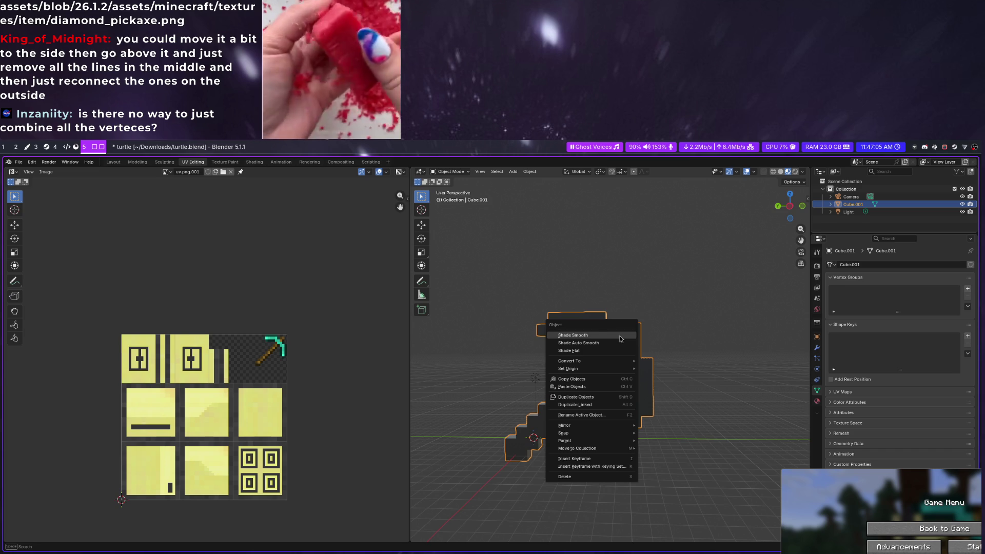
{"action": "key", "text": "Escape"}
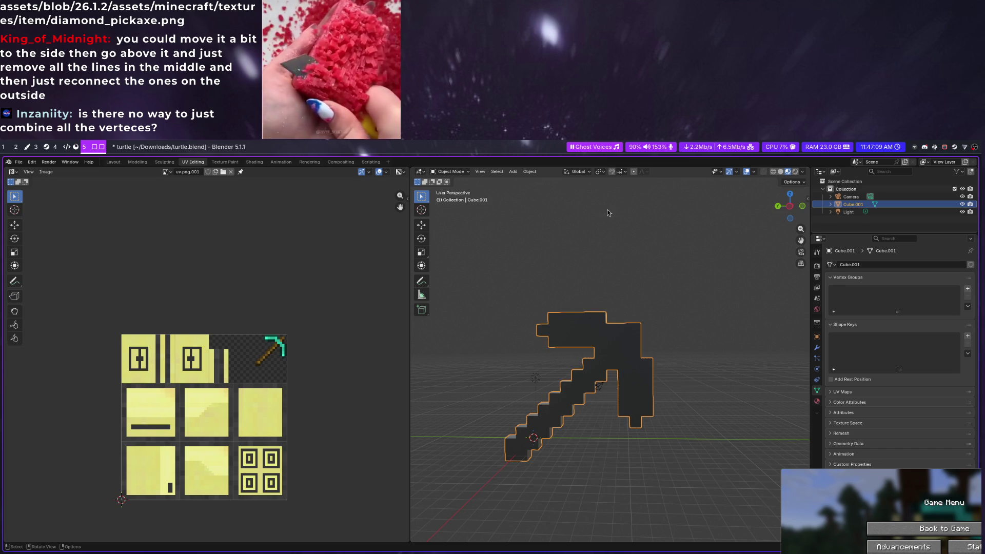
{"action": "left_click", "coordinate": [530, 171]}
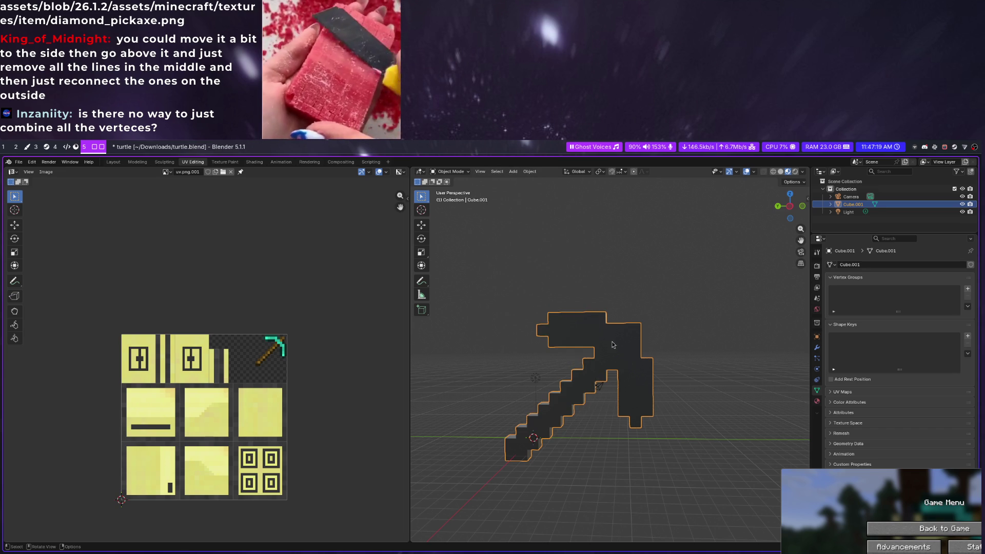
{"action": "key", "text": "Tab"}
{"action": "middle_click_drag", "start_coordinate": [613, 342], "coordinate": [632, 382]}
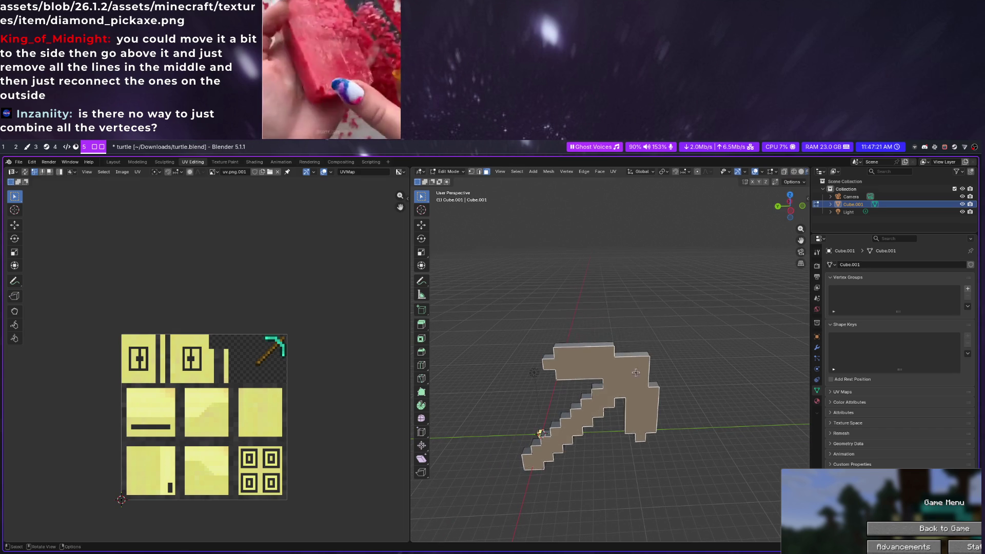
{"action": "key", "text": "ctrl+f"}
{"action": "mouse_move", "coordinate": [599, 368]}
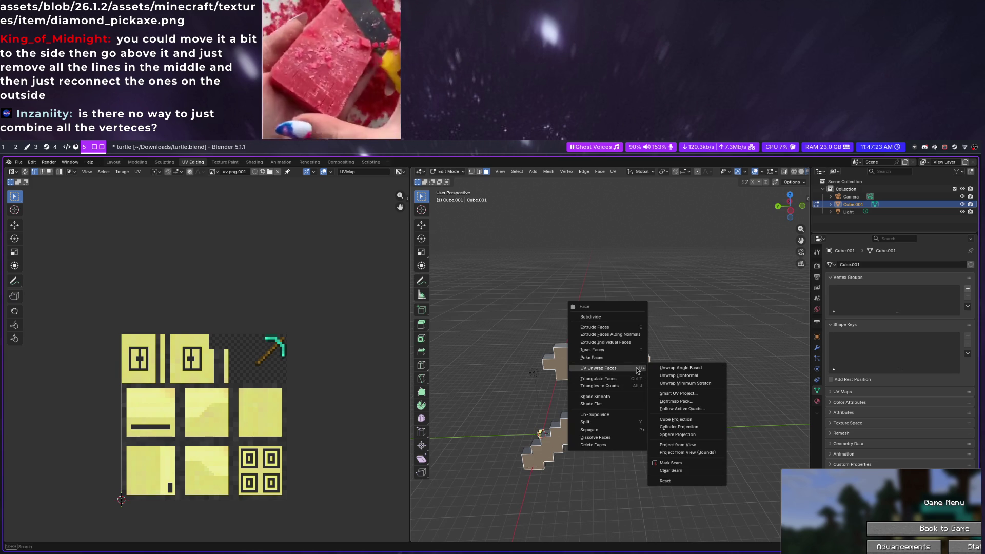
{"action": "left_click", "coordinate": [663, 392]}
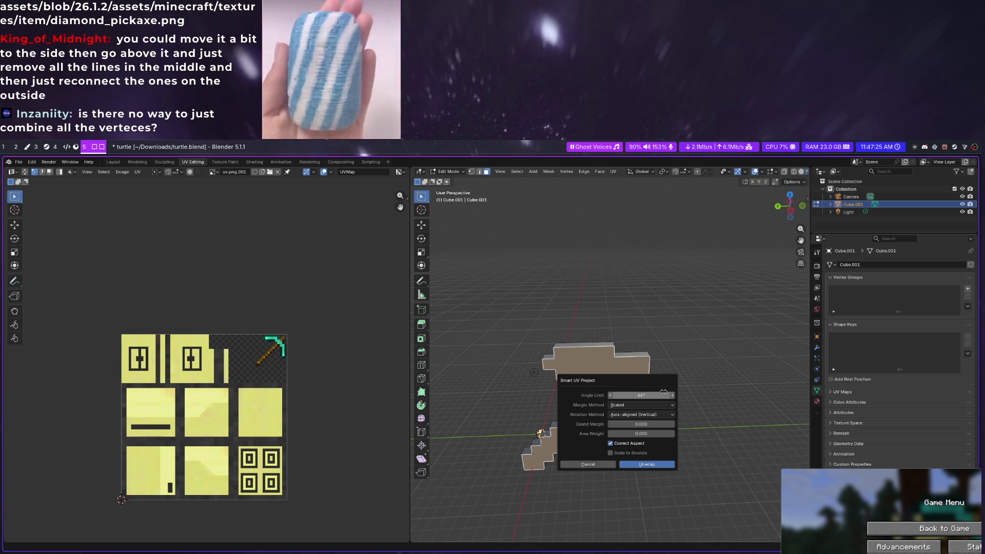
{"action": "left_click", "coordinate": [642, 464]}
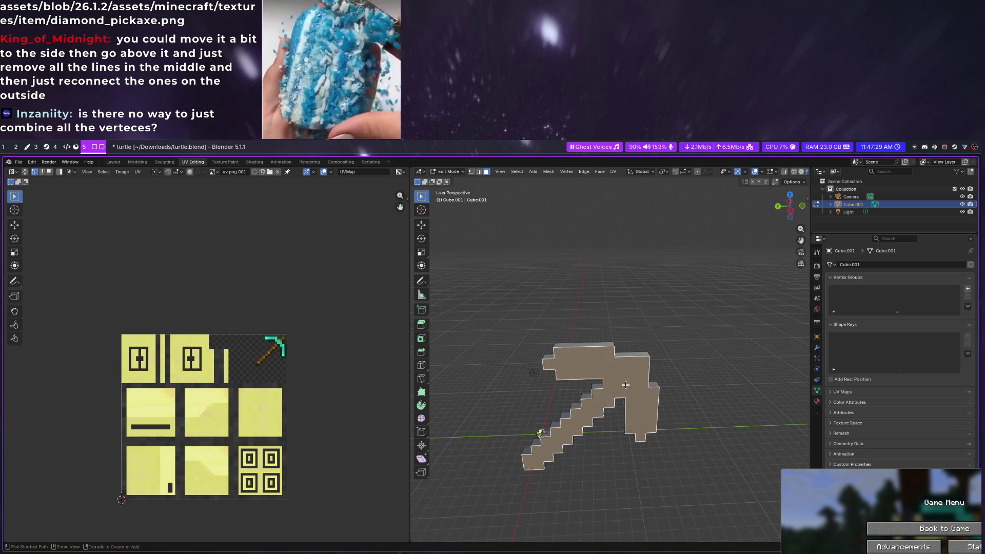
{"action": "key", "text": "ctrl+z"}
{"action": "key", "text": "ctrl+f"}
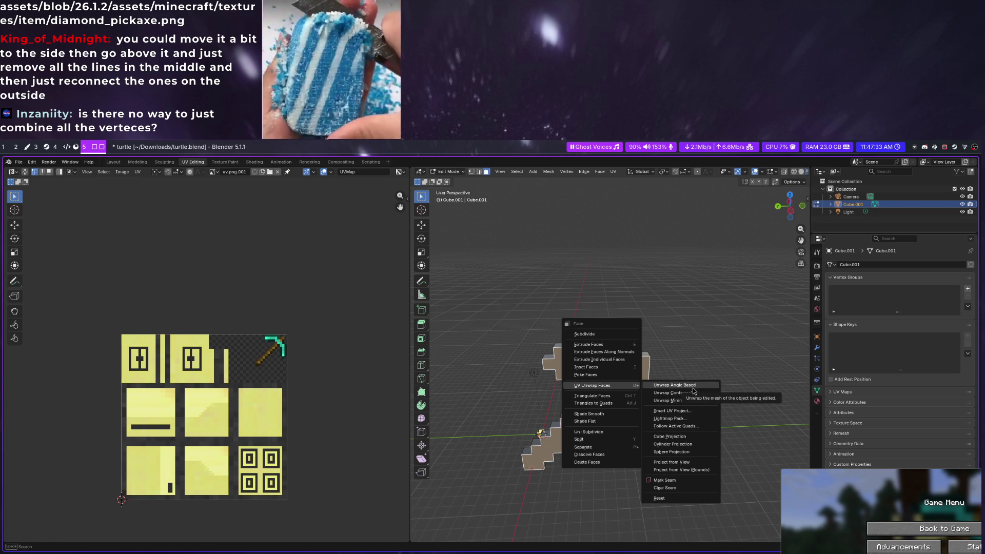
{"action": "left_click", "coordinate": [675, 384]}
{"action": "key", "text": "ctrl+z"}
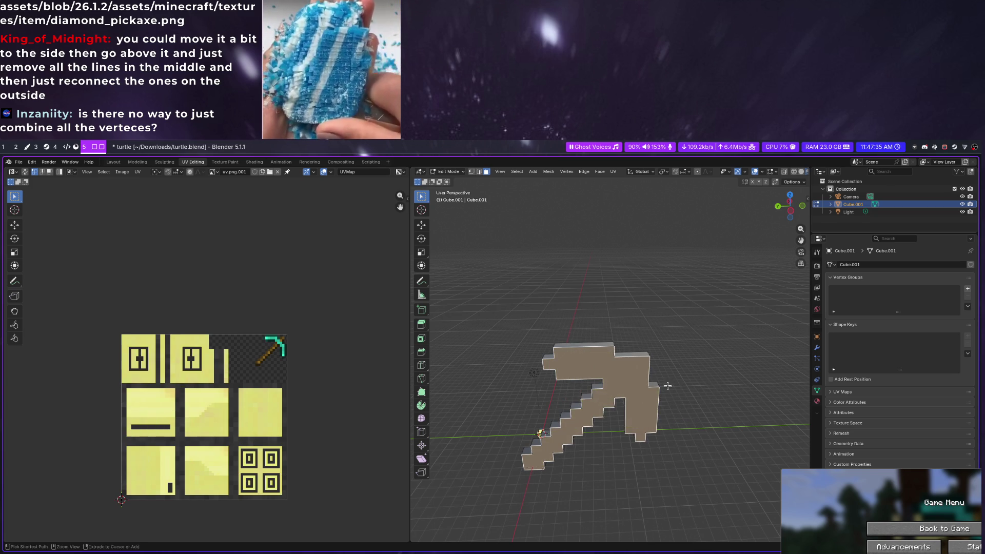
{"action": "key", "text": "a"}
{"action": "key", "text": "ctrl+f"}
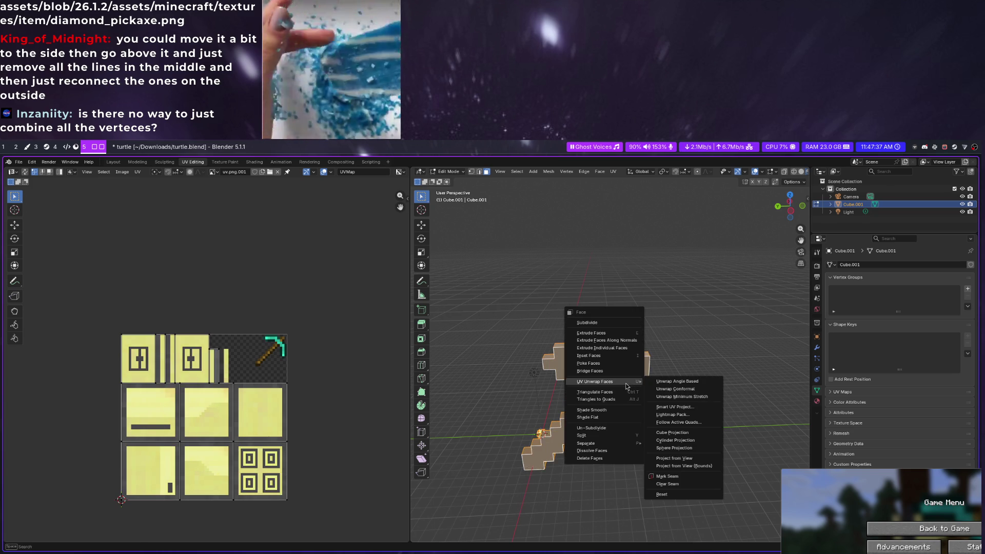
{"action": "left_click", "coordinate": [660, 382]}
{"action": "key", "text": "ctrl+z"}
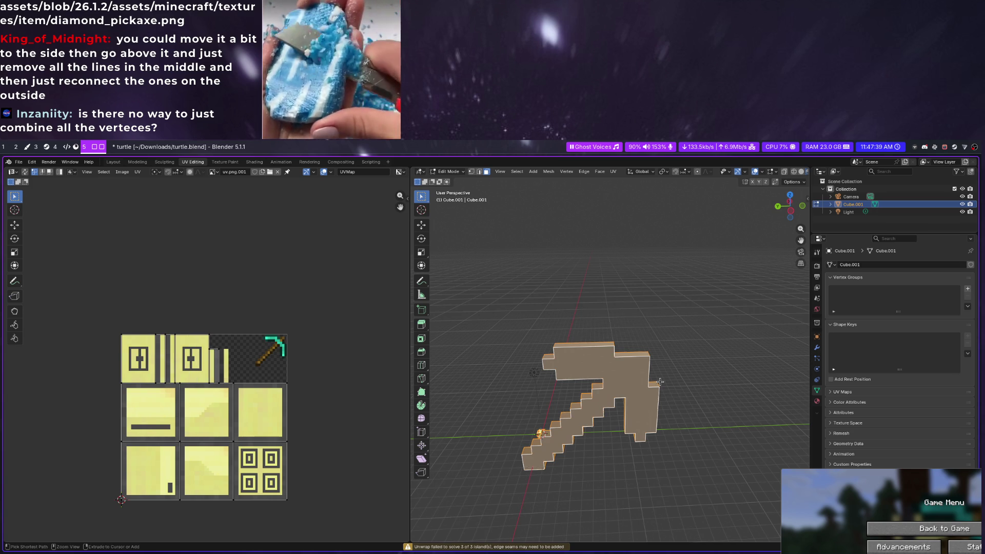
{"action": "key", "text": "alt+a"}
{"action": "key", "text": "a"}
{"action": "key", "text": "ctrl+f"}
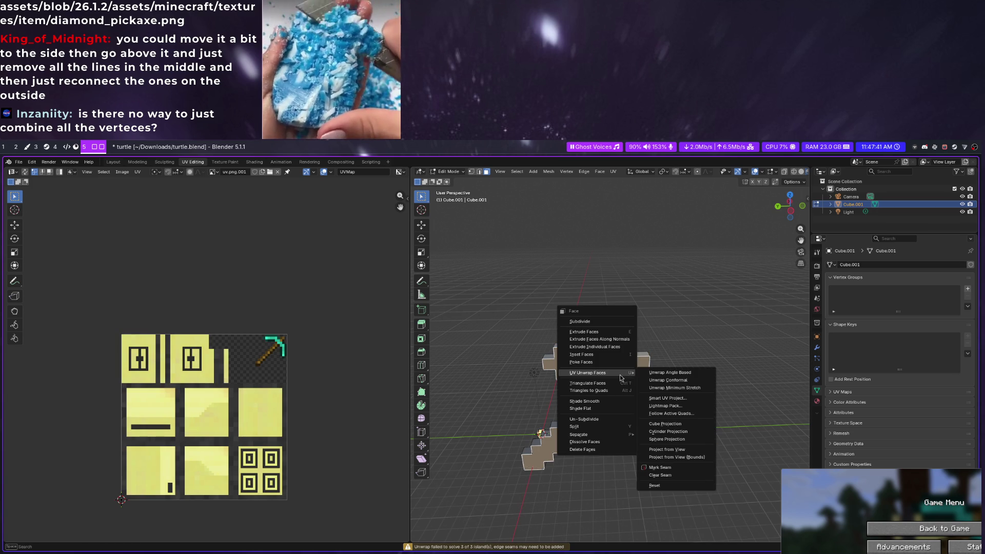
{"action": "left_click", "coordinate": [684, 448]}
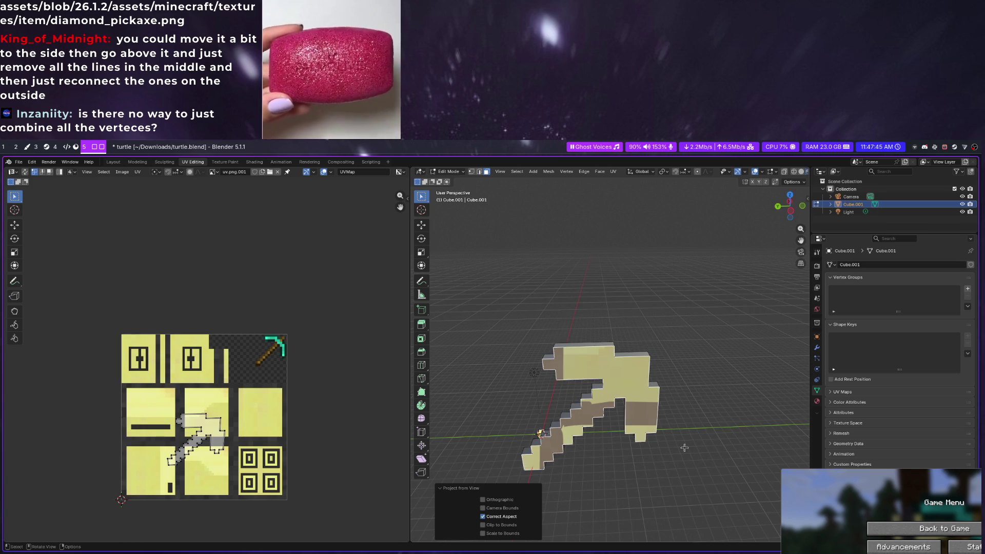
{"action": "key", "text": "alt+a"}
{"action": "key", "text": "ctrl+f"}
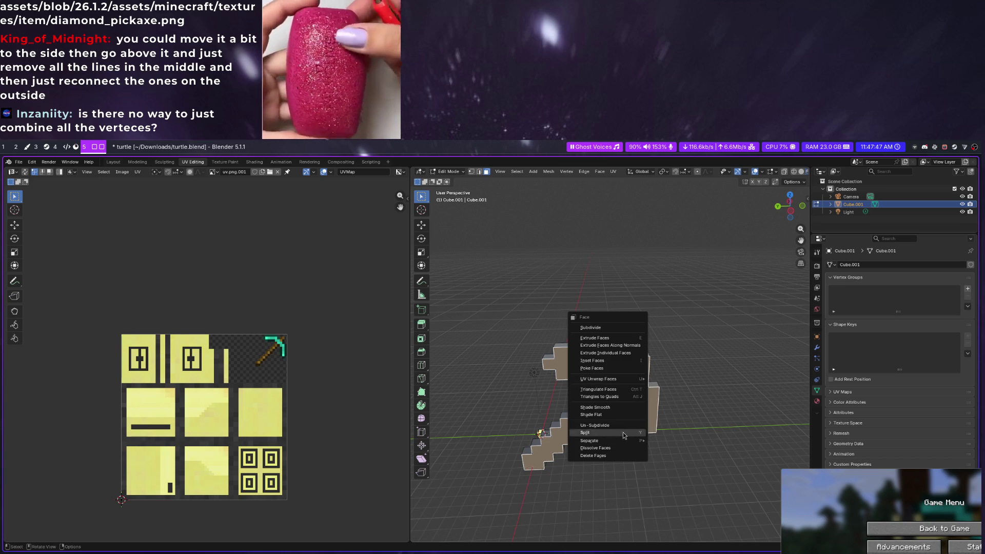
{"action": "mouse_move", "coordinate": [598, 379]}
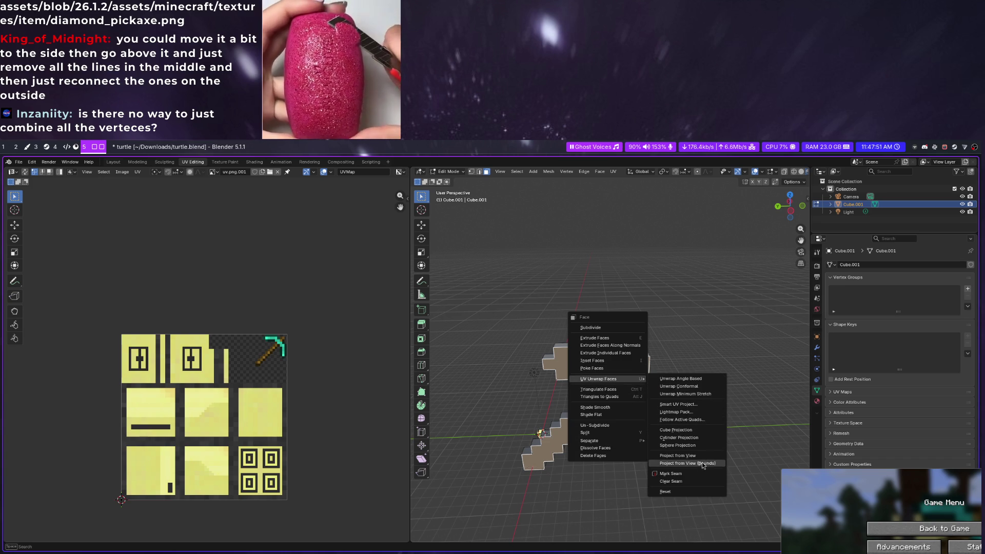
Unwrap the pickaxe angle-based, rotate all UV islands a quarter turn and begin scaling them
{"action": "left_click", "coordinate": [677, 382]}
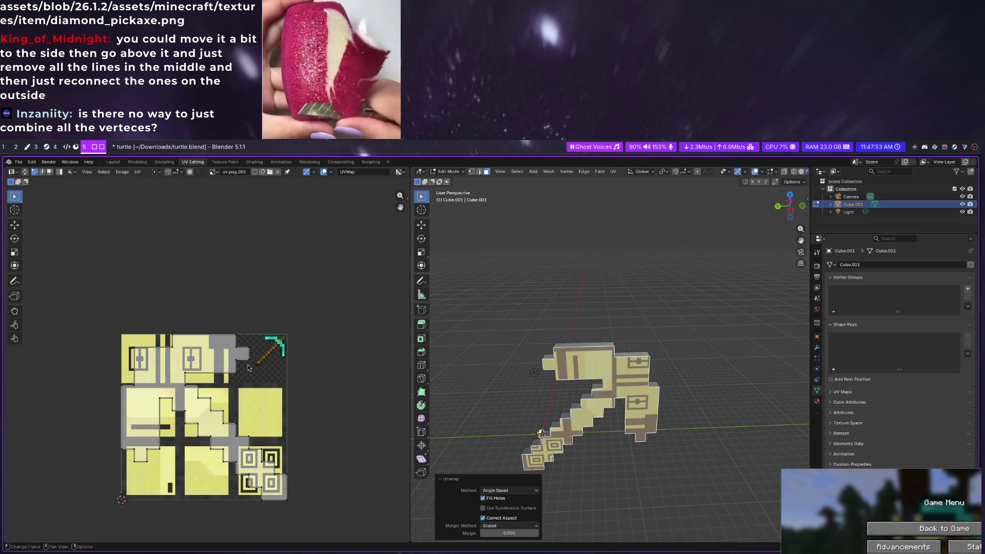
{"action": "left_click_drag", "start_coordinate": [300, 509], "coordinate": [73, 326]}
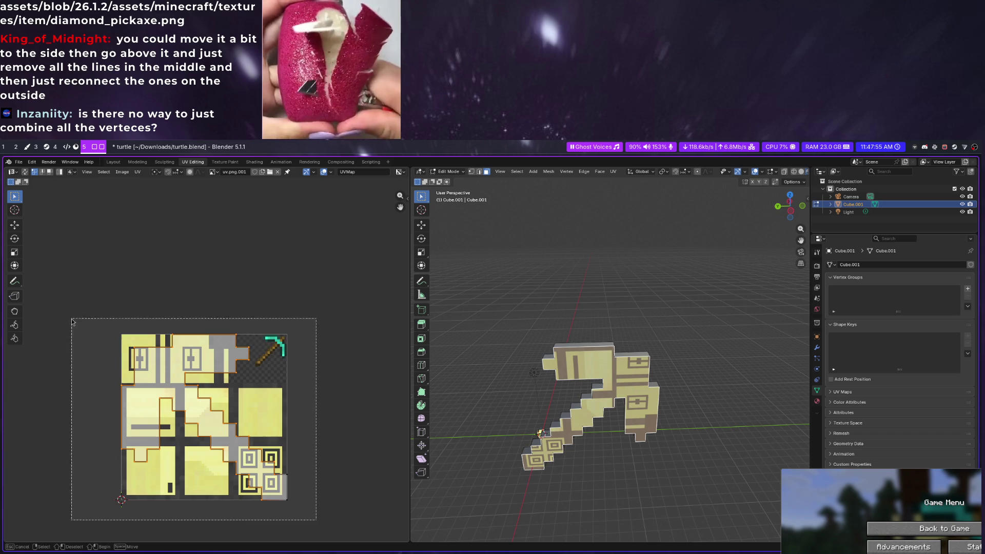
{"action": "key", "text": "r"}
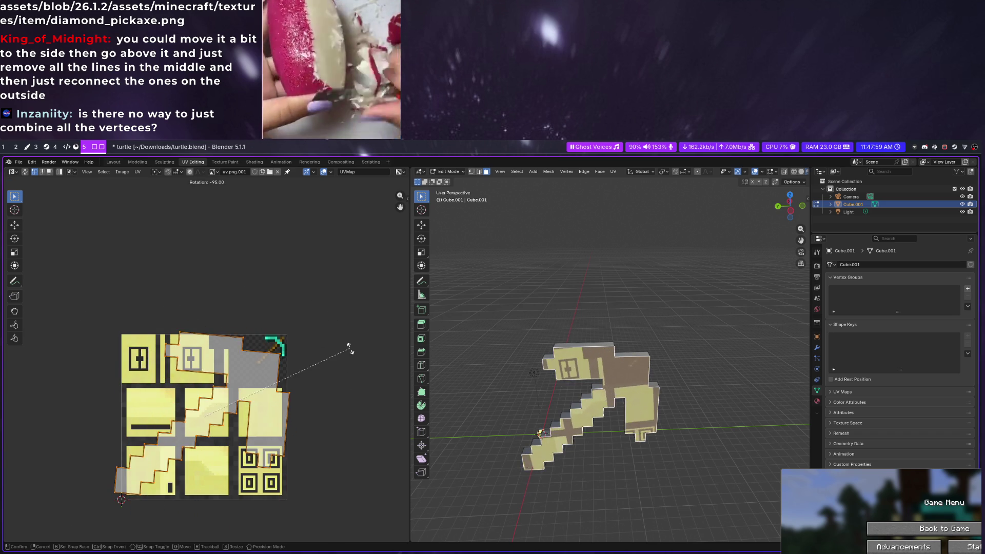
{"action": "left_click", "coordinate": [349, 341]}
{"action": "key", "text": "s"}
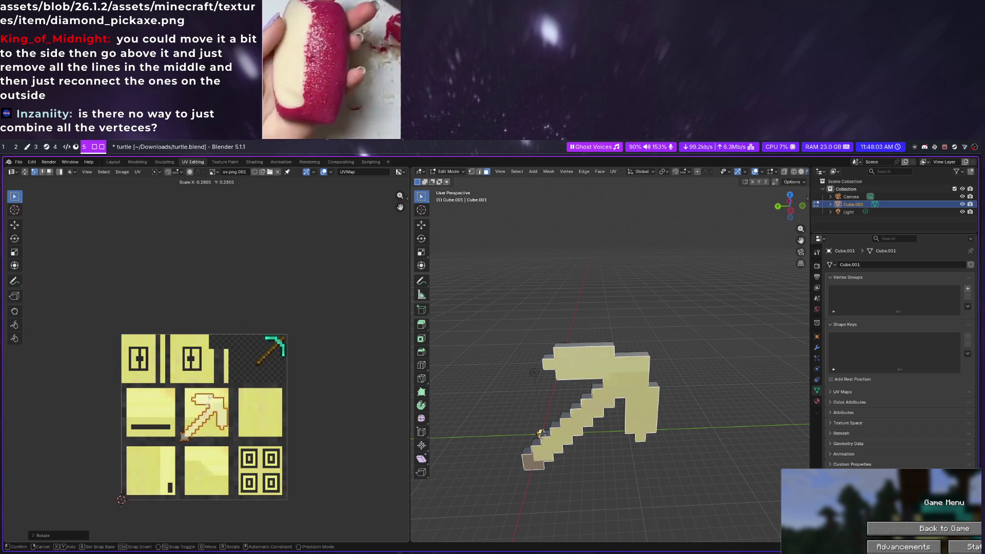
Scale down and move the UV islands toward the diamond pickaxe sprite
{"action": "left_click", "coordinate": [205, 415]}
{"action": "scroll", "coordinate": [208, 362], "scroll_direction": "up", "scroll_amount": 4}
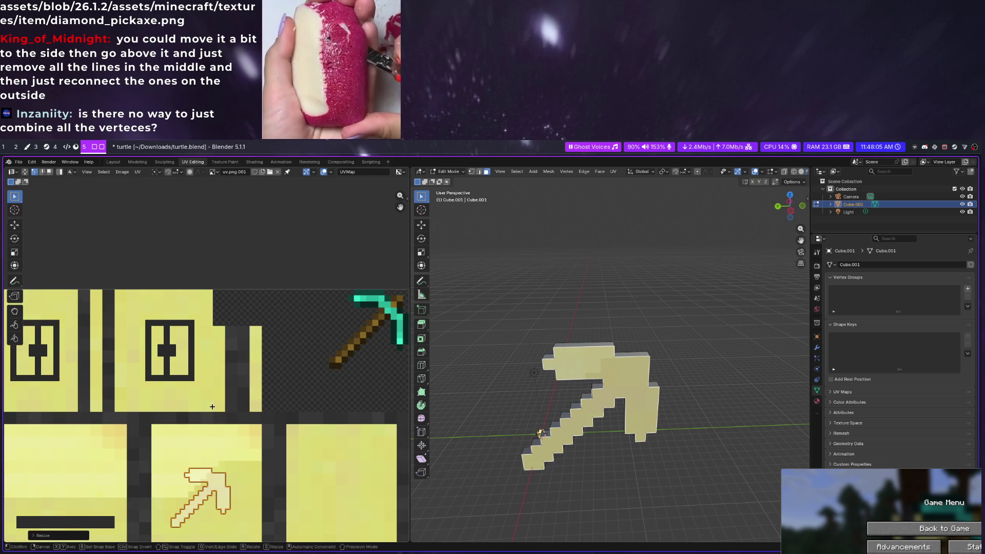
{"action": "key", "text": "g"}
{"action": "left_click", "coordinate": [370, 251]}
{"action": "scroll", "coordinate": [346, 370], "scroll_direction": "up", "scroll_amount": 3}
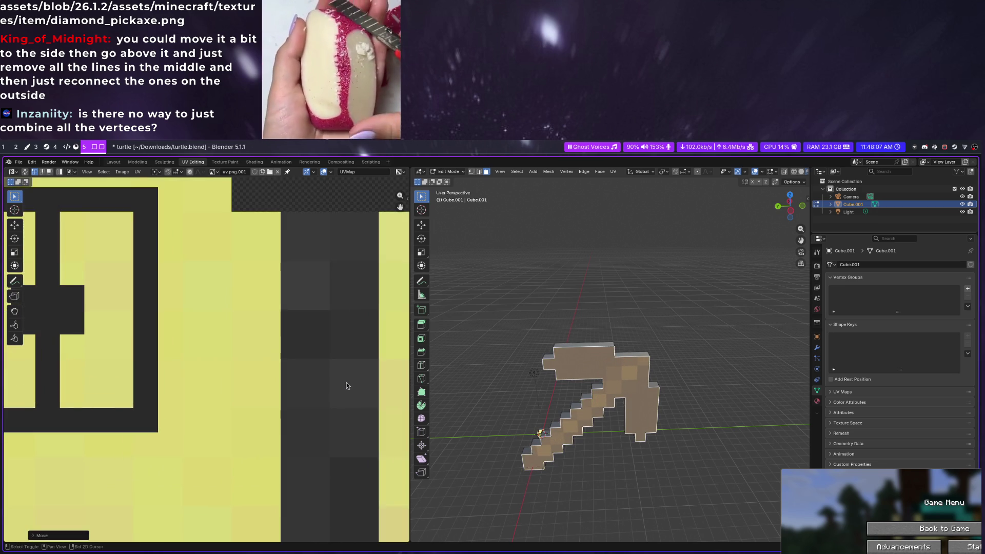
{"action": "middle_click_drag", "start_coordinate": [346, 384], "coordinate": [91, 401]}
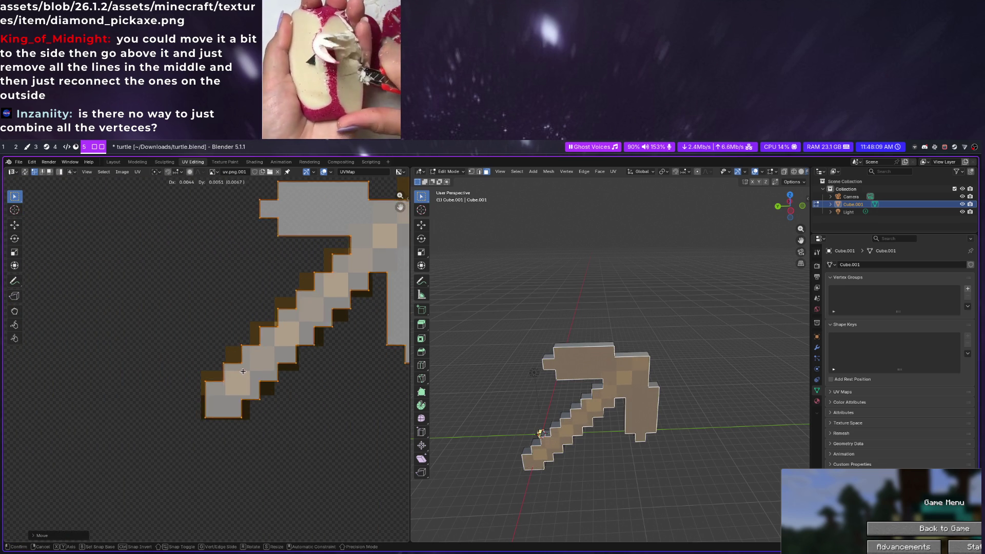
{"action": "scroll", "coordinate": [211, 431], "scroll_direction": "up", "scroll_amount": 4}
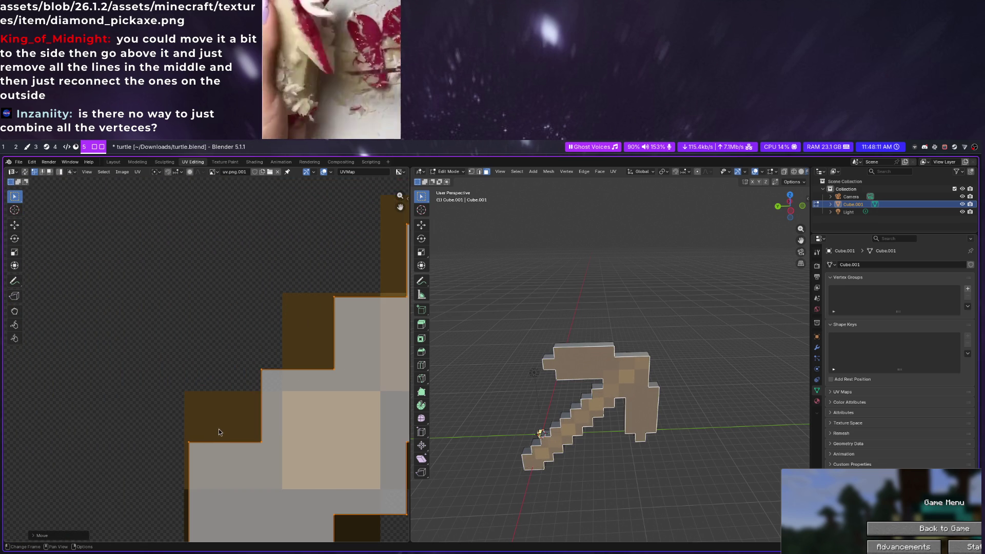
{"action": "scroll", "coordinate": [218, 428], "scroll_direction": "down", "scroll_amount": 5}
{"action": "key", "text": "s"}
{"action": "left_click", "coordinate": [400, 231]}
{"action": "scroll", "coordinate": [299, 368], "scroll_direction": "down", "scroll_amount": 1}
{"action": "scroll", "coordinate": [235, 423], "scroll_direction": "down", "scroll_amount": 1}
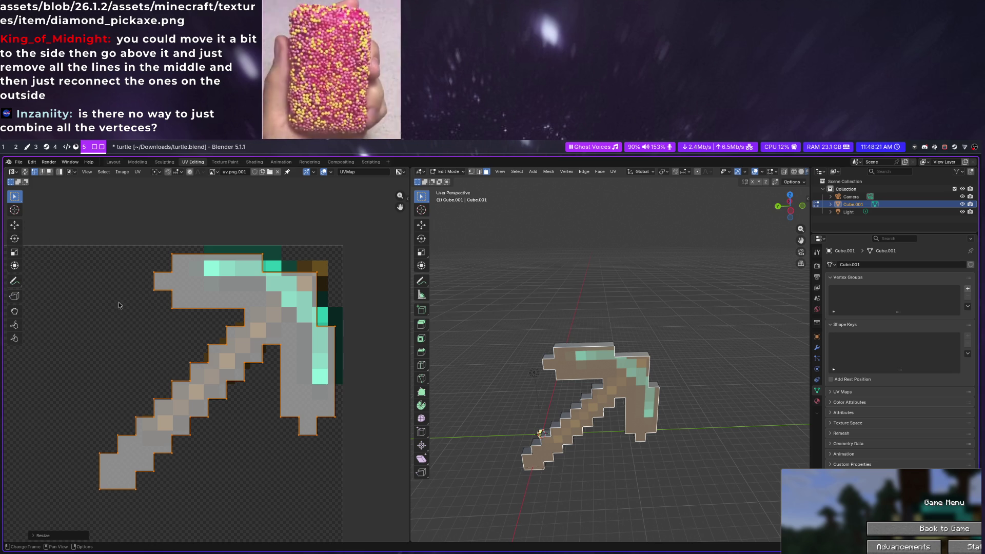
Nudge the pickaxe UV island onto the sprite's pixels and begin shrinking it further
{"action": "key", "text": "g"}
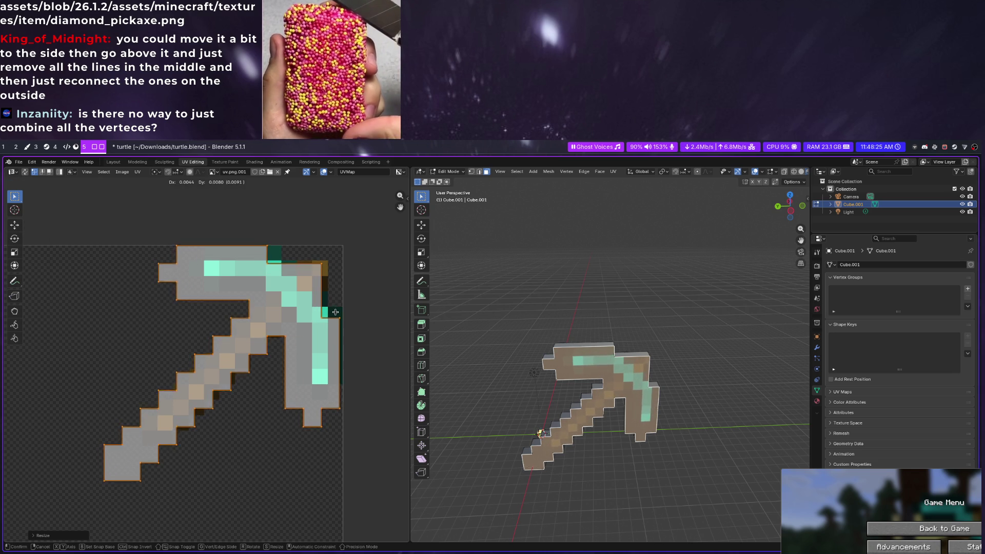
{"action": "left_click", "coordinate": [336, 313]}
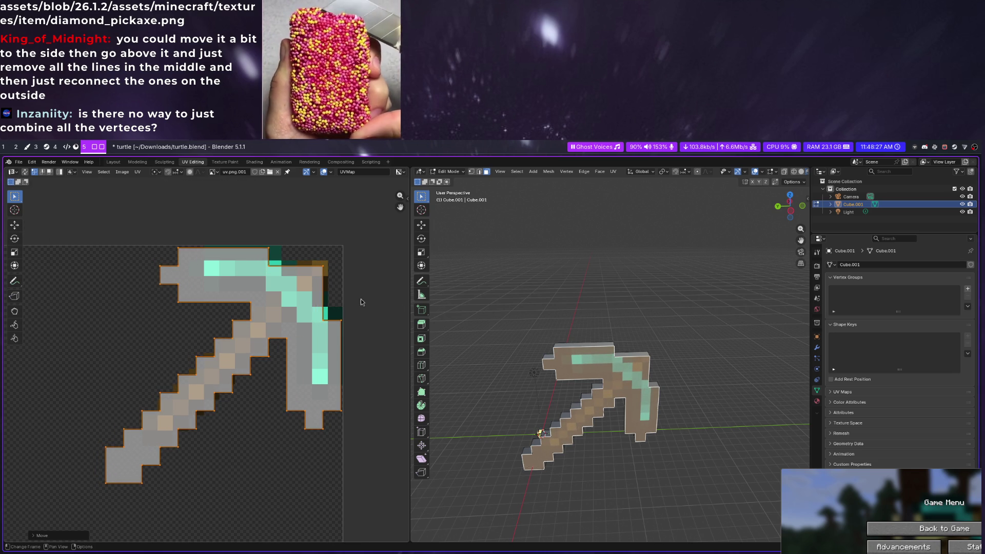
{"action": "key", "text": "g"}
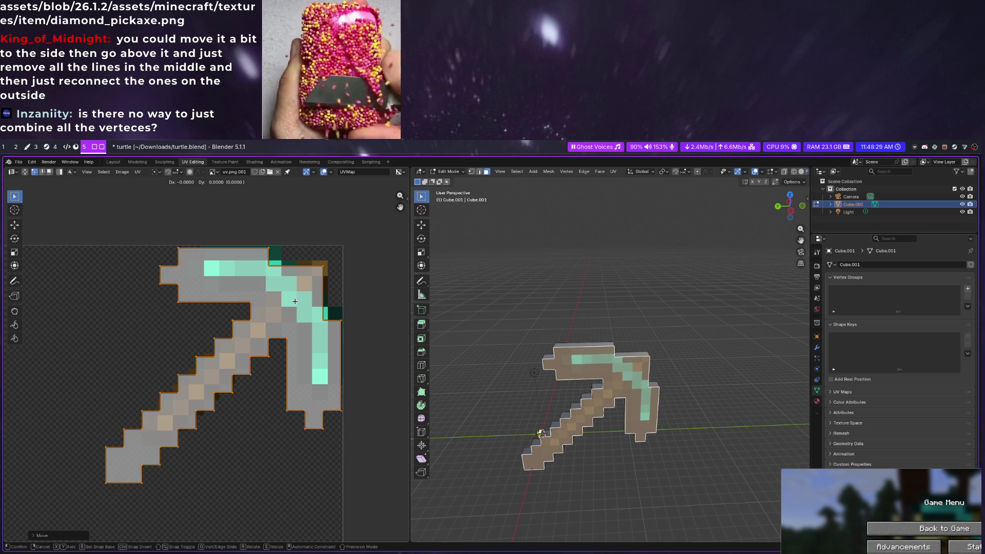
{"action": "key", "text": "Escape"}
{"action": "key", "text": "g"}
{"action": "key", "text": "Escape"}
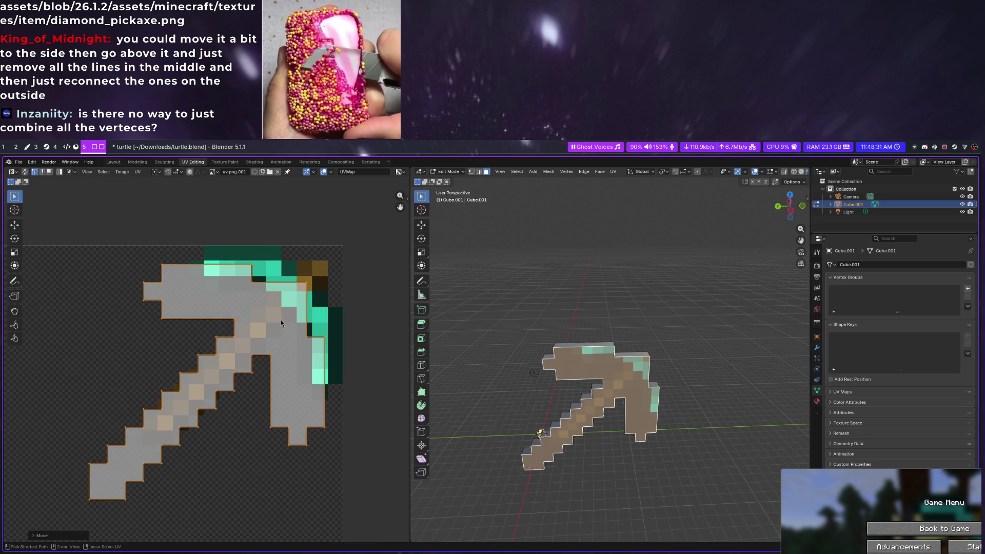
{"action": "scroll", "coordinate": [282, 319], "scroll_direction": "down", "scroll_amount": 1}
{"action": "scroll", "coordinate": [270, 345], "scroll_direction": "down", "scroll_amount": 2}
{"action": "key", "text": "s"}
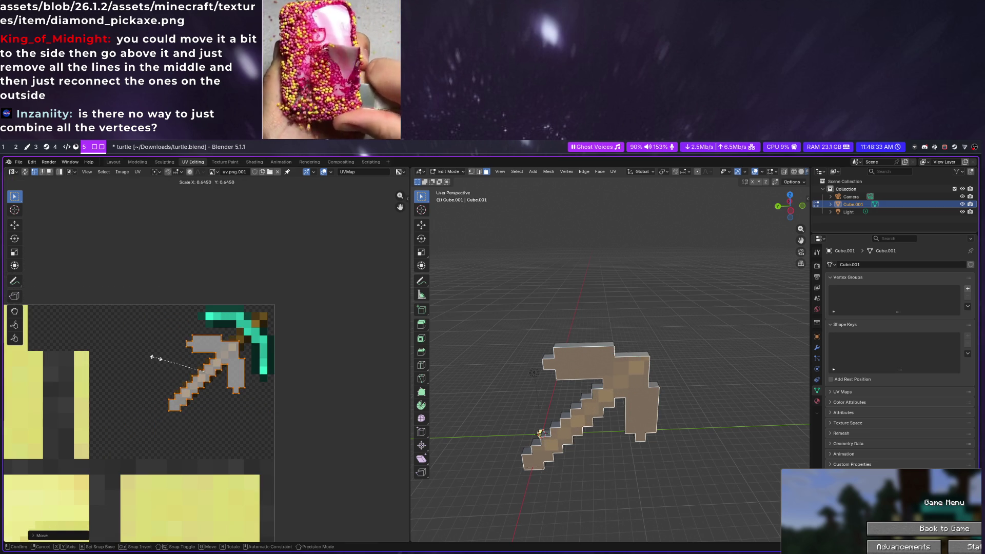
Reset the UV island's Resize scale to 1.000 so it spans the whole texture
{"action": "left_click", "coordinate": [149, 368]}
{"action": "left_click_drag", "start_coordinate": [103, 493], "coordinate": [87, 493]}
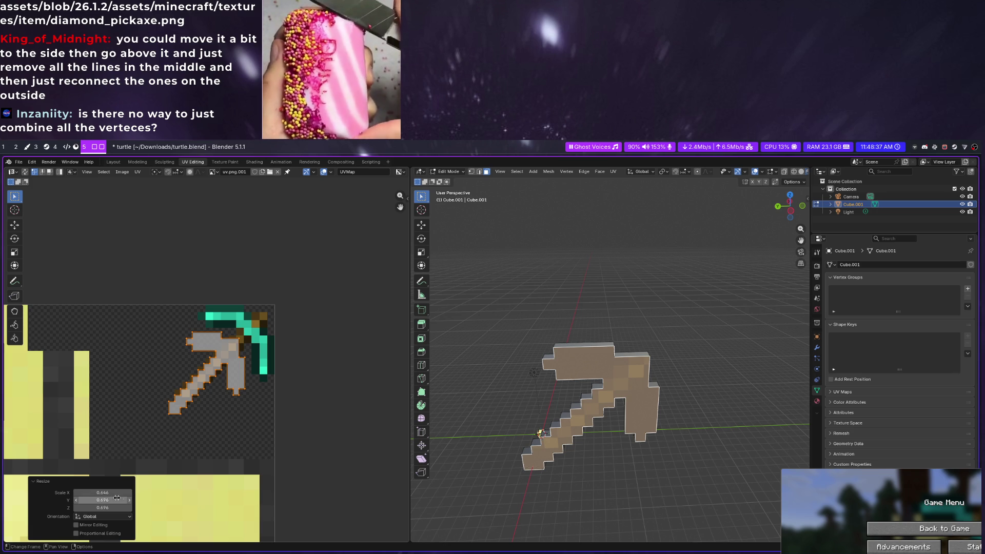
{"action": "left_click_drag", "start_coordinate": [122, 500], "coordinate": [122, 500]}
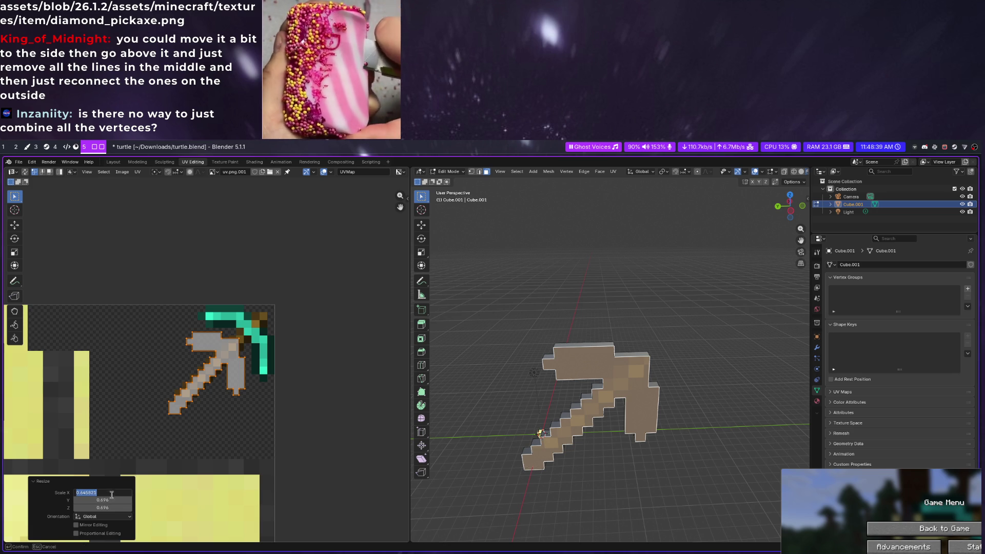
{"action": "type", "text": "1"}
{"action": "key", "text": "Tab"}
{"action": "type", "text": "1"}
{"action": "key", "text": "Return"}
{"action": "type", "text": "1"}
{"action": "key", "text": "Tab"}
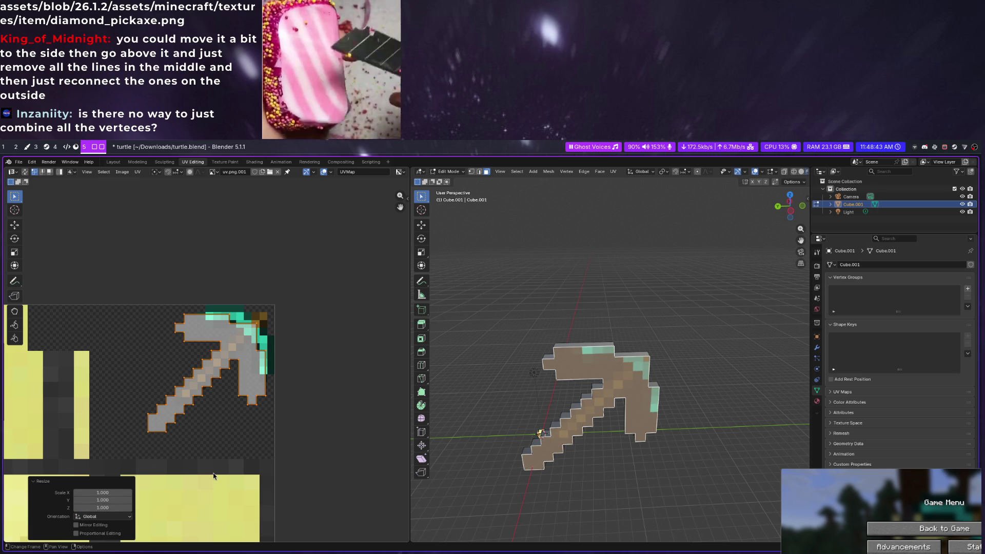
{"action": "scroll", "coordinate": [213, 476], "scroll_direction": "down", "scroll_amount": 8}
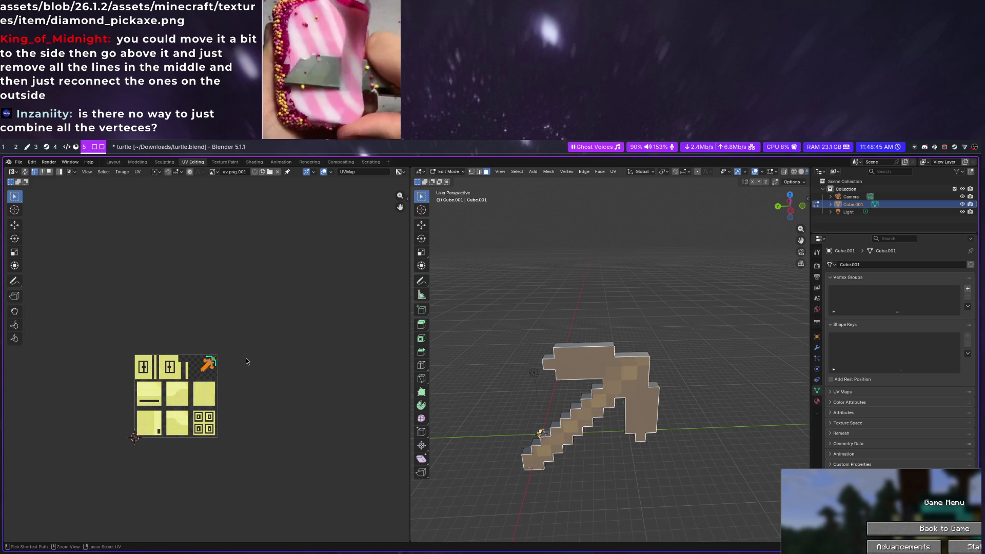
{"action": "key", "text": "ctrl+z"}
{"action": "scroll", "coordinate": [154, 431], "scroll_direction": "up", "scroll_amount": 2}
{"action": "scroll", "coordinate": [108, 484], "scroll_direction": "up", "scroll_amount": 2}
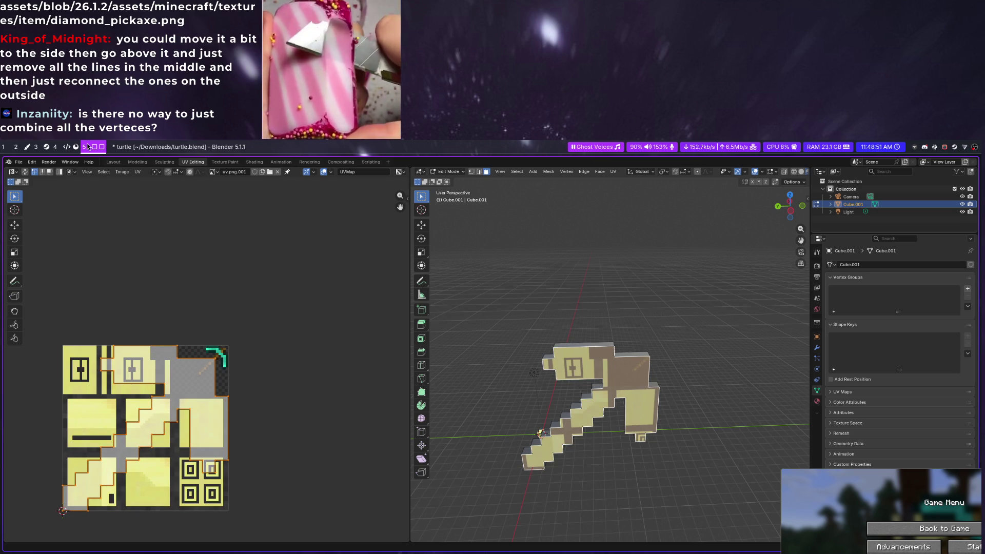
{"action": "scroll", "coordinate": [89, 146], "scroll_direction": "up", "scroll_amount": 1}
{"action": "scroll", "coordinate": [90, 146], "scroll_direction": "up", "scroll_amount": 1}
{"action": "scroll", "coordinate": [89, 146], "scroll_direction": "up", "scroll_amount": 1}
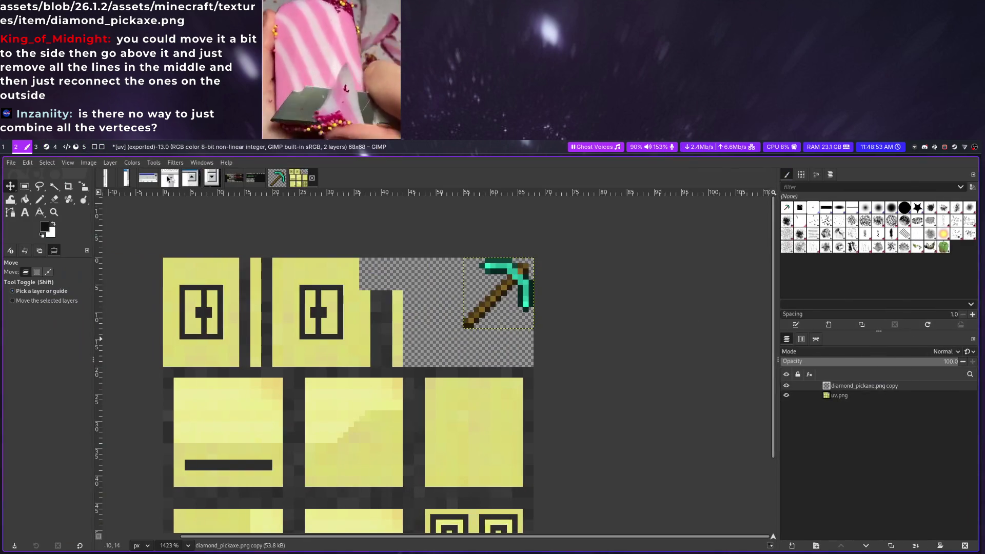
Measure the 68×68 texture in GIMP, compute 13/68 ≈ 0.191 in qalc and return to Blender
{"action": "key", "text": "r"}
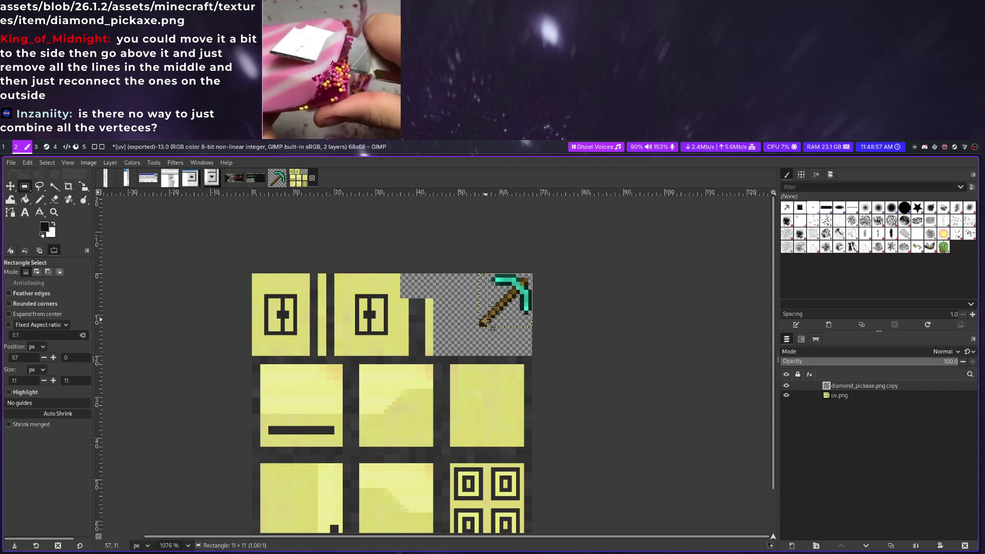
{"action": "scroll", "coordinate": [496, 345], "scroll_direction": "down", "scroll_amount": 1}
{"action": "left_click_drag", "start_coordinate": [532, 225], "coordinate": [258, 496]}
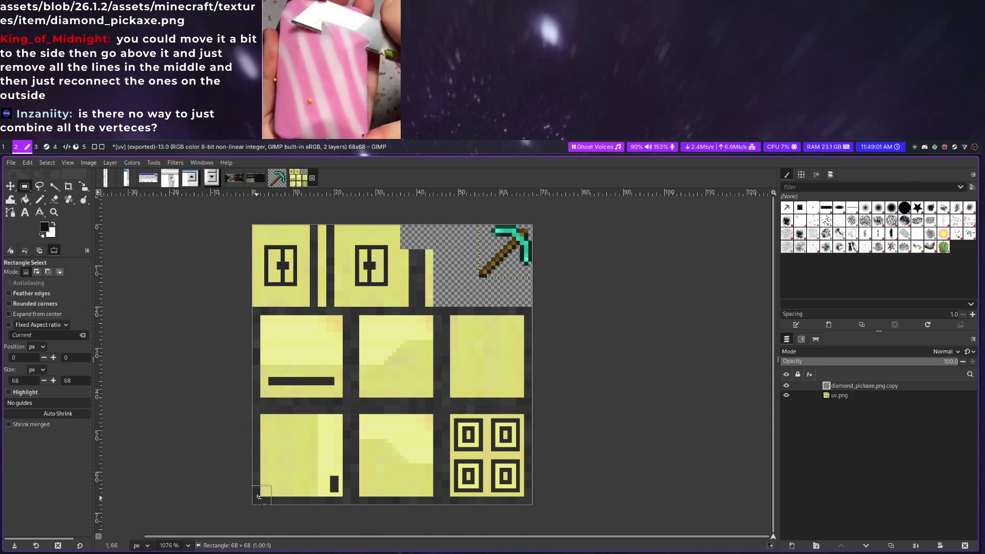
{"action": "key", "text": "super+Return"}
{"action": "type", "text": "13/68"}
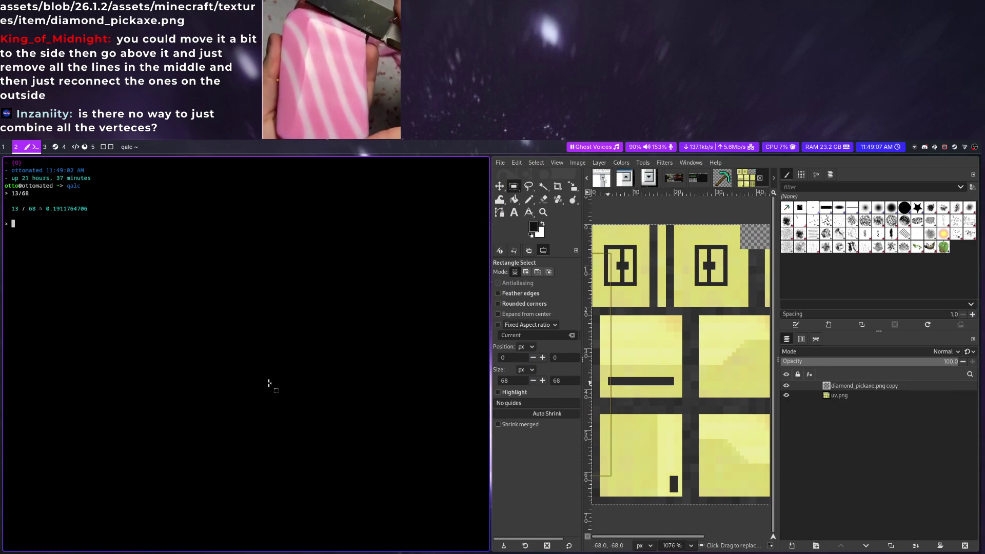
{"action": "left_click", "coordinate": [100, 145]}
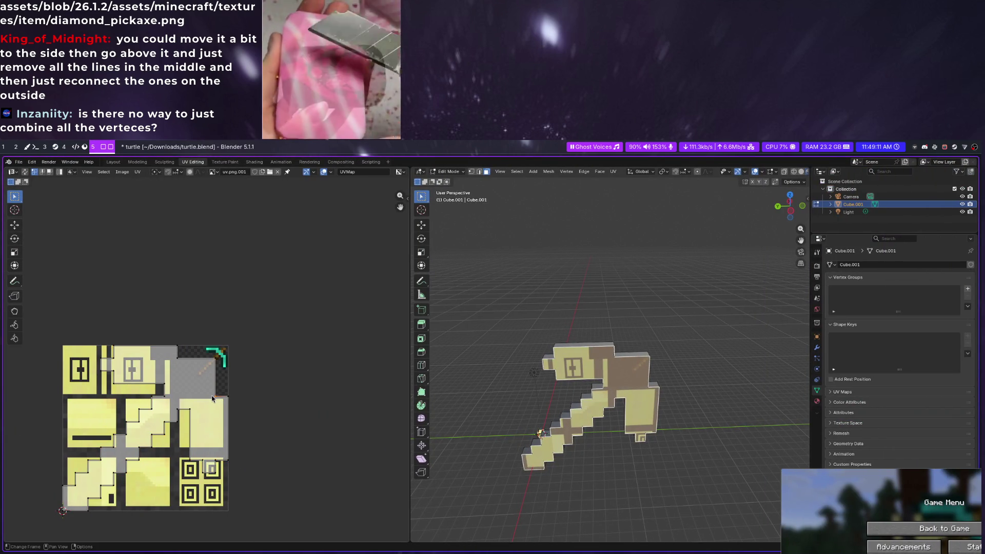
{"action": "type", "text": "s"}
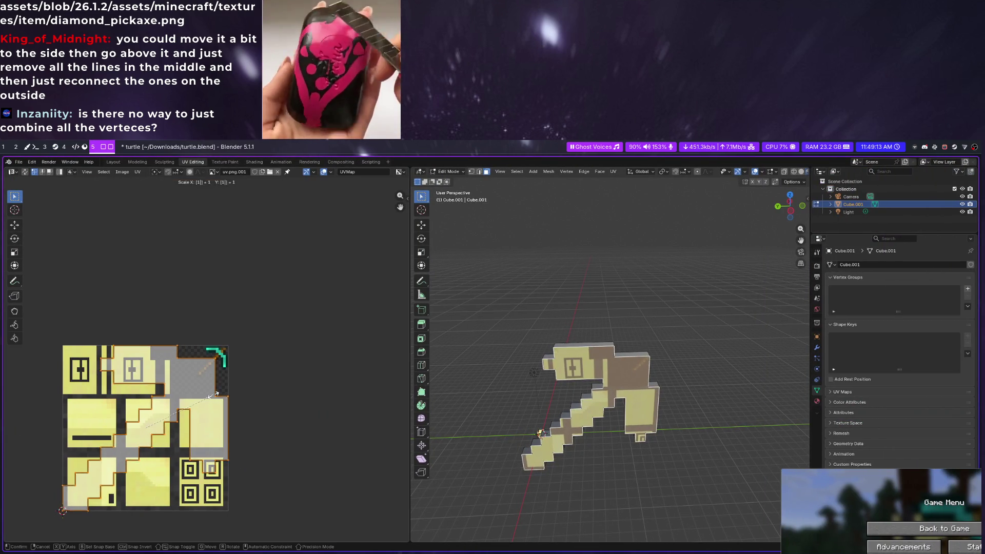
{"action": "type", "text": "1/1368"}
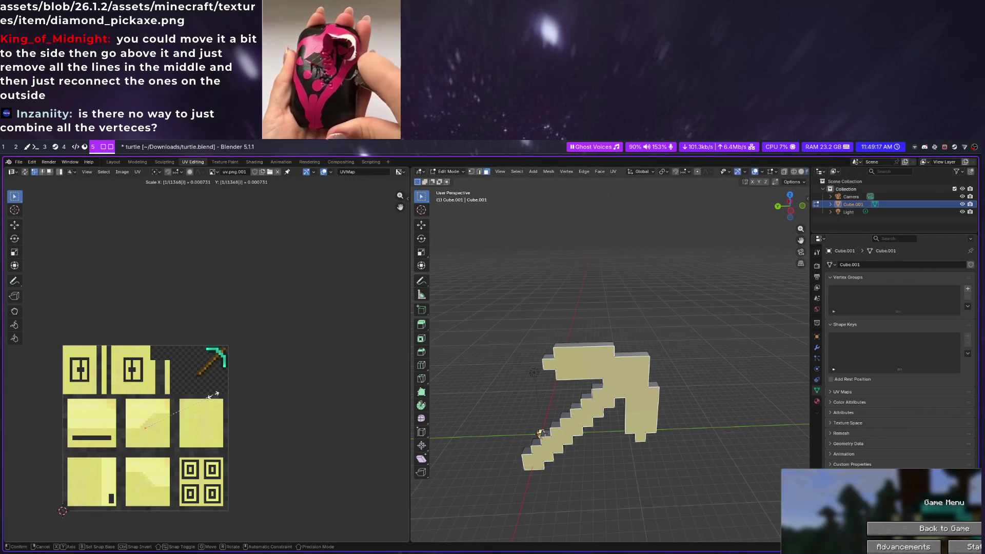
Scale the pickaxe UV island to 0.191 in X and Y via the Resize panel
{"action": "key", "text": "Return"}
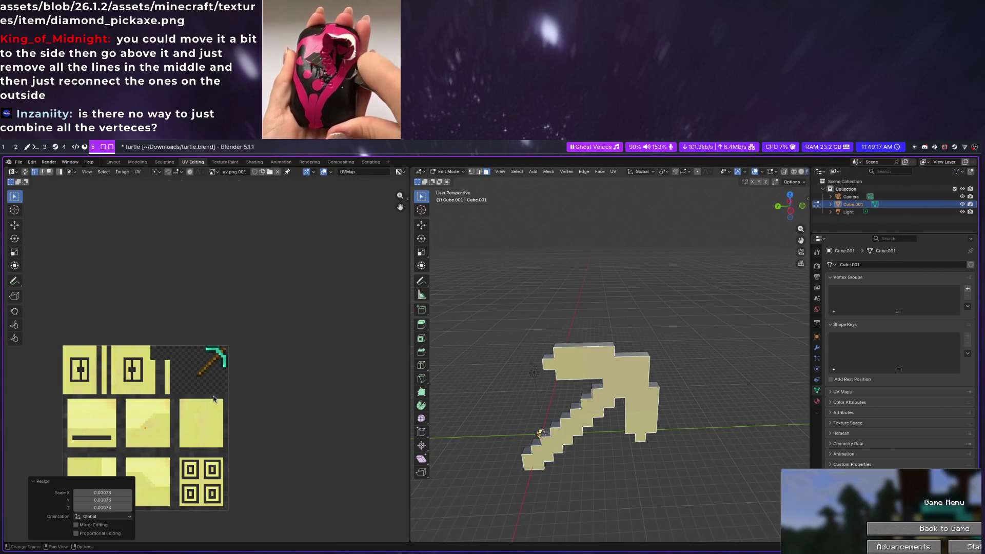
{"action": "left_click", "coordinate": [91, 492]}
{"action": "type", "text": "13/64"}
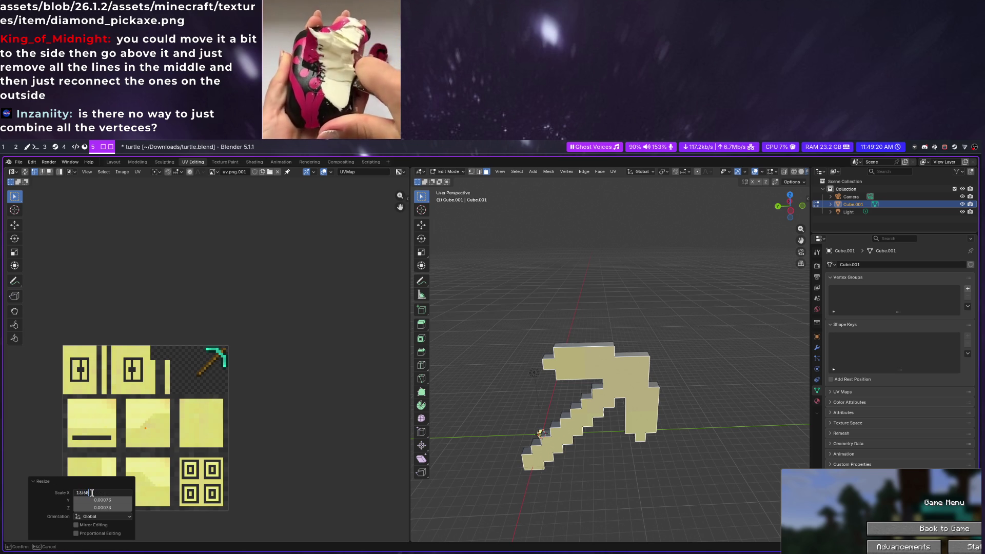
{"action": "key", "text": "Tab"}
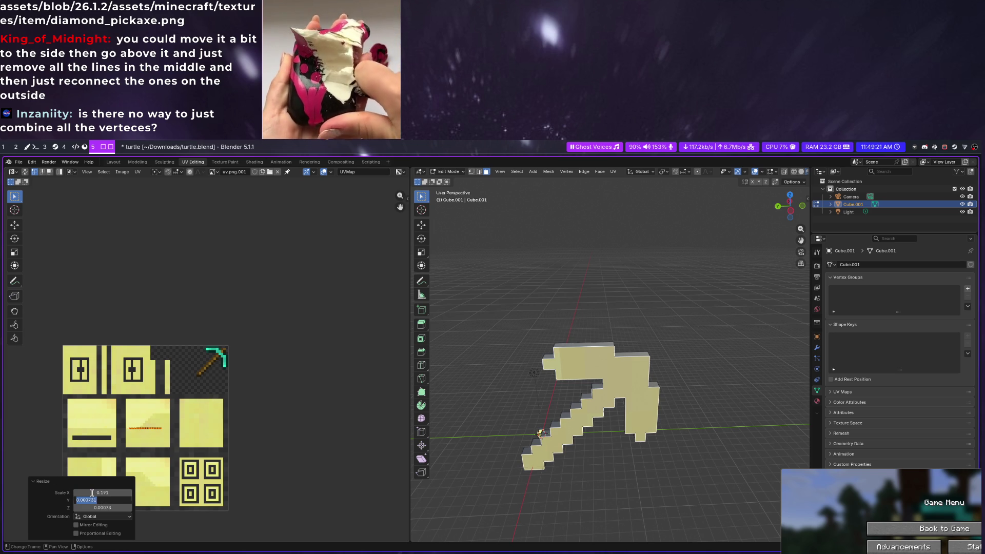
{"action": "type", "text": "1/16"}
{"action": "key", "text": "Return"}
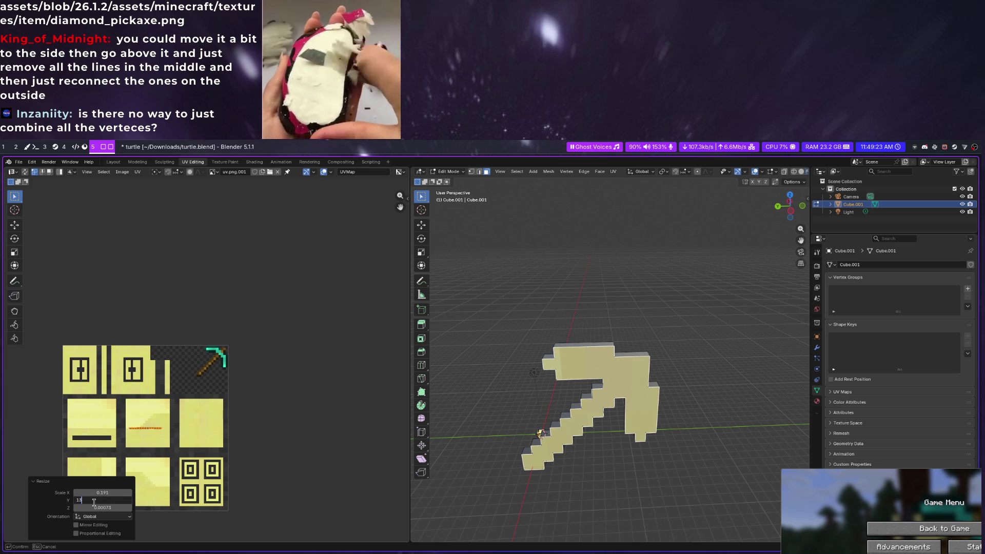
{"action": "key", "text": "Return"}
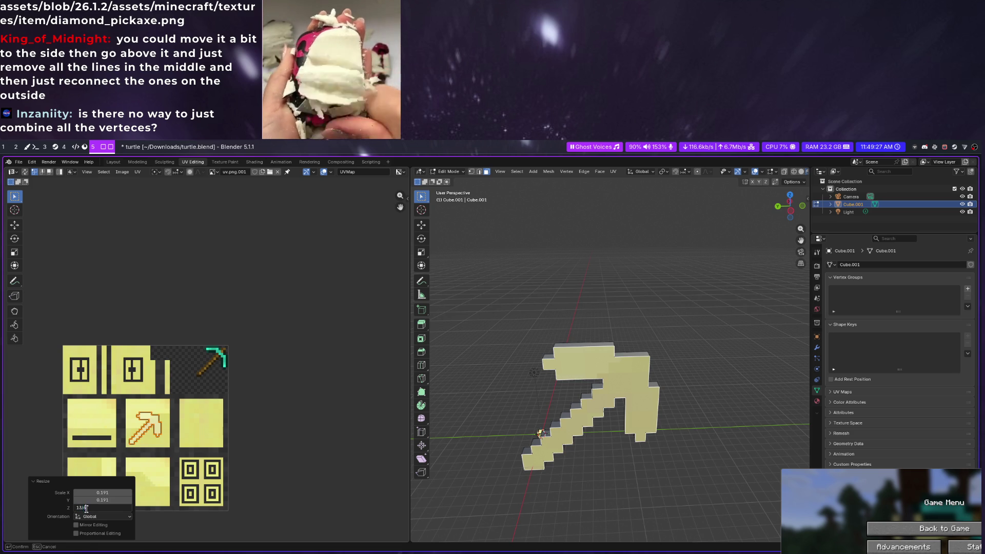
Select the whole pickaxe UV island and begin moving it onto the sprite
{"action": "key", "text": "alt+a"}
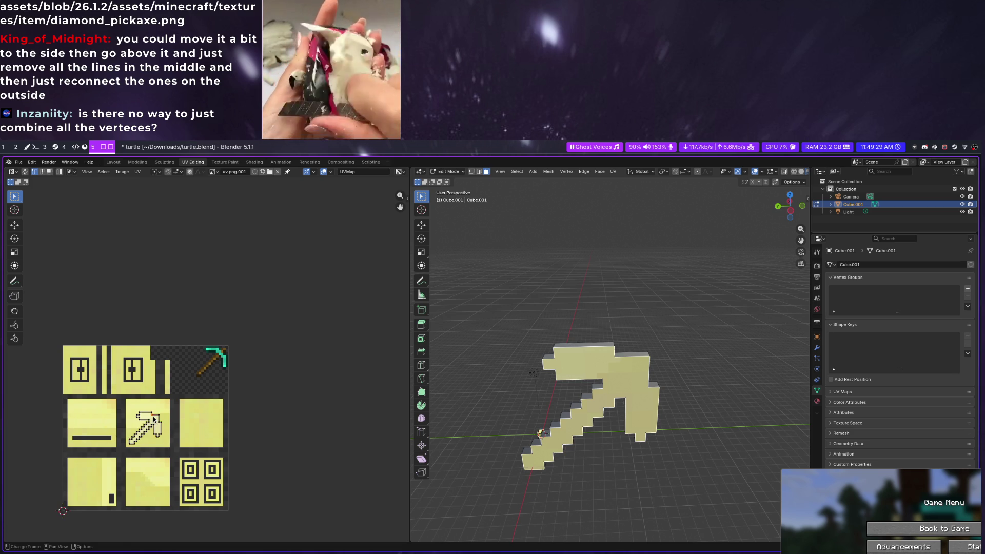
{"action": "key", "text": "l"}
{"action": "key", "text": "g"}
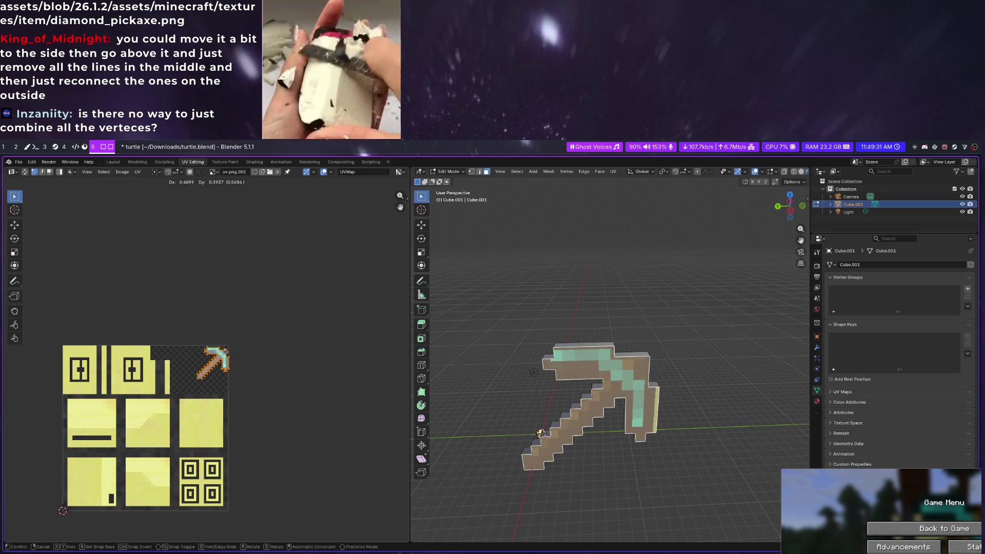
Place and nudge the UV island so it lines up with the sprite's texture pixels
{"action": "left_click", "coordinate": [218, 355]}
{"action": "scroll", "coordinate": [225, 354], "scroll_direction": "up", "scroll_amount": 5}
{"action": "scroll", "coordinate": [311, 270], "scroll_direction": "up", "scroll_amount": 5}
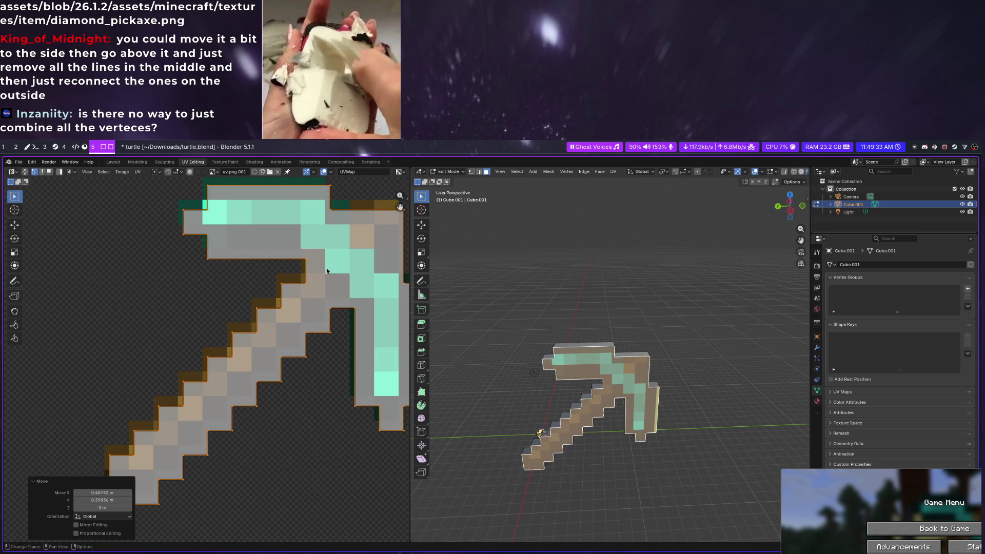
{"action": "scroll", "coordinate": [306, 349], "scroll_direction": "down", "scroll_amount": 3}
{"action": "scroll", "coordinate": [247, 310], "scroll_direction": "up", "scroll_amount": 3}
{"action": "scroll", "coordinate": [254, 320], "scroll_direction": "up", "scroll_amount": 3}
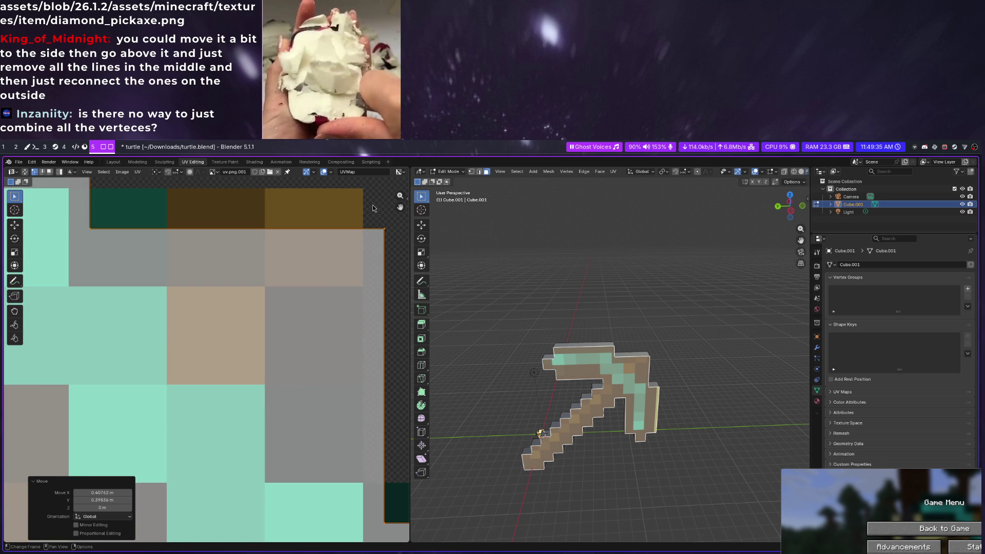
{"action": "scroll", "coordinate": [259, 328], "scroll_direction": "up", "scroll_amount": 2}
{"action": "scroll", "coordinate": [259, 328], "scroll_direction": "up", "scroll_amount": 2}
{"action": "key", "text": "g"}
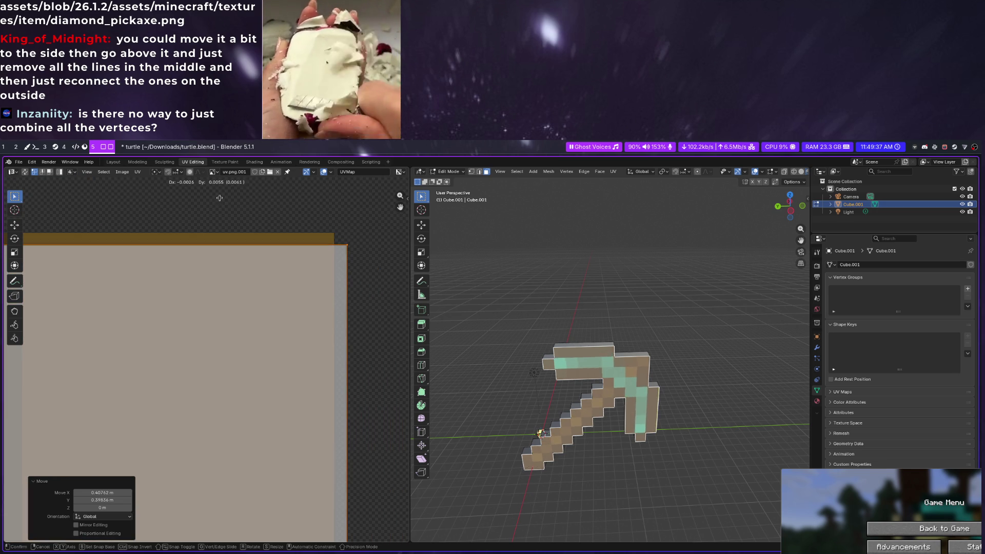
{"action": "left_click", "coordinate": [165, 517]}
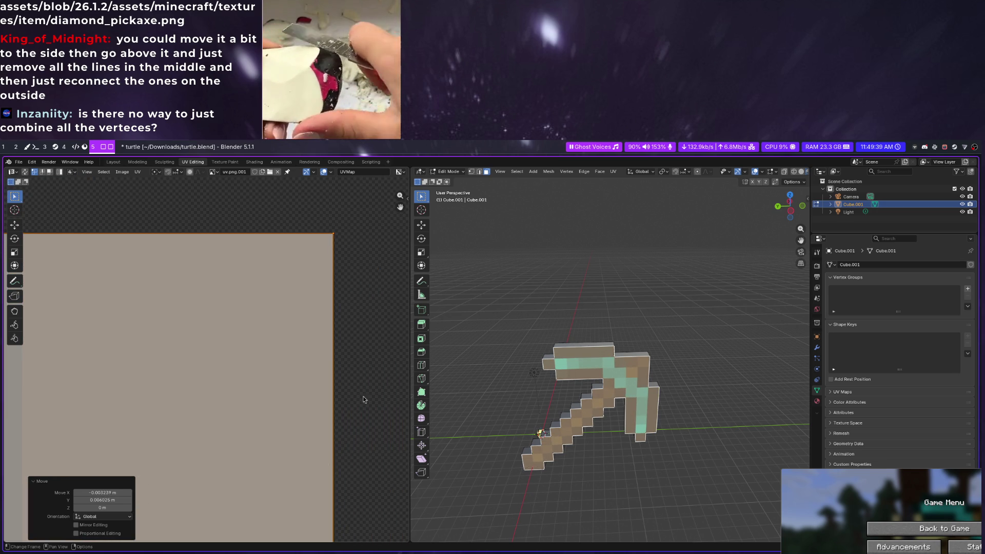
{"action": "scroll", "coordinate": [364, 219], "scroll_direction": "up", "scroll_amount": 2}
{"action": "scroll", "coordinate": [136, 441], "scroll_direction": "down", "scroll_amount": 3}
{"action": "scroll", "coordinate": [139, 441], "scroll_direction": "down", "scroll_amount": 2}
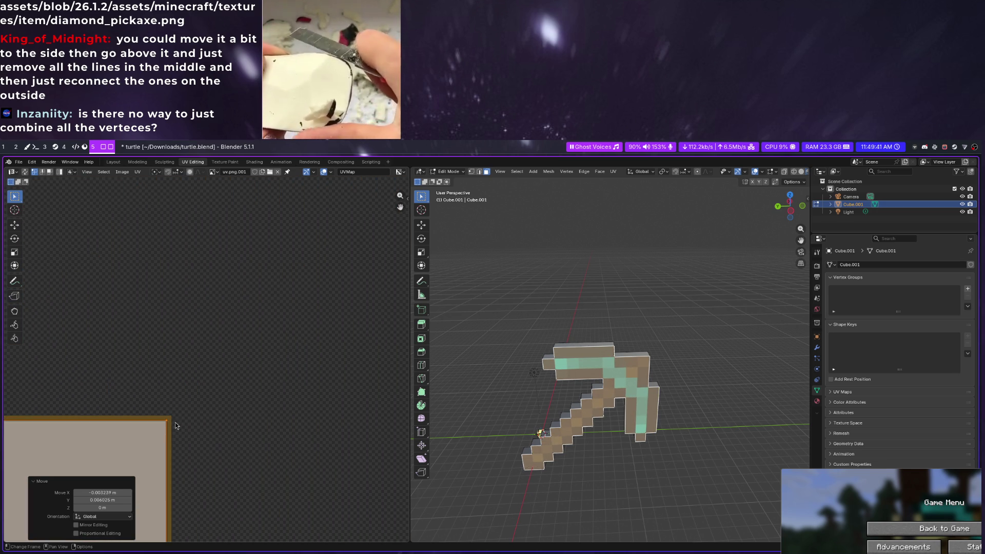
{"action": "key", "text": "g"}
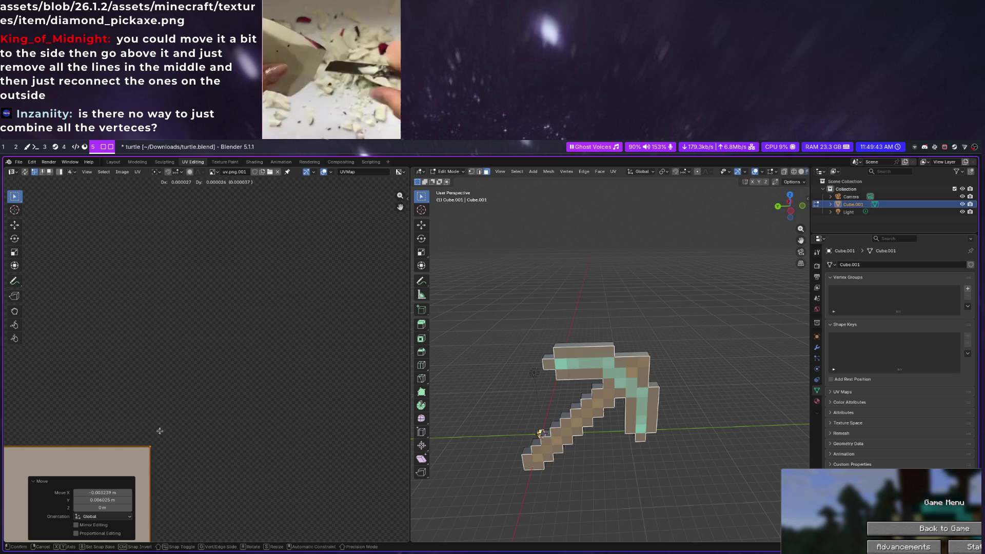
{"action": "left_click", "coordinate": [164, 425]}
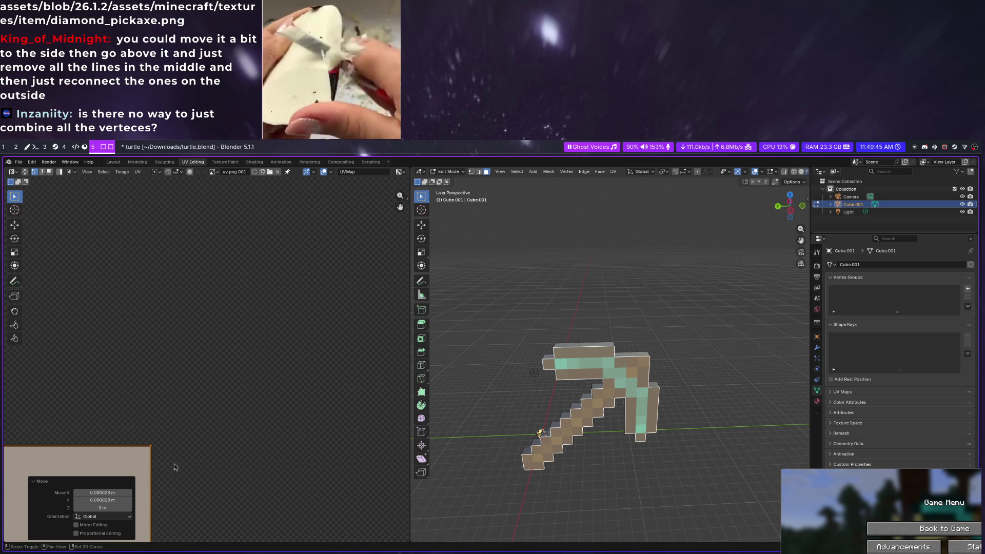
{"action": "scroll", "coordinate": [169, 464], "scroll_direction": "up", "scroll_amount": 2}
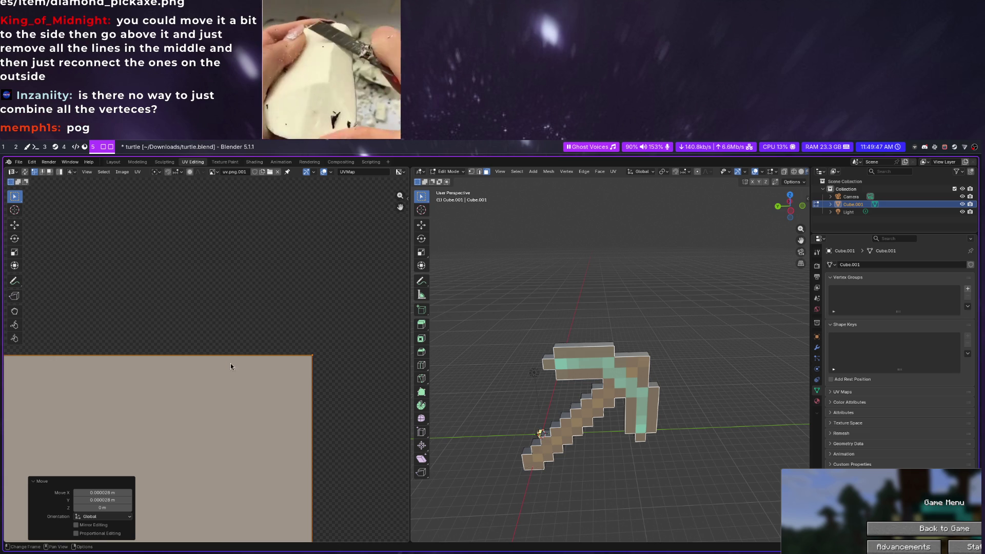
{"action": "scroll", "coordinate": [305, 379], "scroll_direction": "down", "scroll_amount": 1}
{"action": "scroll", "coordinate": [298, 386], "scroll_direction": "down", "scroll_amount": 2}
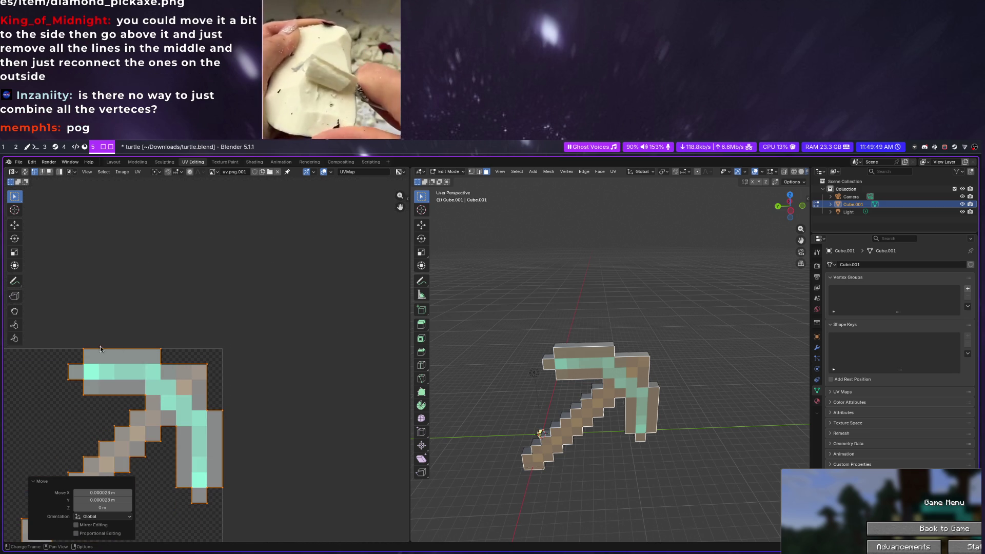
{"action": "scroll", "coordinate": [108, 349], "scroll_direction": "up", "scroll_amount": 2}
{"action": "scroll", "coordinate": [130, 304], "scroll_direction": "up", "scroll_amount": 2}
{"action": "scroll", "coordinate": [307, 300], "scroll_direction": "up", "scroll_amount": 2}
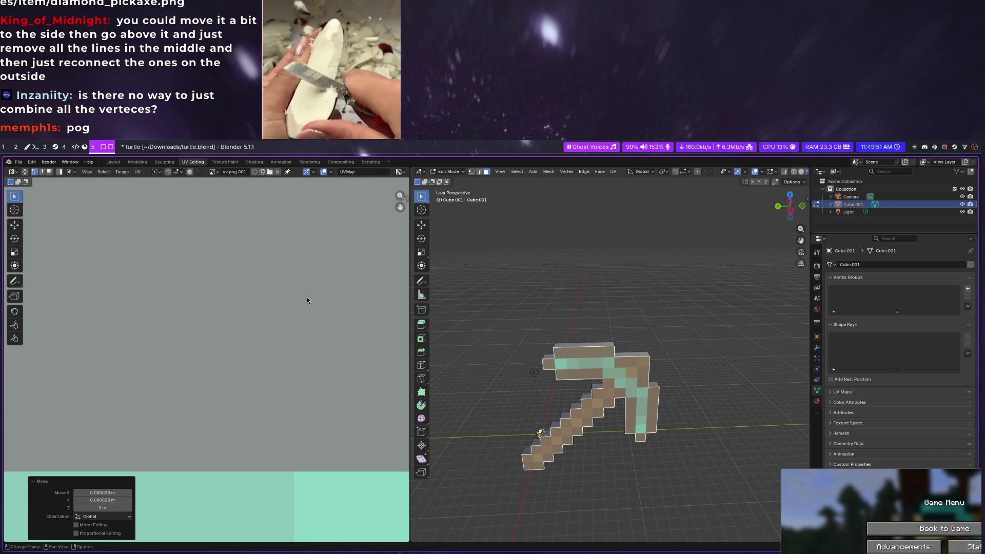
{"action": "middle_click_drag", "start_coordinate": [307, 297], "coordinate": [170, 446]}
{"action": "scroll", "coordinate": [317, 357], "scroll_direction": "down", "scroll_amount": 2}
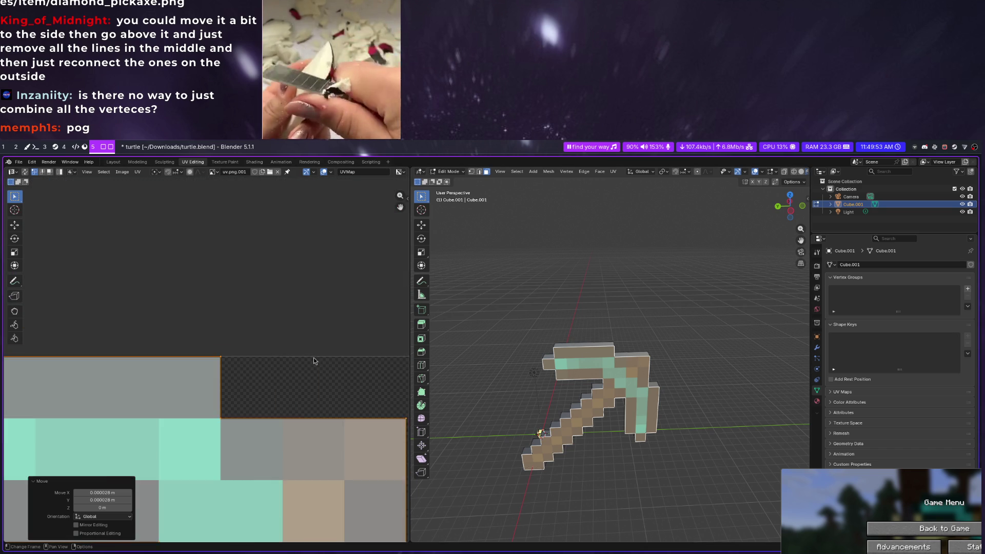
{"action": "scroll", "coordinate": [305, 374], "scroll_direction": "down", "scroll_amount": 2}
{"action": "scroll", "coordinate": [306, 374], "scroll_direction": "down", "scroll_amount": 1}
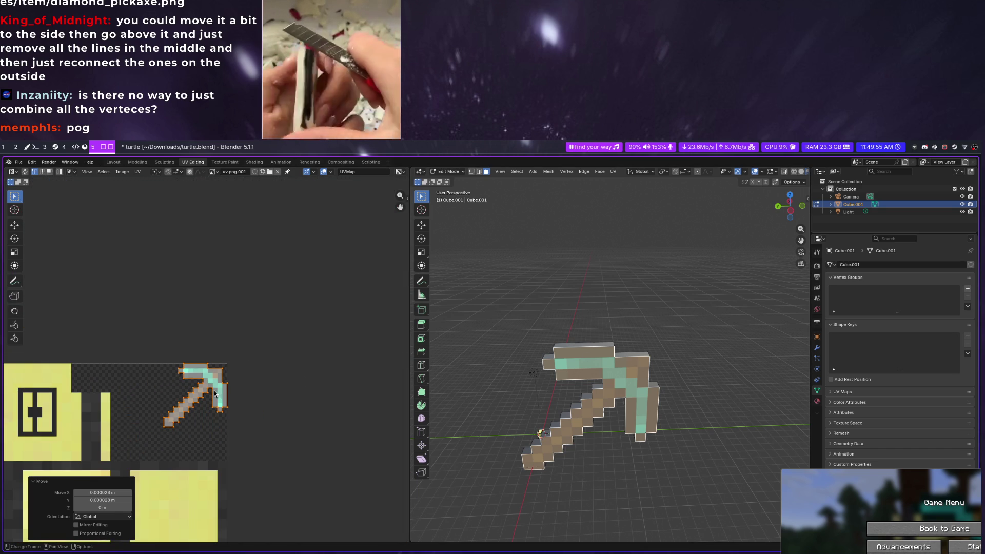
Search the web for 'blender uv edit snap to edges' in Zen Browser
{"action": "key", "text": "super+4"}
{"action": "key", "text": "ctrl+t"}
{"action": "type", "text": "blenderuv edit snap to edges"}
{"action": "key", "text": "Return"}
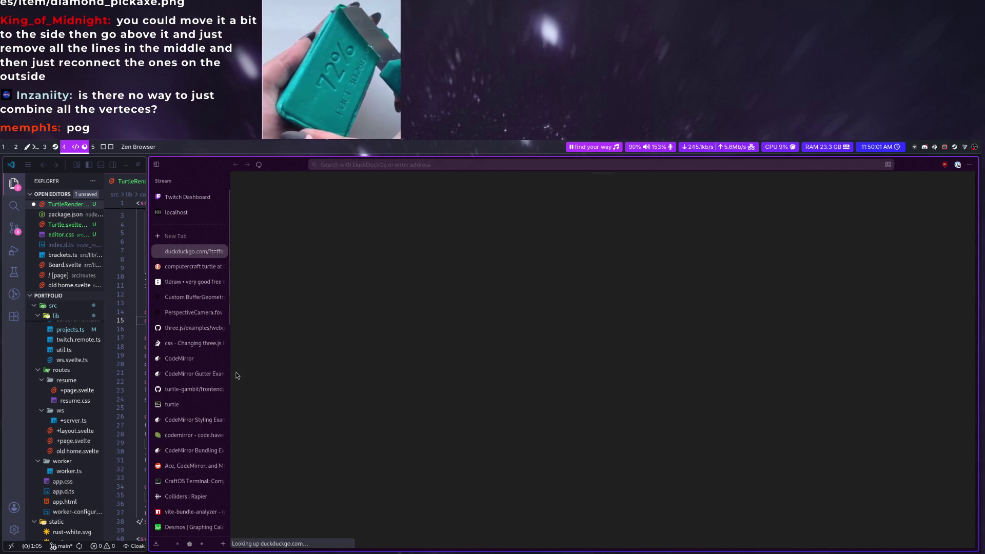
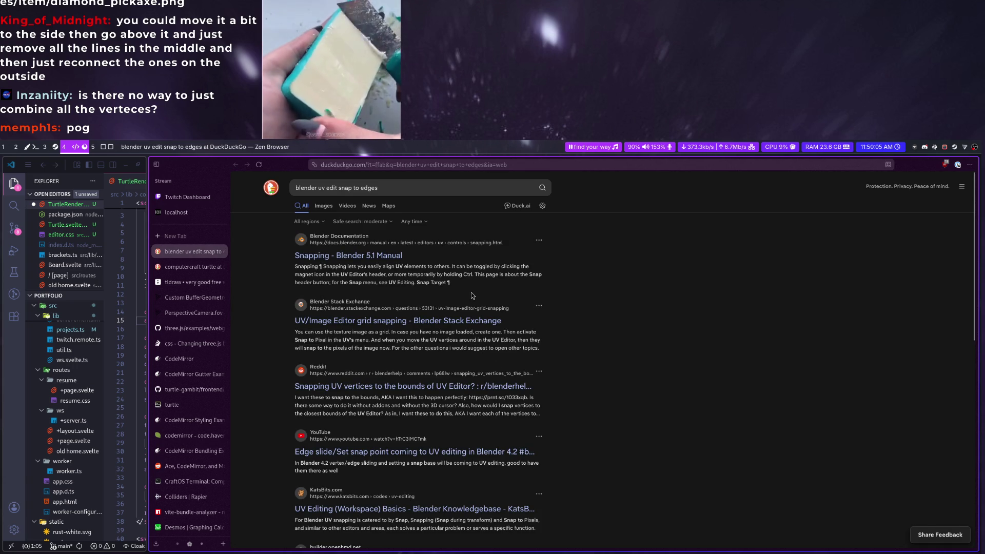
Open the Reddit result 'Snapping UV vertices to the bounds of UV Editor?' from the DuckDuckGo results
{"action": "left_click", "coordinate": [463, 387]}
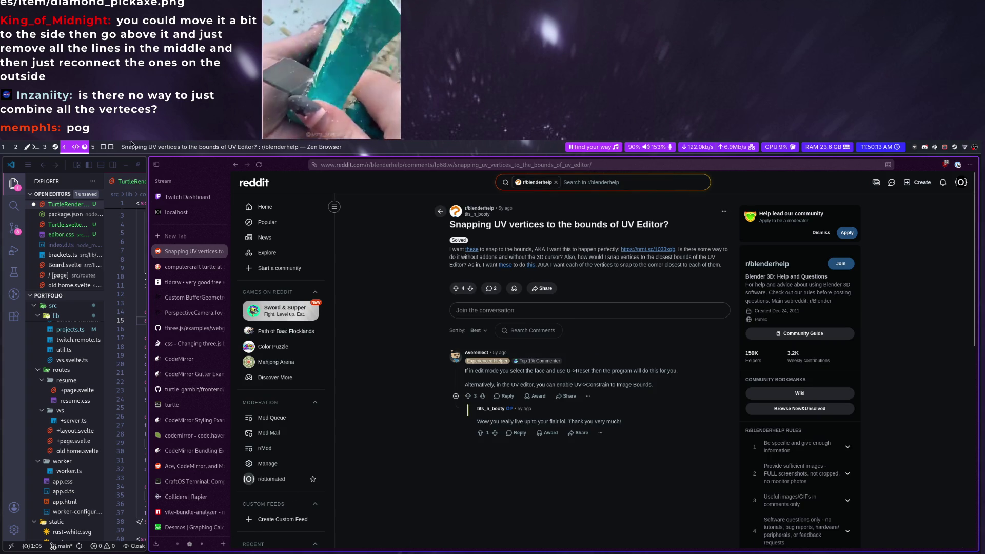
{"action": "scroll", "coordinate": [72, 145], "scroll_direction": "down", "scroll_amount": 1}
{"action": "scroll", "coordinate": [73, 145], "scroll_direction": "down", "scroll_amount": 1}
{"action": "scroll", "coordinate": [73, 144], "scroll_direction": "down", "scroll_amount": 1}
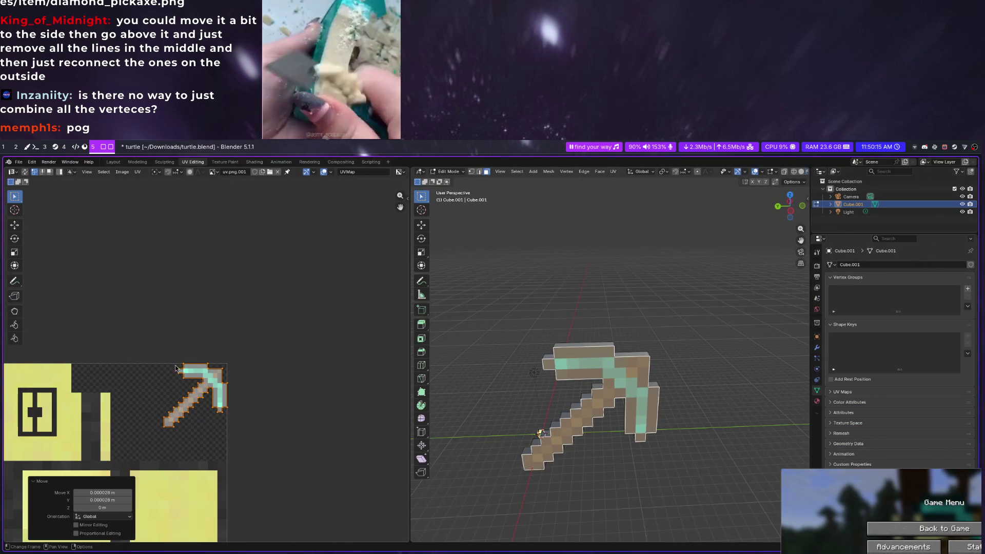
Re-project the pickaxe faces onto the UV map and compare against the Reddit thread
{"action": "key", "text": "u"}
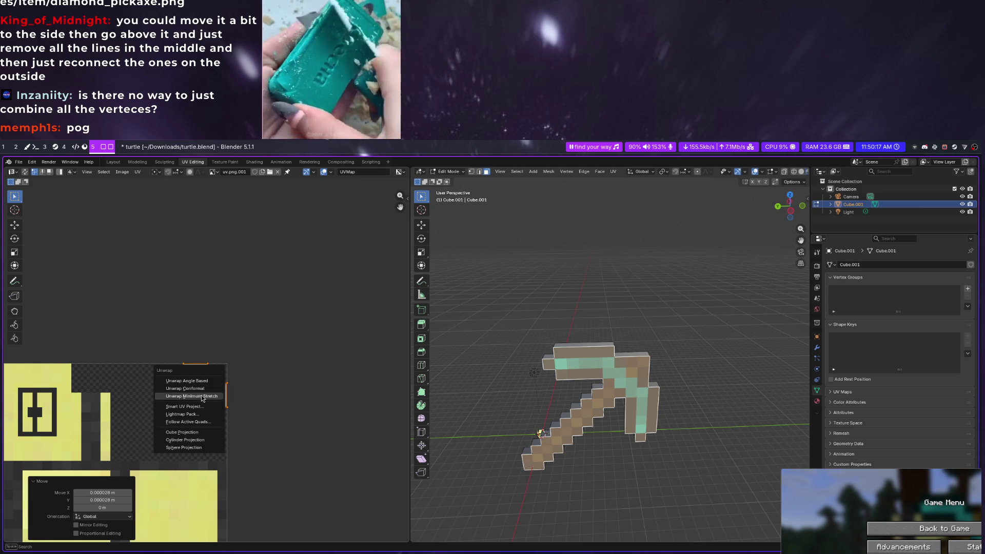
{"action": "left_click", "coordinate": [194, 441]}
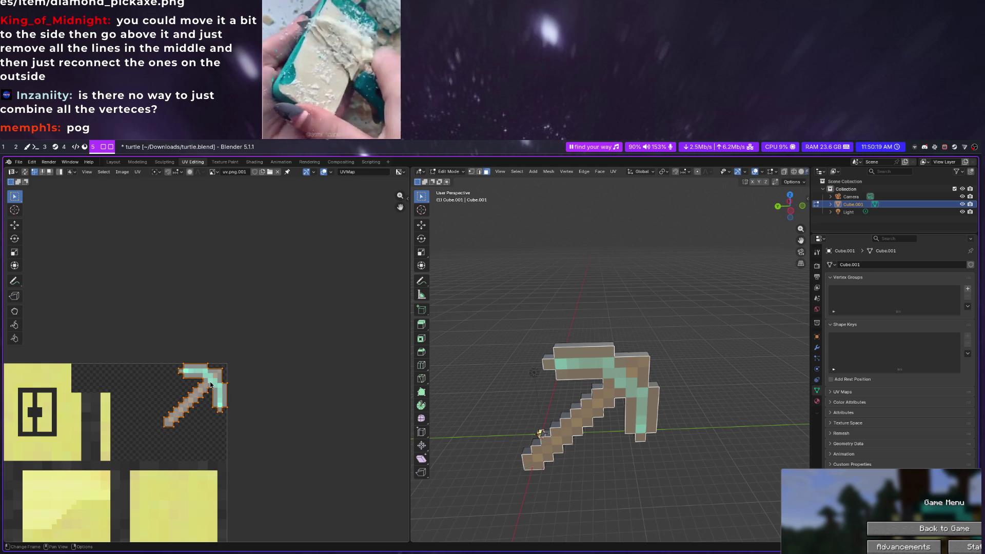
{"action": "key", "text": "super+4"}
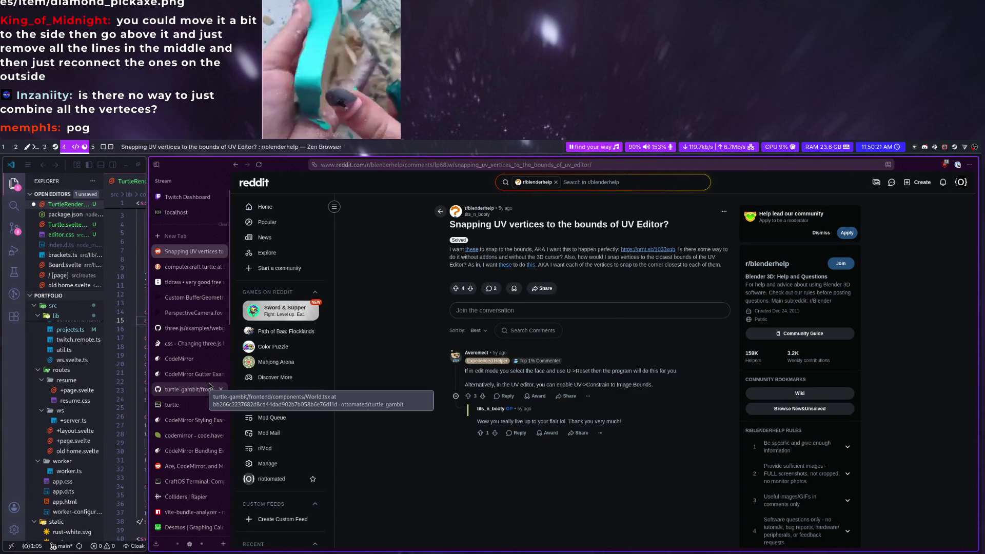
{"action": "key", "text": "super+5"}
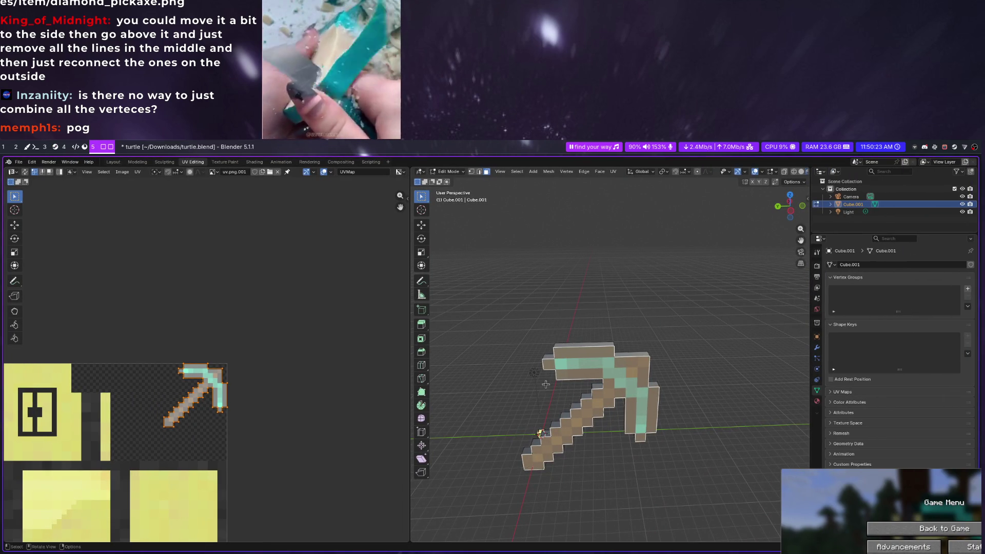
Re-unwrap the selected faces via the face menu, then check the Reddit tip again
{"action": "key", "text": "u"}
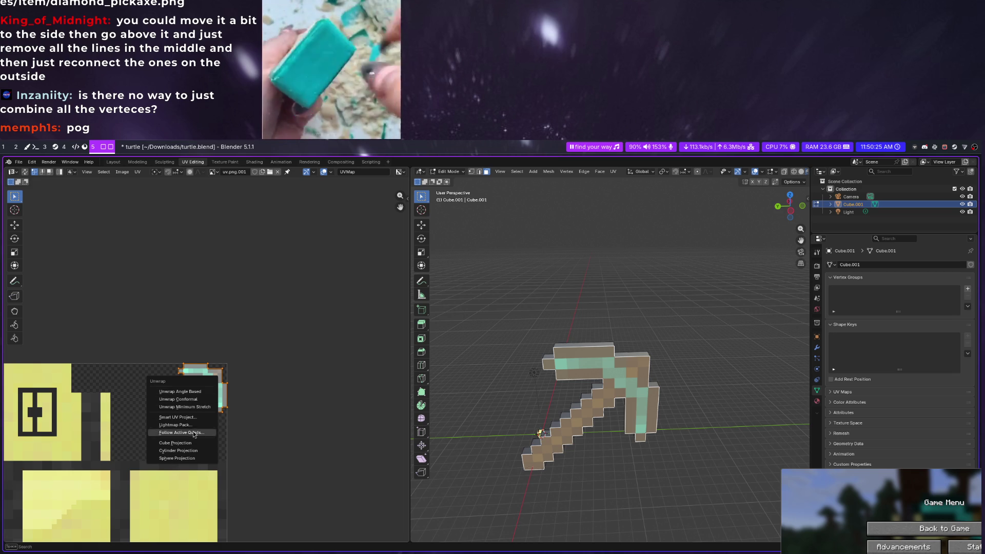
{"action": "right_click", "coordinate": [593, 377]}
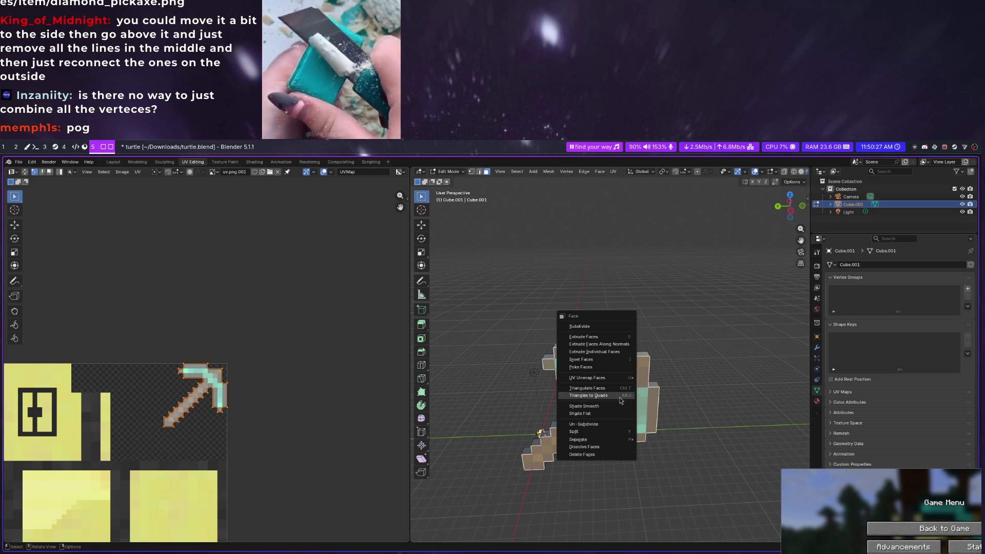
{"action": "mouse_move", "coordinate": [588, 377]}
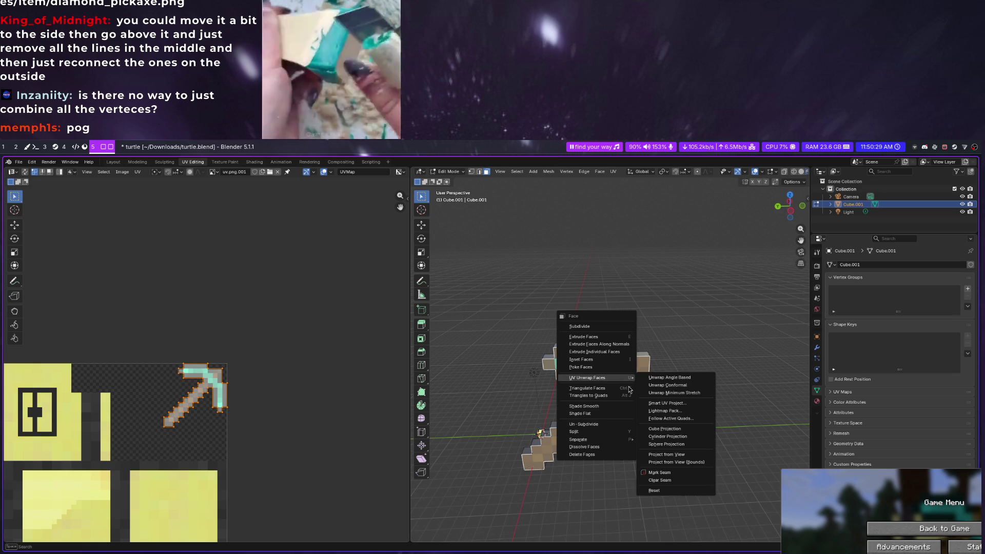
{"action": "left_click", "coordinate": [671, 490]}
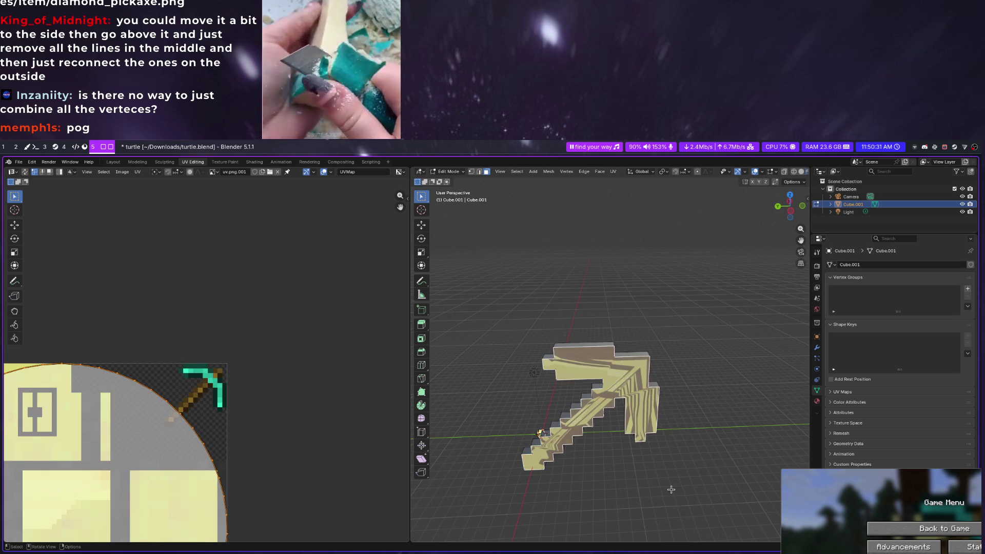
{"action": "scroll", "coordinate": [530, 465], "scroll_direction": "down", "scroll_amount": 2}
{"action": "scroll", "coordinate": [530, 465], "scroll_direction": "down", "scroll_amount": 2}
{"action": "scroll", "coordinate": [198, 378], "scroll_direction": "down", "scroll_amount": 5}
{"action": "scroll", "coordinate": [198, 378], "scroll_direction": "down", "scroll_amount": 1}
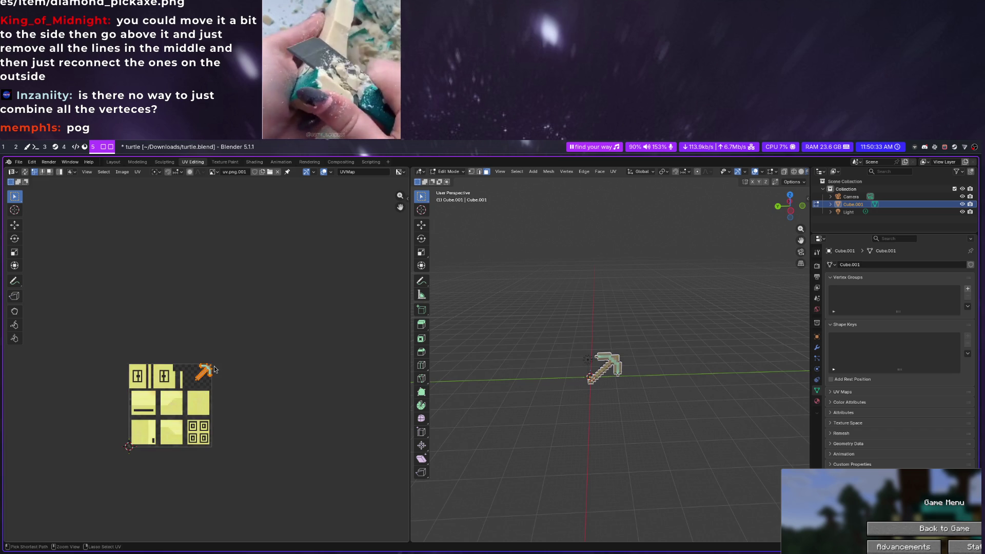
{"action": "scroll", "coordinate": [197, 379], "scroll_direction": "up", "scroll_amount": 3}
{"action": "key", "text": "super+4"}
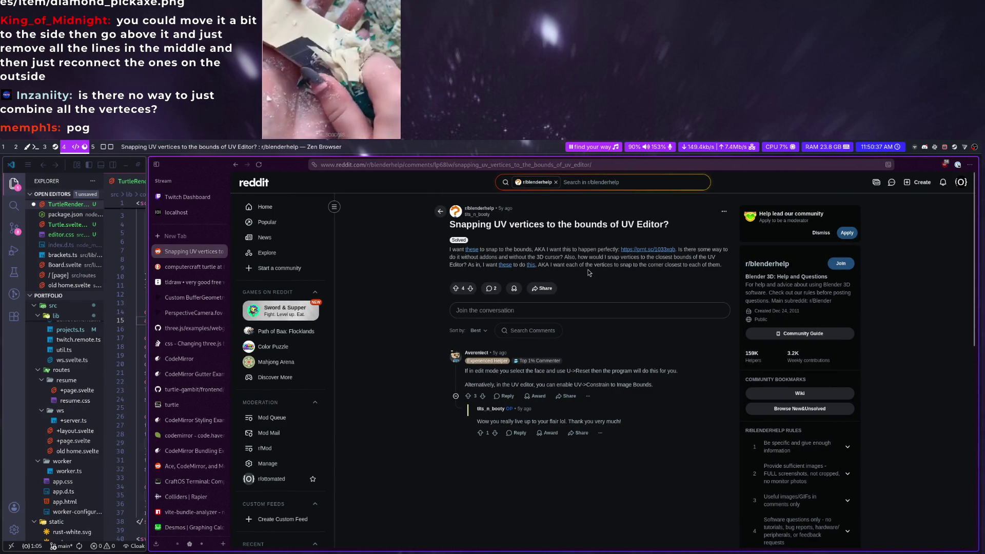
{"action": "key", "text": "super+5"}
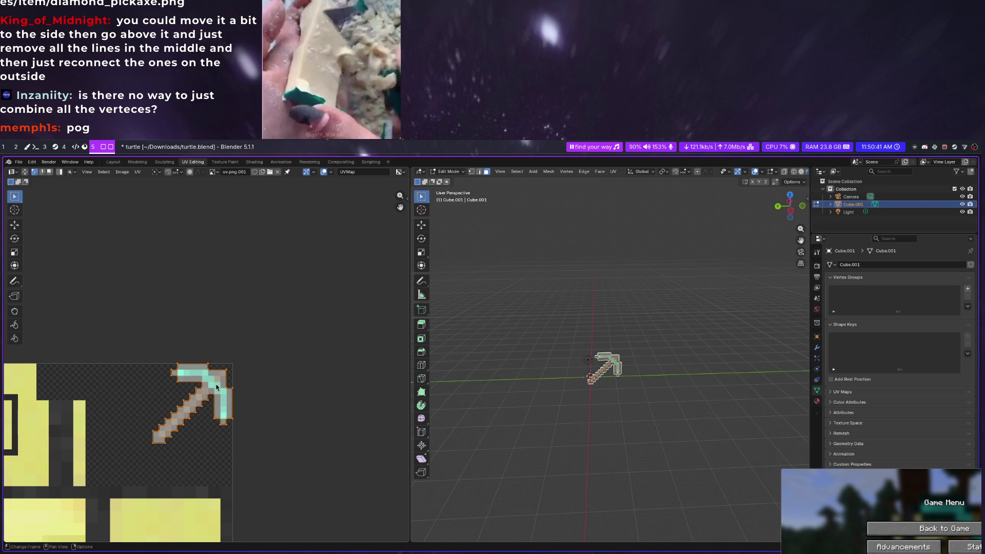
Snap the selected pickaxe UVs to the texture's pixels via UV Snap > Selected to Pixels
{"action": "right_click", "coordinate": [217, 389]}
{"action": "left_click", "coordinate": [213, 444]}
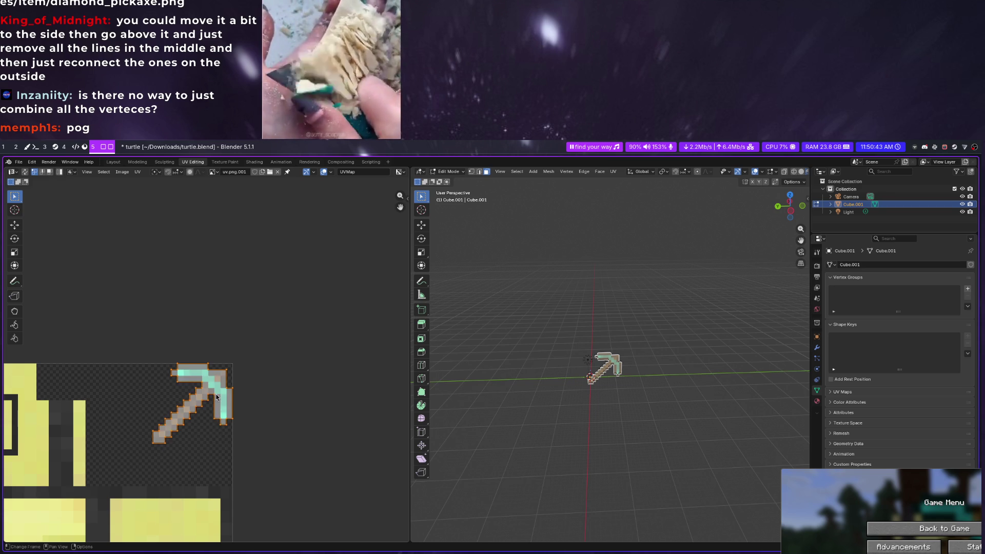
{"action": "right_click", "coordinate": [217, 398]}
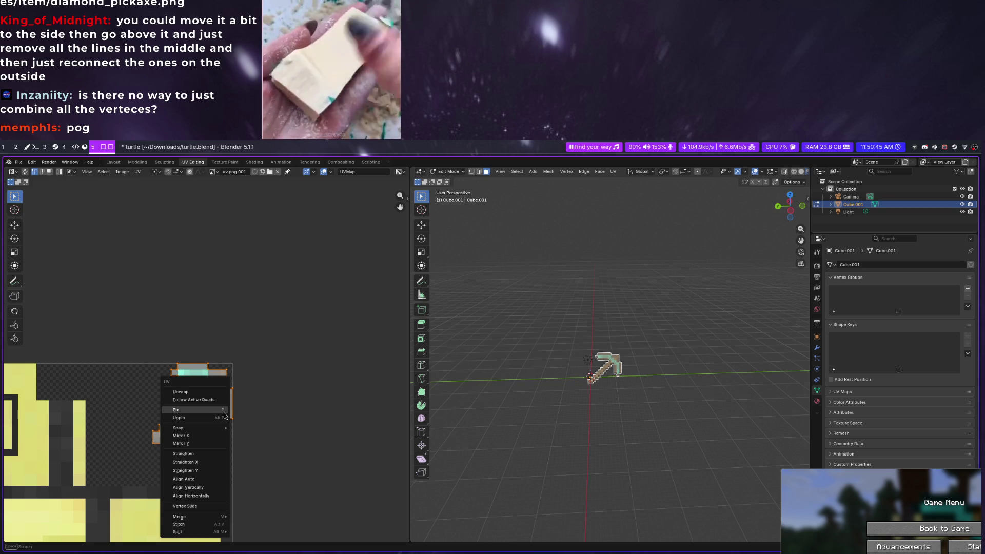
{"action": "mouse_move", "coordinate": [197, 428]}
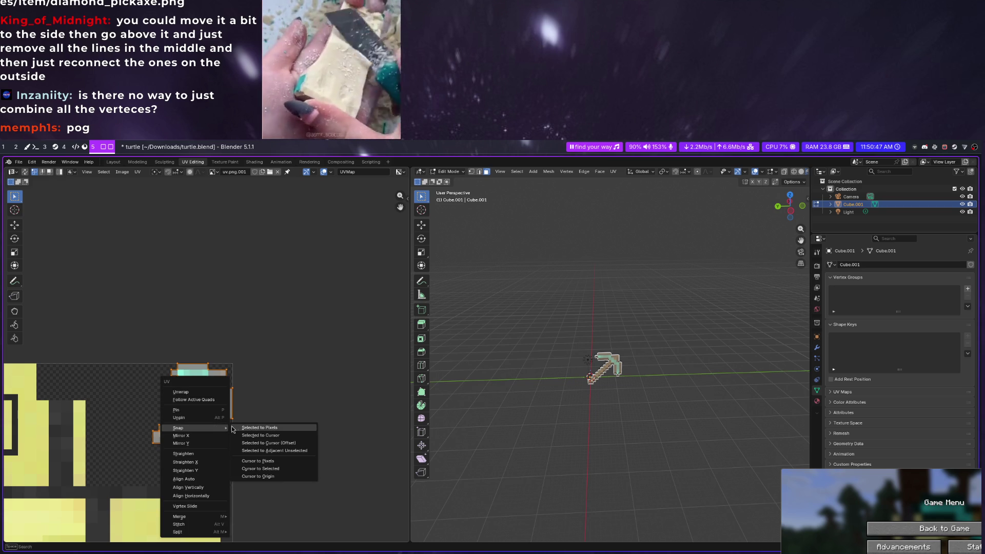
{"action": "left_click", "coordinate": [244, 431]}
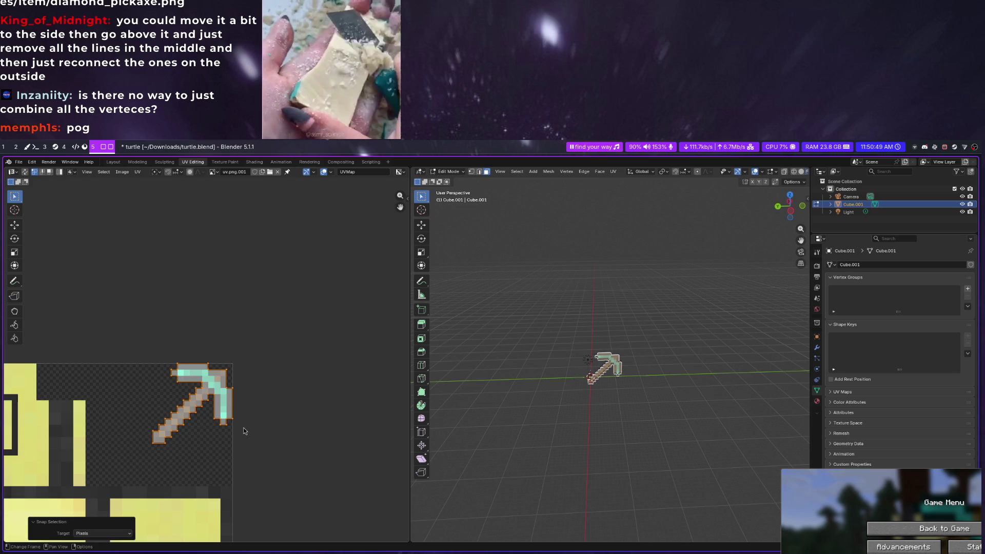
{"action": "scroll", "coordinate": [217, 412], "scroll_direction": "up", "scroll_amount": 2}
Nudge the UVs slightly, snap them to pixels again, and deselect to view the textured pickaxe
{"action": "key", "text": "g"}
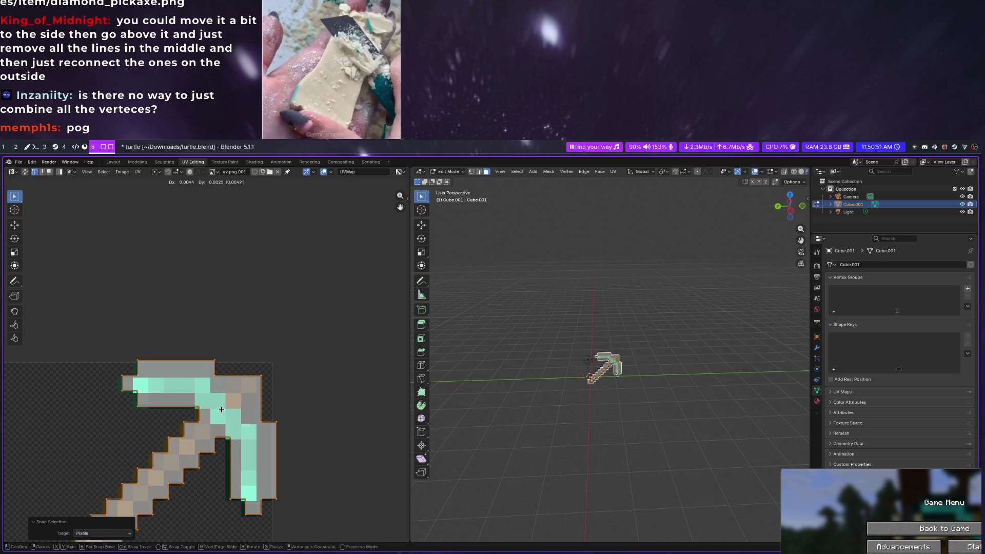
{"action": "left_click", "coordinate": [224, 407]}
{"action": "right_click", "coordinate": [228, 403]}
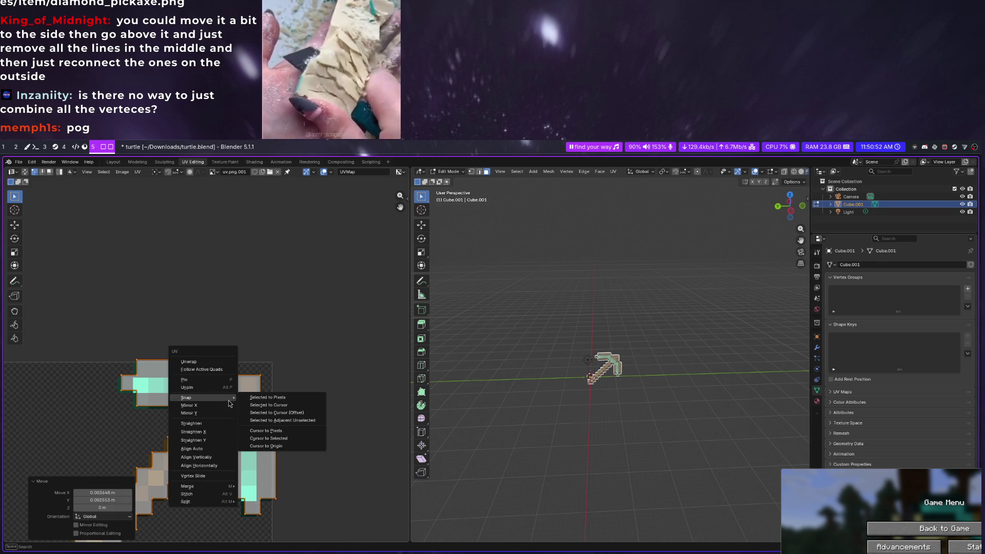
{"action": "left_click", "coordinate": [254, 398]}
{"action": "scroll", "coordinate": [262, 416], "scroll_direction": "down", "scroll_amount": 3}
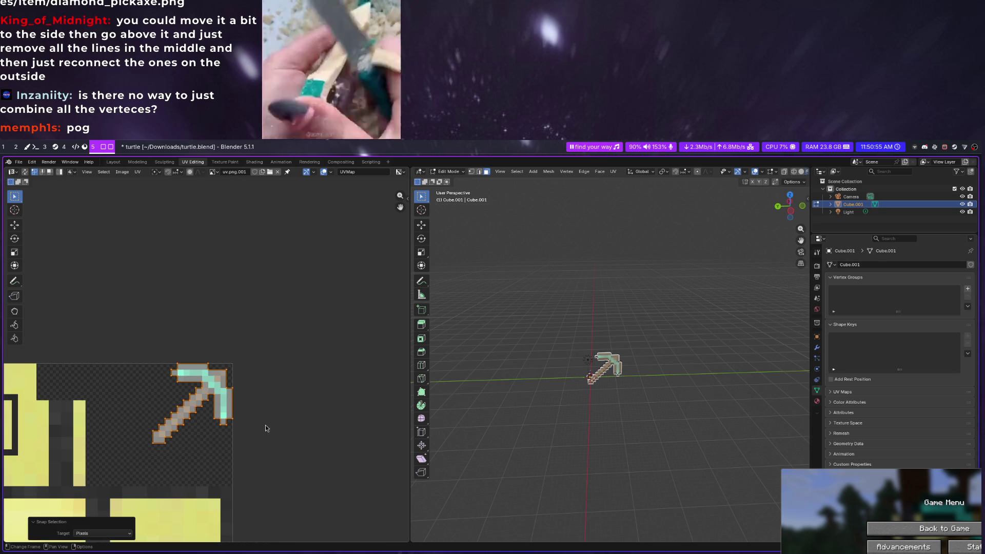
{"action": "key", "text": "alt+a"}
{"action": "scroll", "coordinate": [629, 375], "scroll_direction": "up", "scroll_amount": 4}
{"action": "scroll", "coordinate": [629, 375], "scroll_direction": "up", "scroll_amount": 3}
{"action": "mouse_move", "coordinate": [656, 455]}
{"action": "middle_mouse_down"}
{"action": "mouse_move", "coordinate": [656, 483]}
{"action": "mouse_move", "coordinate": [628, 419]}
{"action": "mouse_move", "coordinate": [613, 417]}
{"action": "middle_mouse_up"}
{"action": "scroll", "coordinate": [657, 483], "scroll_direction": "down", "scroll_amount": 4}
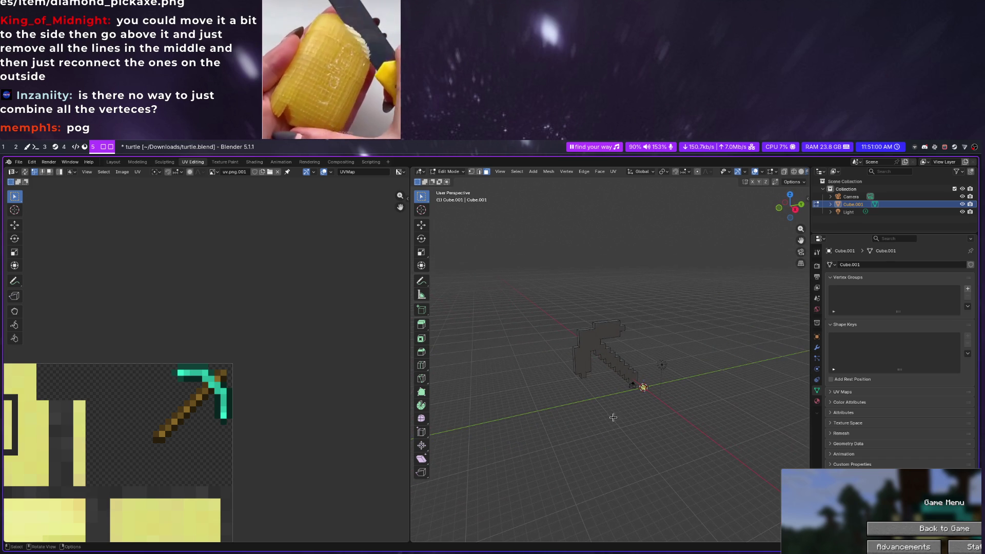
Unwrap the pickaxe faces angle-based from a front view and select all UV islands
{"action": "middle_click_drag", "start_coordinate": [594, 333], "coordinate": [663, 382]}
{"action": "right_click", "coordinate": [601, 344]}
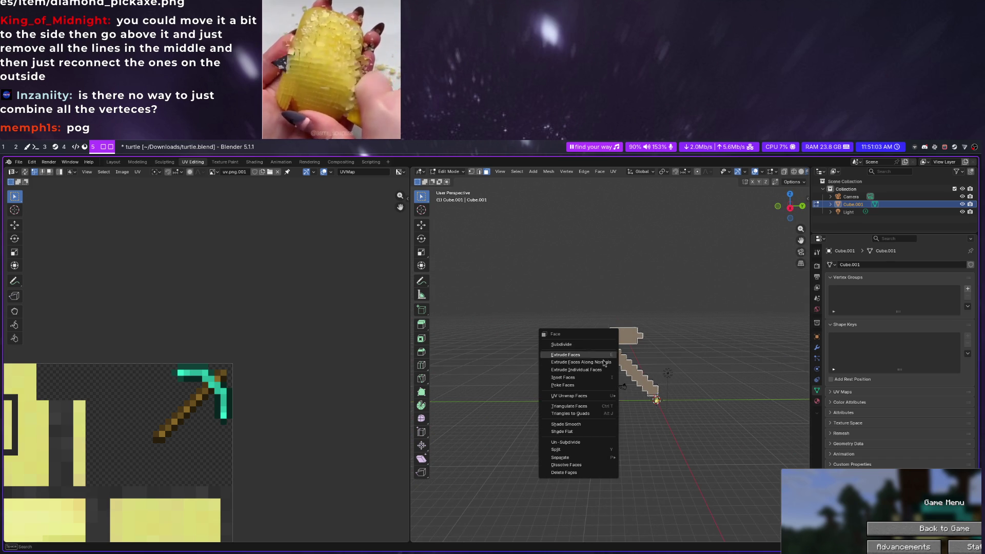
{"action": "mouse_move", "coordinate": [570, 396]}
{"action": "left_click", "coordinate": [651, 395]}
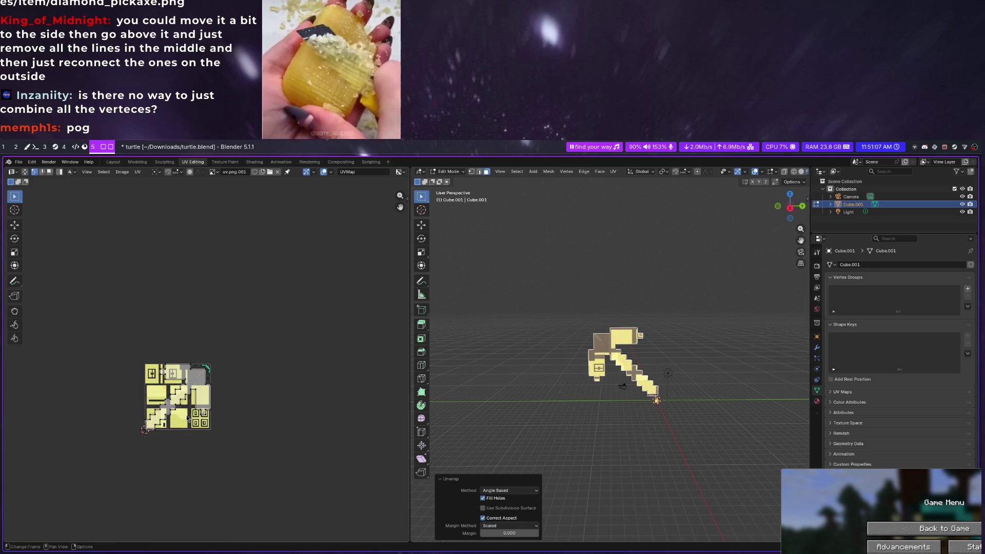
{"action": "key", "text": "a"}
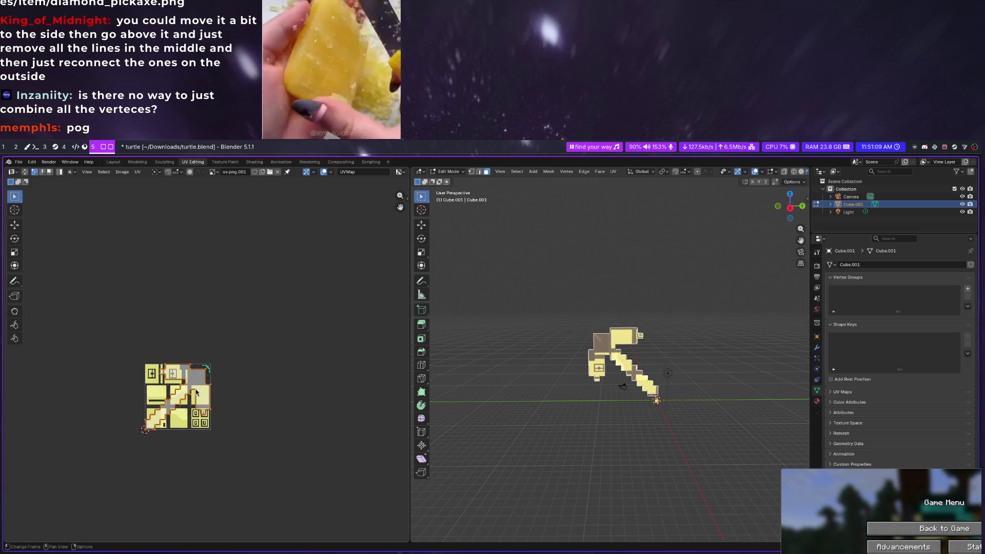
{"action": "type", "text": "s/13"}
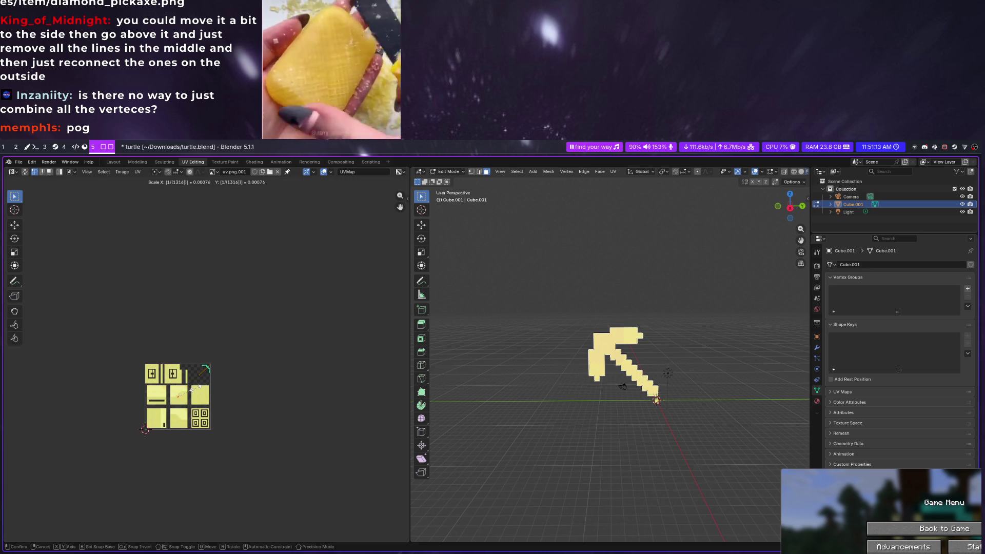
Set the Resize scale to 0.191 on all three axes for the UV islands
{"action": "key", "text": "BackSpace"}
{"action": "key", "text": "BackSpace"}
{"action": "key", "text": "BackSpace"}
{"action": "key", "text": "Return"}
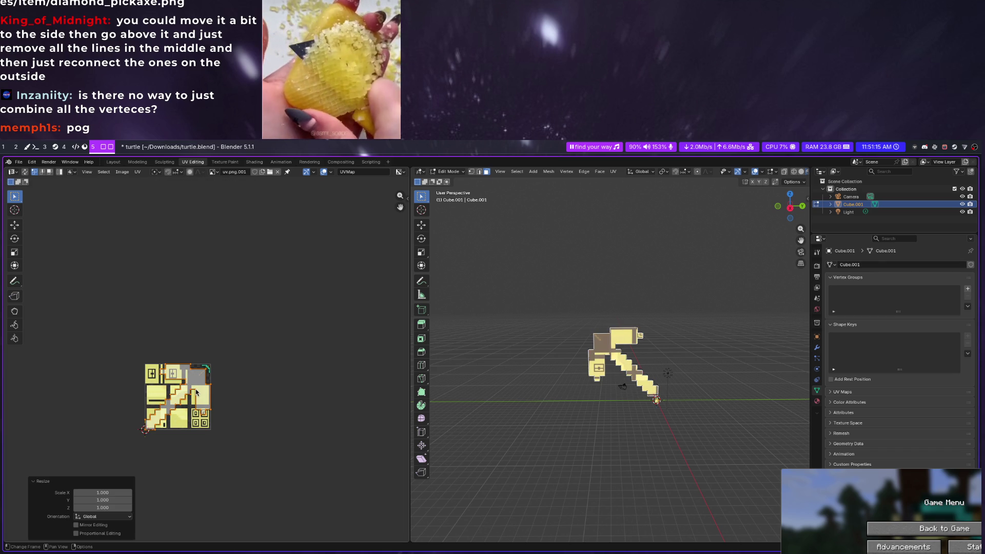
{"action": "left_click", "coordinate": [112, 493]}
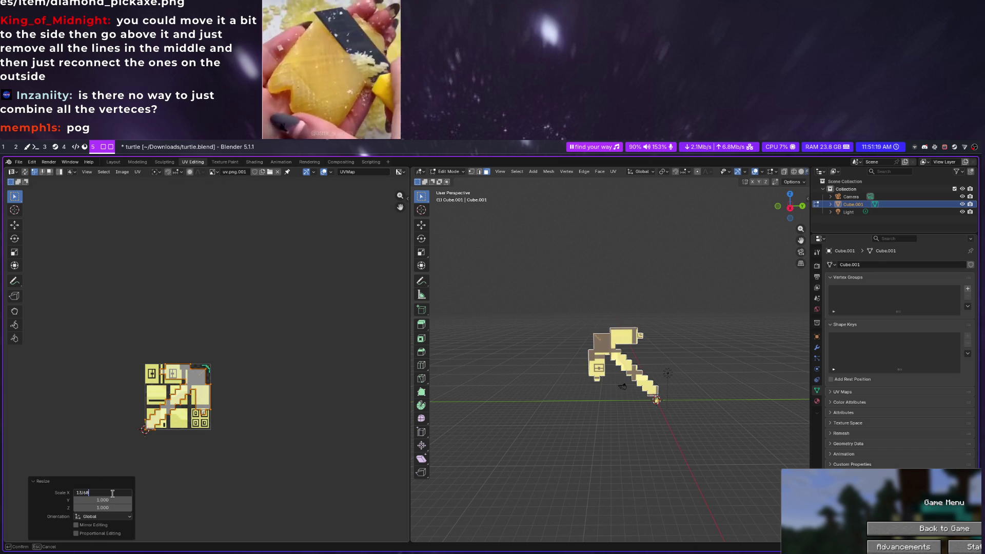
{"action": "key", "text": "Tab"}
{"action": "type", "text": "8"}
{"action": "key", "text": "Tab"}
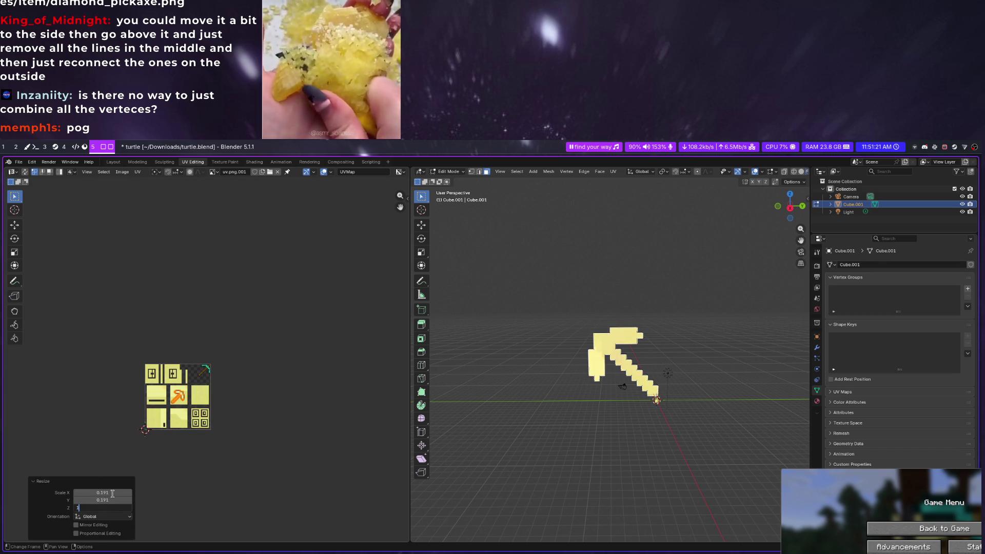
{"action": "type", "text": "13/68"}
{"action": "key", "text": "Return"}
{"action": "scroll", "coordinate": [151, 415], "scroll_direction": "up", "scroll_amount": 6}
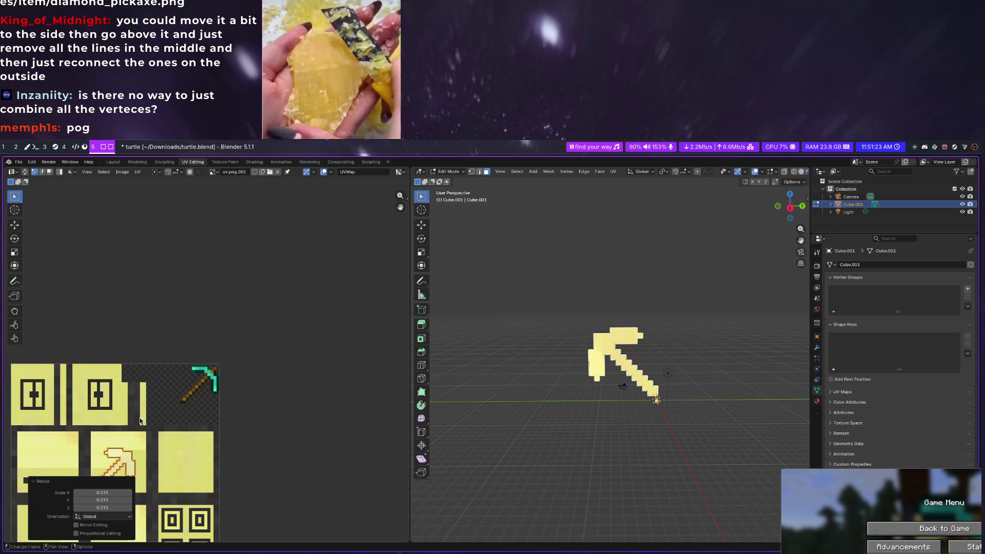
Move the islands onto the pickaxe picture and snap them to texture pixels
{"action": "key", "text": "g"}
{"action": "scroll", "coordinate": [208, 389], "scroll_direction": "up", "scroll_amount": 2}
{"action": "scroll", "coordinate": [211, 395], "scroll_direction": "up", "scroll_amount": 2}
{"action": "scroll", "coordinate": [218, 401], "scroll_direction": "up", "scroll_amount": 1}
{"action": "left_click", "coordinate": [216, 399]}
{"action": "key", "text": "u"}
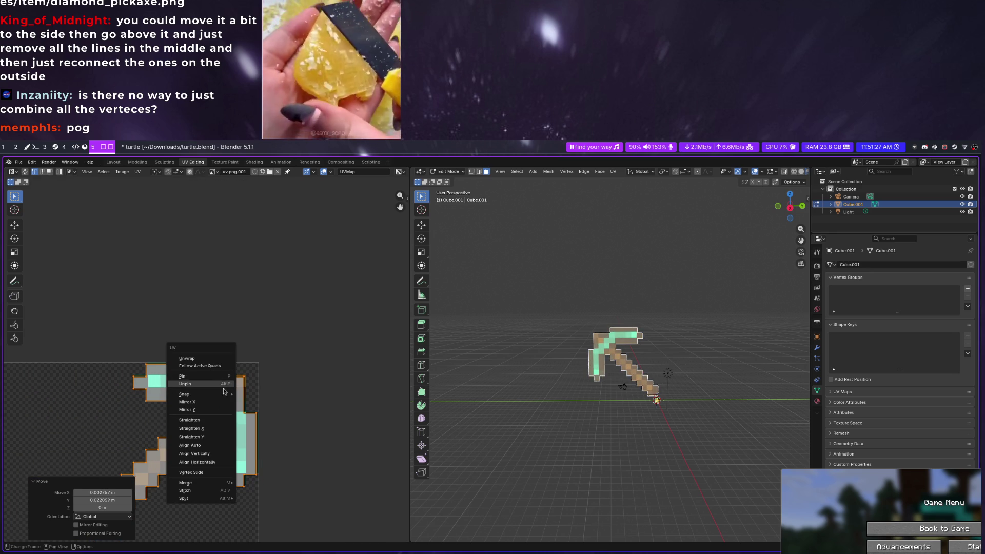
{"action": "left_click", "coordinate": [250, 395]}
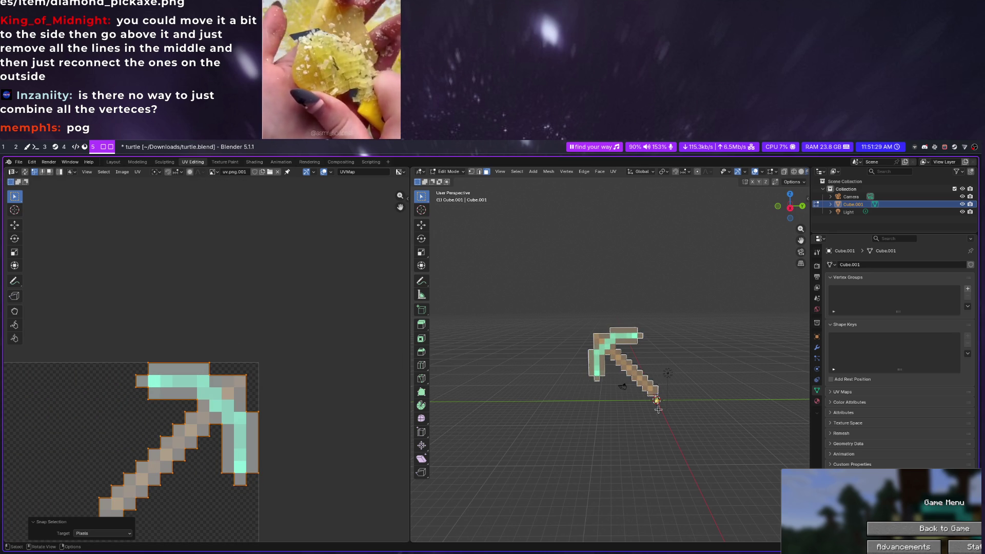
Clear the selection and orbit to inspect the cyan-and-brown textured pickaxe
{"action": "mouse_move", "coordinate": [631, 420]}
{"action": "middle_mouse_down"}
{"action": "mouse_move", "coordinate": [672, 360]}
{"action": "mouse_move", "coordinate": [668, 407]}
{"action": "mouse_move", "coordinate": [678, 391]}
{"action": "middle_mouse_up"}
{"action": "left_click", "coordinate": [670, 374]}
{"action": "middle_click_drag", "start_coordinate": [624, 360], "coordinate": [610, 378]}
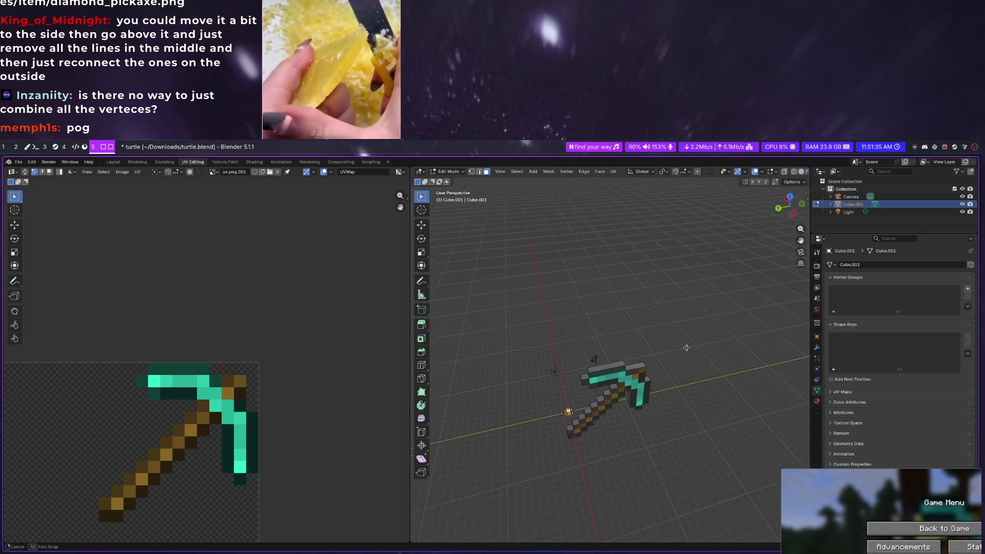
{"action": "scroll", "coordinate": [610, 378], "scroll_direction": "up", "scroll_amount": 3}
{"action": "scroll", "coordinate": [609, 378], "scroll_direction": "up", "scroll_amount": 2}
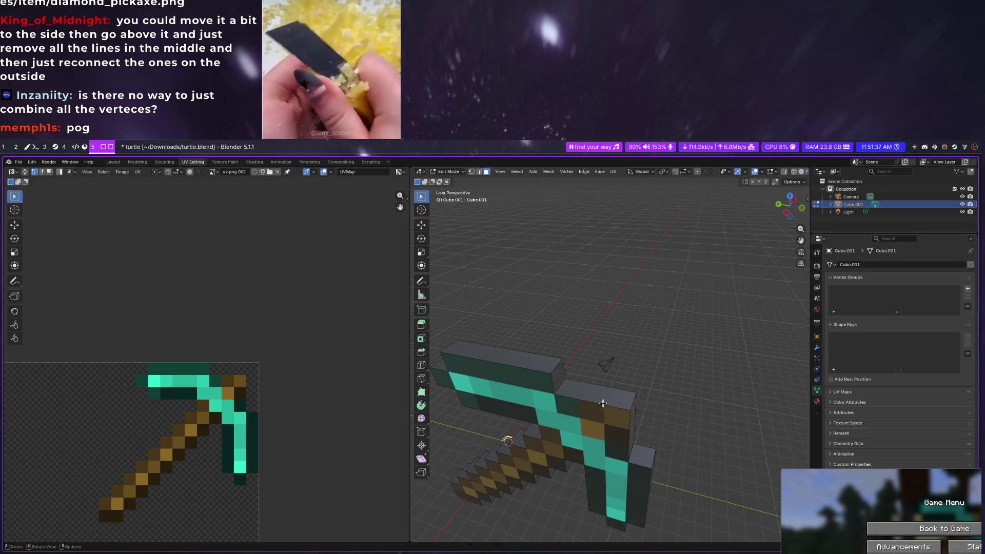
Select the pickaxe's top face and unwrap it onto the texture
{"action": "middle_click_drag", "start_coordinate": [610, 378], "coordinate": [623, 382]}
{"action": "left_click", "coordinate": [546, 365]}
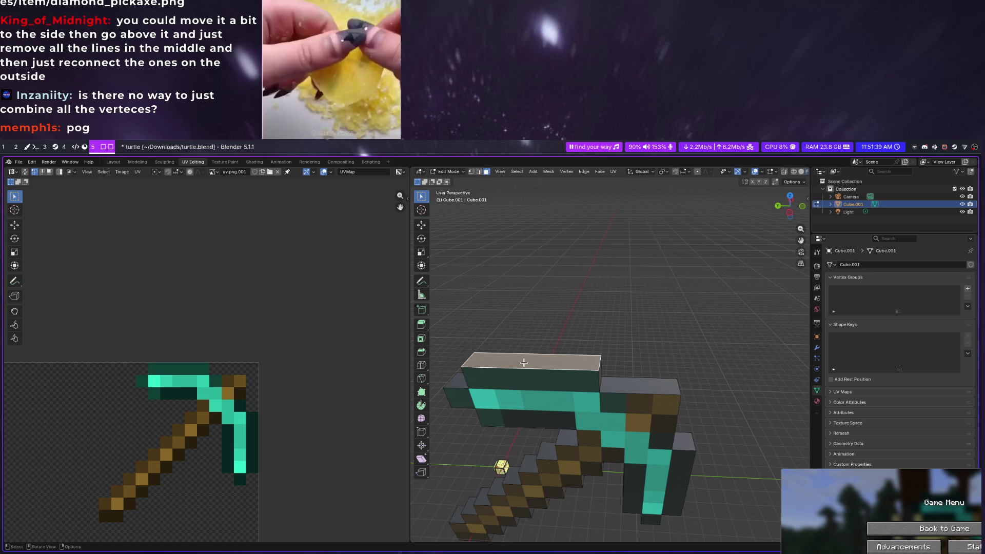
{"action": "right_click", "coordinate": [524, 364]}
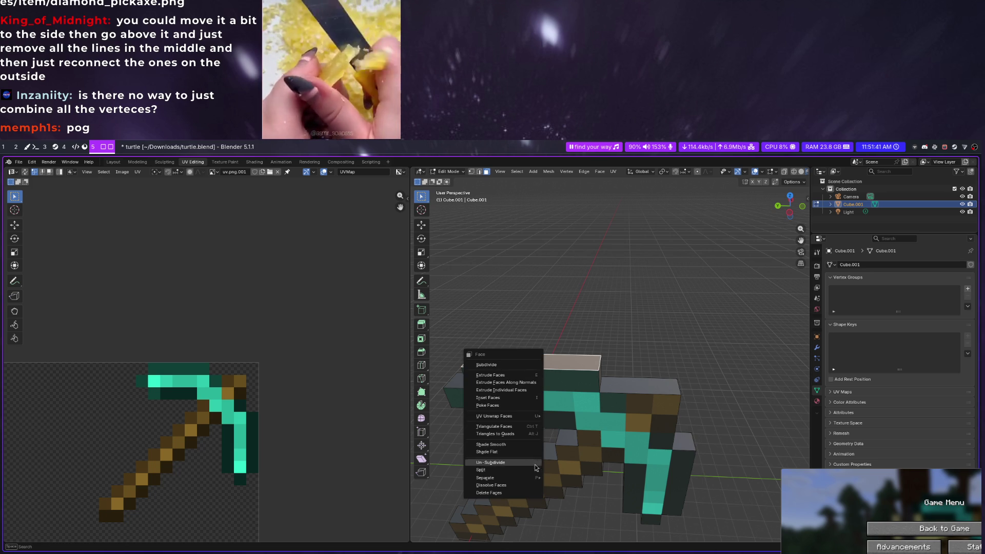
{"action": "mouse_move", "coordinate": [494, 416]}
{"action": "left_click", "coordinate": [588, 416]}
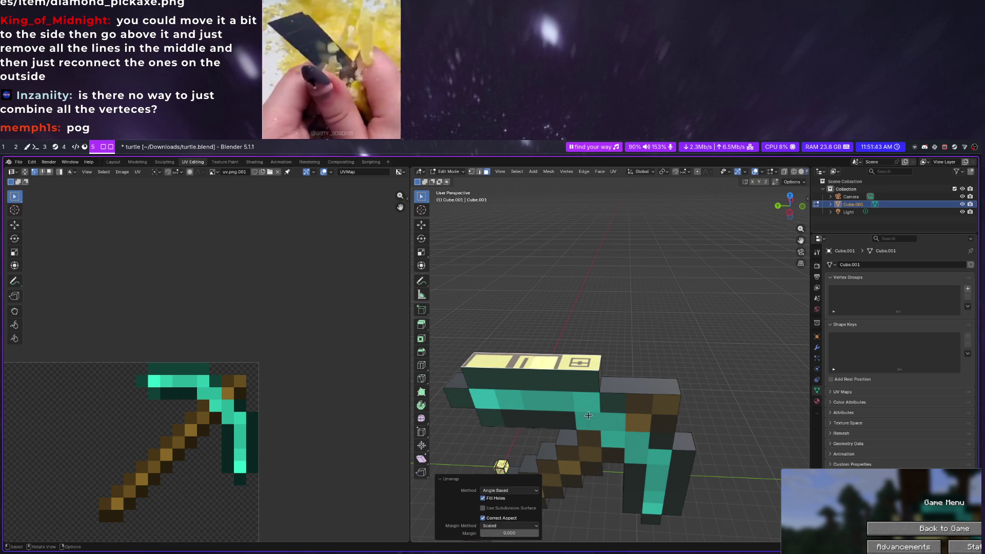
{"action": "scroll", "coordinate": [249, 410], "scroll_direction": "down", "scroll_amount": 8}
{"action": "scroll", "coordinate": [228, 416], "scroll_direction": "down", "scroll_amount": 2}
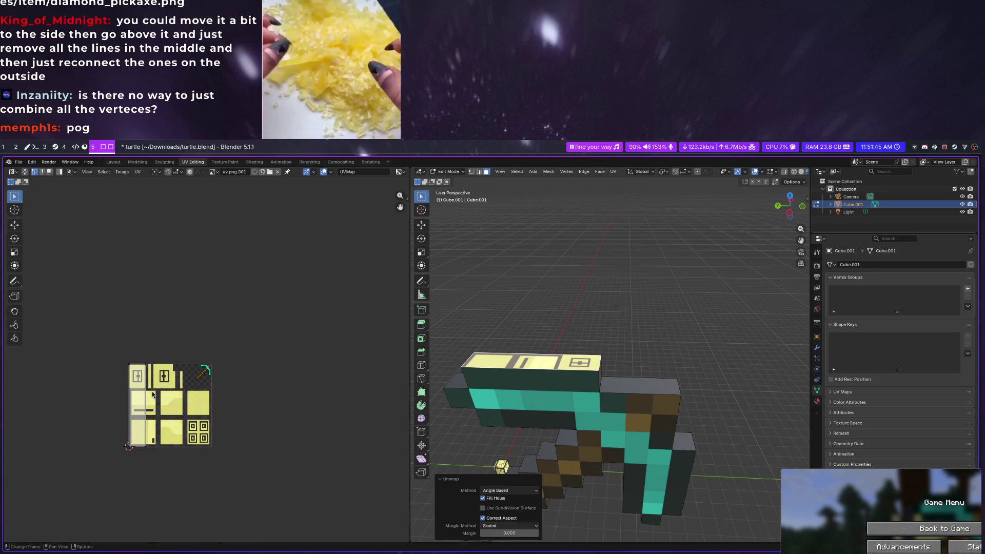
Move the long UV strip up and right and rotate it exactly 90° to lie horizontal
{"action": "left_click", "coordinate": [134, 363]}
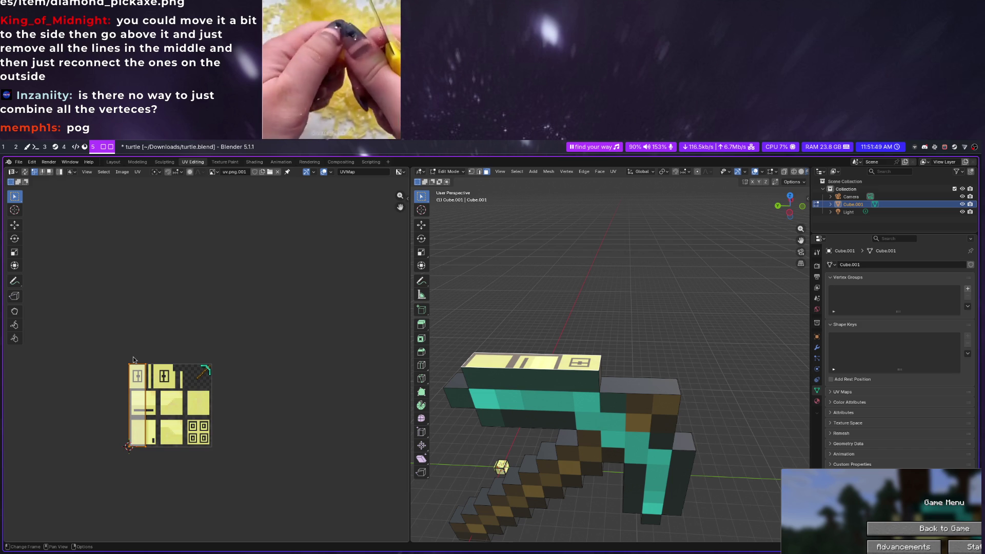
{"action": "left_click_drag", "start_coordinate": [132, 360], "coordinate": [195, 332]}
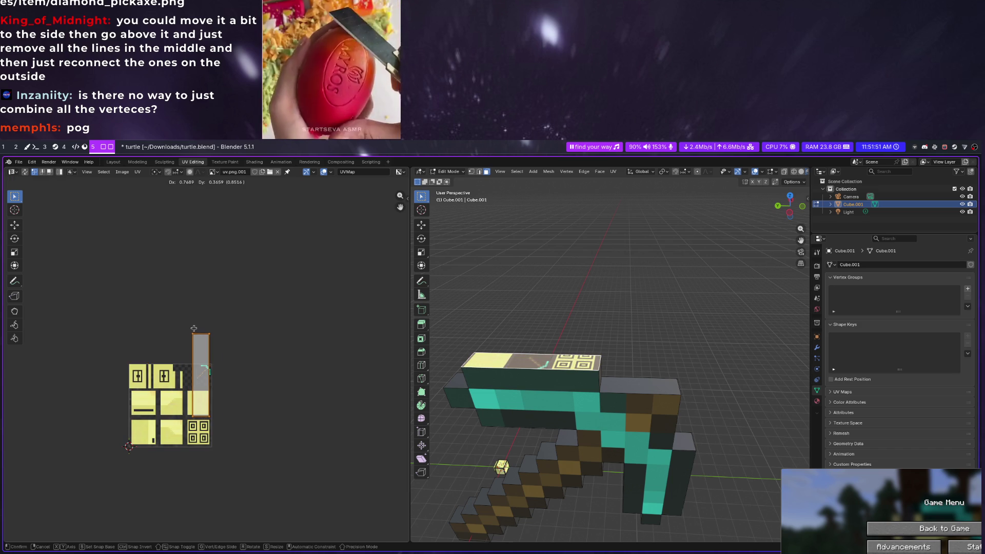
{"action": "key", "text": "r"}
{"action": "left_click", "coordinate": [242, 367]}
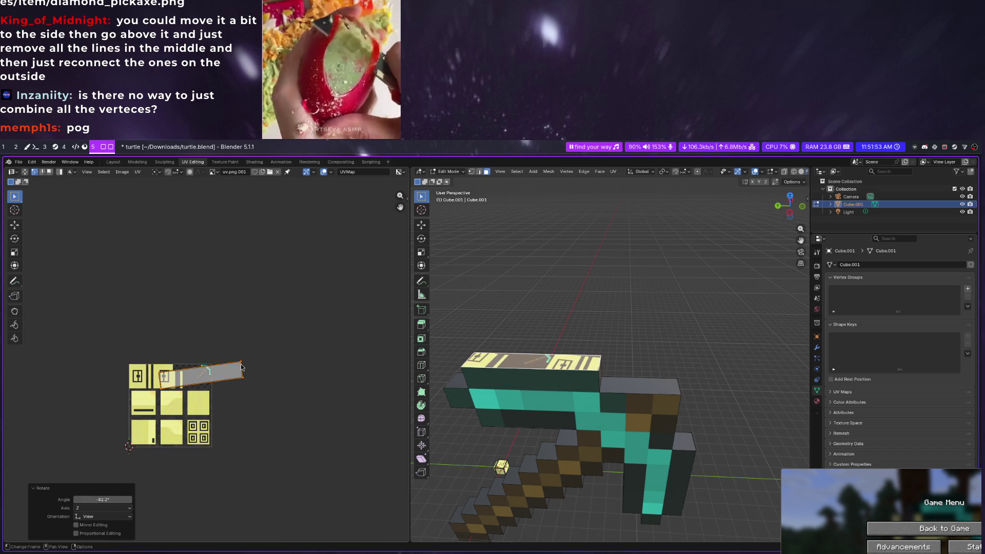
{"action": "key", "text": "ctrl+z"}
{"action": "key", "text": "r"}
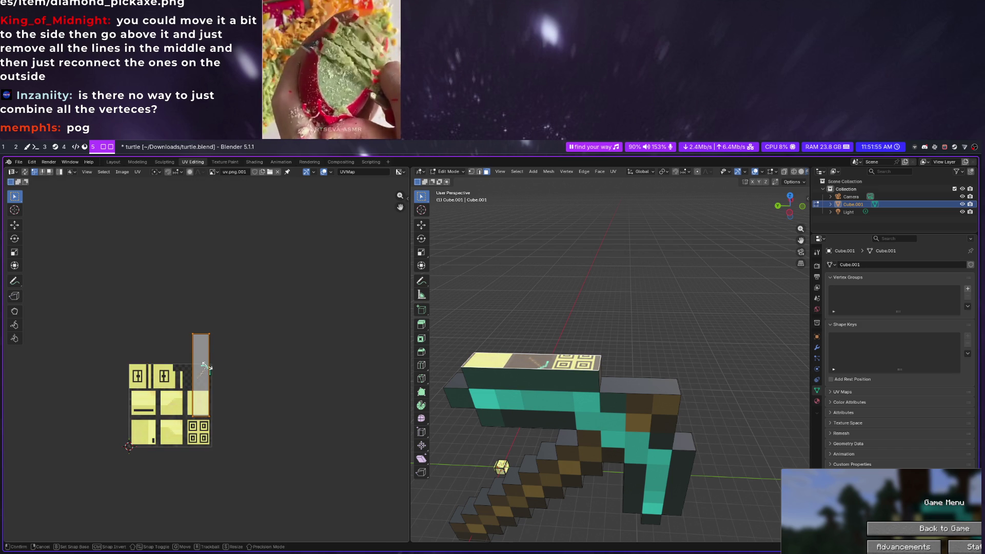
{"action": "key", "text": "9"}
{"action": "key", "text": "0"}
{"action": "key", "text": "Return"}
{"action": "scroll", "coordinate": [207, 370], "scroll_direction": "up", "scroll_amount": 5}
Shrink the strip and set its scale to 0.191 on all axes
{"action": "key", "text": "s"}
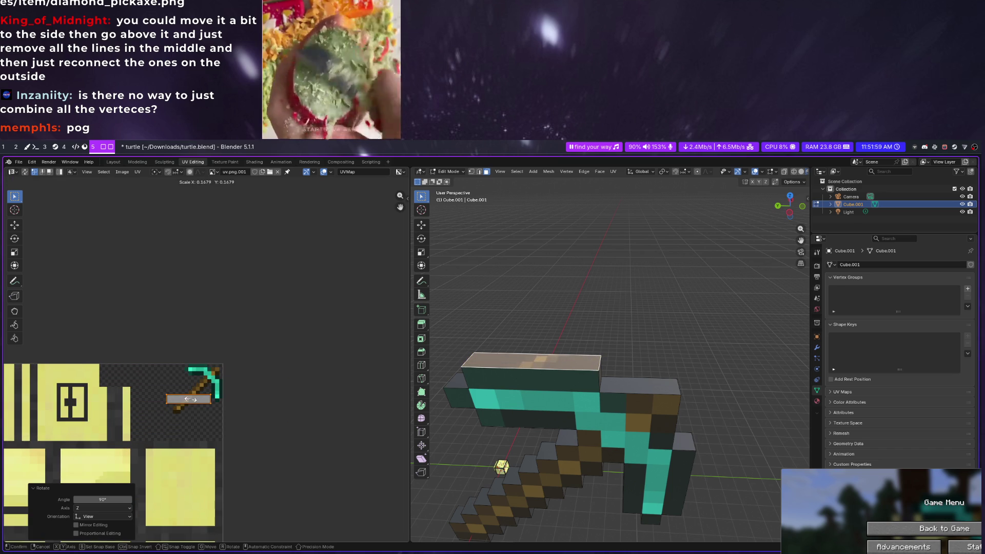
{"action": "left_click", "coordinate": [191, 403]}
{"action": "left_click", "coordinate": [113, 492]}
{"action": "type", "text": "13/68"}
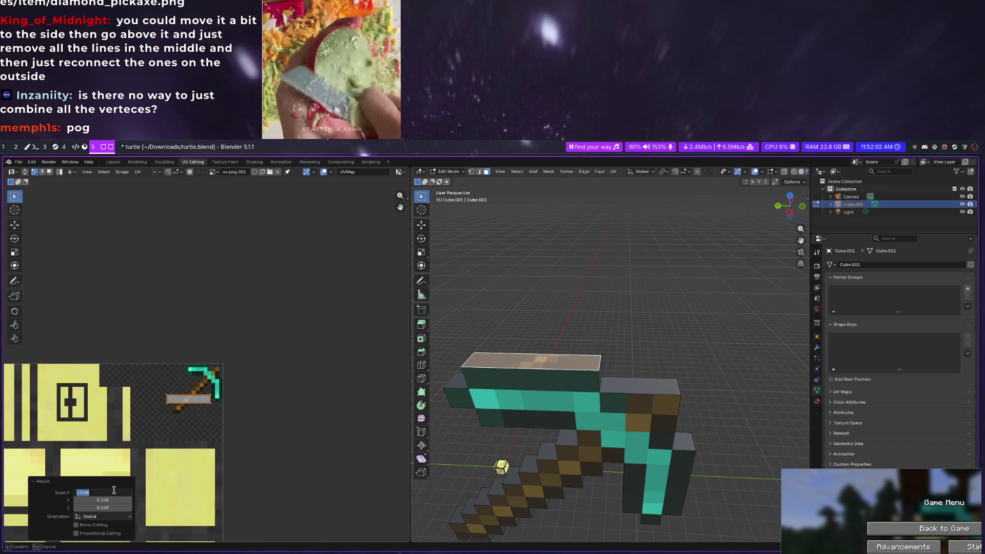
{"action": "key", "text": "Return"}
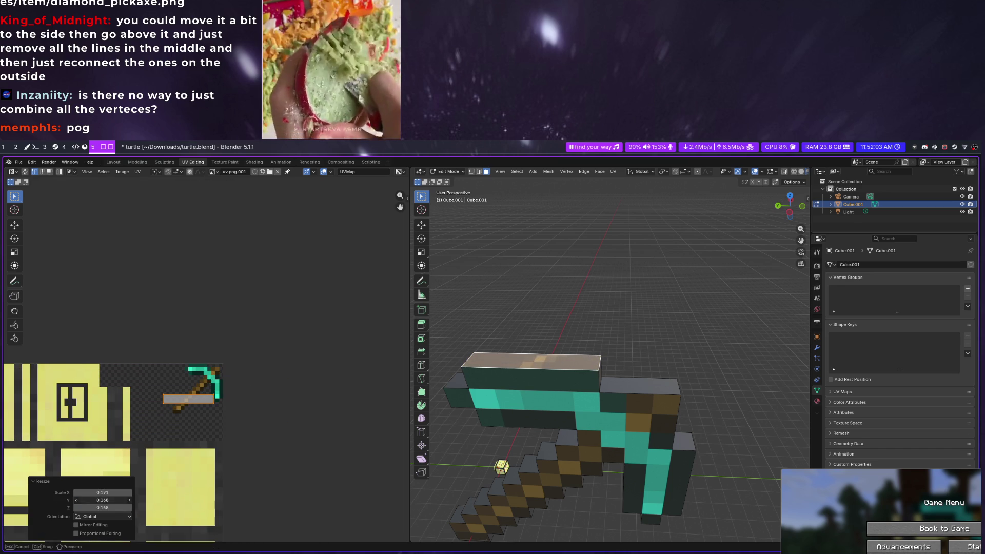
{"action": "key", "text": "ctrl+v"}
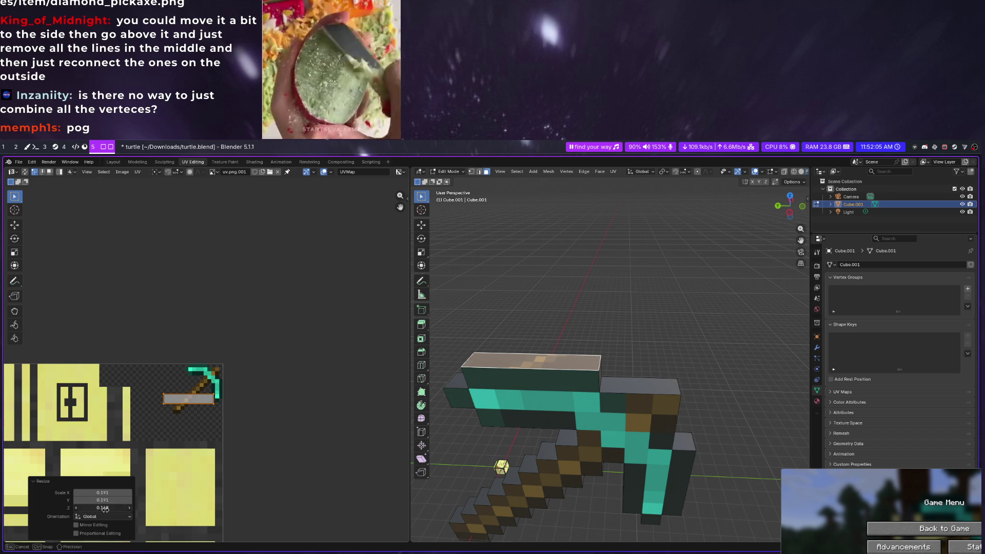
{"action": "scroll", "coordinate": [197, 413], "scroll_direction": "up", "scroll_amount": 2}
{"action": "scroll", "coordinate": [195, 450], "scroll_direction": "up", "scroll_amount": 1}
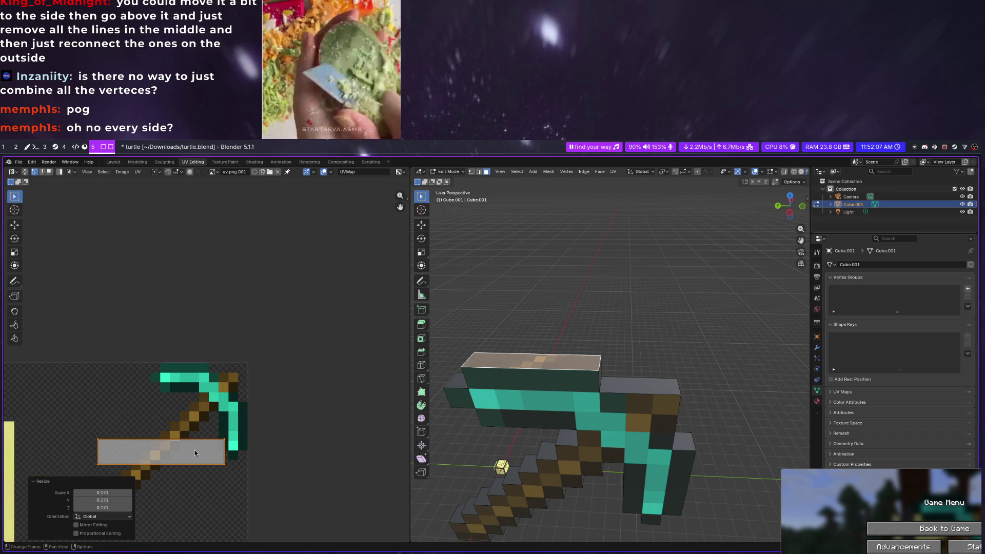
Try placing the strip on the pickaxe, undo, then halve it and set a 13/68 horizontal scale
{"action": "key", "text": "g"}
{"action": "left_click", "coordinate": [213, 379]}
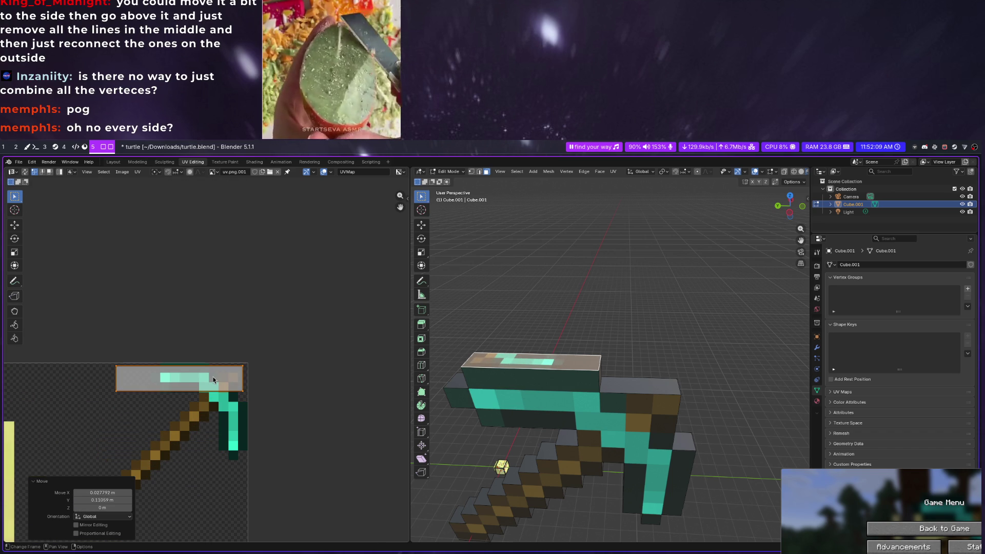
{"action": "key", "text": "ctrl+z"}
{"action": "key", "text": "ctrl+z"}
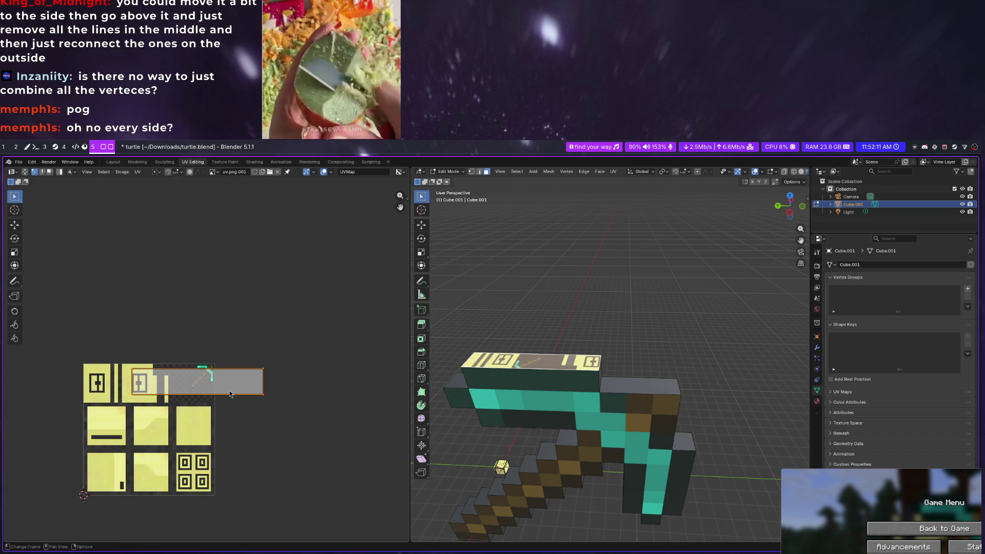
{"action": "key", "text": "s"}
{"action": "left_click", "coordinate": [212, 393]}
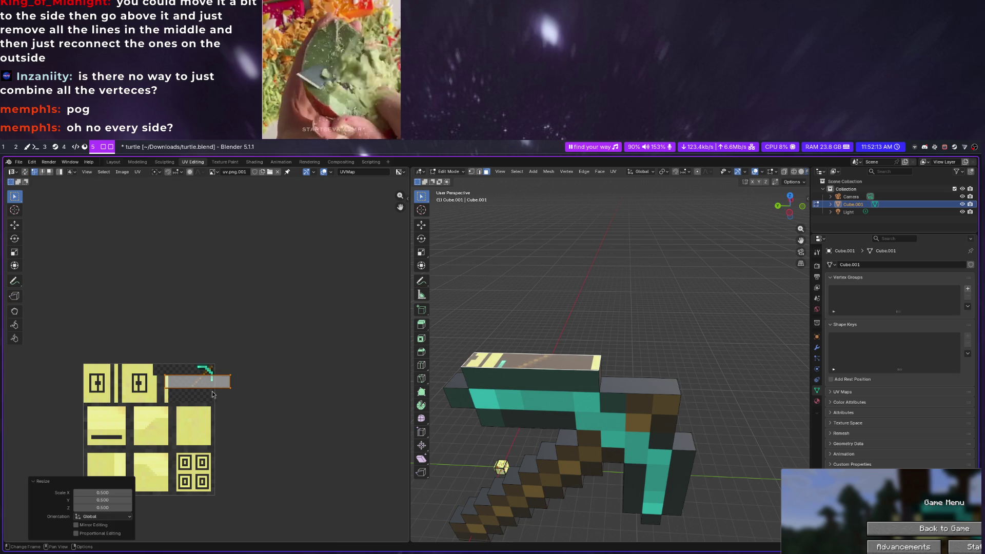
{"action": "left_click", "coordinate": [102, 493]}
{"action": "type", "text": "1"}
{"action": "key", "text": "Return"}
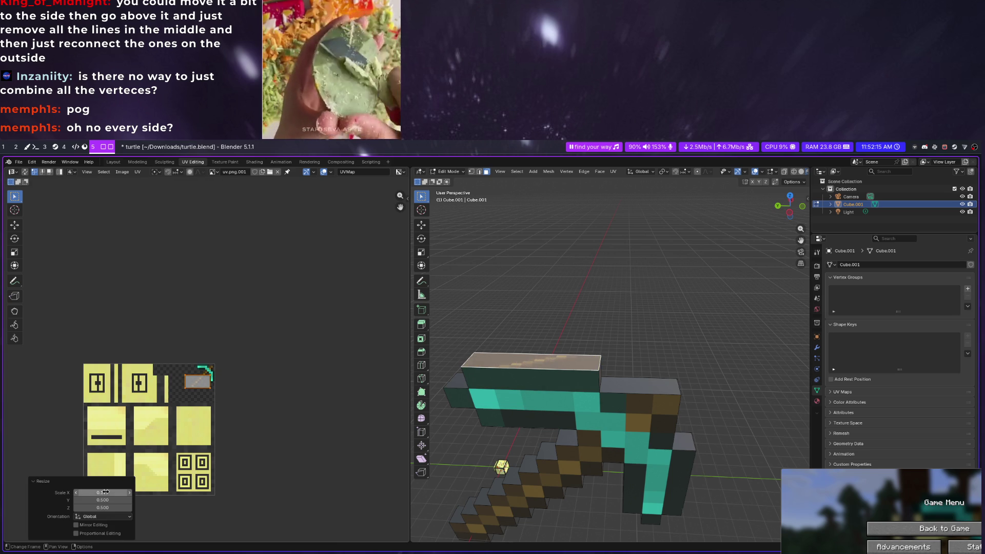
{"action": "scroll", "coordinate": [111, 496], "scroll_direction": "up", "scroll_amount": 1}
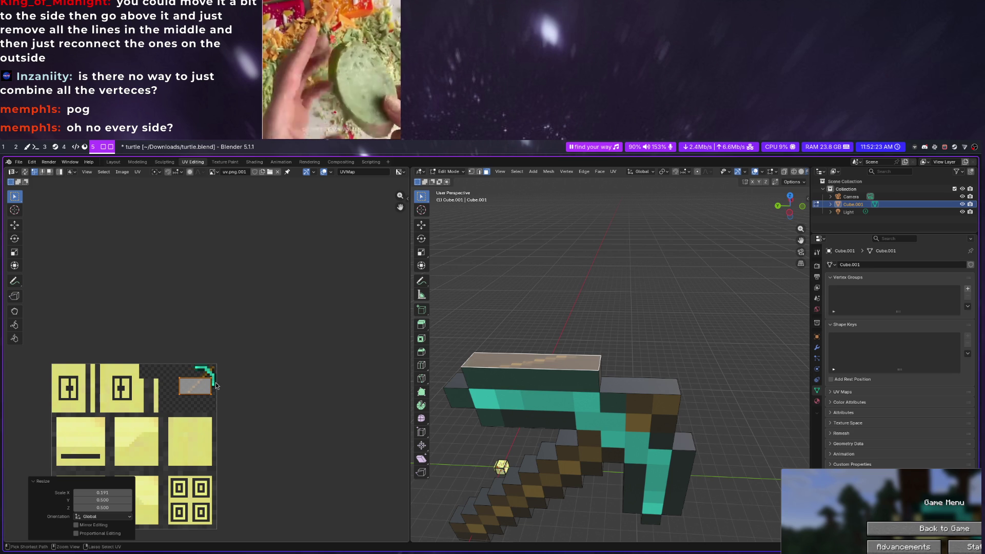
Abandon a scale and rotate the strip another 90°, back toward upright
{"action": "key", "text": "s"}
{"action": "scroll", "coordinate": [166, 348], "scroll_direction": "up", "scroll_amount": 1}
{"action": "scroll", "coordinate": [166, 350], "scroll_direction": "down", "scroll_amount": 2}
{"action": "key", "text": "r"}
{"action": "key", "text": "9"}
{"action": "key", "text": "0"}
{"action": "key", "text": "Return"}
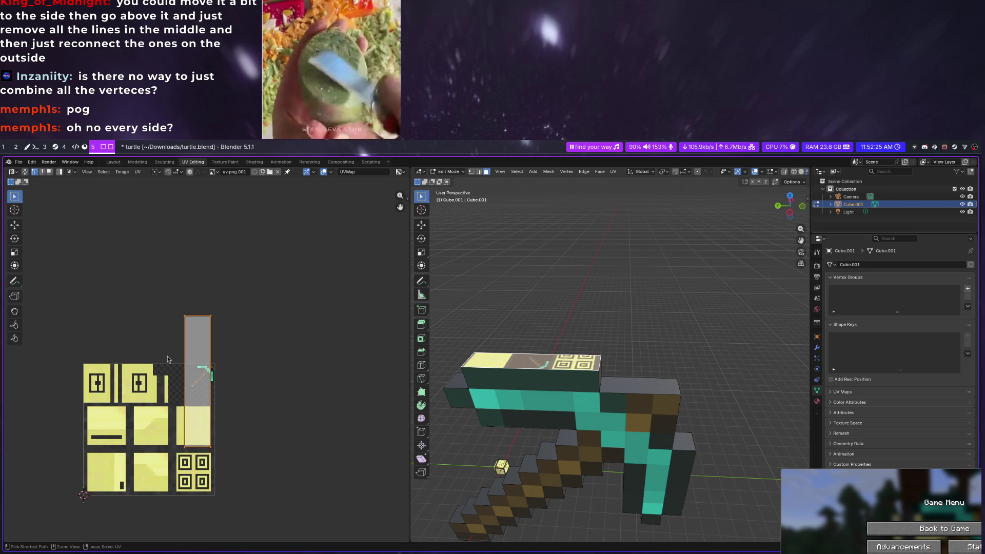
Reselect the pickaxe faces, run Smart UV Project on them, then undo it
{"action": "left_click", "coordinate": [551, 364], "text": "ctrl"}
{"action": "key", "text": "ctrl+f"}
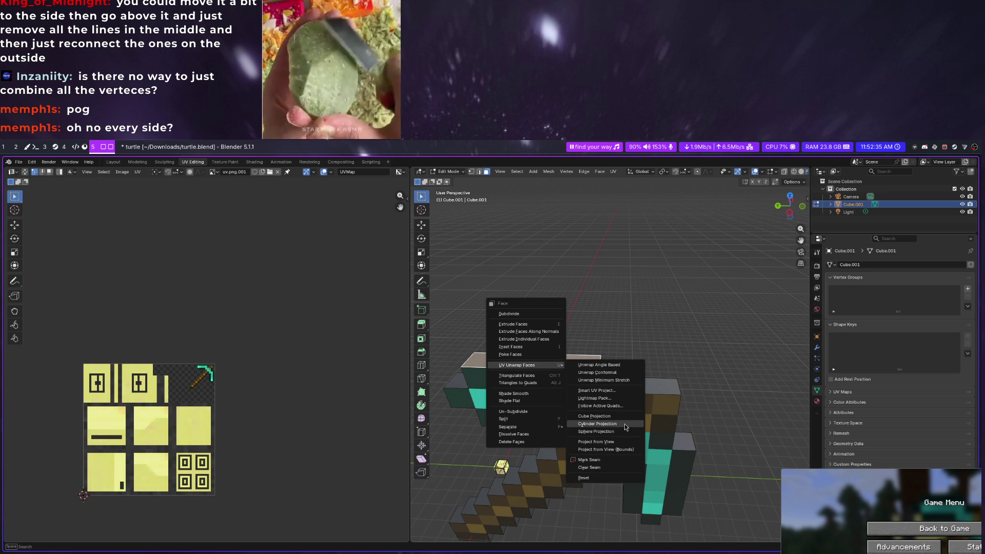
{"action": "left_click", "coordinate": [633, 390]}
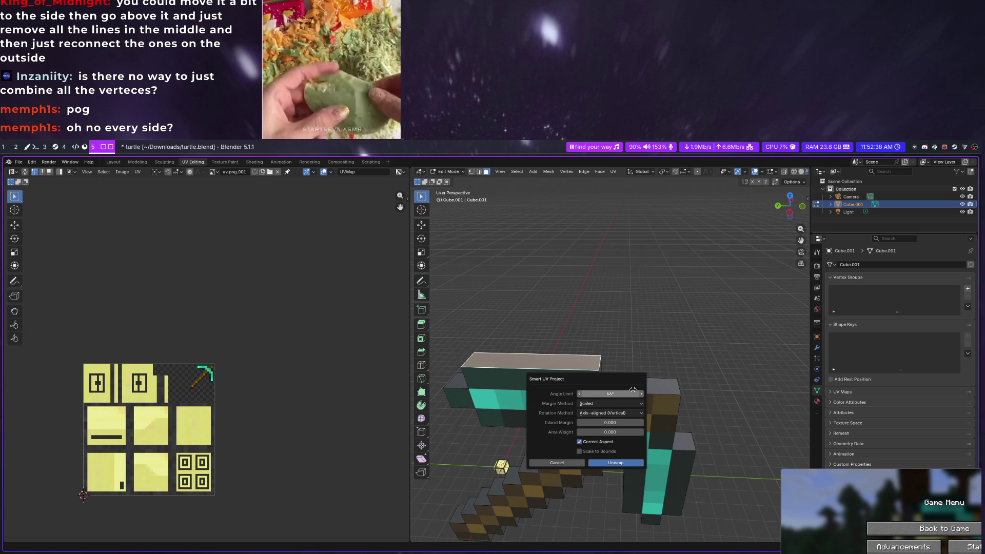
{"action": "left_click", "coordinate": [620, 462]}
{"action": "key", "text": "ctrl+z"}
Unwrap the faces angle-based, switch the margin method to Add, then undo the unwrap
{"action": "key", "text": "ctrl+f"}
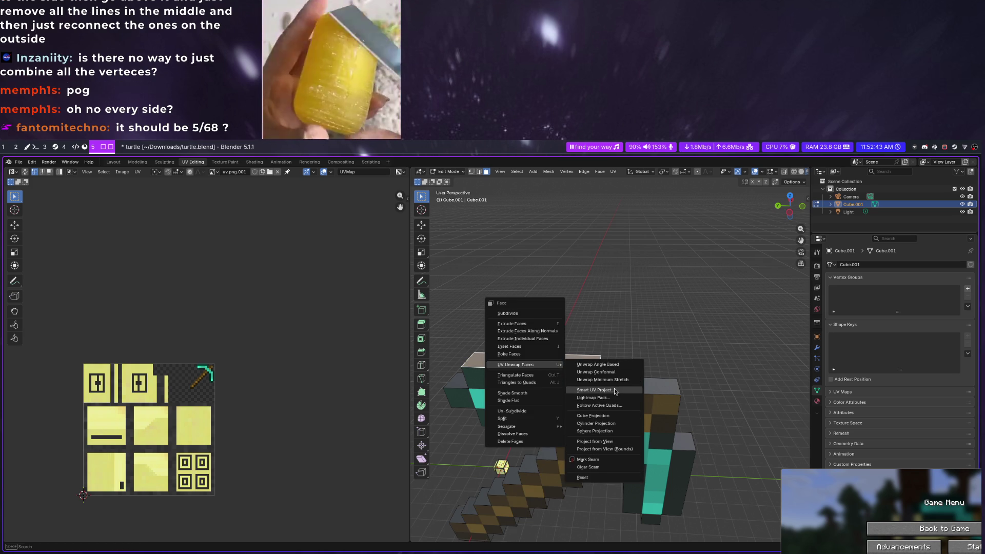
{"action": "left_click", "coordinate": [604, 363]}
{"action": "left_click", "coordinate": [503, 524]}
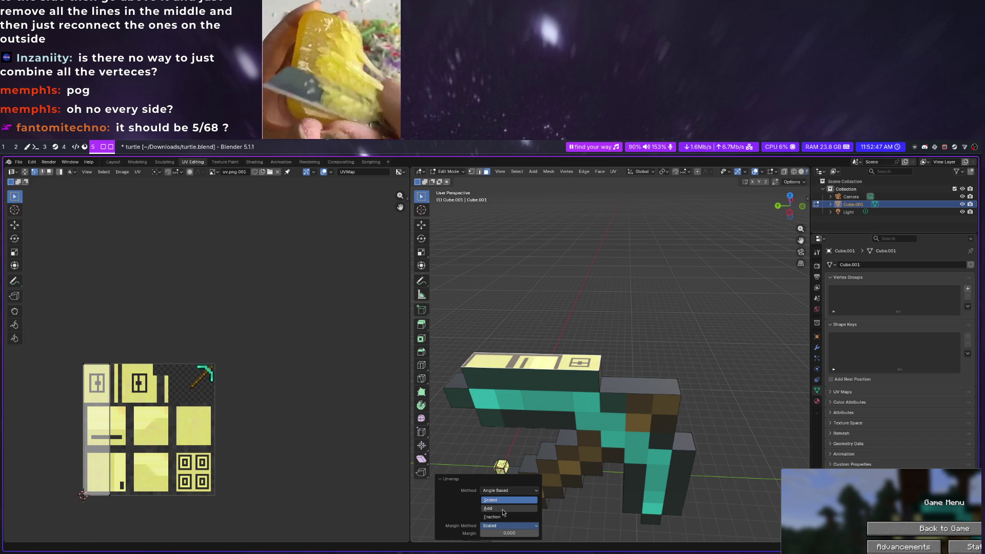
{"action": "left_click", "coordinate": [491, 500]}
{"action": "left_click", "coordinate": [497, 524]}
{"action": "left_click", "coordinate": [501, 514]}
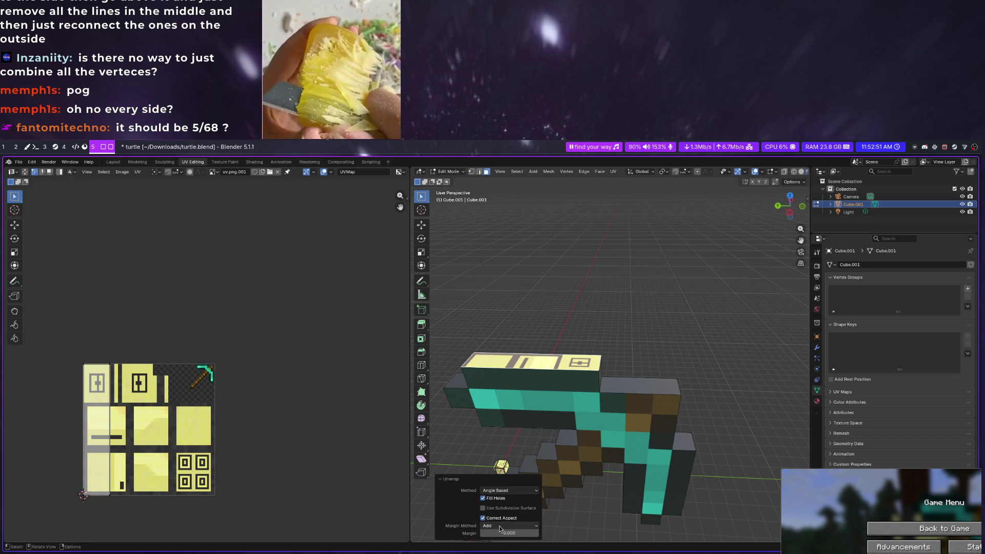
{"action": "left_click", "coordinate": [505, 493]}
{"action": "key", "text": "ctrl+z"}
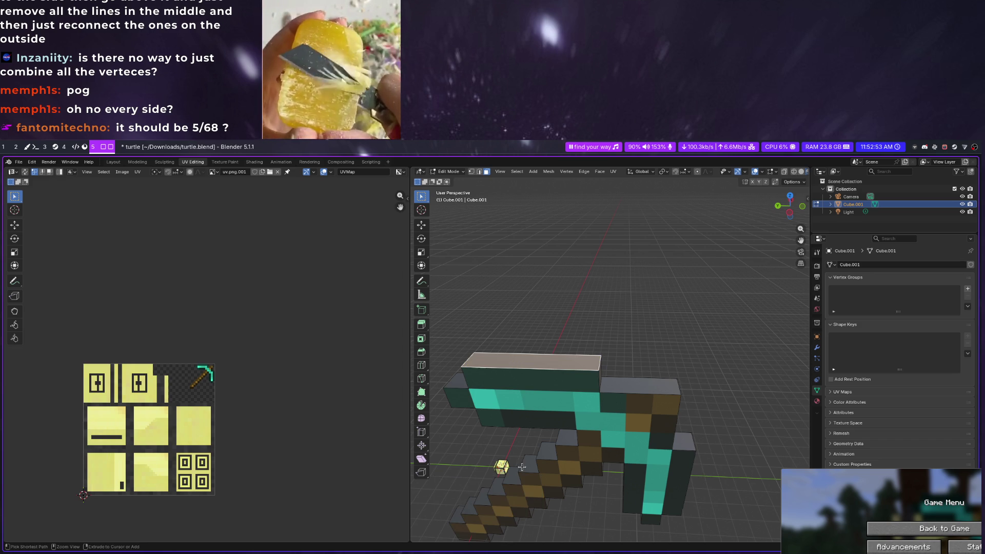
Run Smart UV Project again with axis-aligned vertical rotation
{"action": "key", "text": "ctrl+f"}
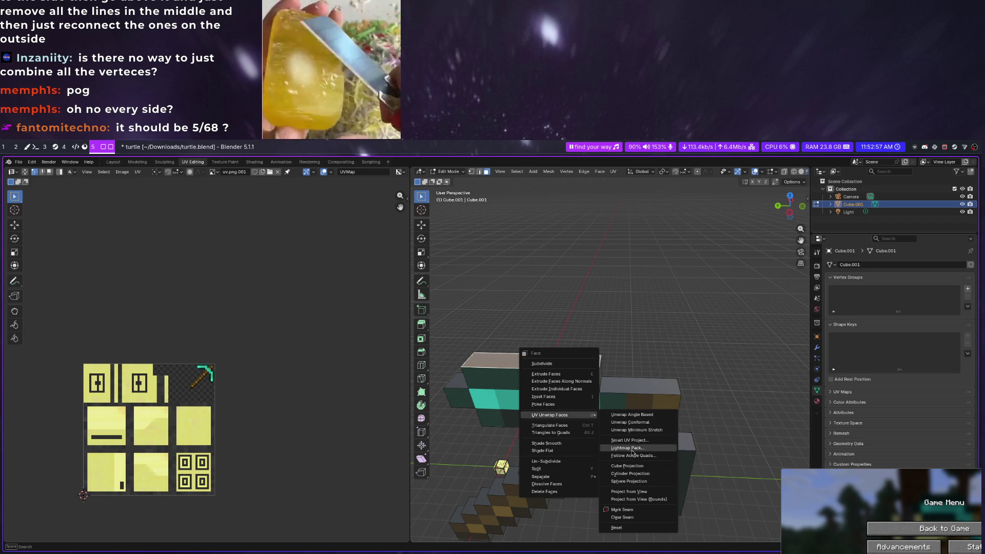
{"action": "left_click", "coordinate": [635, 440]}
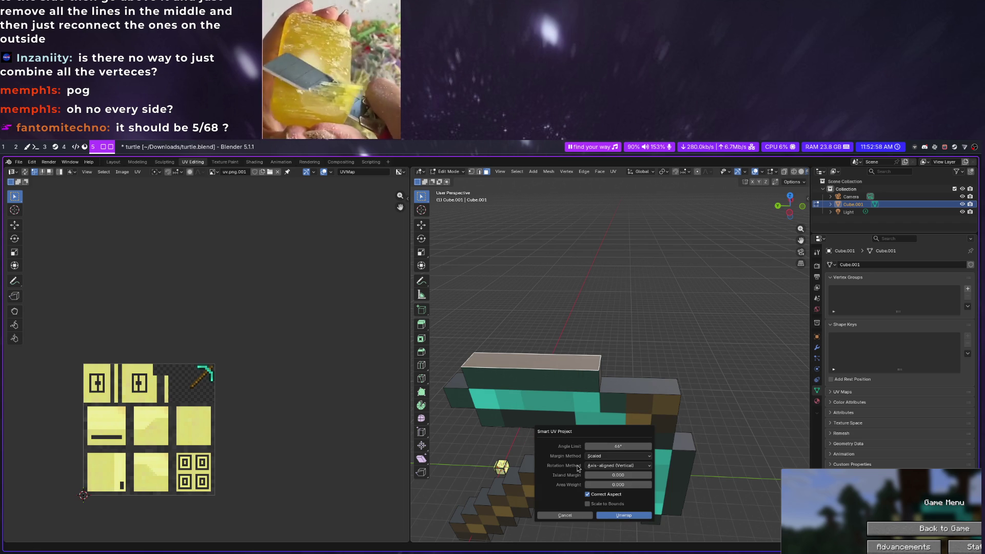
{"action": "left_click", "coordinate": [612, 465]}
{"action": "left_click", "coordinate": [609, 471]}
{"action": "left_click", "coordinate": [600, 506]}
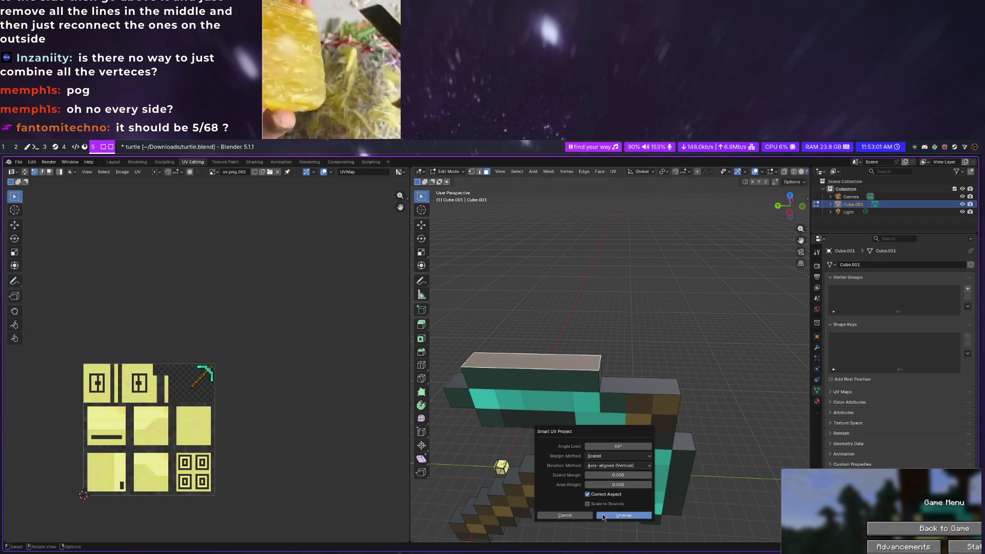
Rotate the tall UV island 90° and scale it to 5/68 horizontally
{"action": "left_click", "coordinate": [148, 414]}
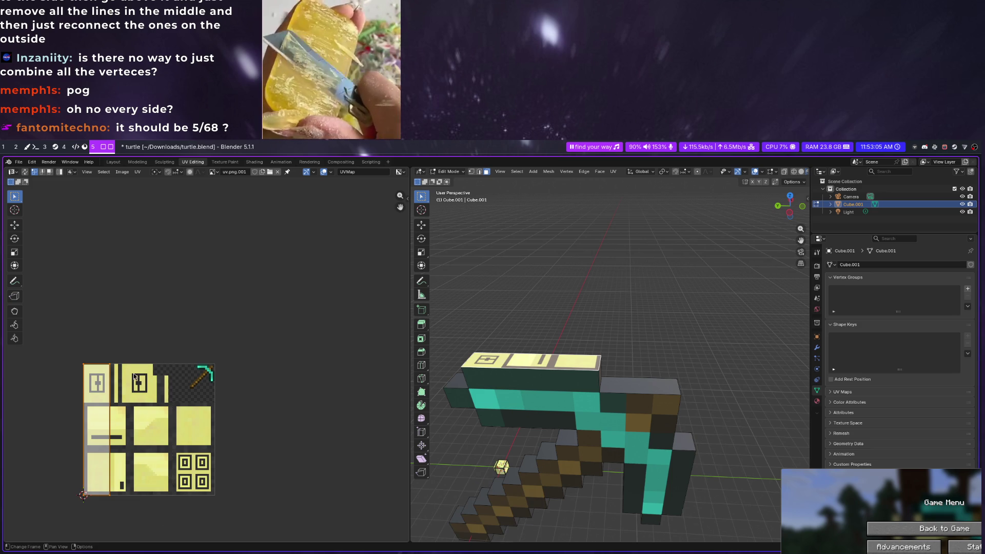
{"action": "type", "text": "r90"}
{"action": "key", "text": "Return"}
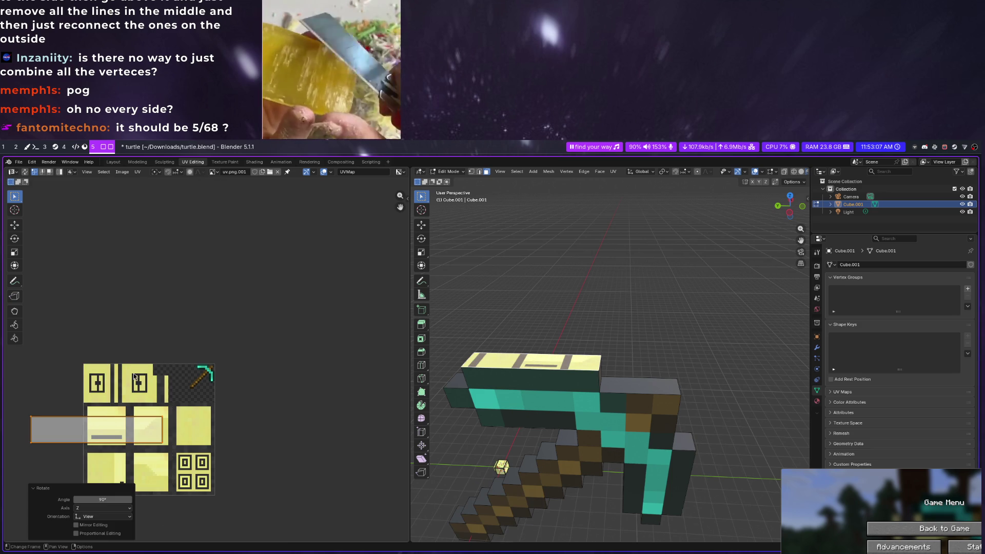
{"action": "key", "text": "s"}
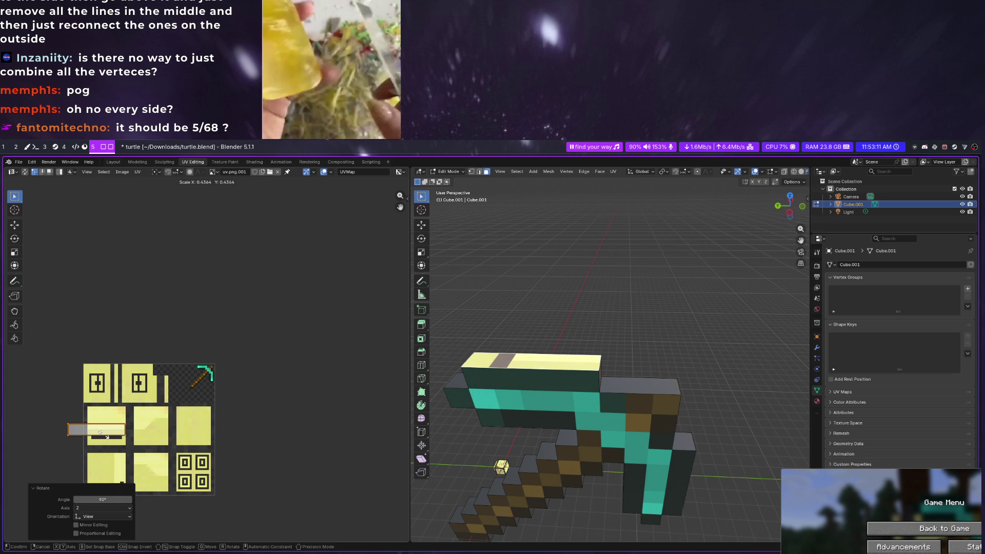
{"action": "left_click", "coordinate": [106, 436]}
{"action": "left_click", "coordinate": [123, 491]}
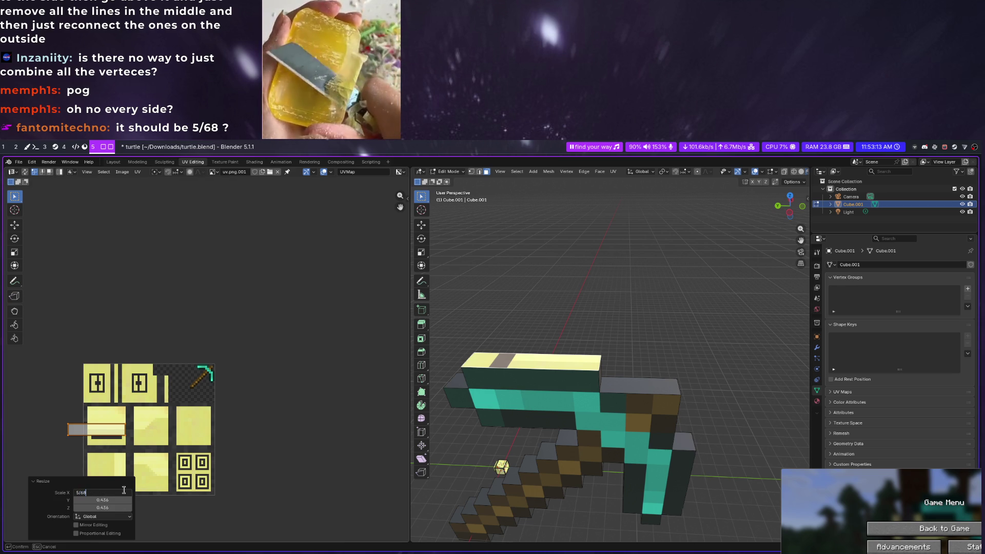
{"action": "key", "text": "Return"}
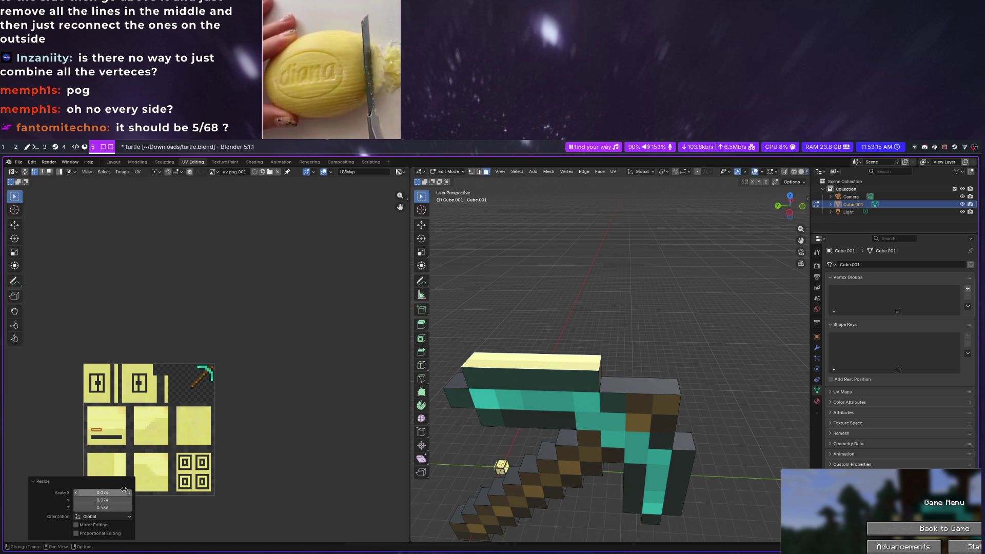
Set the strip's Z scale to 0.074 to match X and Y, and begin moving it
{"action": "left_click", "coordinate": [113, 508]}
{"action": "type", "text": "68"}
{"action": "key", "text": "Return"}
{"action": "key", "text": "g"}
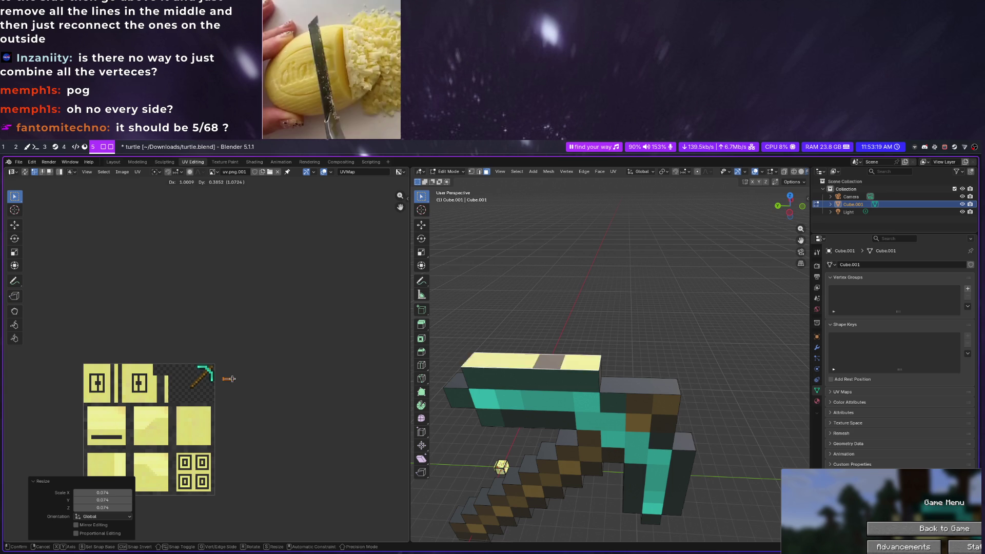
Place the UV strip over the diamond head pixels and snap it to texture pixels
{"action": "left_click", "coordinate": [205, 369]}
{"action": "scroll", "coordinate": [190, 374], "scroll_direction": "up", "scroll_amount": 10}
{"action": "scroll", "coordinate": [190, 374], "scroll_direction": "up", "scroll_amount": 2}
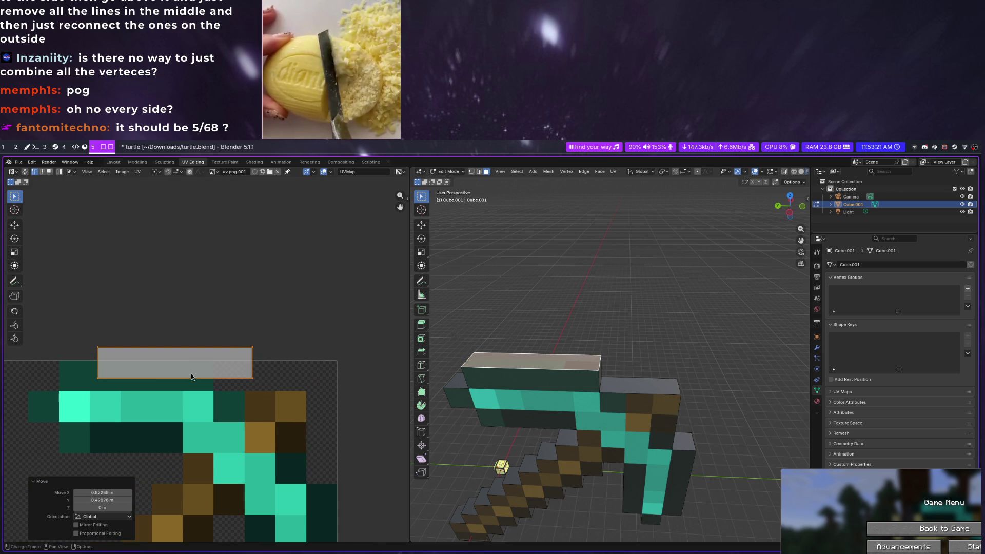
{"action": "key", "text": "g"}
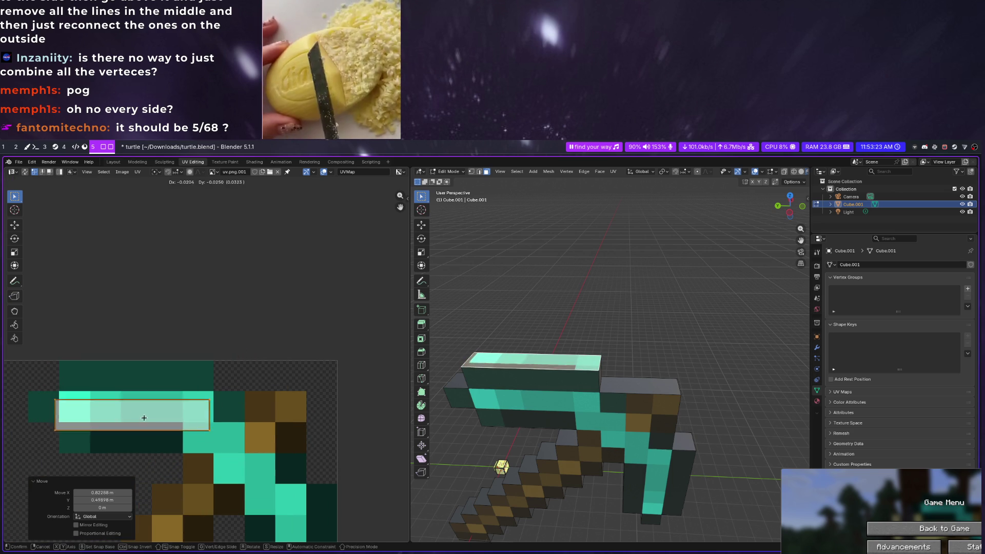
{"action": "left_click", "coordinate": [146, 390]}
{"action": "right_click", "coordinate": [146, 390]}
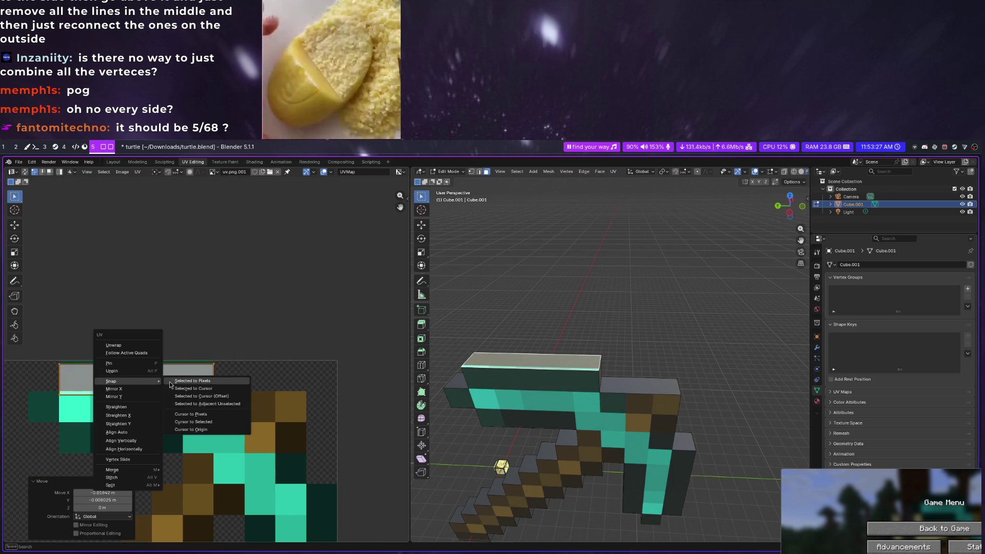
{"action": "left_click", "coordinate": [171, 382]}
Clear the selection and orbit to edge-on and top-down views of the pickaxe
{"action": "mouse_move", "coordinate": [531, 323]}
{"action": "middle_mouse_down"}
{"action": "mouse_move", "coordinate": [552, 301]}
{"action": "mouse_move", "coordinate": [655, 352]}
{"action": "mouse_move", "coordinate": [629, 329]}
{"action": "middle_mouse_up"}
{"action": "left_click", "coordinate": [552, 301]}
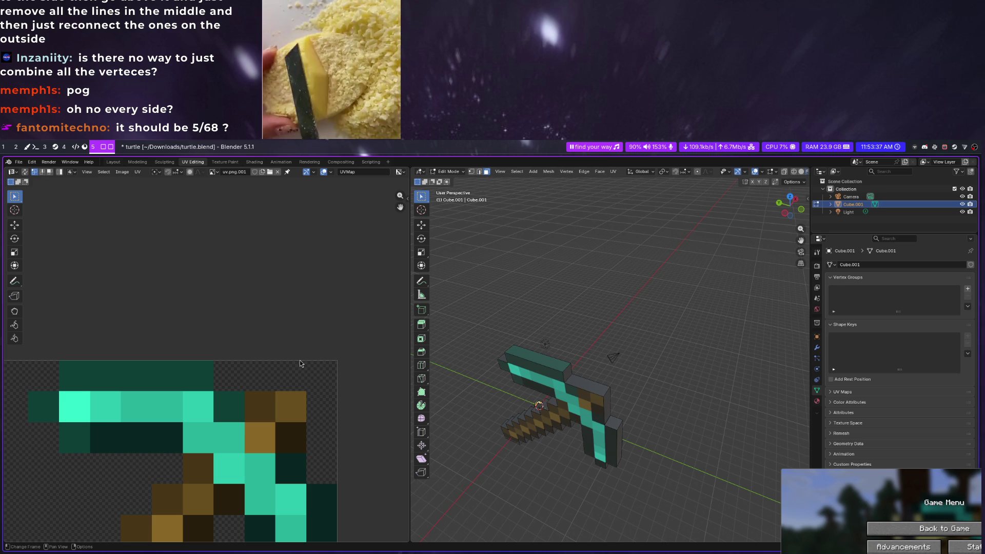
{"action": "mouse_move", "coordinate": [534, 416]}
{"action": "middle_mouse_down"}
{"action": "mouse_move", "coordinate": [569, 480]}
{"action": "mouse_move", "coordinate": [596, 474]}
{"action": "mouse_move", "coordinate": [583, 476]}
{"action": "middle_mouse_up"}
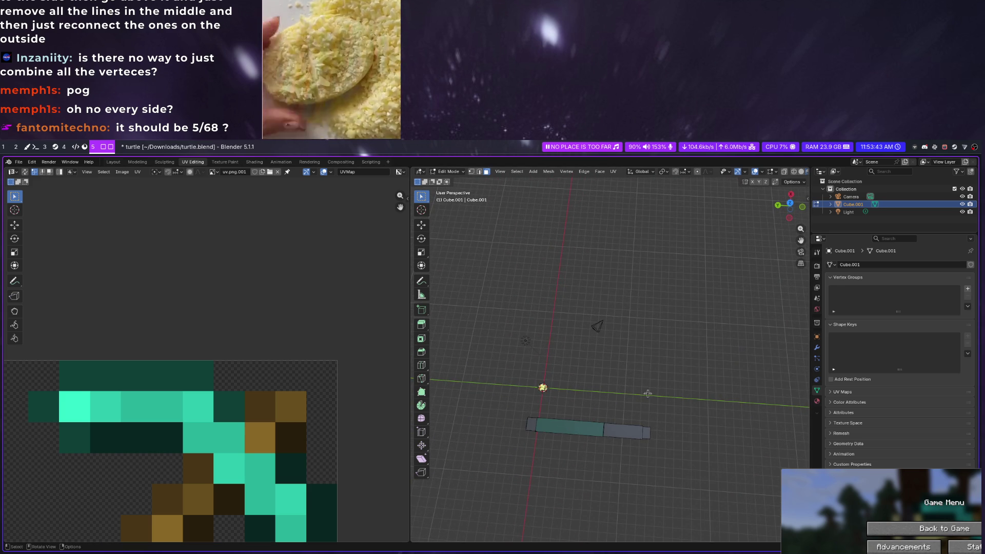
{"action": "left_click_drag", "start_coordinate": [783, 206], "coordinate": [788, 202]}
Switch to Top view and select the column of faces along the strip
{"action": "left_click", "coordinate": [788, 202]}
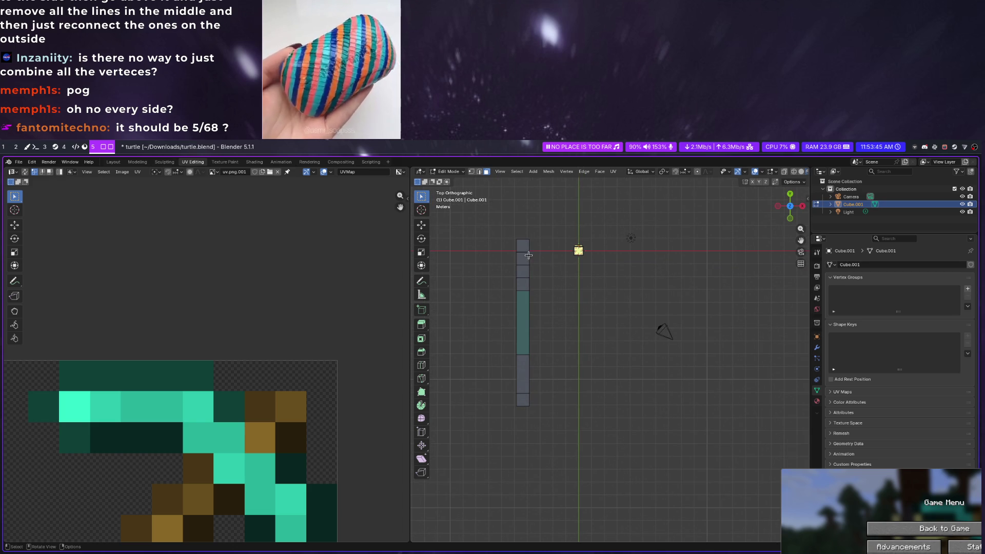
{"action": "left_click", "coordinate": [525, 247]}
{"action": "left_click", "coordinate": [523, 260], "text": "shift"}
{"action": "left_click", "coordinate": [522, 284], "text": "shift"}
{"action": "left_click", "coordinate": [522, 377], "text": "shift"}
{"action": "left_click", "coordinate": [523, 400], "text": "shift"}
Try Project from View and an angle-based unwrap (undone), then project from view again
{"action": "right_click", "coordinate": [522, 391]}
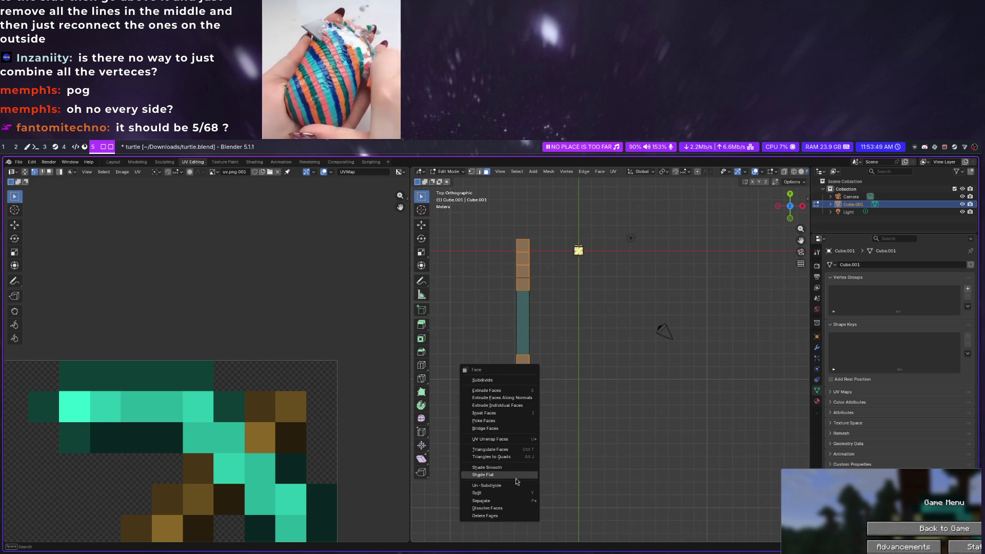
{"action": "mouse_move", "coordinate": [490, 439]}
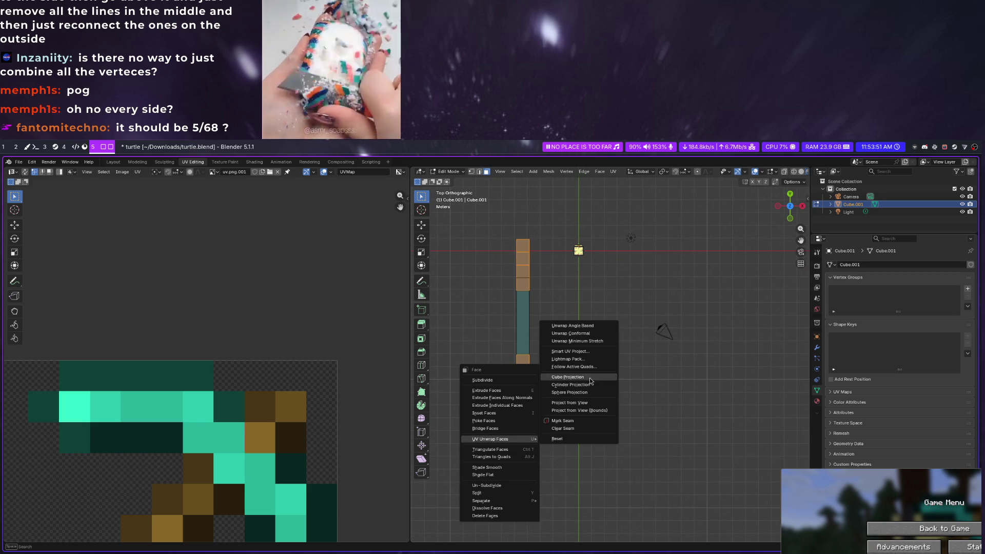
{"action": "left_click", "coordinate": [591, 411]}
{"action": "scroll", "coordinate": [237, 400], "scroll_direction": "down", "scroll_amount": 5}
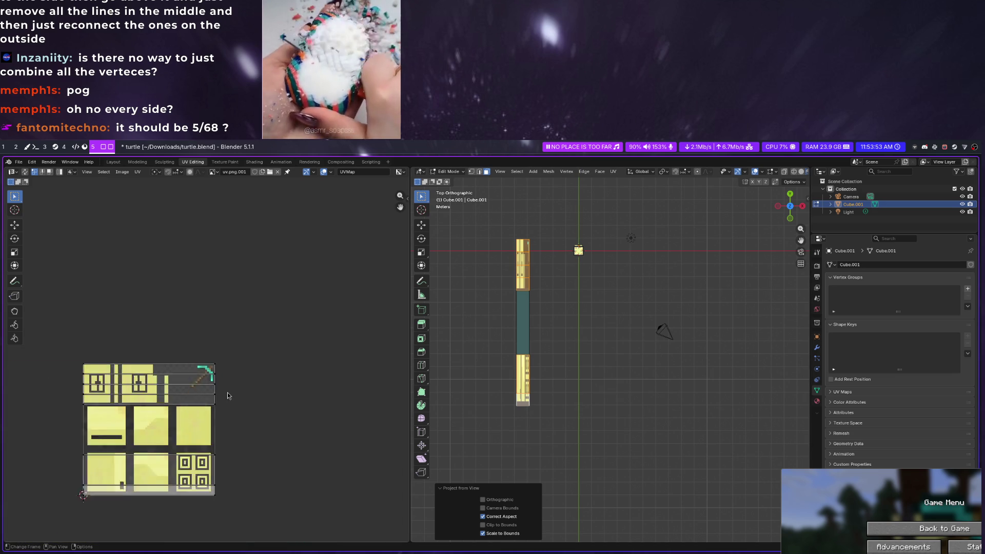
{"action": "right_click", "coordinate": [523, 380]}
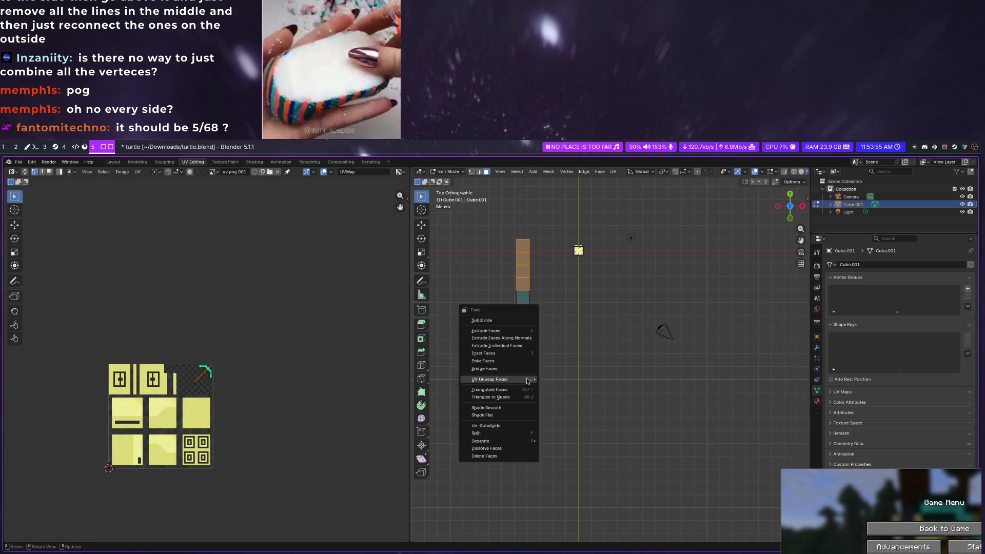
{"action": "mouse_move", "coordinate": [493, 380]}
{"action": "left_click", "coordinate": [549, 378]}
{"action": "key", "text": "ctrl+z"}
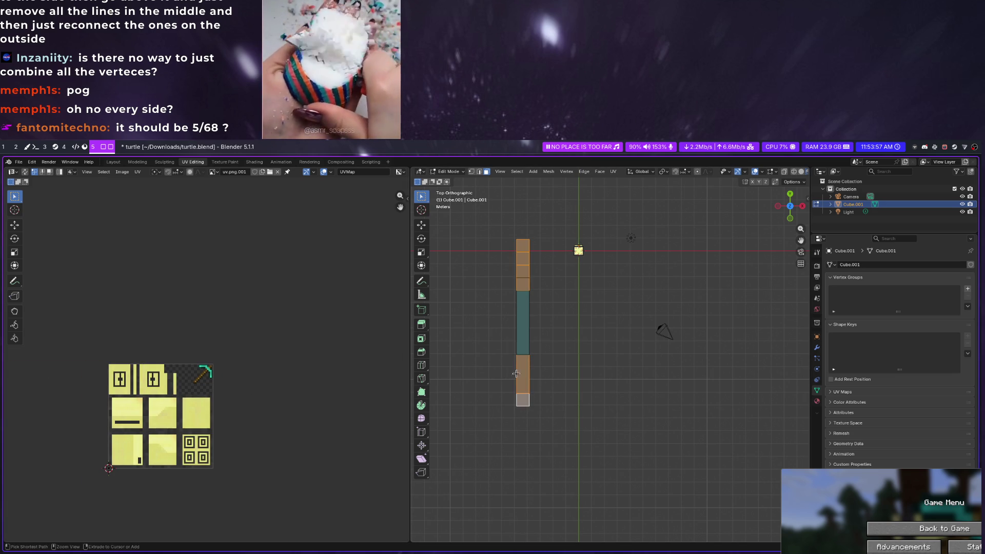
{"action": "right_click", "coordinate": [530, 377]}
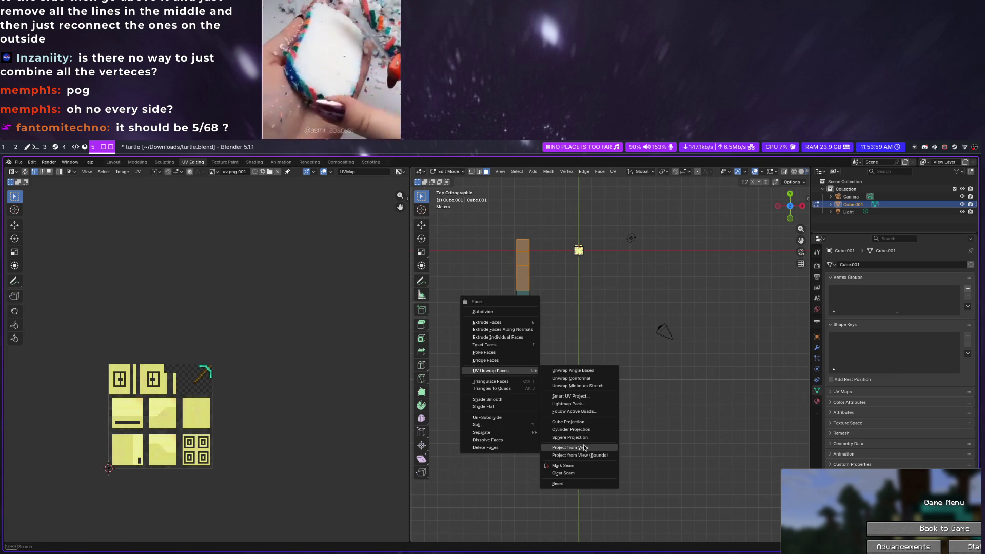
{"action": "left_click", "coordinate": [570, 446]}
{"action": "scroll", "coordinate": [119, 396], "scroll_direction": "up", "scroll_amount": 2}
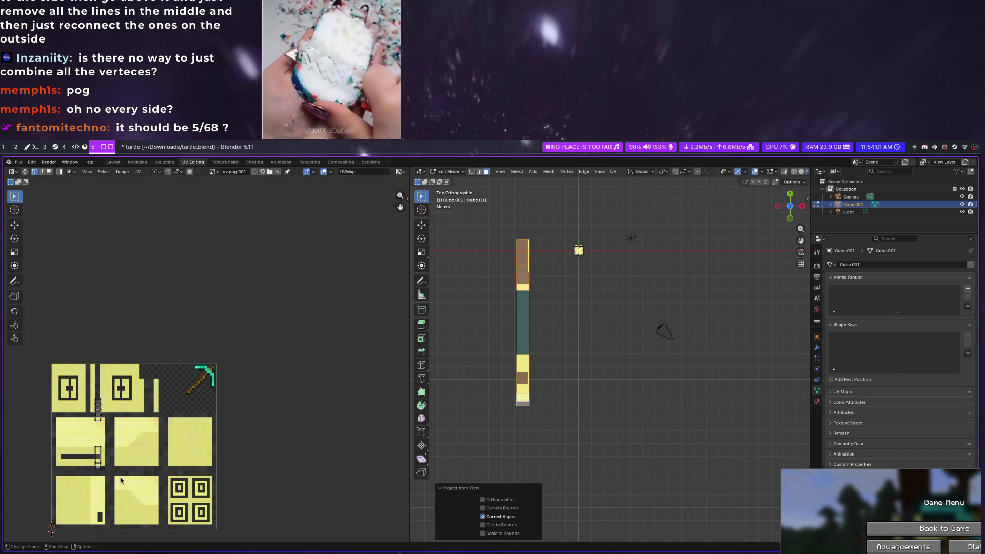
Move the projected island onto the pickaxe texture, undo the move and projection, and reopen the unwrap options
{"action": "key", "text": "g"}
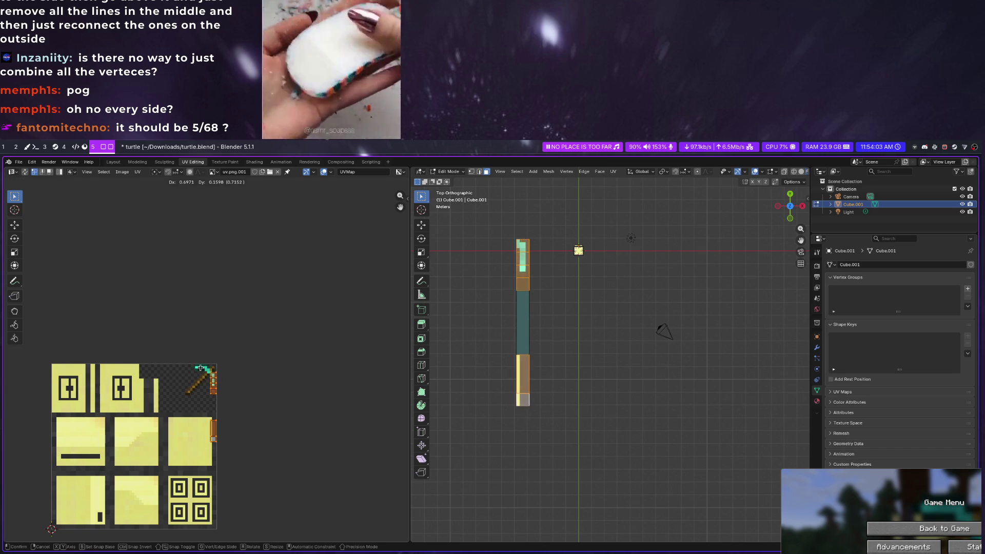
{"action": "left_click", "coordinate": [200, 369]}
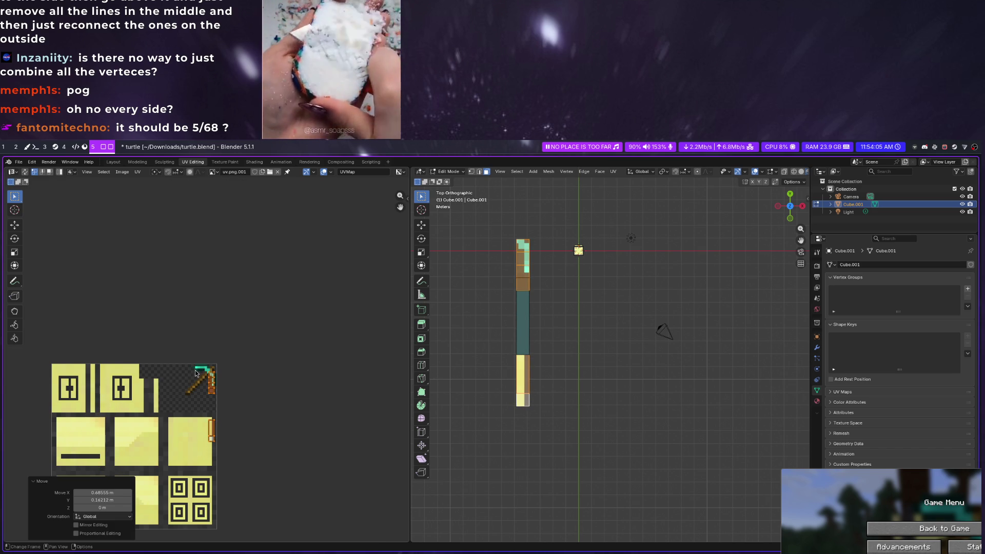
{"action": "scroll", "coordinate": [184, 374], "scroll_direction": "up", "scroll_amount": 1}
{"action": "scroll", "coordinate": [193, 362], "scroll_direction": "up", "scroll_amount": 2}
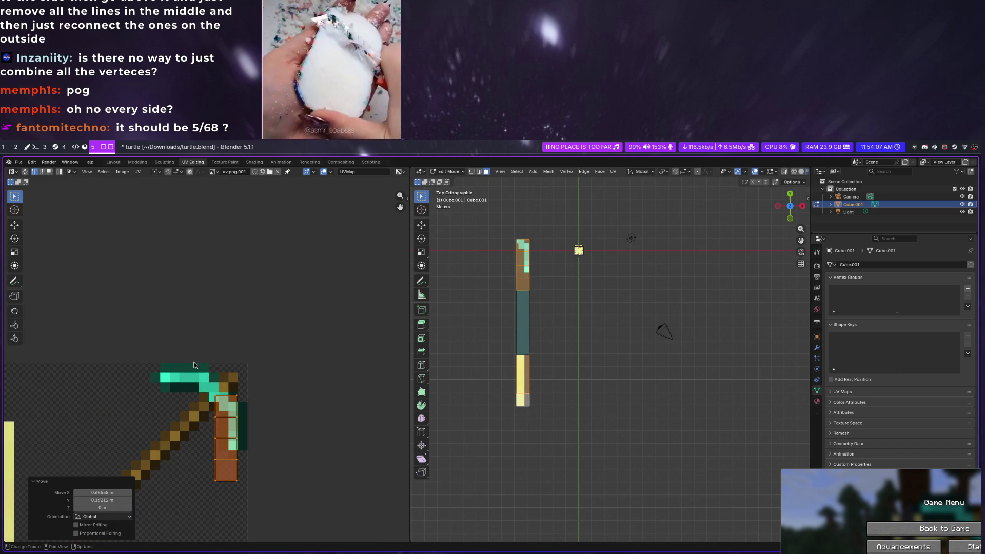
{"action": "scroll", "coordinate": [193, 367], "scroll_direction": "down", "scroll_amount": 2}
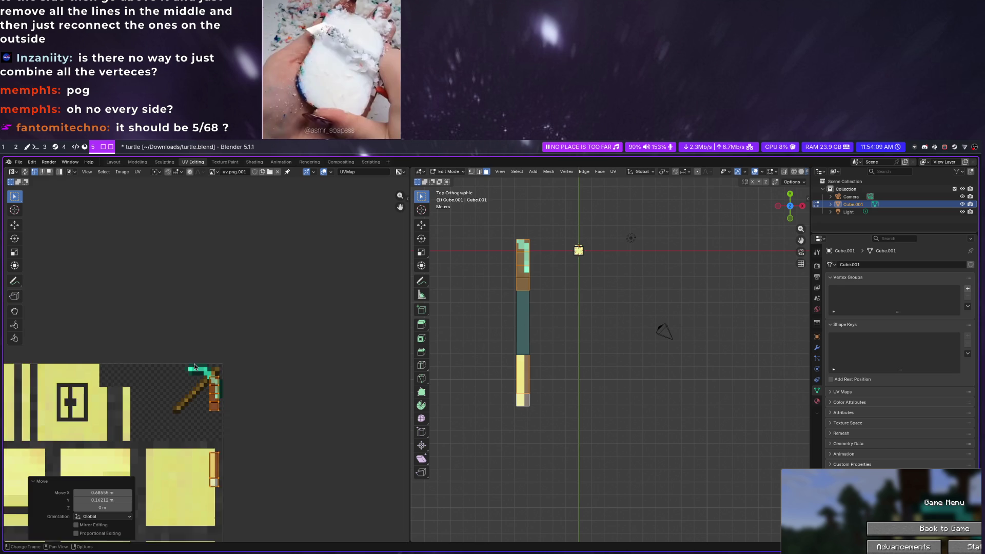
{"action": "scroll", "coordinate": [196, 369], "scroll_direction": "down", "scroll_amount": 1}
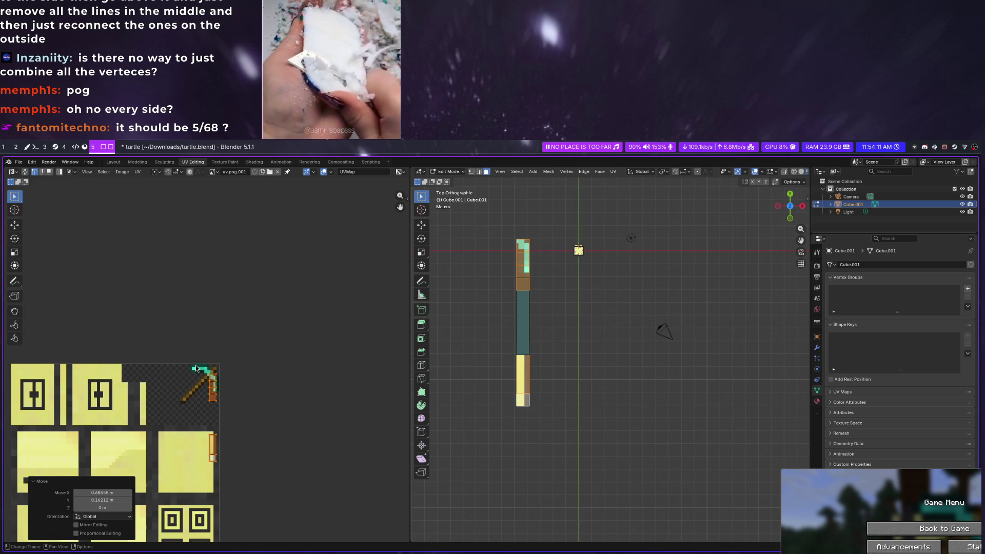
{"action": "key", "text": "ctrl+z"}
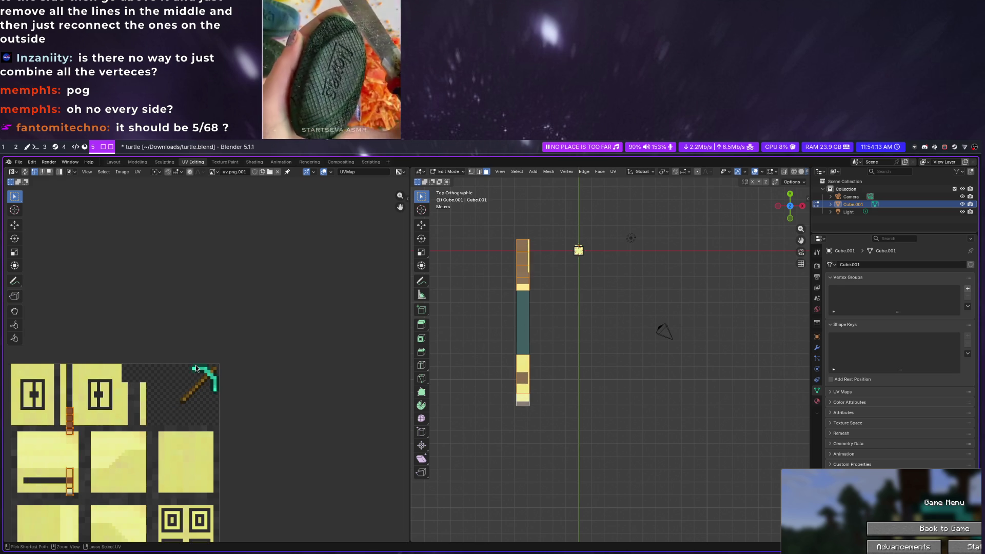
{"action": "key", "text": "ctrl+z"}
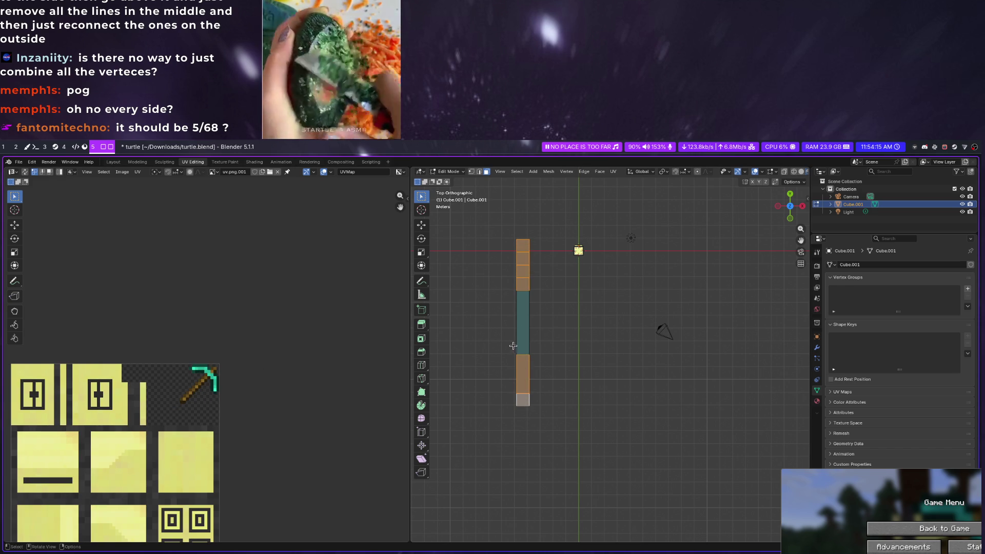
{"action": "right_click", "coordinate": [513, 374]}
{"action": "mouse_move", "coordinate": [490, 373]}
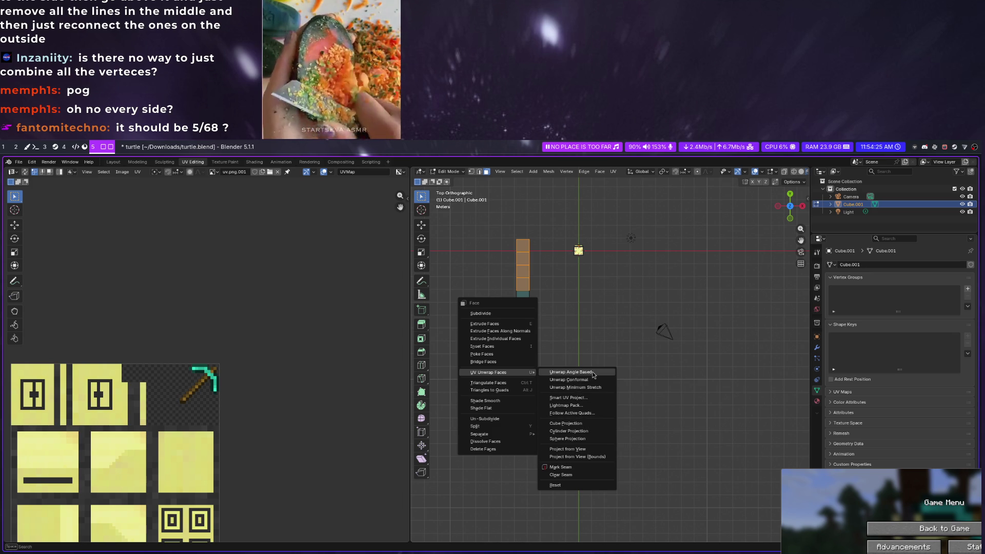
Add the handle faces to the selection and return to a top-down view
{"action": "left_click", "coordinate": [600, 346]}
{"action": "mouse_move", "coordinate": [599, 345]}
{"action": "middle_mouse_down"}
{"action": "mouse_move", "coordinate": [572, 299]}
{"action": "mouse_move", "coordinate": [632, 466]}
{"action": "middle_mouse_up"}
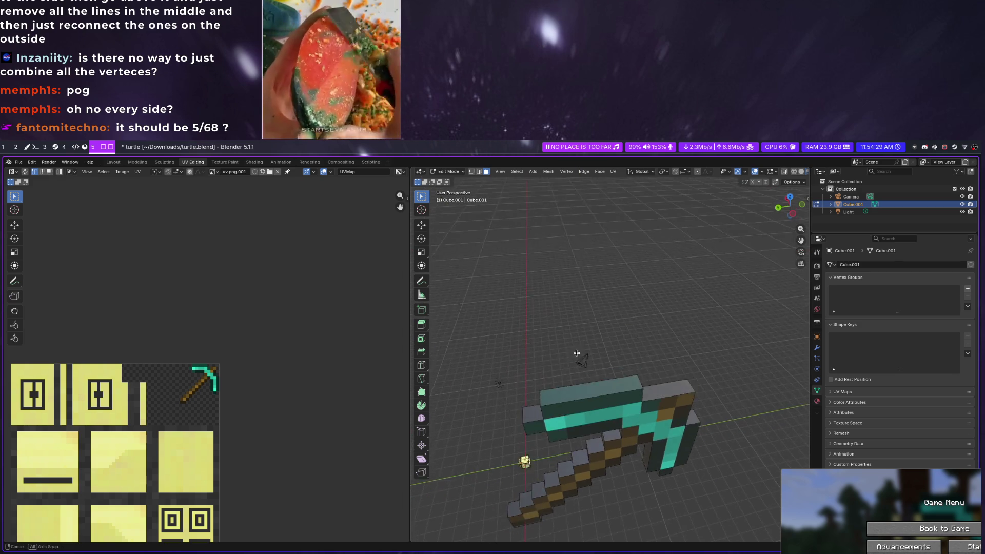
{"action": "left_click", "coordinate": [627, 458], "text": "shift"}
{"action": "left_click", "coordinate": [636, 437], "text": "shift"}
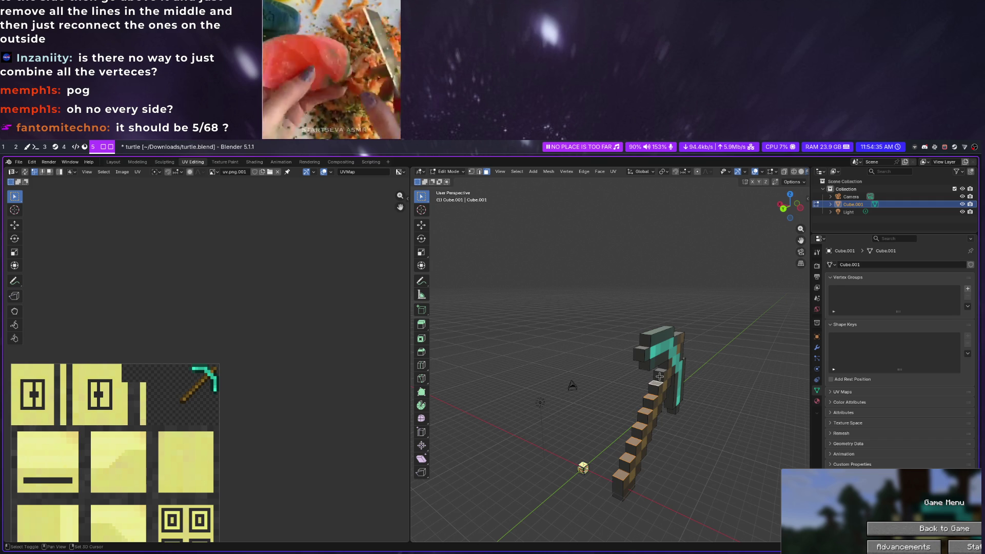
{"action": "mouse_move", "coordinate": [661, 371]}
{"action": "middle_mouse_down"}
{"action": "mouse_move", "coordinate": [607, 407]}
{"action": "mouse_move", "coordinate": [601, 379]}
{"action": "middle_mouse_up"}
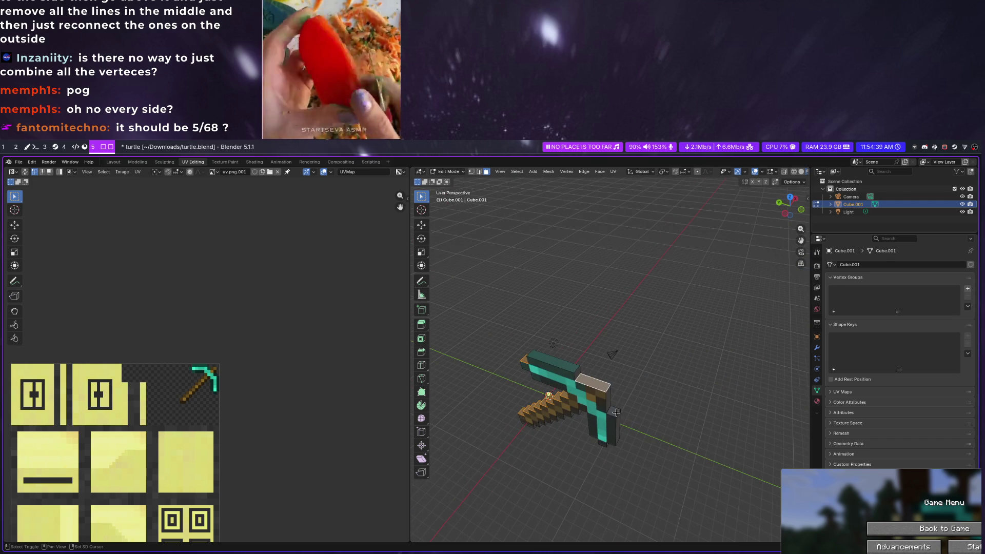
{"action": "middle_click_drag", "start_coordinate": [615, 413], "coordinate": [639, 431]}
{"action": "left_click", "coordinate": [790, 208]}
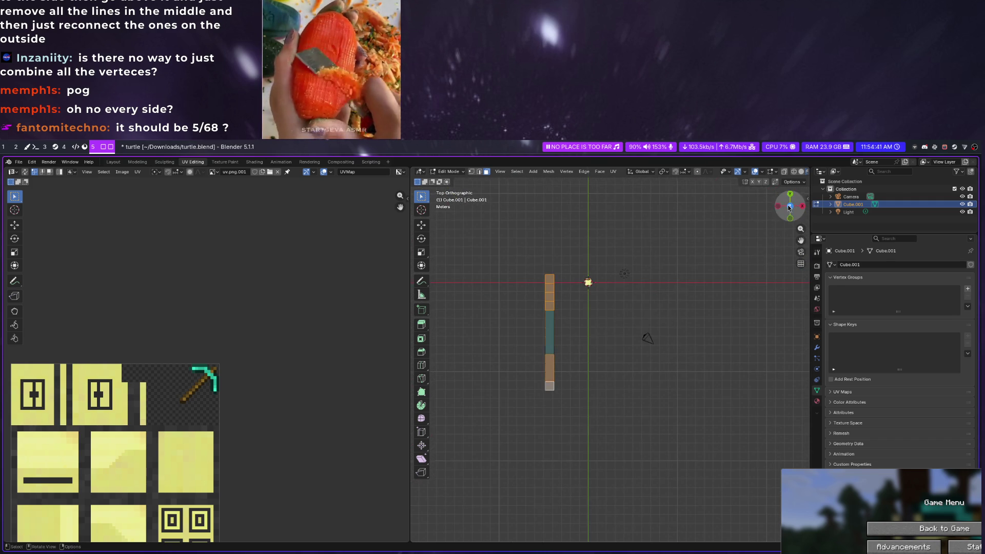
{"action": "scroll", "coordinate": [504, 285], "scroll_direction": "down", "scroll_amount": 3}
{"action": "scroll", "coordinate": [508, 284], "scroll_direction": "down", "scroll_amount": 1}
{"action": "scroll", "coordinate": [509, 287], "scroll_direction": "down", "scroll_amount": 2}
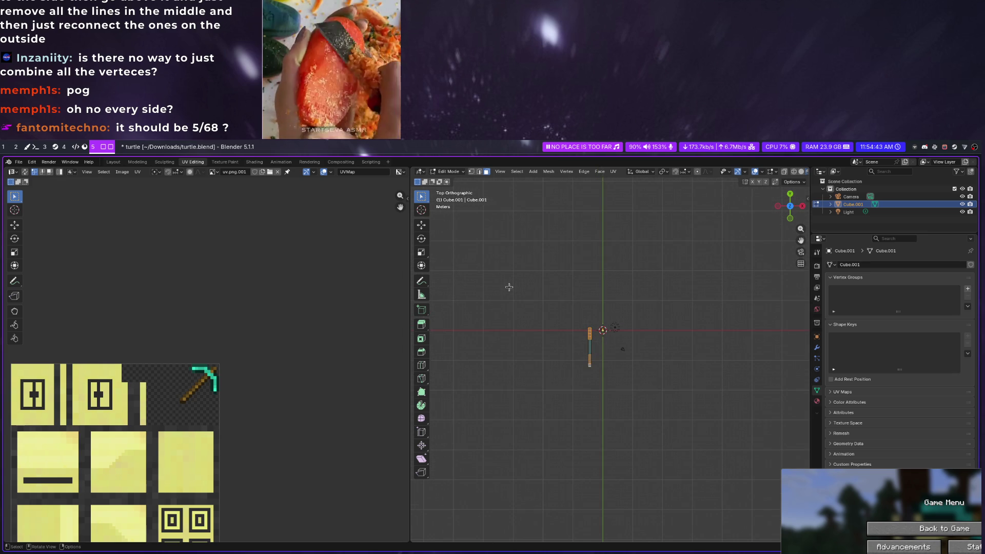
Project the handle faces from the top view, move the island onto the handle pixels and snap to pixels
{"action": "key", "text": "ctrl+f"}
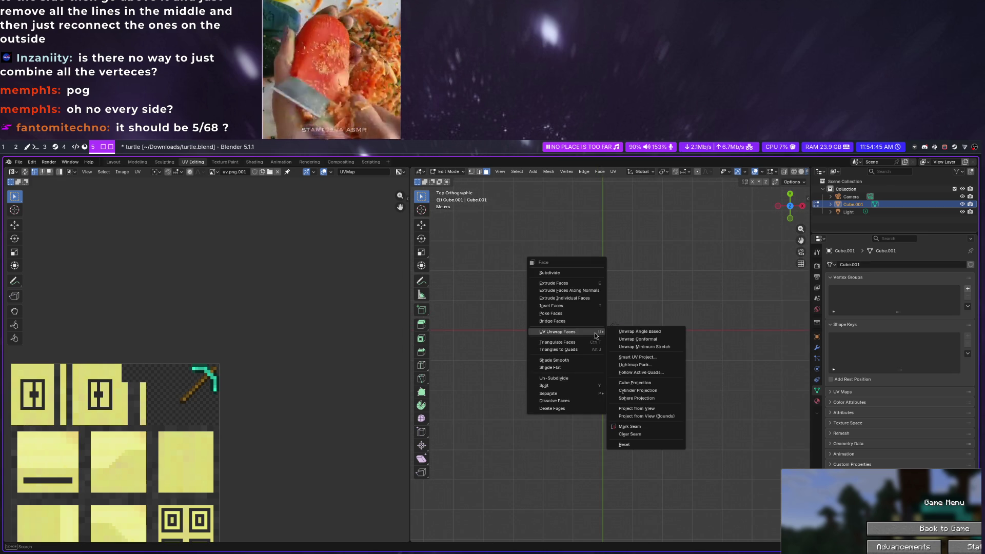
{"action": "left_click", "coordinate": [656, 408]}
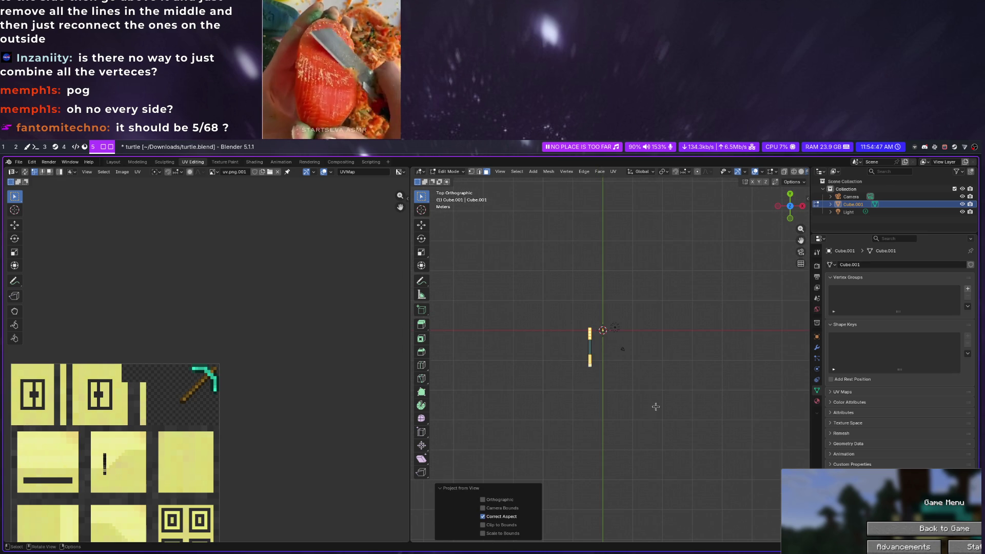
{"action": "key", "text": "g"}
{"action": "left_click", "coordinate": [227, 400]}
{"action": "scroll", "coordinate": [225, 405], "scroll_direction": "up", "scroll_amount": 5}
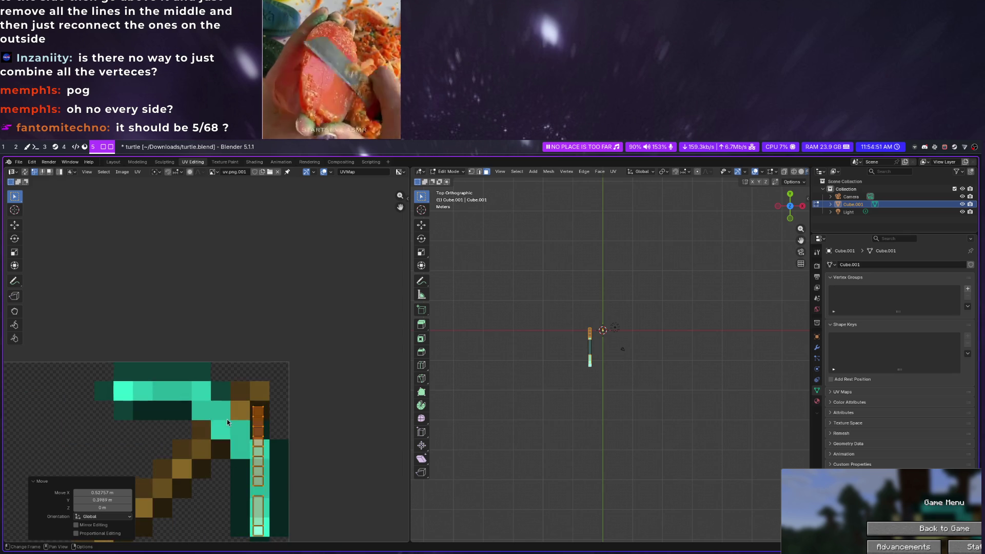
{"action": "scroll", "coordinate": [227, 418], "scroll_direction": "down", "scroll_amount": 1}
{"action": "scroll", "coordinate": [235, 432], "scroll_direction": "down", "scroll_amount": 1}
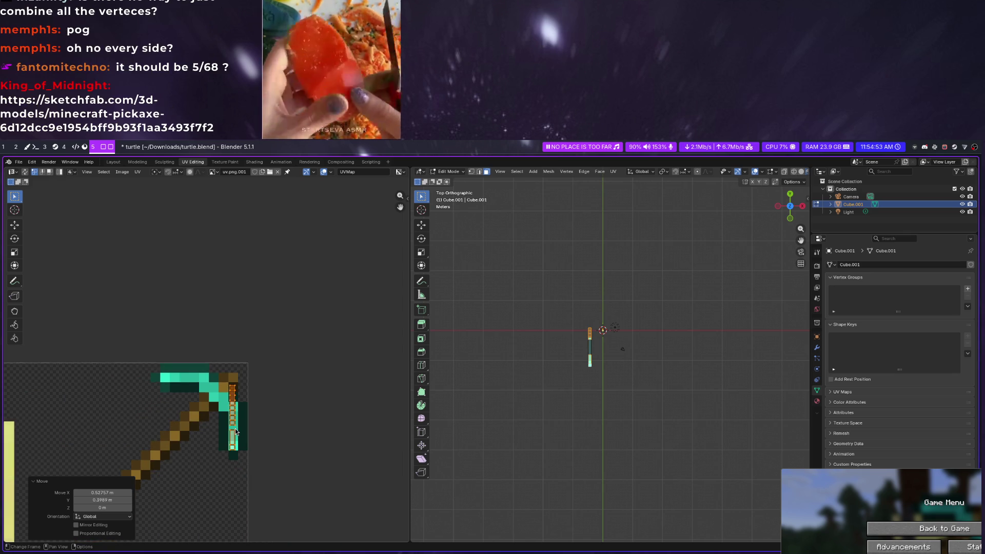
{"action": "scroll", "coordinate": [234, 432], "scroll_direction": "down", "scroll_amount": 1}
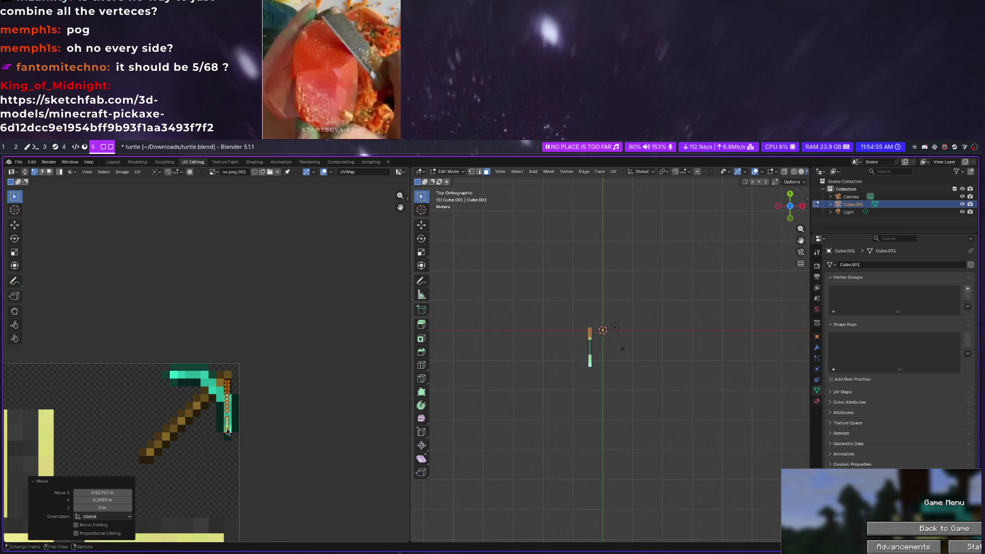
{"action": "scroll", "coordinate": [211, 429], "scroll_direction": "up", "scroll_amount": 2}
{"action": "scroll", "coordinate": [211, 428], "scroll_direction": "up", "scroll_amount": 2}
{"action": "scroll", "coordinate": [211, 428], "scroll_direction": "up", "scroll_amount": 3}
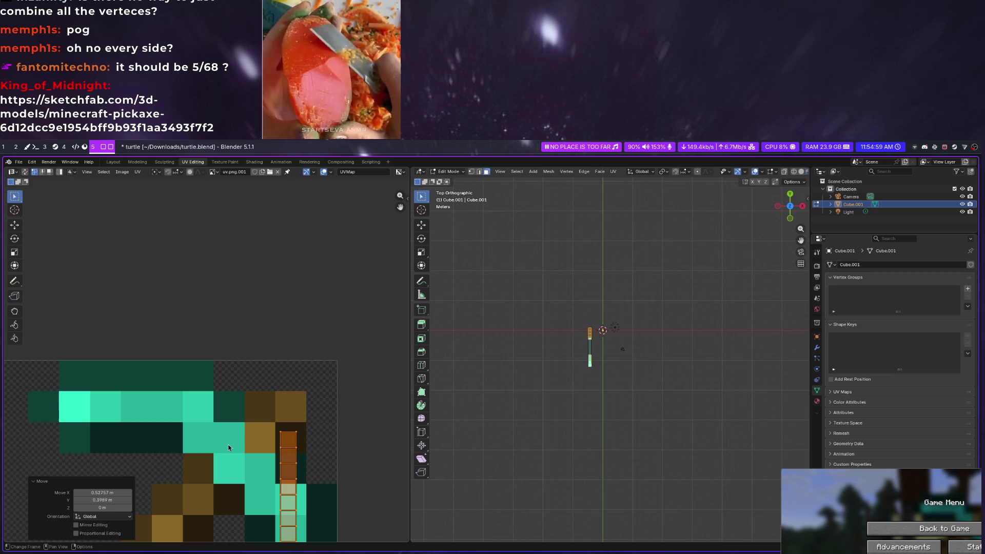
{"action": "key", "text": "u"}
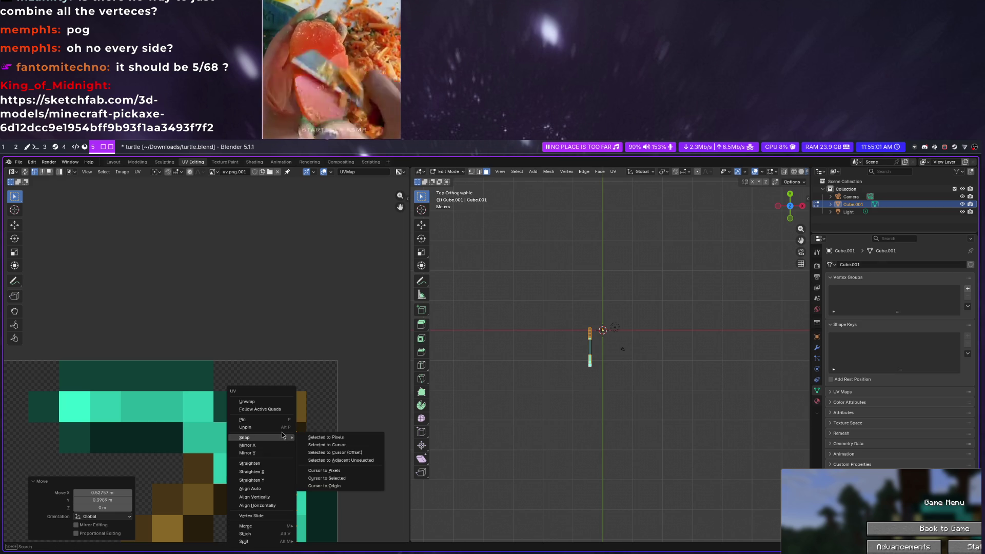
{"action": "left_click", "coordinate": [326, 436]}
{"action": "scroll", "coordinate": [293, 445], "scroll_direction": "down", "scroll_amount": 6}
{"action": "scroll", "coordinate": [223, 434], "scroll_direction": "up", "scroll_amount": 3}
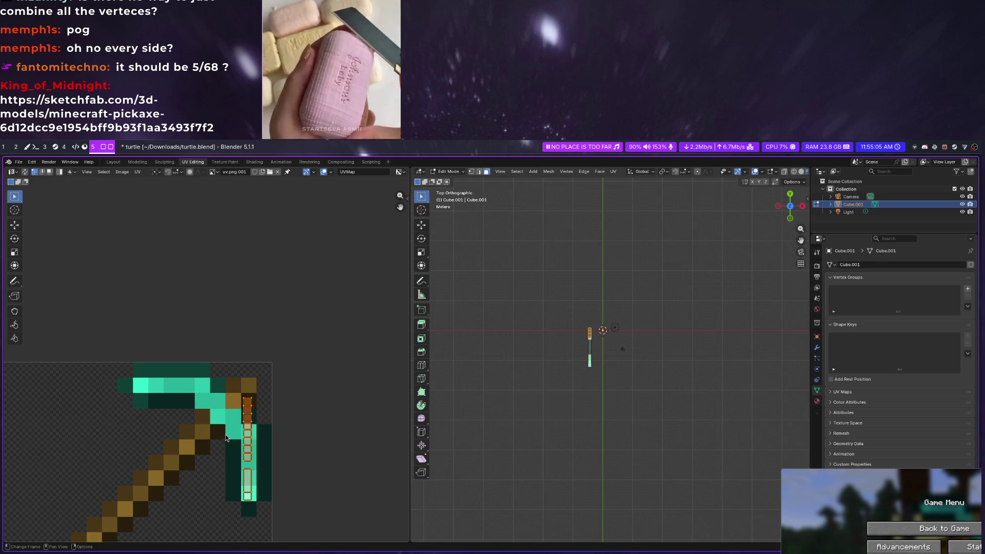
Box-select the strip's top UV vertex and place the strip over the wooden handle pixels
{"action": "key", "text": "alt+a"}
{"action": "key", "text": "b"}
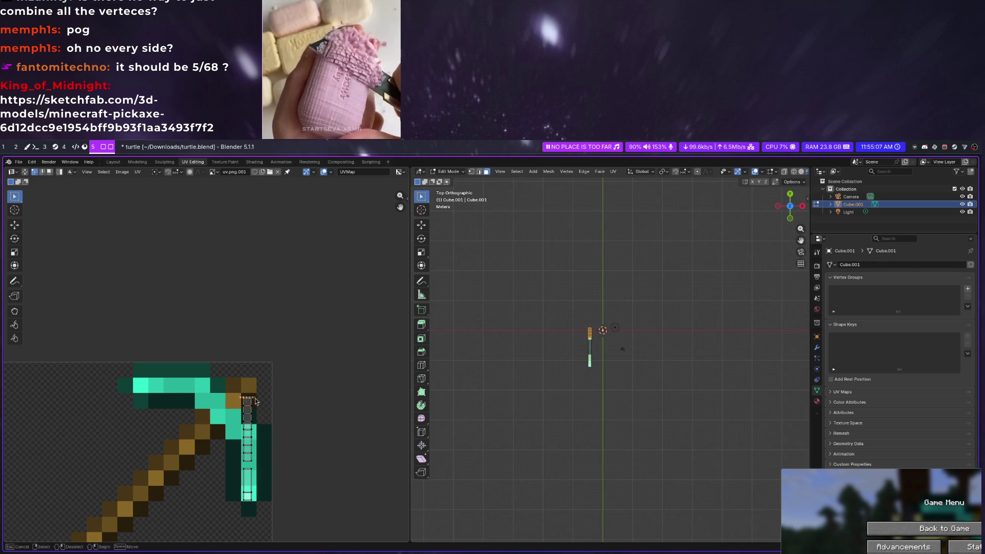
{"action": "left_click_drag", "start_coordinate": [255, 402], "coordinate": [242, 396]}
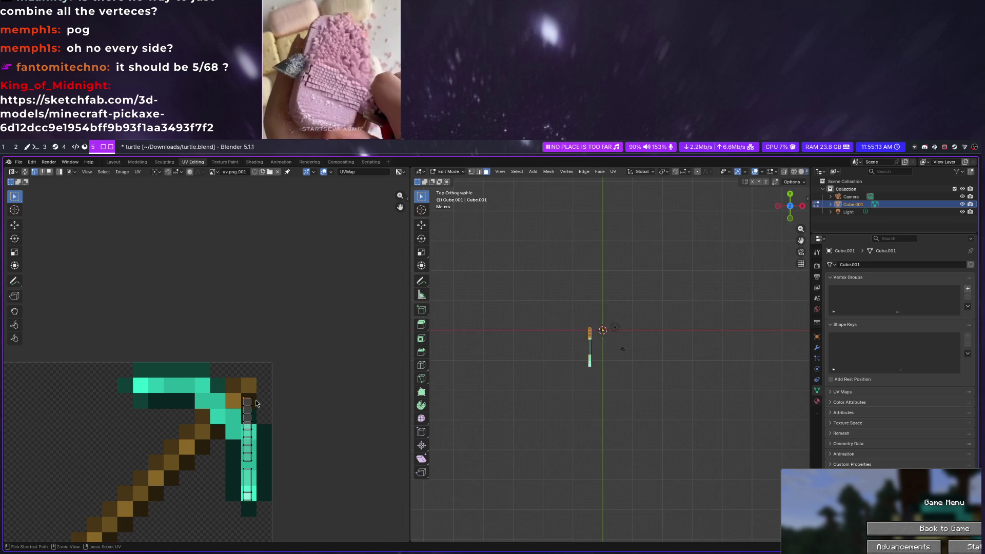
{"action": "scroll", "coordinate": [231, 423], "scroll_direction": "down", "scroll_amount": 2}
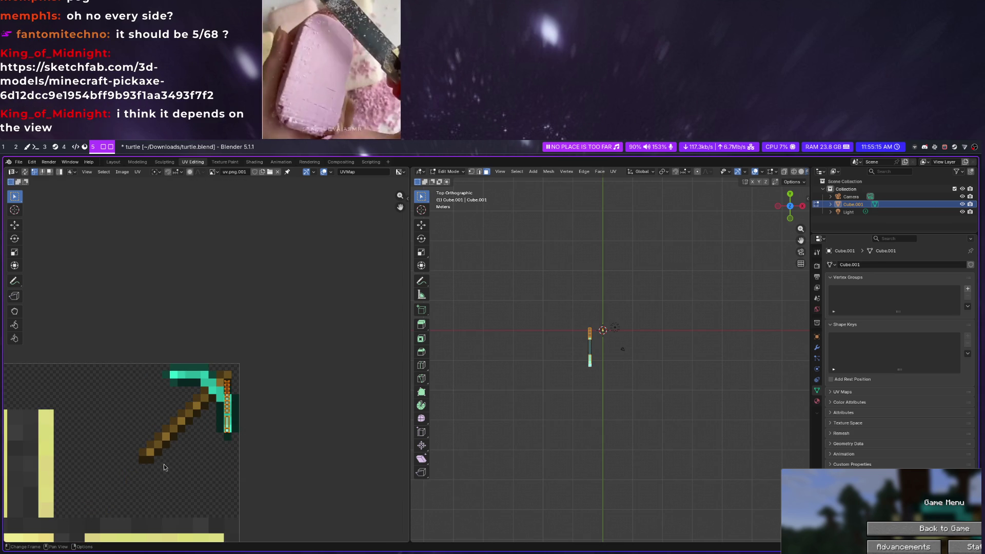
{"action": "key", "text": "g"}
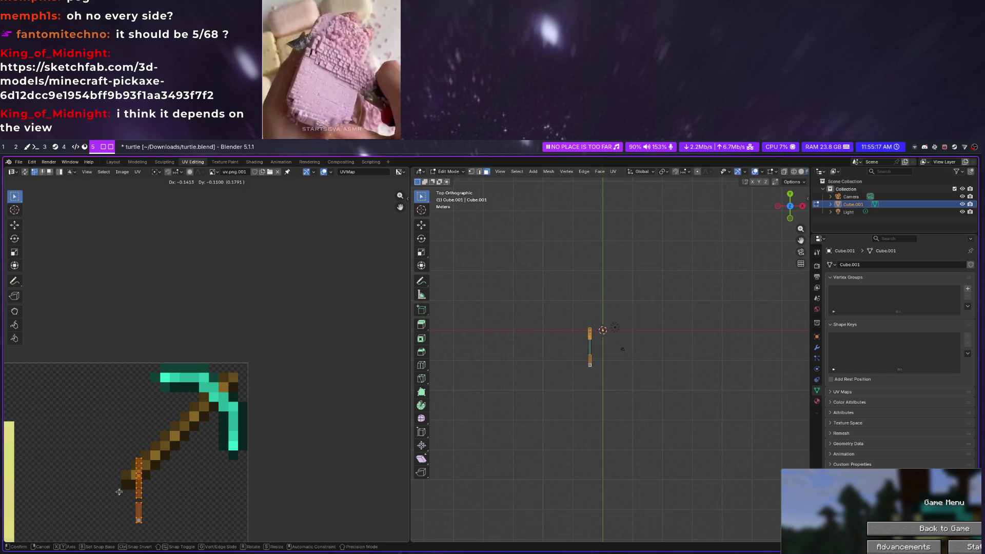
{"action": "left_click", "coordinate": [131, 487]}
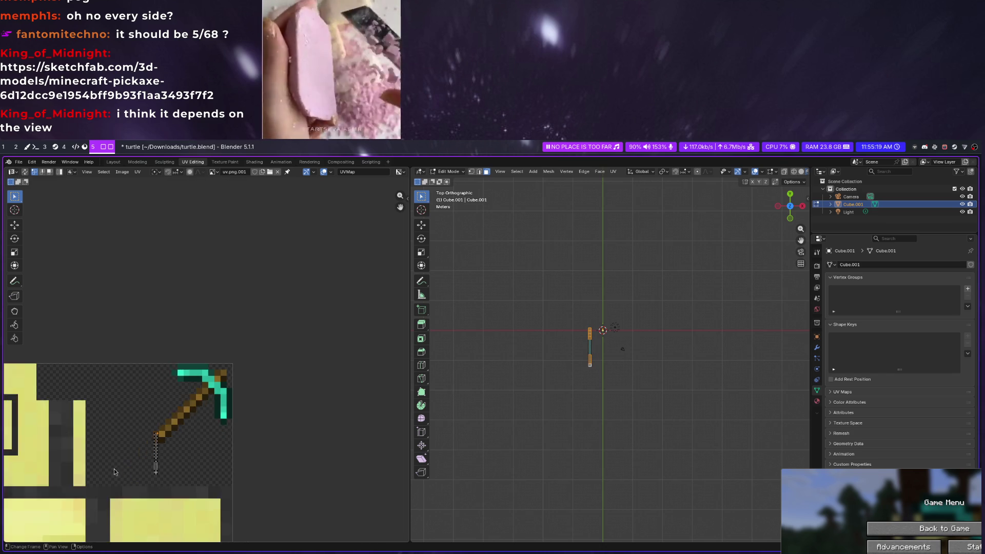
{"action": "scroll", "coordinate": [232, 382], "scroll_direction": "up", "scroll_amount": 2}
{"action": "scroll", "coordinate": [231, 382], "scroll_direction": "up", "scroll_amount": 3}
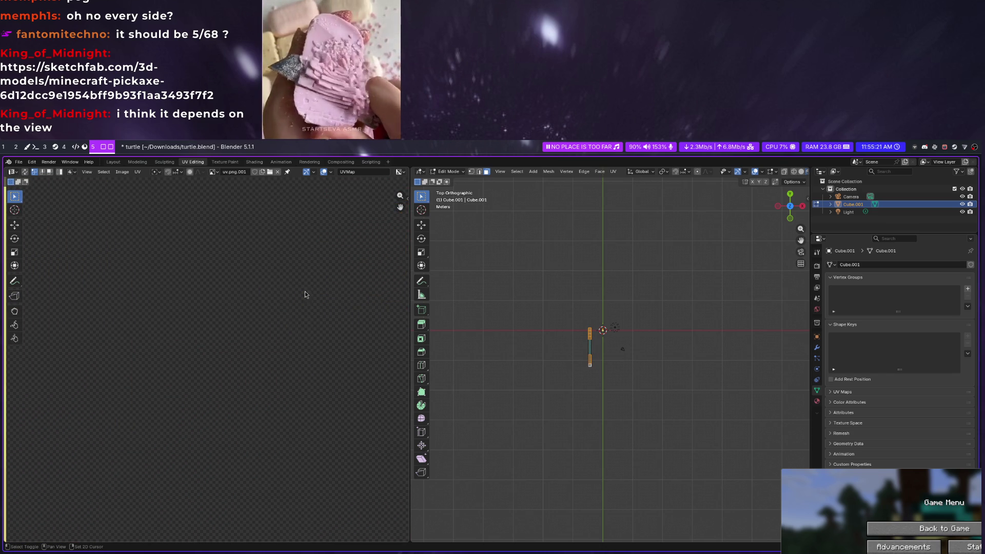
{"action": "scroll", "coordinate": [183, 333], "scroll_direction": "up", "scroll_amount": 3}
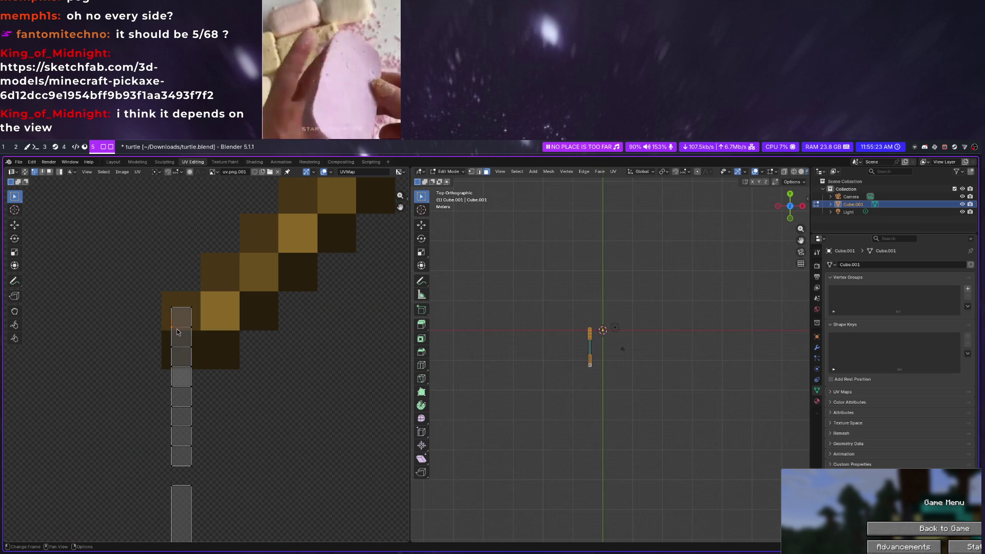
Box-select the strip's top UV face, try moving it, and undo the move
{"action": "left_click", "coordinate": [136, 254]}
{"action": "mouse_move", "coordinate": [161, 293]}
{"action": "left_mouse_down"}
{"action": "mouse_move", "coordinate": [208, 325]}
{"action": "mouse_move", "coordinate": [202, 320]}
{"action": "left_mouse_up"}
{"action": "key", "text": "g"}
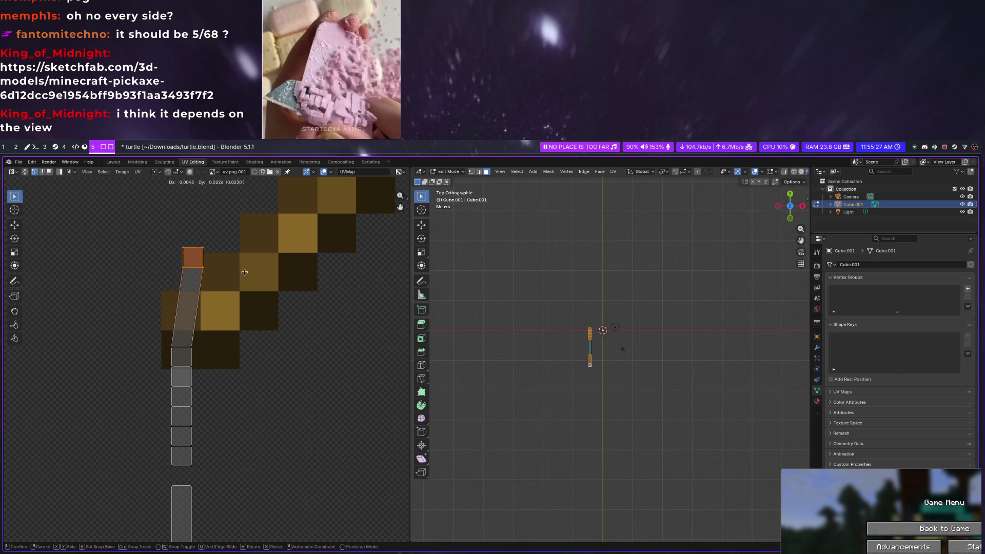
{"action": "left_click", "coordinate": [238, 279]}
{"action": "key", "text": "ctrl+z"}
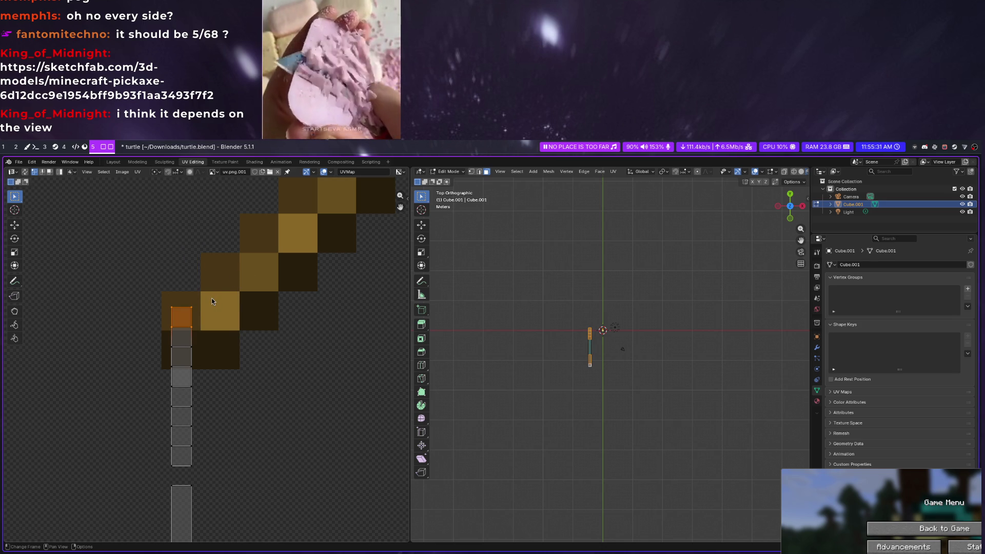
Try splitting the face off via the UV menu, then undo to restore the strip on the pickaxe head
{"action": "right_click", "coordinate": [182, 330]}
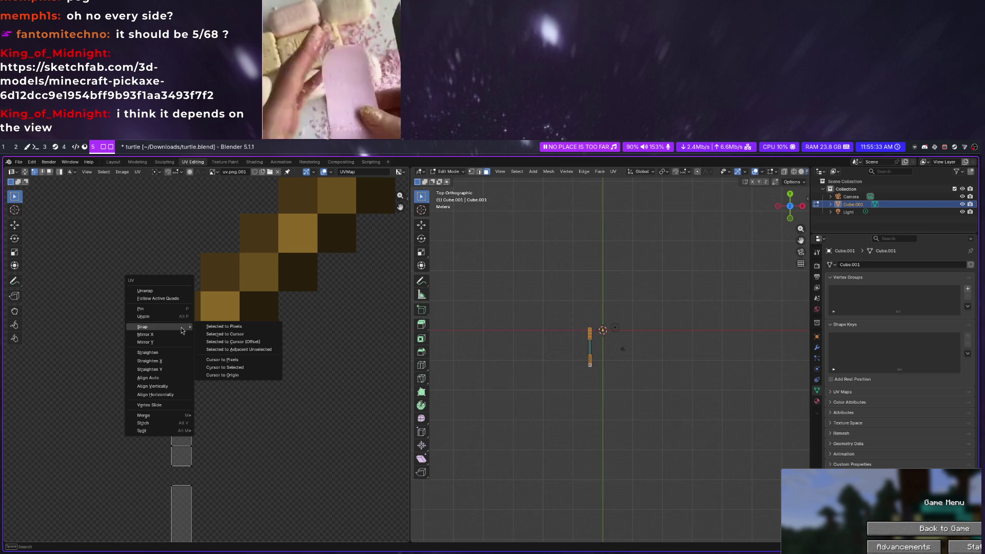
{"action": "mouse_move", "coordinate": [158, 430]}
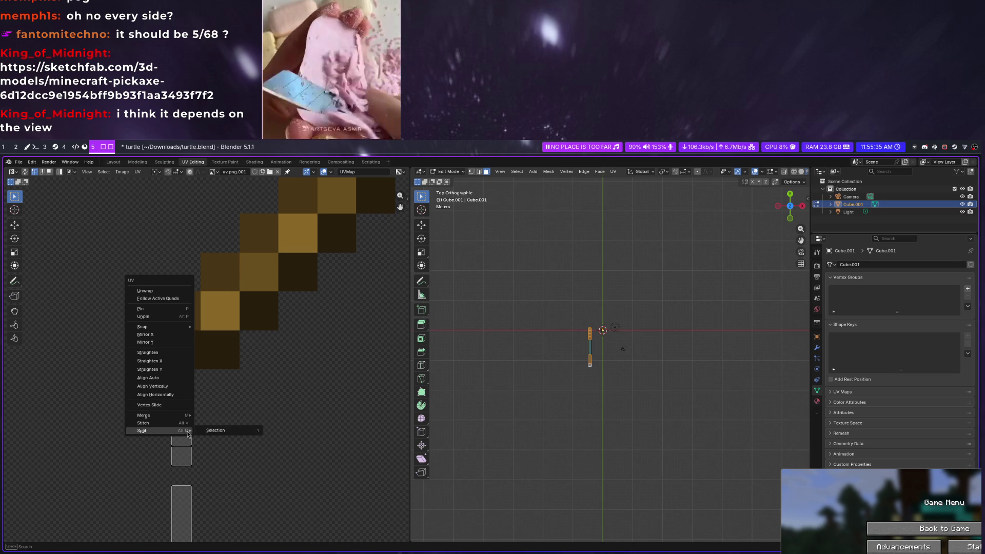
{"action": "left_click", "coordinate": [210, 432]}
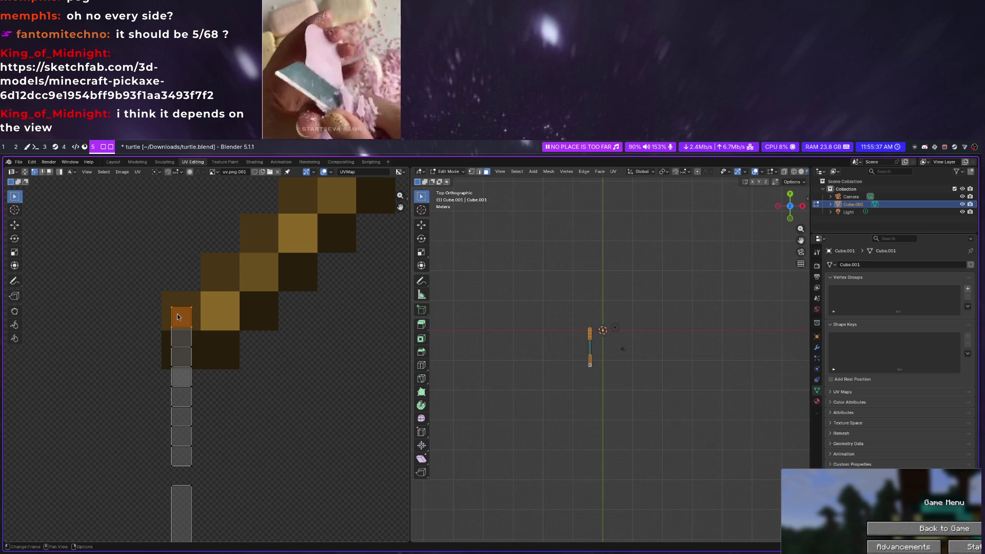
{"action": "left_click_drag", "start_coordinate": [143, 286], "coordinate": [230, 350]}
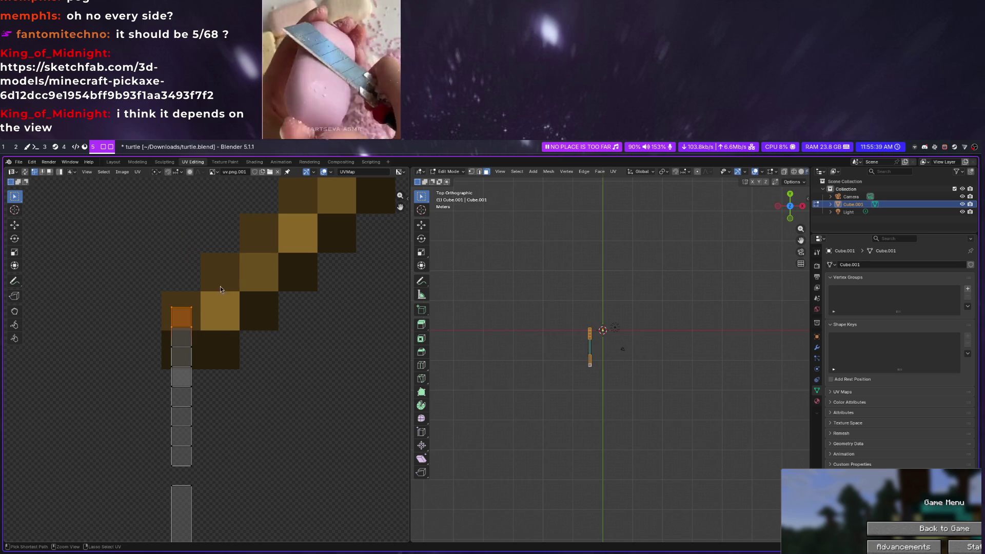
{"action": "left_click", "coordinate": [182, 333]}
{"action": "key", "text": "u"}
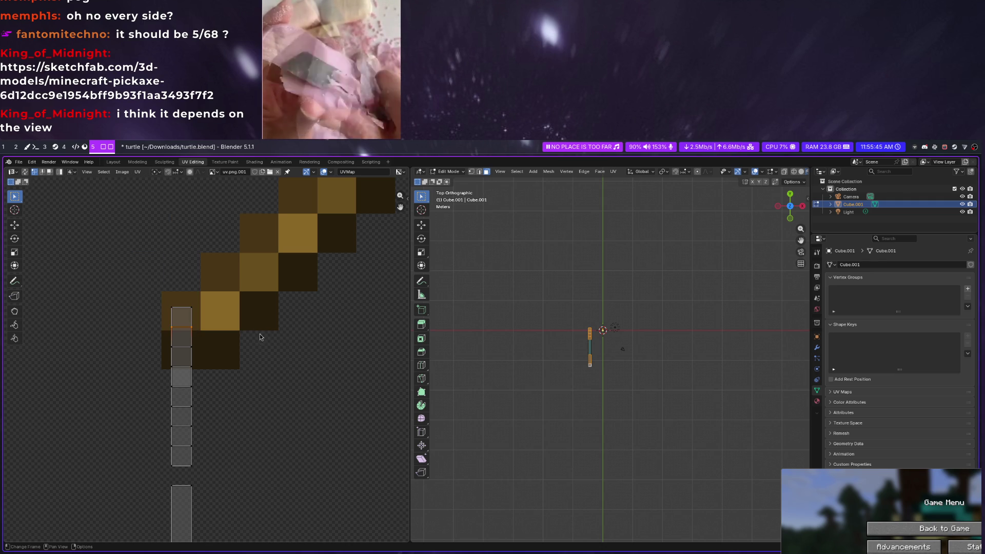
{"action": "key", "text": "ctrl+z"}
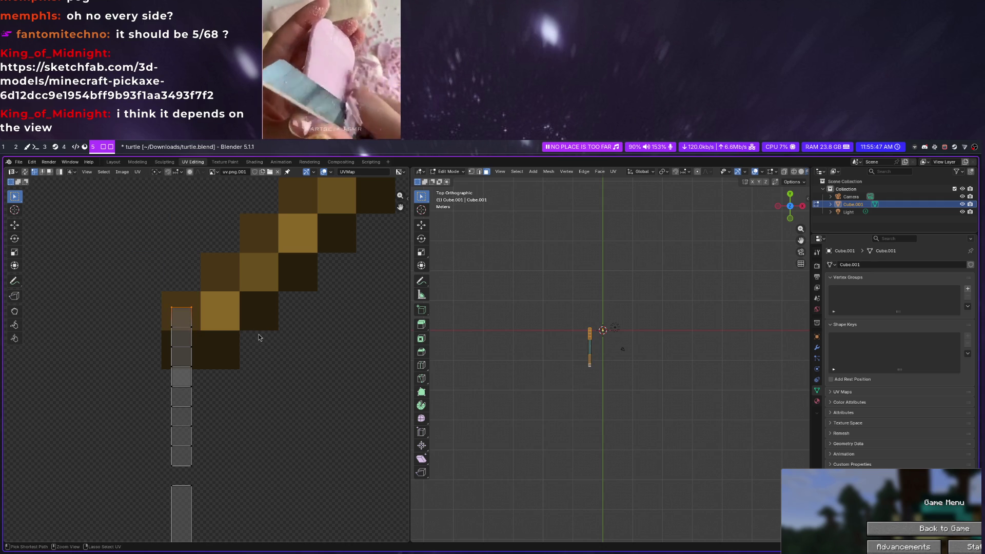
{"action": "scroll", "coordinate": [259, 337], "scroll_direction": "down", "scroll_amount": 3}
{"action": "left_click_drag", "start_coordinate": [196, 370], "coordinate": [366, 254]}
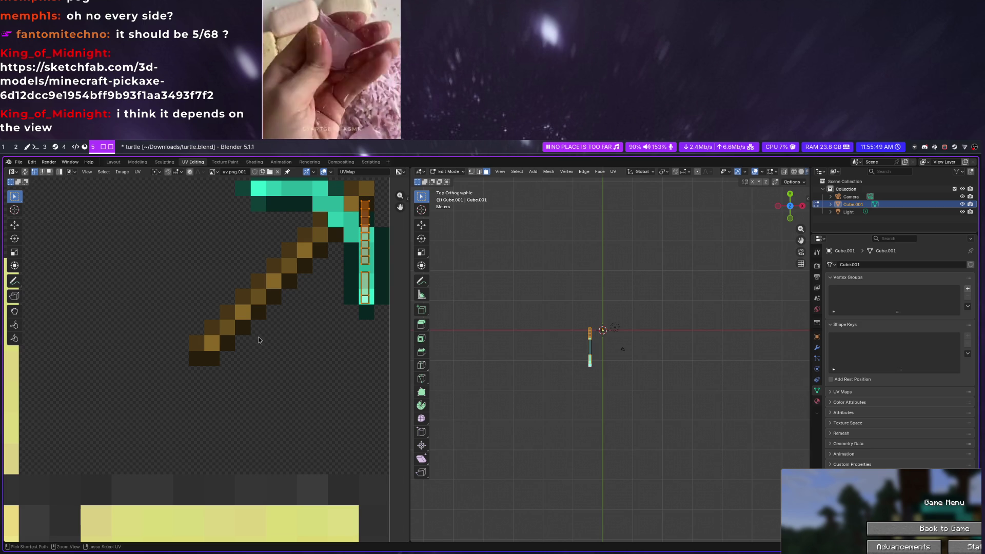
{"action": "scroll", "coordinate": [556, 303], "scroll_direction": "up", "scroll_amount": 5}
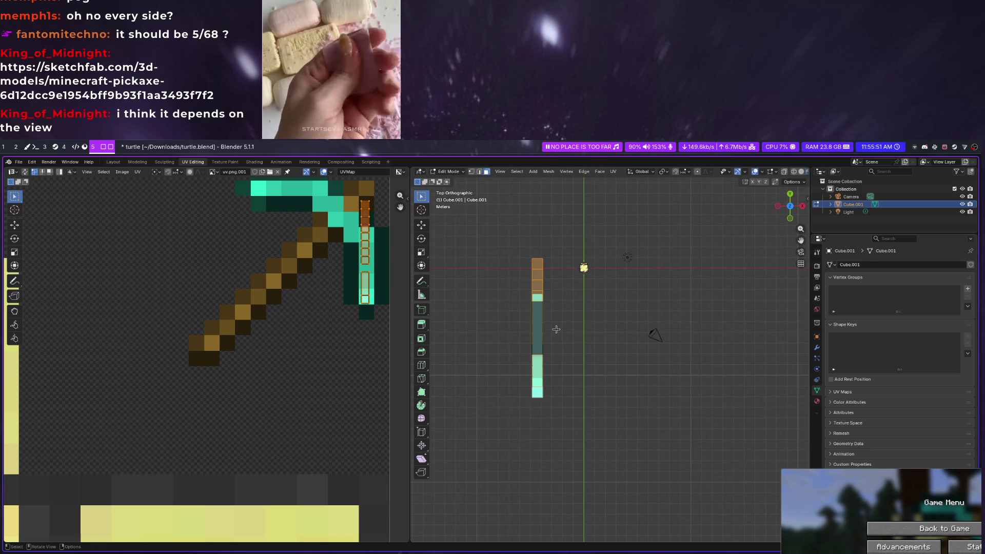
{"action": "left_click", "coordinate": [556, 328]}
Unwrap the selected faces, then run Smart UV Project on the strip's top and bottom faces
{"action": "right_click", "coordinate": [523, 384]}
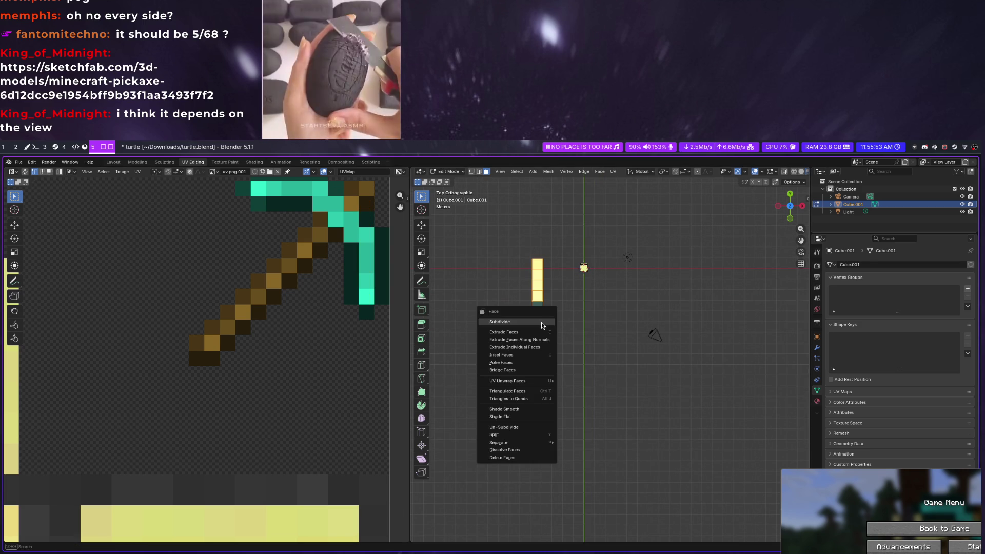
{"action": "mouse_move", "coordinate": [508, 381]}
{"action": "left_click", "coordinate": [608, 381]}
{"action": "scroll", "coordinate": [205, 333], "scroll_direction": "down", "scroll_amount": 8}
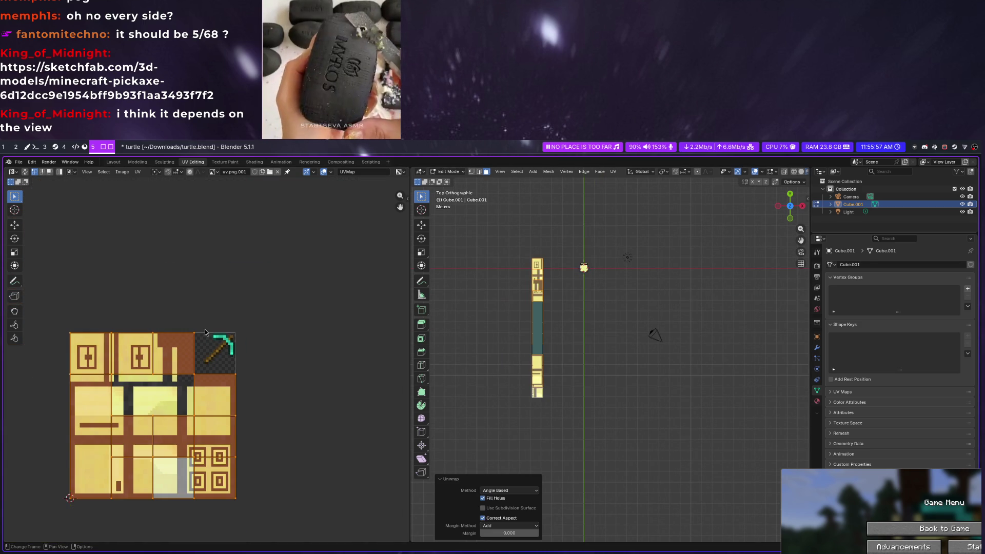
{"action": "left_click", "coordinate": [465, 325]}
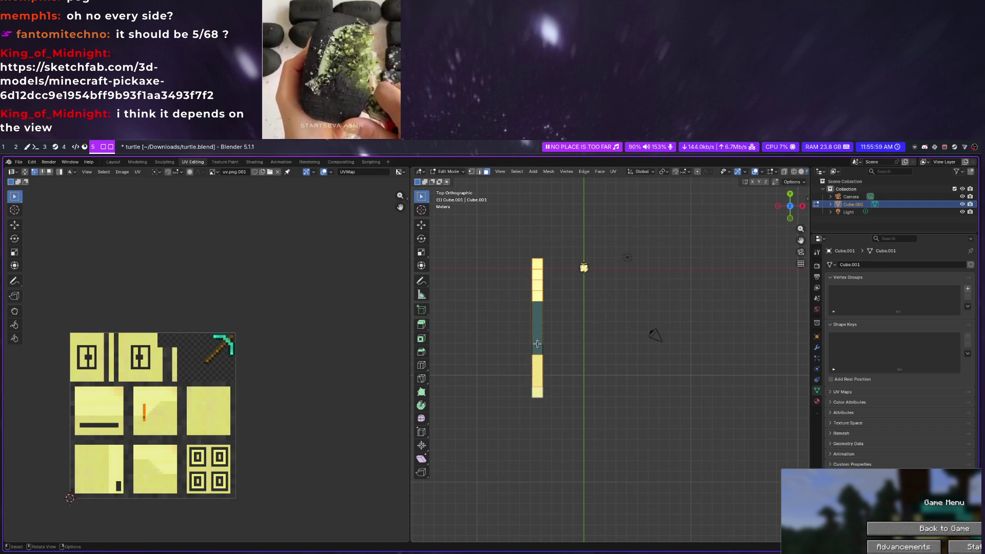
{"action": "left_click_drag", "start_coordinate": [143, 412], "coordinate": [190, 401]}
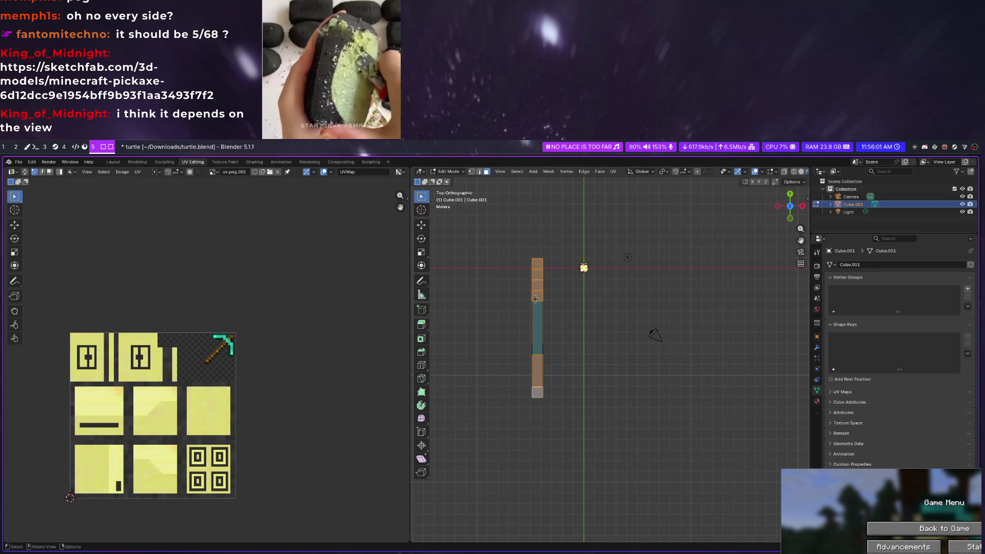
{"action": "key", "text": "u"}
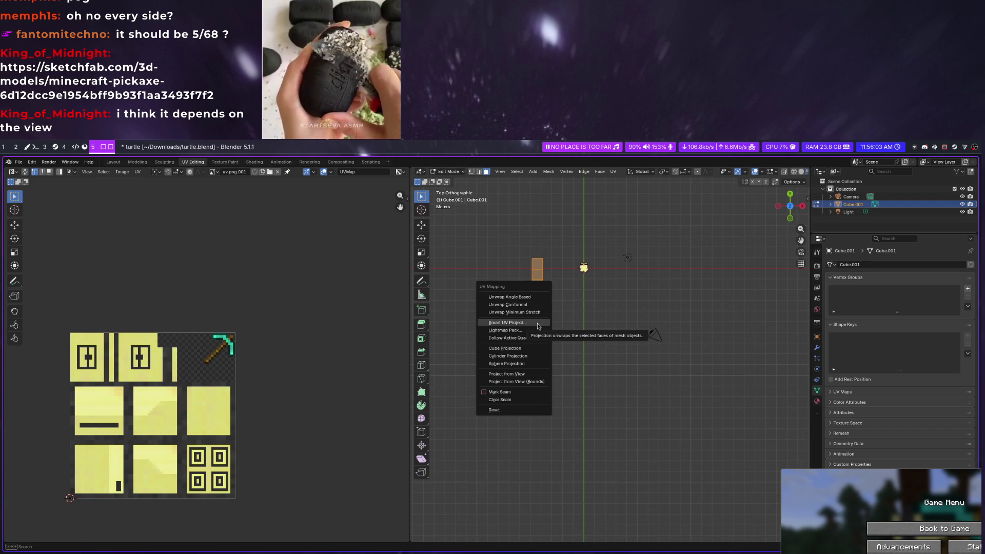
{"action": "left_click", "coordinate": [538, 322]}
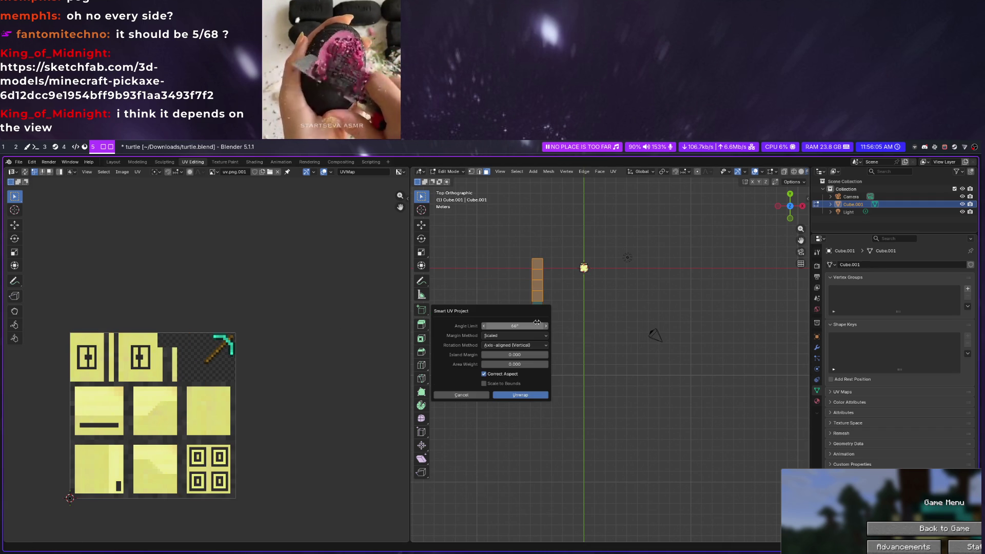
{"action": "left_click", "coordinate": [531, 396]}
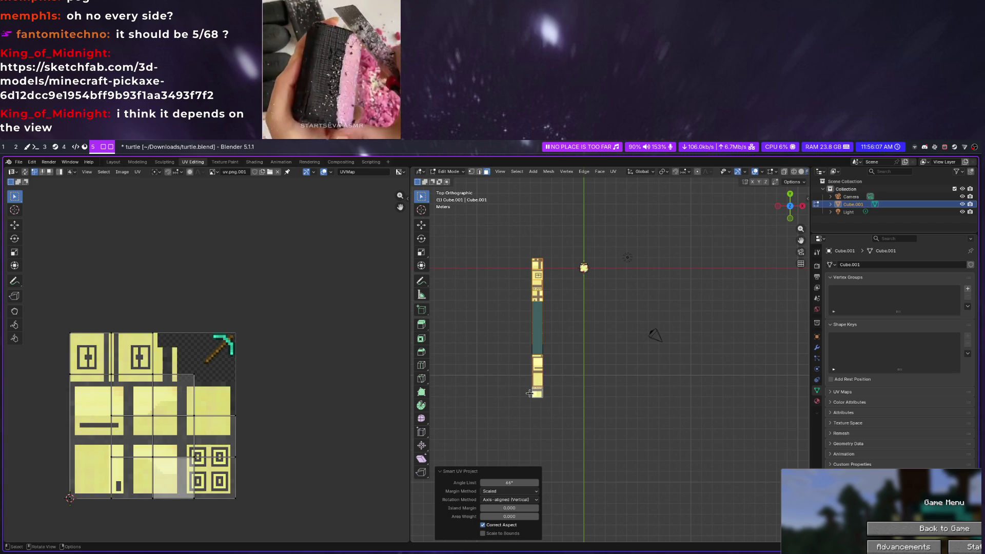
Set the smart unwrap to Add margin, Axis-aligned (Vertical) rotation, no aspect correction or bounds scaling
{"action": "left_click", "coordinate": [510, 507]}
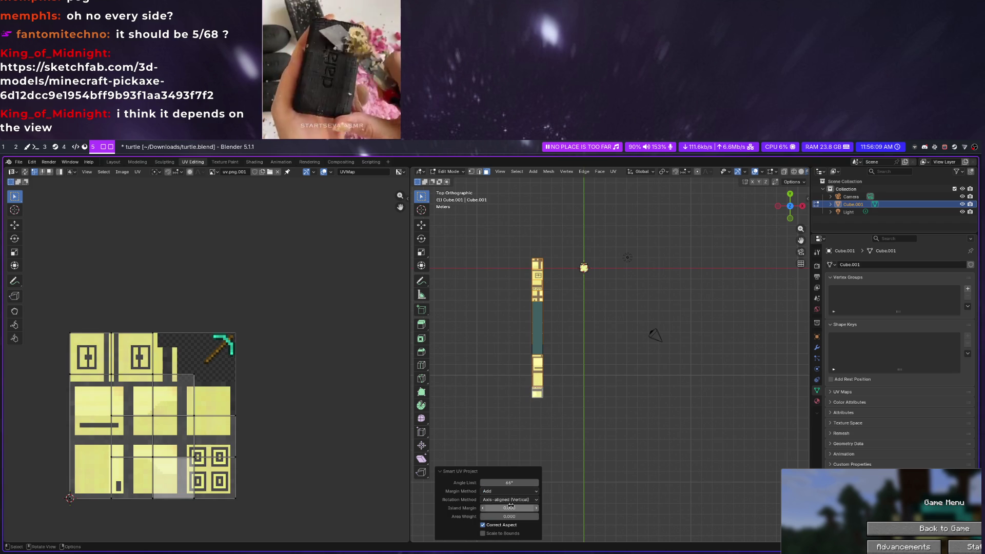
{"action": "left_click", "coordinate": [513, 498]}
{"action": "left_click", "coordinate": [513, 508]}
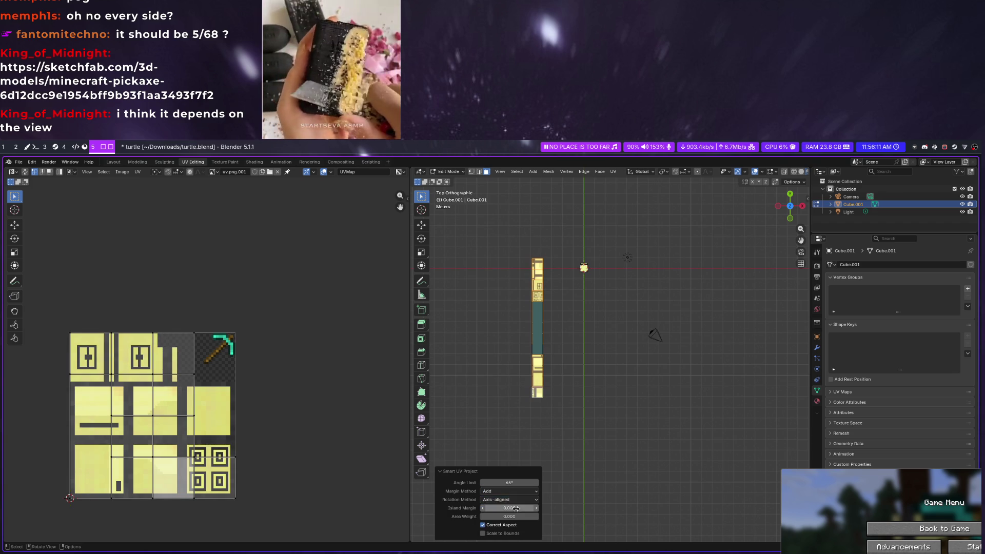
{"action": "left_click", "coordinate": [517, 524]}
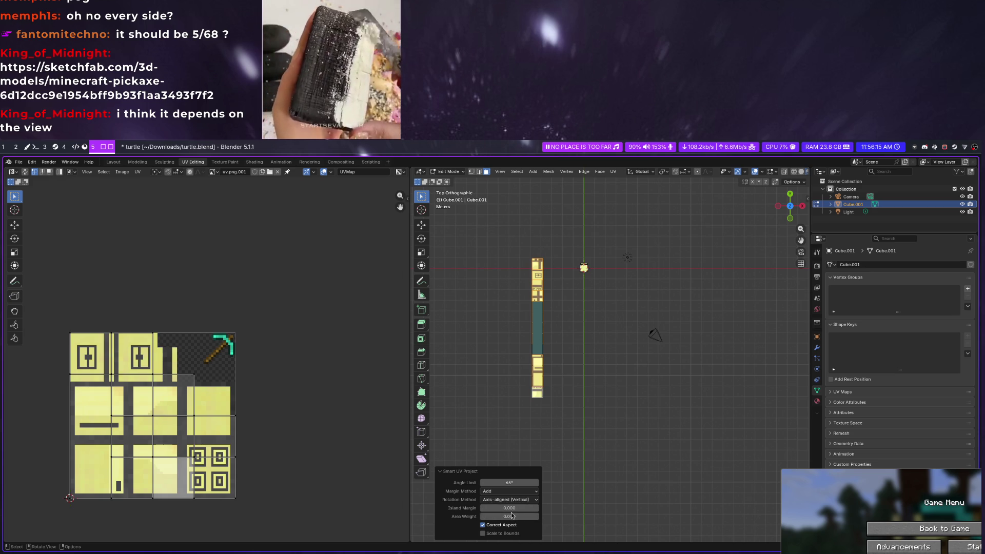
{"action": "left_click", "coordinate": [510, 534]}
{"action": "left_click", "coordinate": [512, 525]}
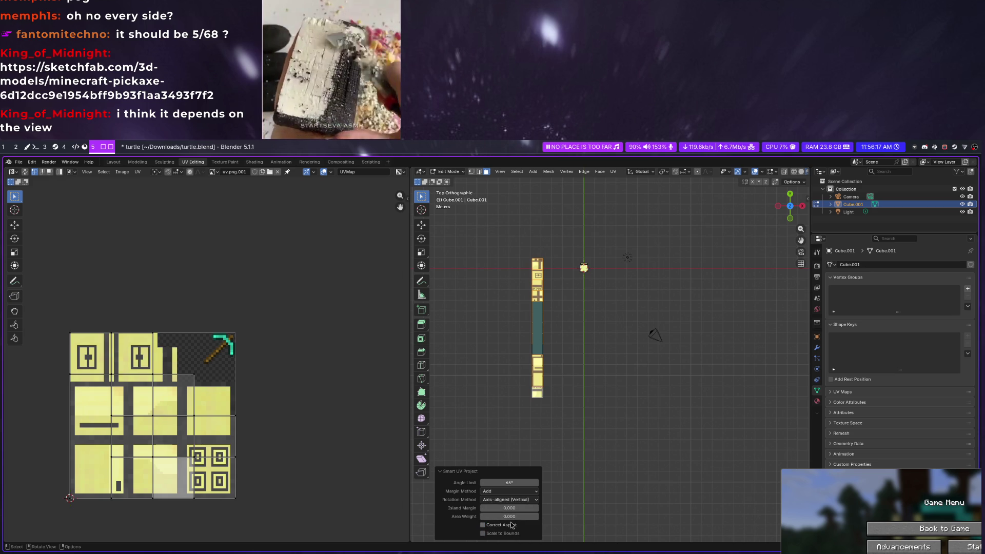
{"action": "key", "text": "alt+a"}
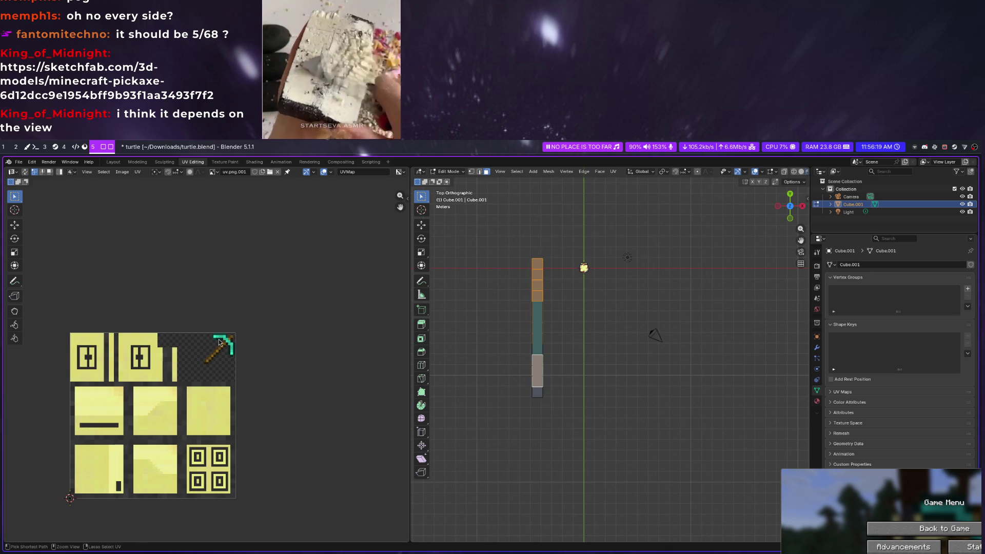
Return to the top orthographic view and project the handle faces' UVs from view (bounds)
{"action": "mouse_move", "coordinate": [530, 377]}
{"action": "middle_mouse_down"}
{"action": "mouse_move", "coordinate": [584, 323]}
{"action": "mouse_move", "coordinate": [644, 313]}
{"action": "mouse_move", "coordinate": [642, 322]}
{"action": "middle_mouse_up"}
{"action": "scroll", "coordinate": [585, 324], "scroll_direction": "down", "scroll_amount": 4}
{"action": "middle_click_drag", "start_coordinate": [646, 363], "coordinate": [651, 366]}
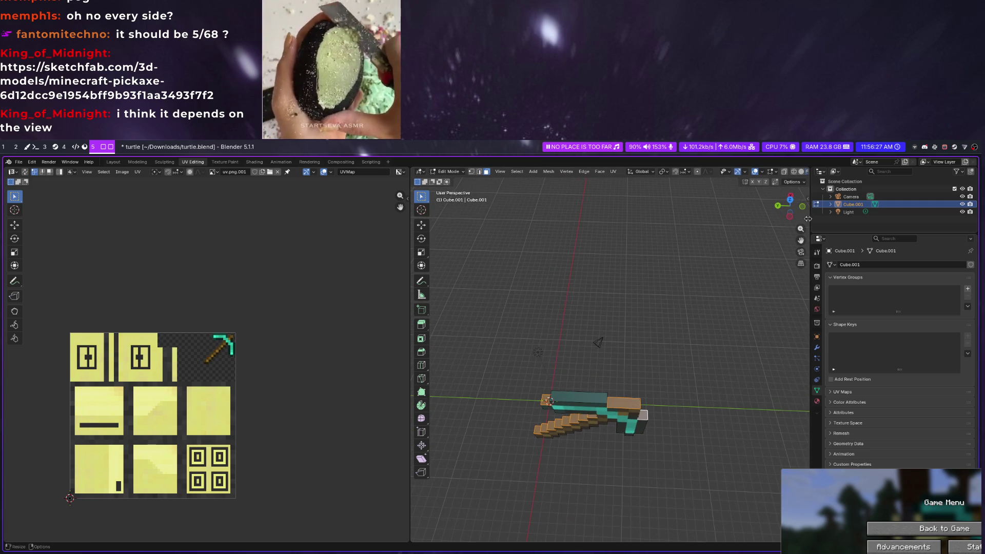
{"action": "left_click", "coordinate": [789, 198]}
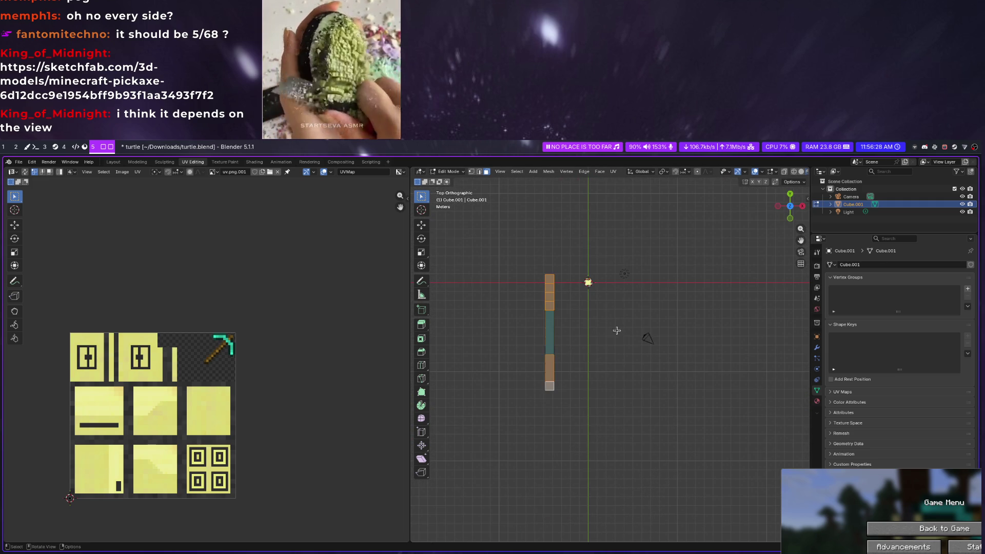
{"action": "right_click", "coordinate": [547, 289]}
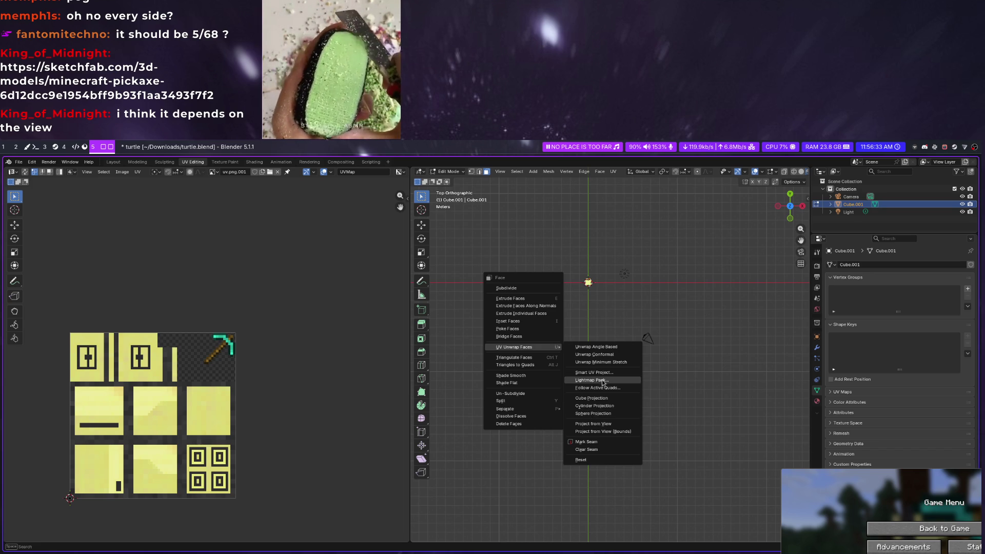
{"action": "left_click", "coordinate": [607, 432]}
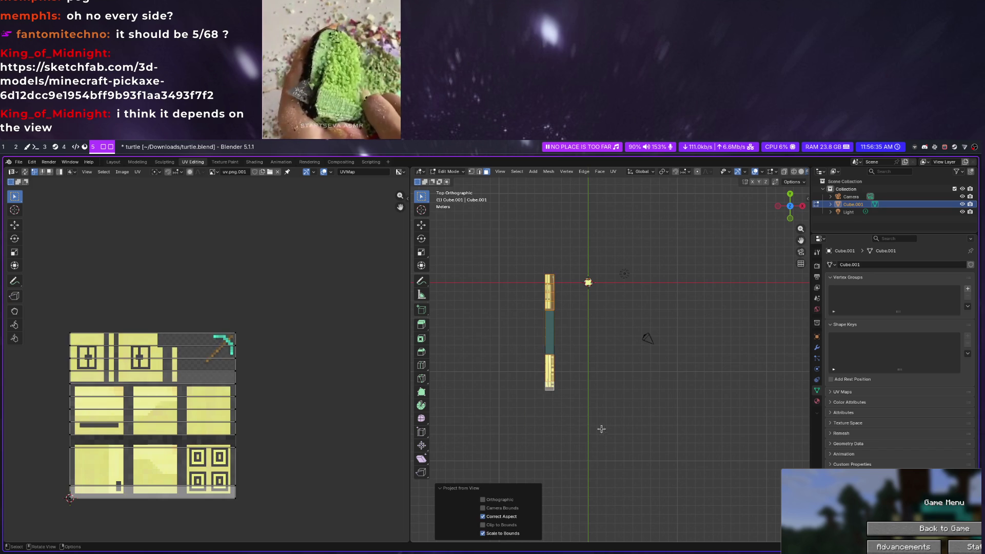
{"action": "left_click", "coordinate": [572, 393]}
{"action": "key", "text": "ctrl+f"}
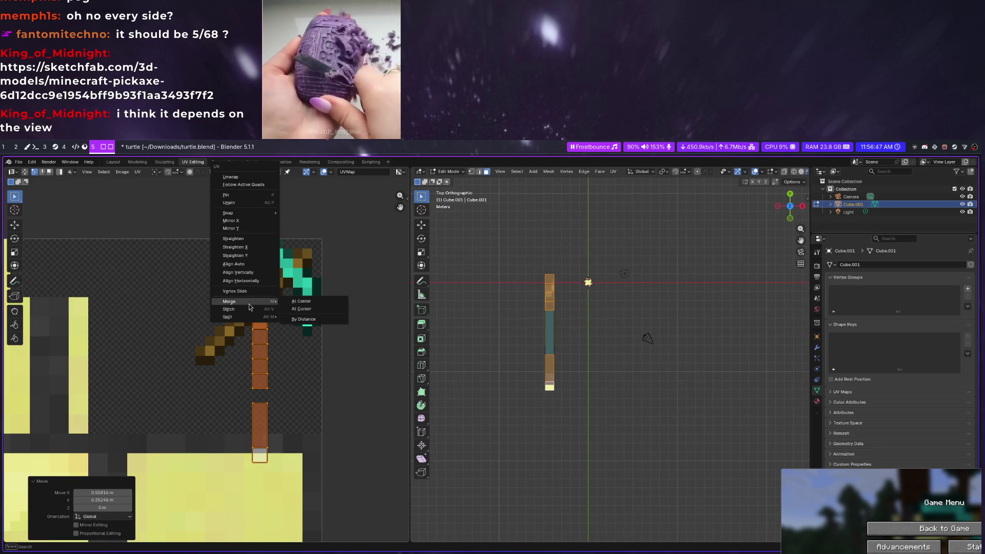
Deselect the handle island and pick out the top handle UV face using the UV selection options
{"action": "left_click", "coordinate": [266, 201]}
{"action": "left_click", "coordinate": [266, 380]}
{"action": "left_click", "coordinate": [255, 377]}
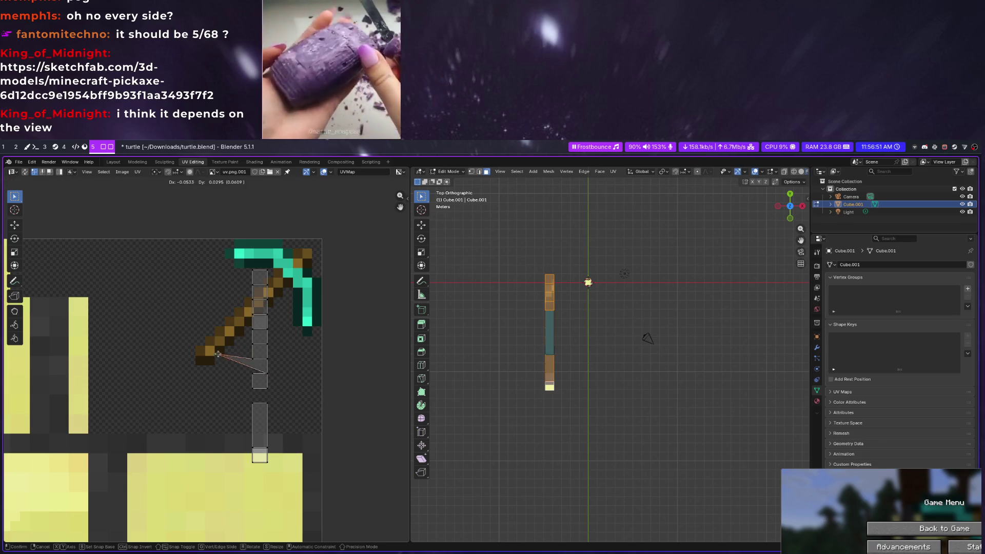
{"action": "left_click", "coordinate": [265, 287], "text": "ctrl"}
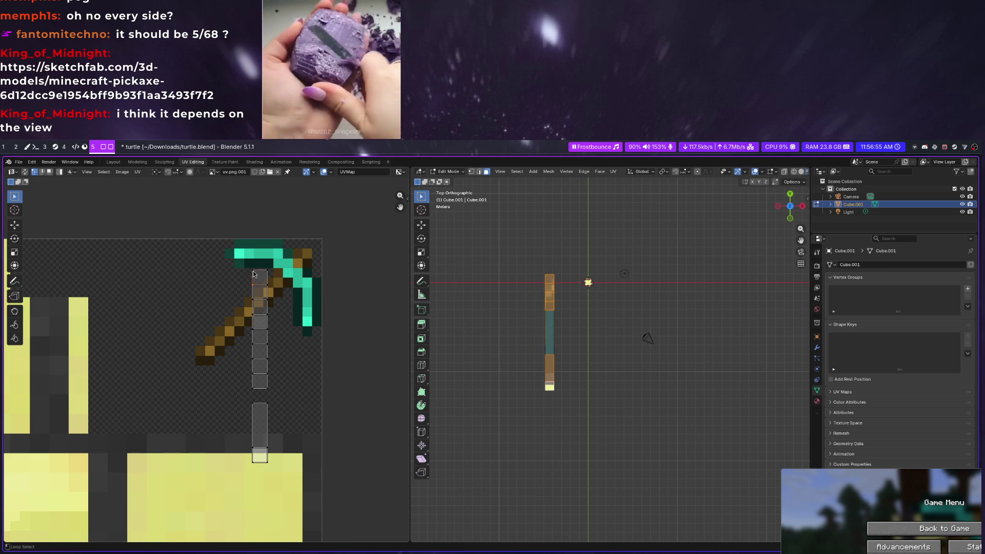
{"action": "scroll", "coordinate": [265, 275], "scroll_direction": "up", "scroll_amount": 3}
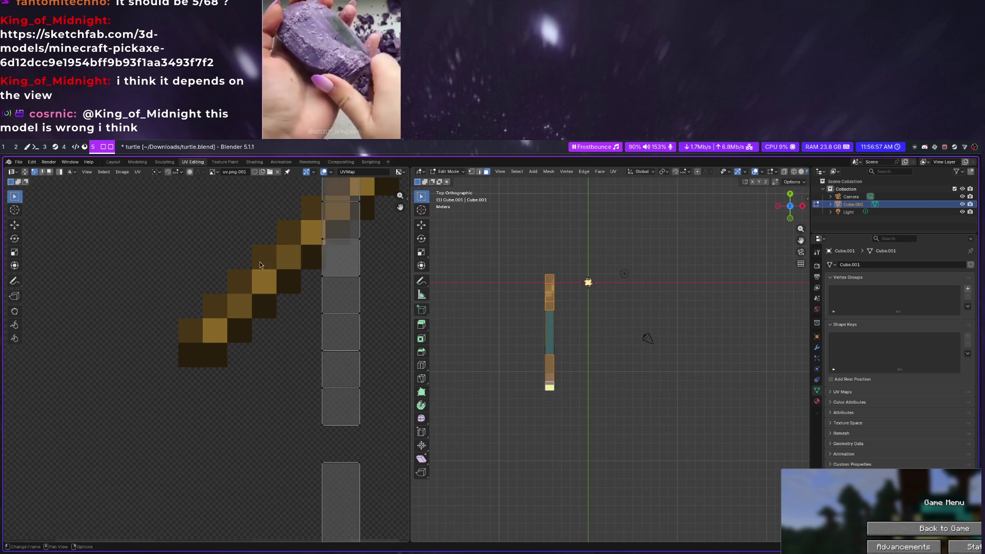
{"action": "scroll", "coordinate": [258, 265], "scroll_direction": "down", "scroll_amount": 3}
{"action": "scroll", "coordinate": [239, 278], "scroll_direction": "up", "scroll_amount": 1}
{"action": "scroll", "coordinate": [230, 283], "scroll_direction": "up", "scroll_amount": 1}
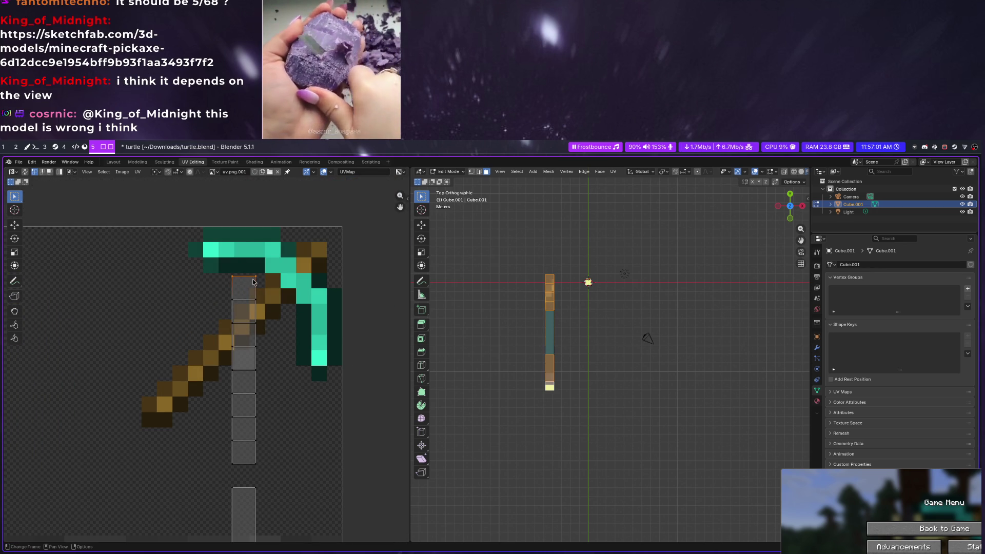
{"action": "right_click", "coordinate": [253, 281]}
{"action": "left_click", "coordinate": [256, 205]}
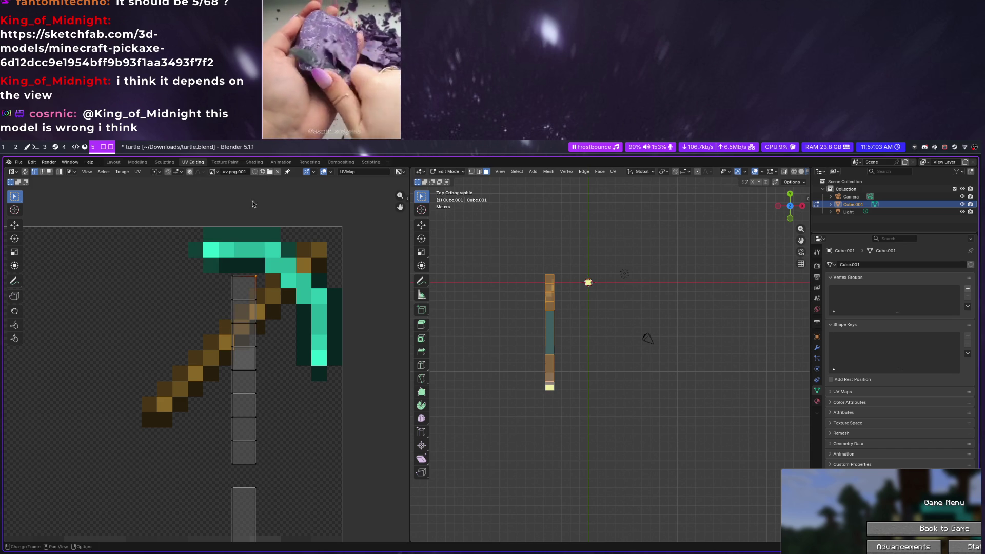
{"action": "left_click", "coordinate": [104, 172]}
{"action": "mouse_move", "coordinate": [121, 257]}
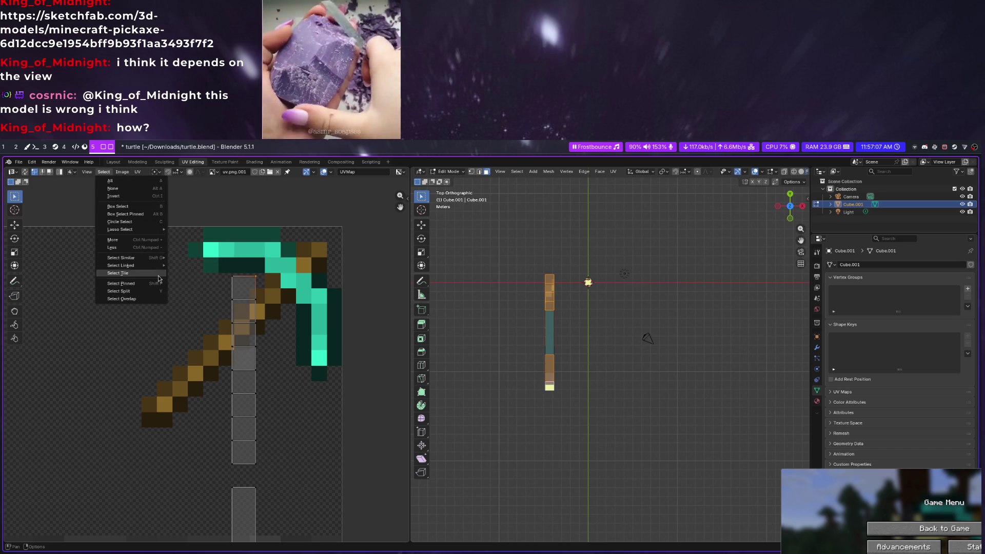
{"action": "left_click", "coordinate": [236, 286]}
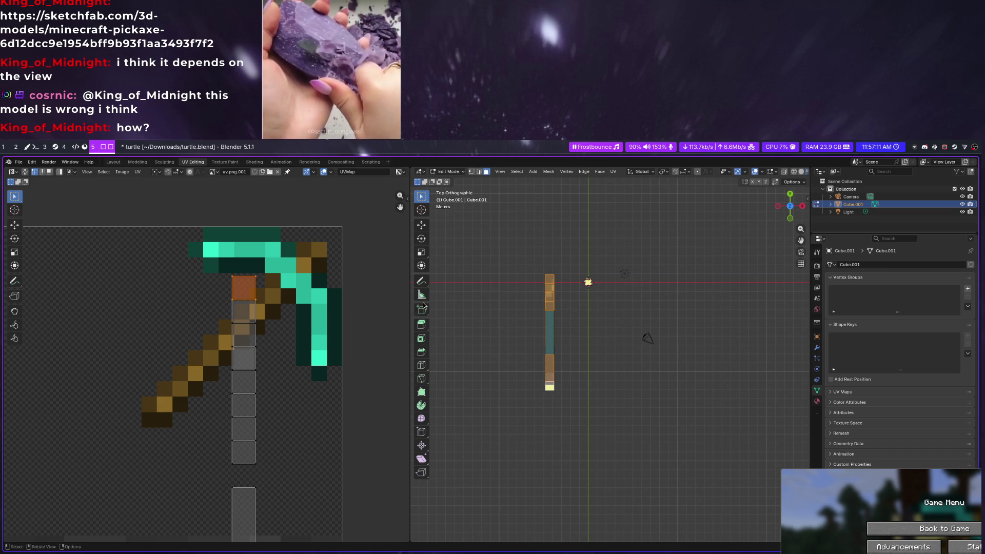
Undo an accidental 3D move, then place the top UV face on the handle's end pixel and snap it to pixels
{"action": "middle_click_drag", "start_coordinate": [445, 327], "coordinate": [521, 305]}
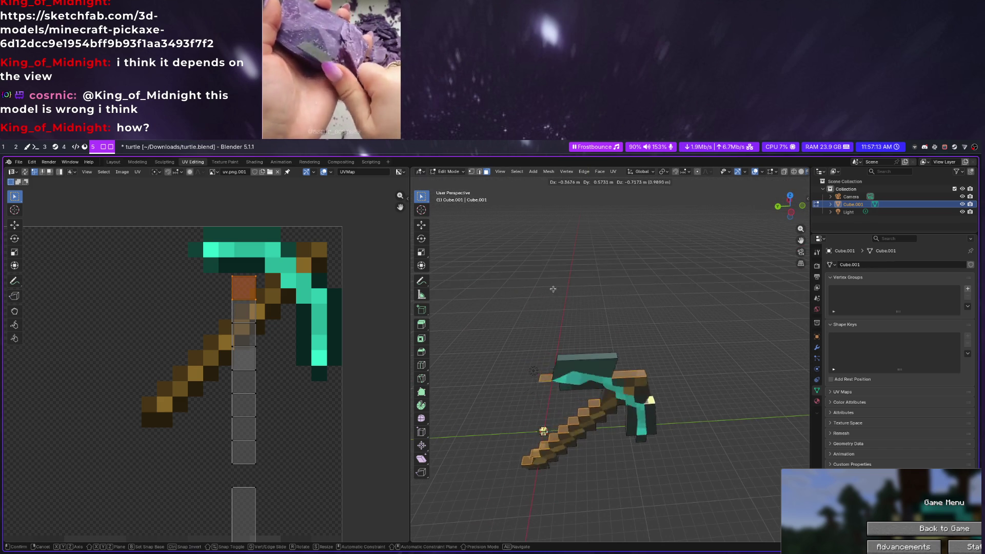
{"action": "key", "text": "g"}
{"action": "left_click", "coordinate": [522, 305]}
{"action": "key", "text": "ctrl+z"}
{"action": "key", "text": "g"}
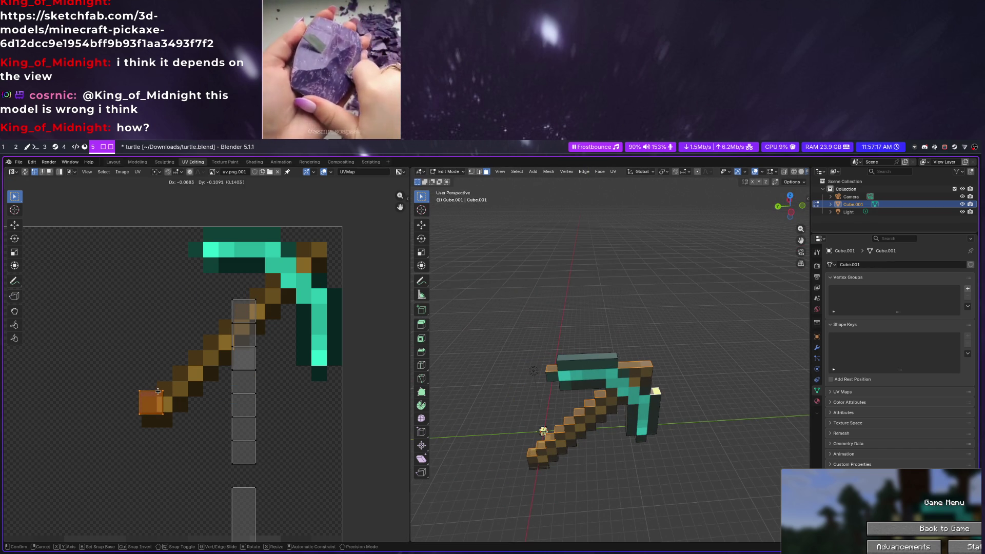
{"action": "left_click", "coordinate": [158, 396]}
{"action": "right_click", "coordinate": [158, 396]}
{"action": "mouse_move", "coordinate": [116, 300]}
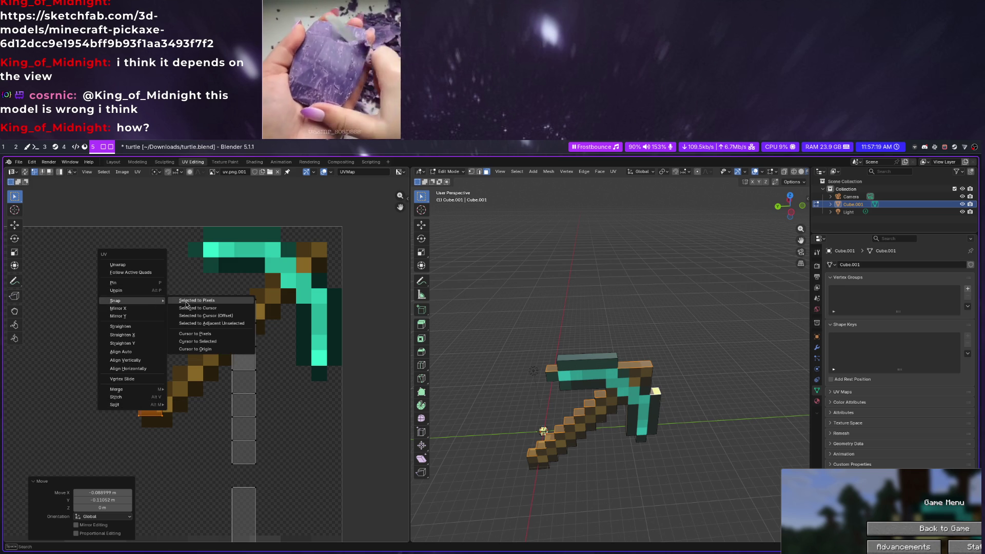
{"action": "left_click", "coordinate": [186, 305]}
Move the next three handle UV faces one by one onto successive diagonal handle pixels
{"action": "left_click", "coordinate": [255, 303]}
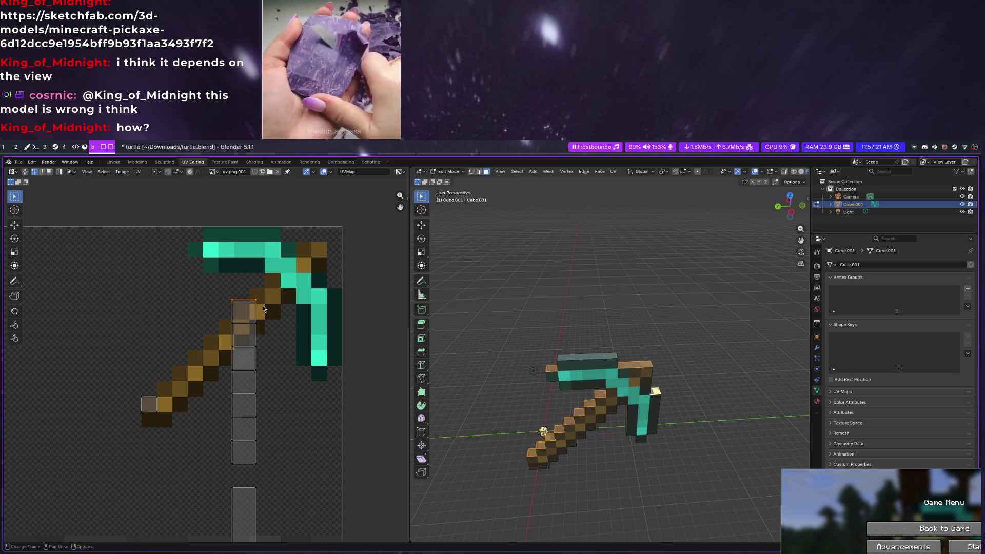
{"action": "key", "text": "g"}
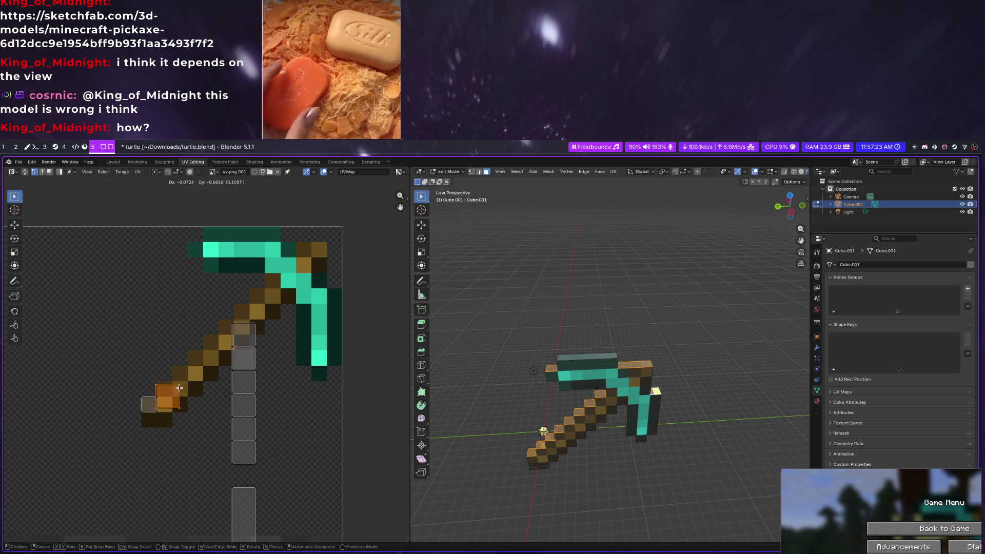
{"action": "left_click", "coordinate": [173, 382]}
{"action": "left_click", "coordinate": [264, 337]}
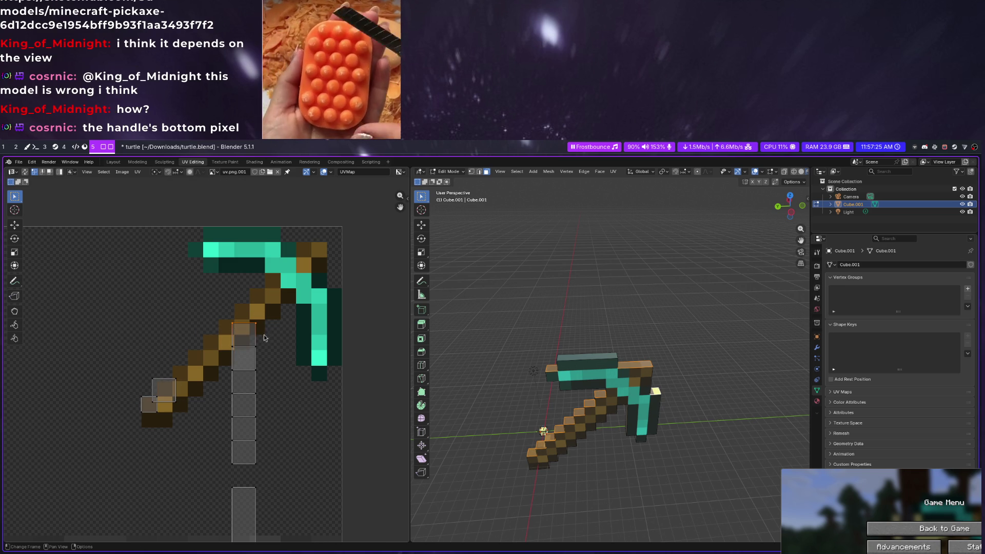
{"action": "key", "text": "g"}
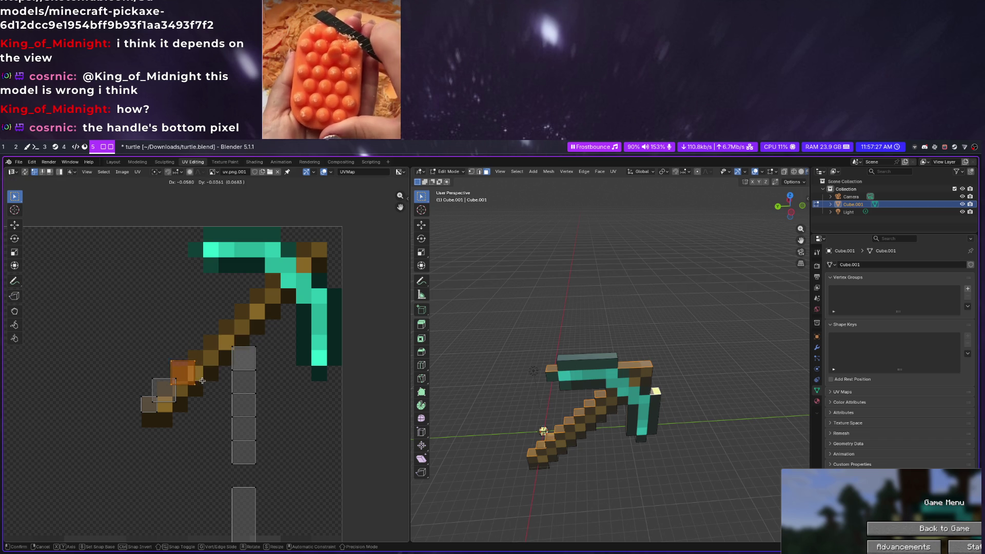
{"action": "left_click", "coordinate": [199, 385]}
{"action": "left_click_drag", "start_coordinate": [224, 339], "coordinate": [264, 356]}
{"action": "key", "text": "g"}
{"action": "left_click", "coordinate": [248, 375]}
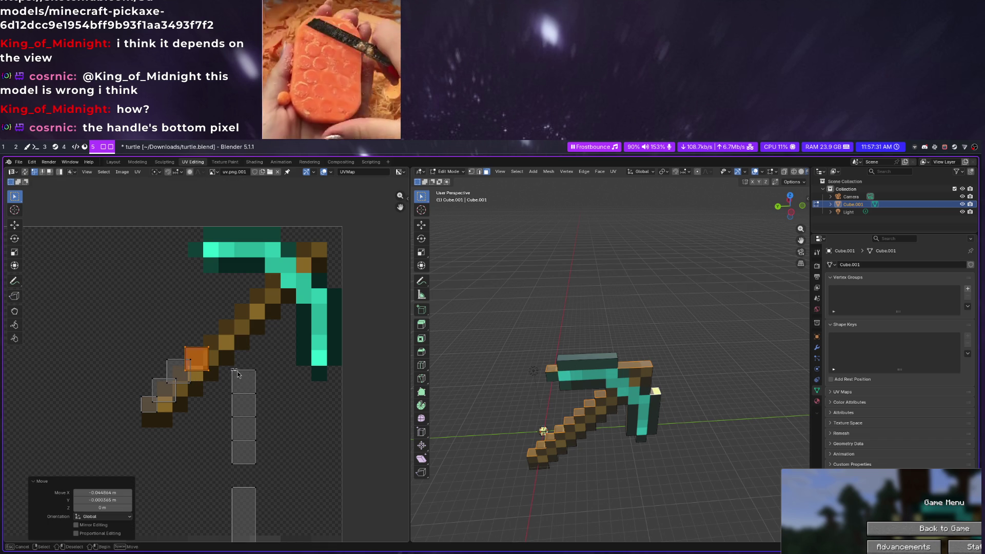
Move four more handle-column faces up the diagonal toward the pickaxe head and select the last one
{"action": "left_click", "coordinate": [243, 382]}
{"action": "key", "text": "g"}
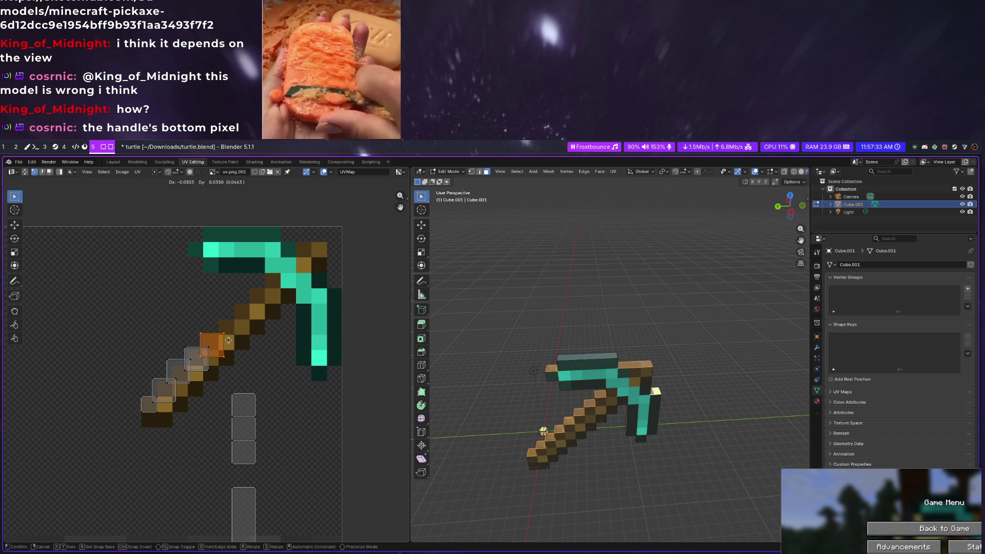
{"action": "left_click", "coordinate": [228, 339]}
{"action": "left_click", "coordinate": [243, 406]}
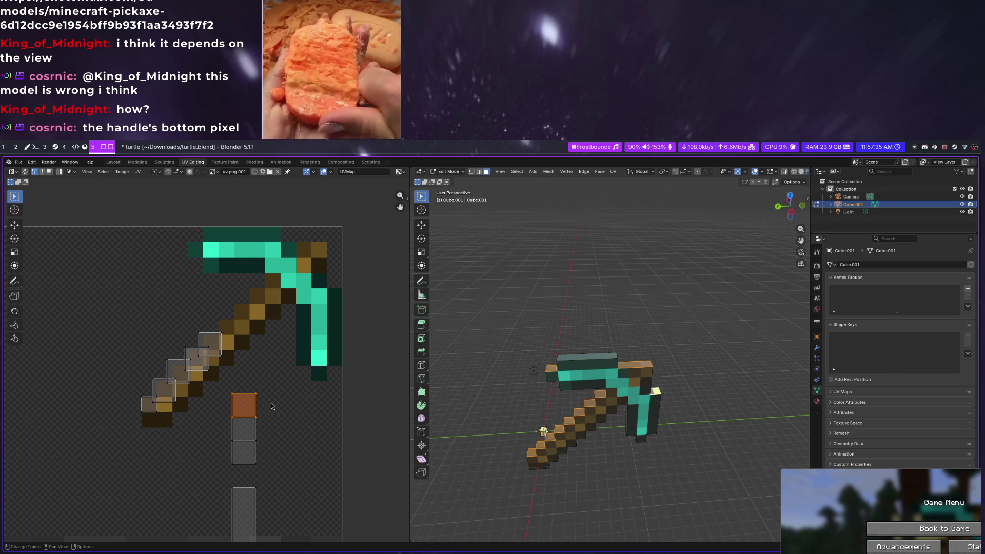
{"action": "key", "text": "g"}
{"action": "left_click", "coordinate": [251, 330]}
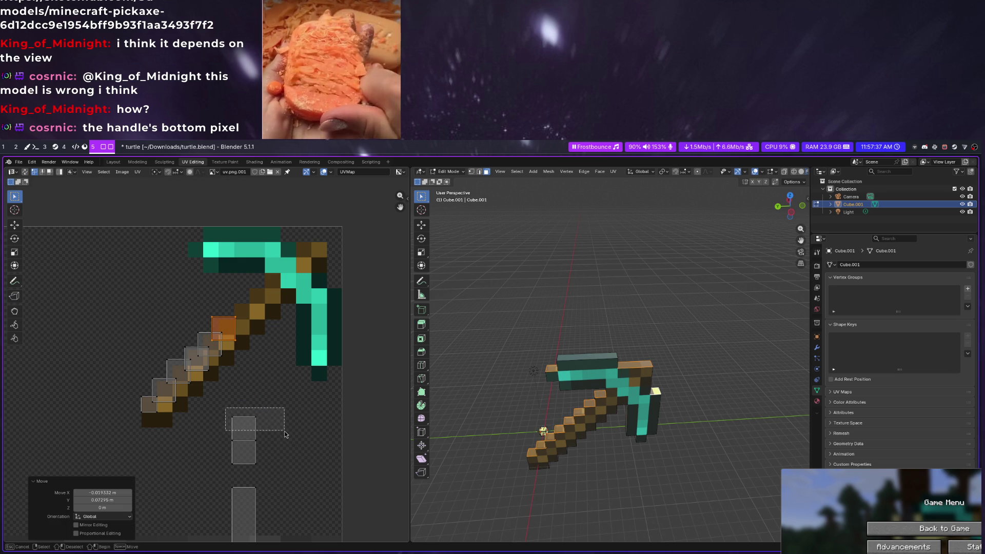
{"action": "left_click_drag", "start_coordinate": [284, 433], "coordinate": [284, 430]}
{"action": "key", "text": "g"}
{"action": "left_click", "coordinate": [278, 311]}
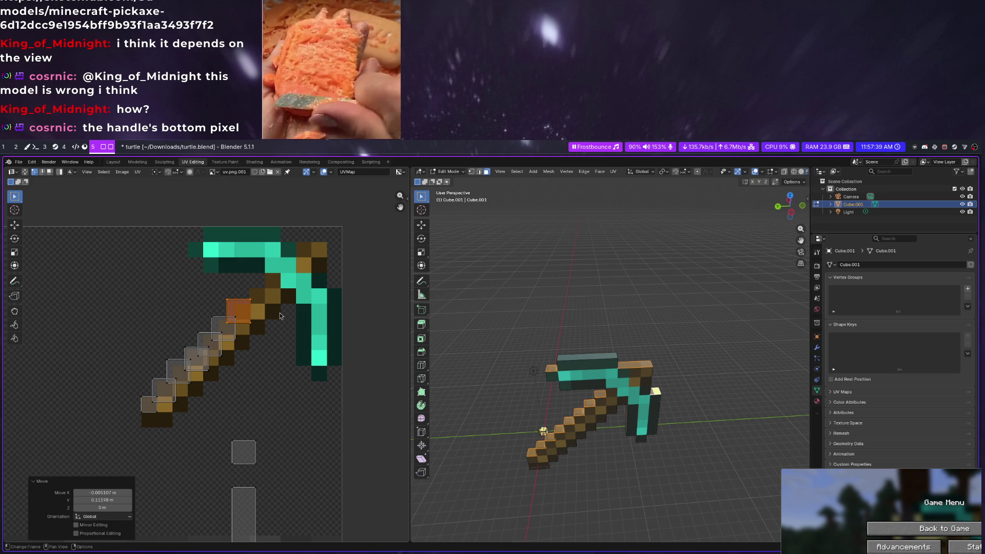
{"action": "left_click_drag", "start_coordinate": [218, 430], "coordinate": [270, 459]}
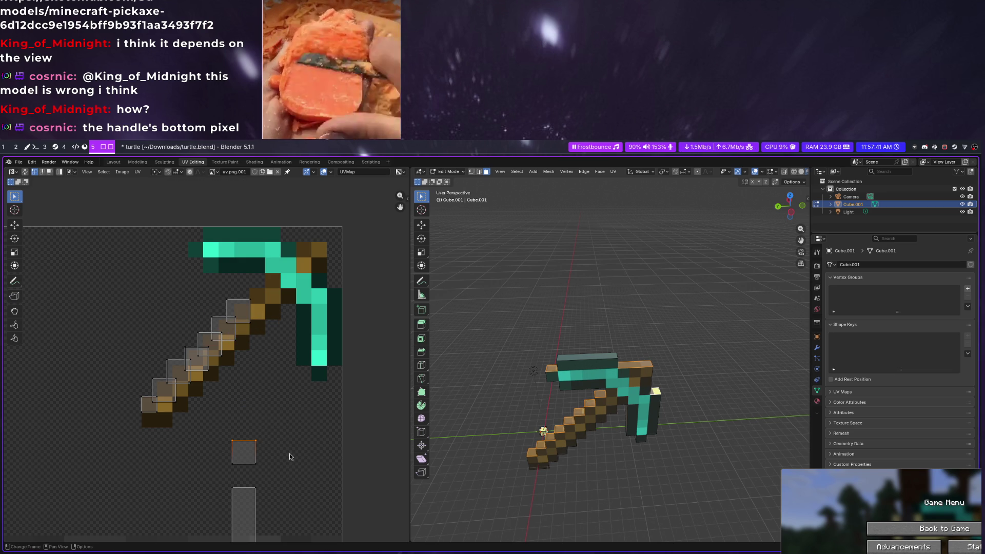
{"action": "key", "text": "g"}
{"action": "left_click", "coordinate": [305, 308]}
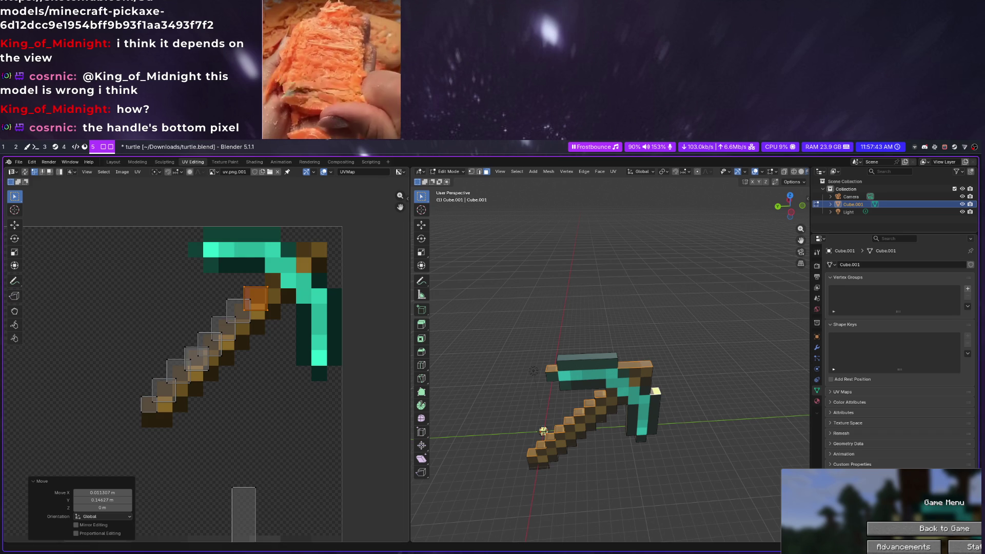
{"action": "scroll", "coordinate": [237, 477], "scroll_direction": "down", "scroll_amount": 2}
{"action": "left_click_drag", "start_coordinate": [216, 439], "coordinate": [275, 463]}
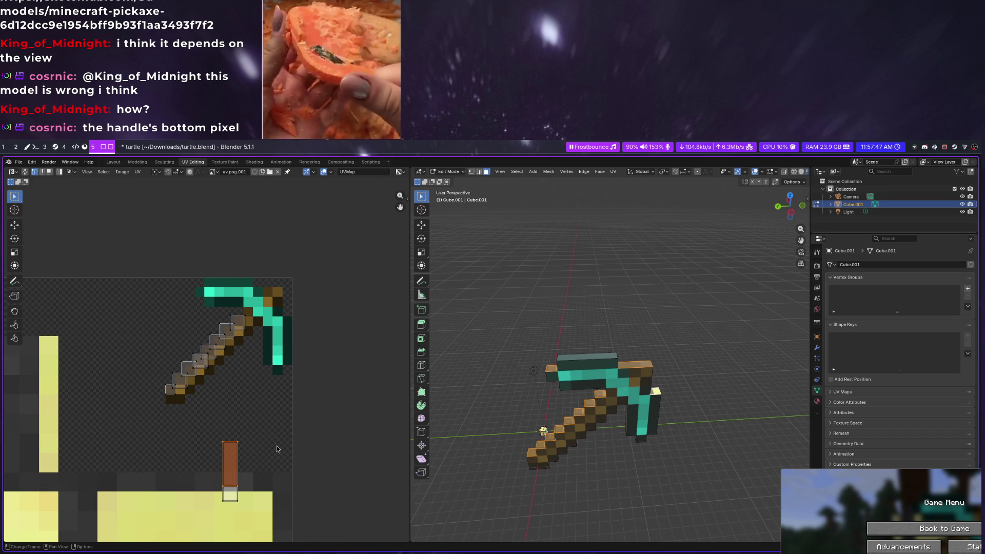
Place the last handle face beside the head, turn it 90°, nudge it and snap it to pixels
{"action": "key", "text": "g"}
{"action": "left_click", "coordinate": [313, 285]}
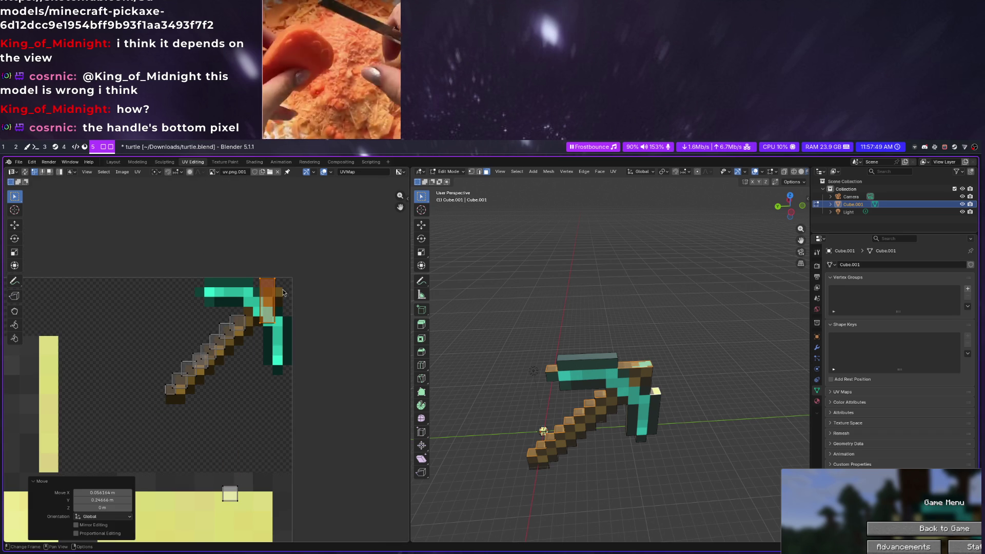
{"action": "type", "text": "r0"}
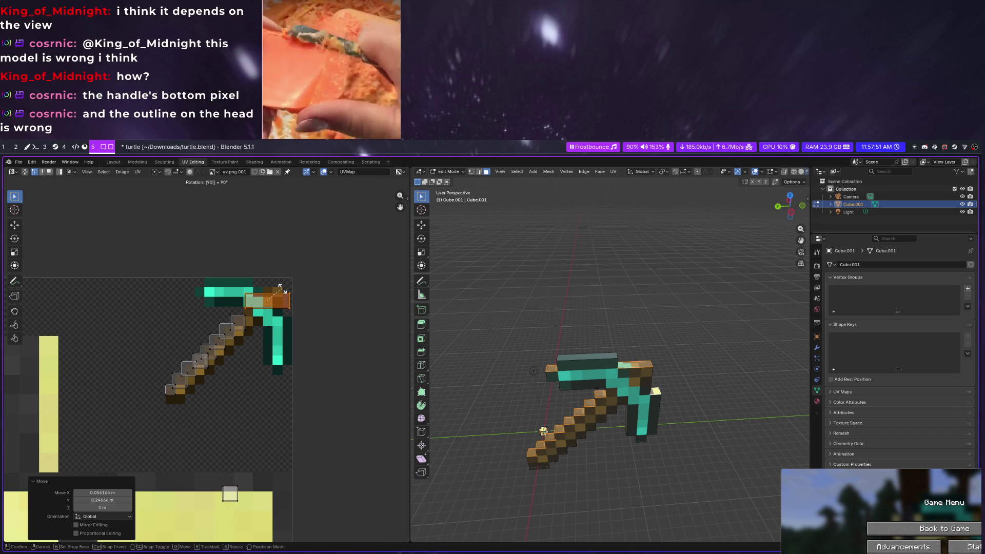
{"action": "key", "text": "Return"}
{"action": "key", "text": "g"}
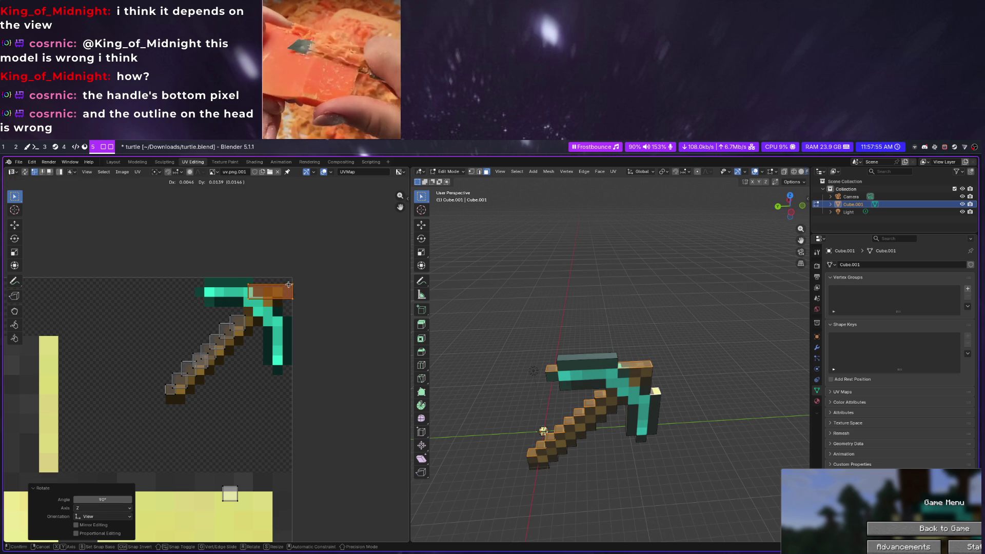
{"action": "left_click", "coordinate": [279, 282]}
{"action": "right_click", "coordinate": [270, 275]}
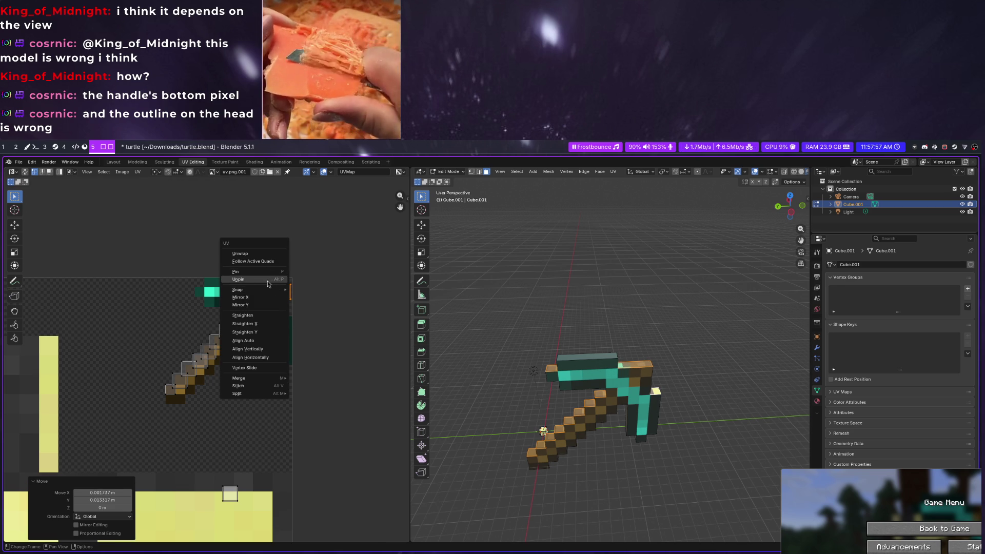
{"action": "mouse_move", "coordinate": [239, 289]}
{"action": "left_click", "coordinate": [306, 290]}
{"action": "scroll", "coordinate": [254, 291], "scroll_direction": "up", "scroll_amount": 2}
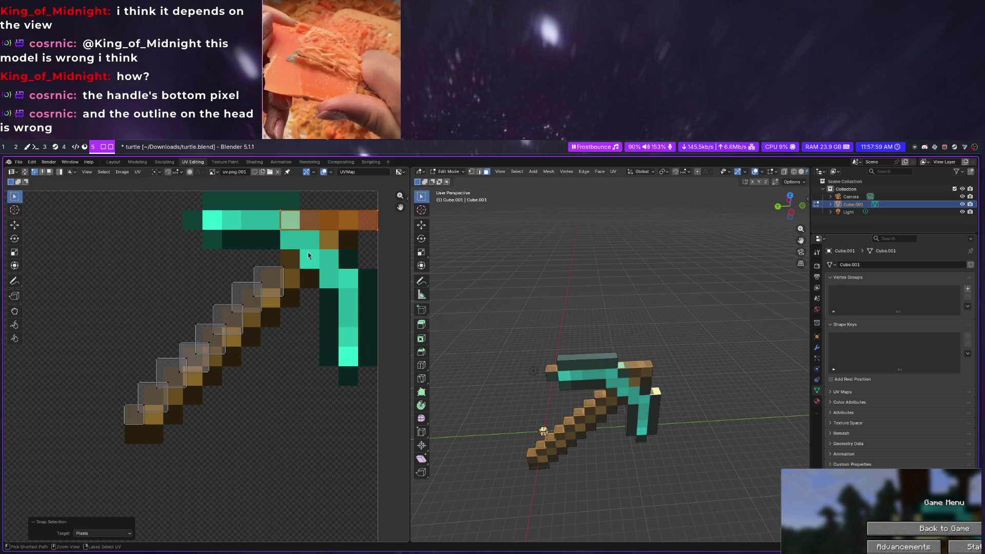
Shrink the strip of head UV faces and snap them to texture pixels
{"action": "left_click_drag", "start_coordinate": [285, 235], "coordinate": [362, 207]}
{"action": "key", "text": "s"}
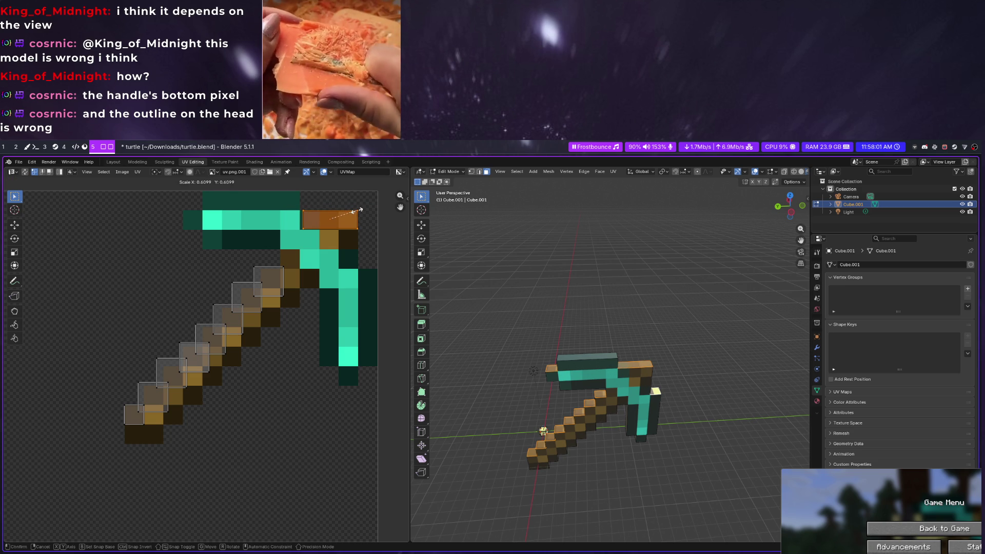
{"action": "left_click", "coordinate": [358, 209]}
{"action": "right_click", "coordinate": [358, 211]}
{"action": "left_click", "coordinate": [363, 222]}
{"action": "scroll", "coordinate": [318, 206], "scroll_direction": "up", "scroll_amount": 1}
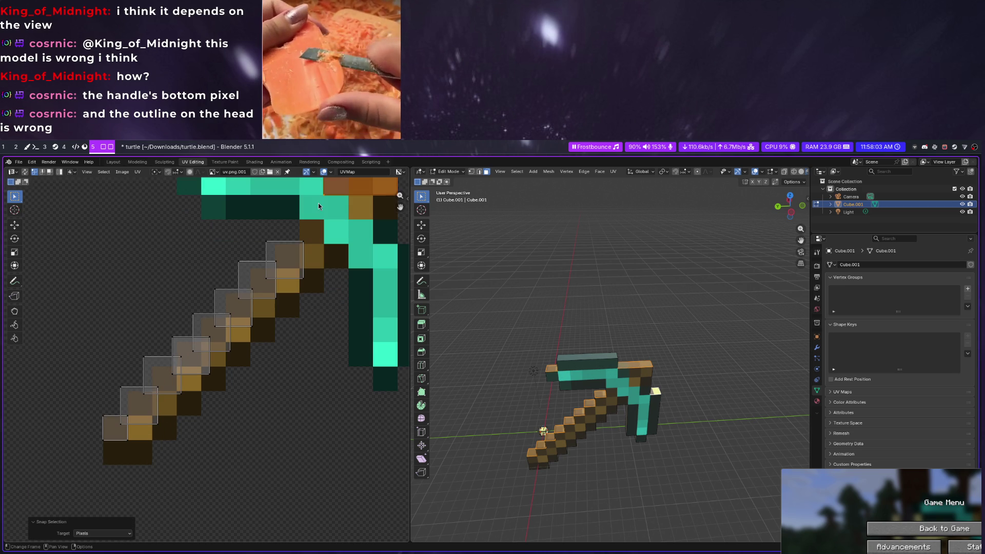
{"action": "middle_click_drag", "start_coordinate": [493, 308], "coordinate": [446, 347]}
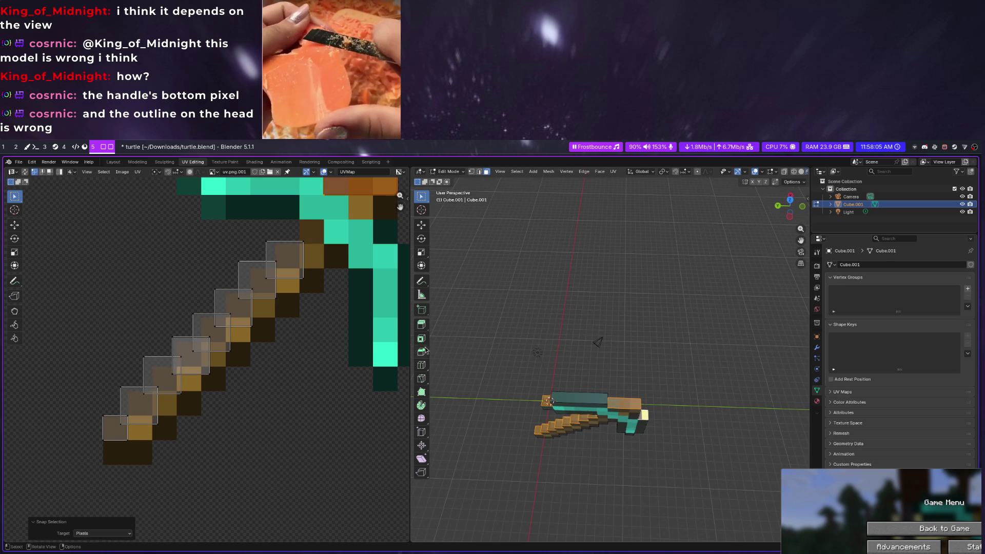
{"action": "scroll", "coordinate": [351, 375], "scroll_direction": "down", "scroll_amount": 3}
Move the stray UV face to the diamond head's right edge and snap it to pixels
{"action": "left_click", "coordinate": [259, 528]}
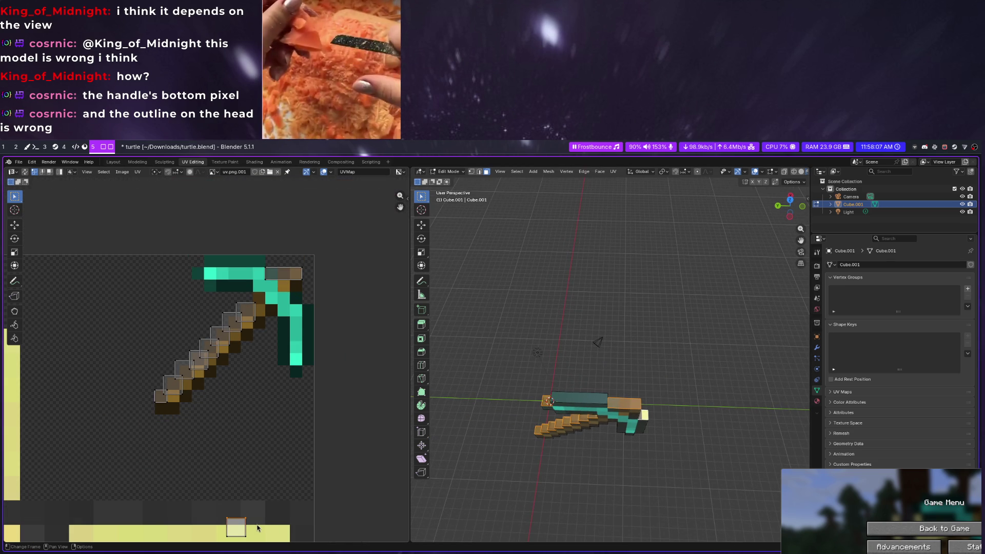
{"action": "key", "text": "g"}
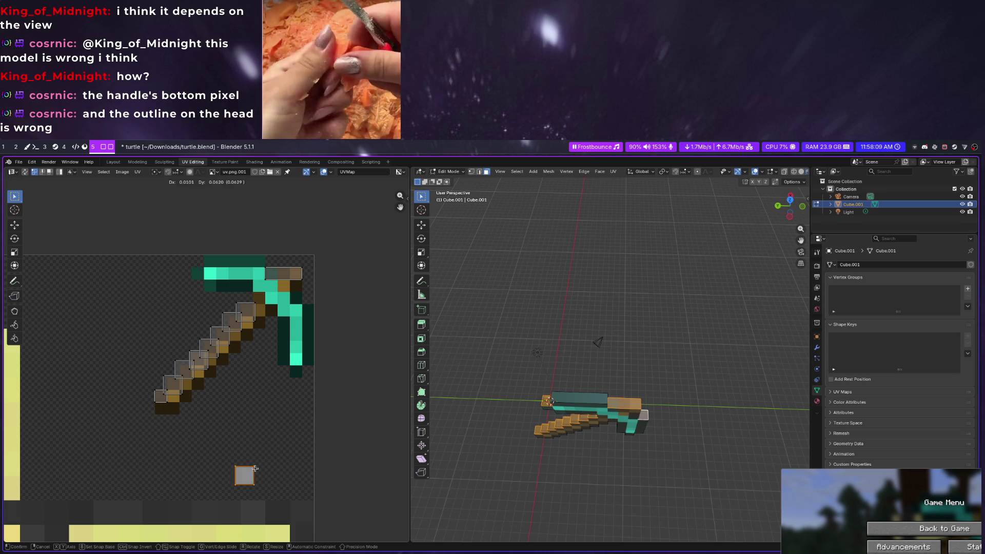
{"action": "left_click", "coordinate": [312, 301]}
{"action": "scroll", "coordinate": [311, 301], "scroll_direction": "up", "scroll_amount": 4}
{"action": "scroll", "coordinate": [331, 293], "scroll_direction": "down", "scroll_amount": 1}
{"action": "scroll", "coordinate": [316, 281], "scroll_direction": "down", "scroll_amount": 1}
{"action": "right_click", "coordinate": [315, 280]}
{"action": "left_click", "coordinate": [366, 275]}
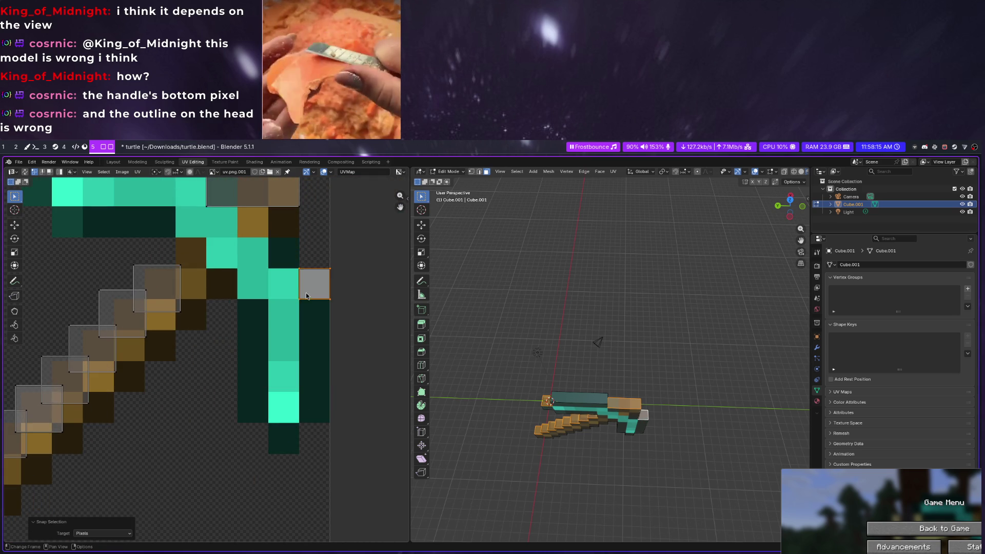
{"action": "scroll", "coordinate": [98, 349], "scroll_direction": "down", "scroll_amount": 5}
Box-select the handle UVs, snap them all to pixels, and view the textured model end-on
{"action": "left_click_drag", "start_coordinate": [113, 327], "coordinate": [223, 422]}
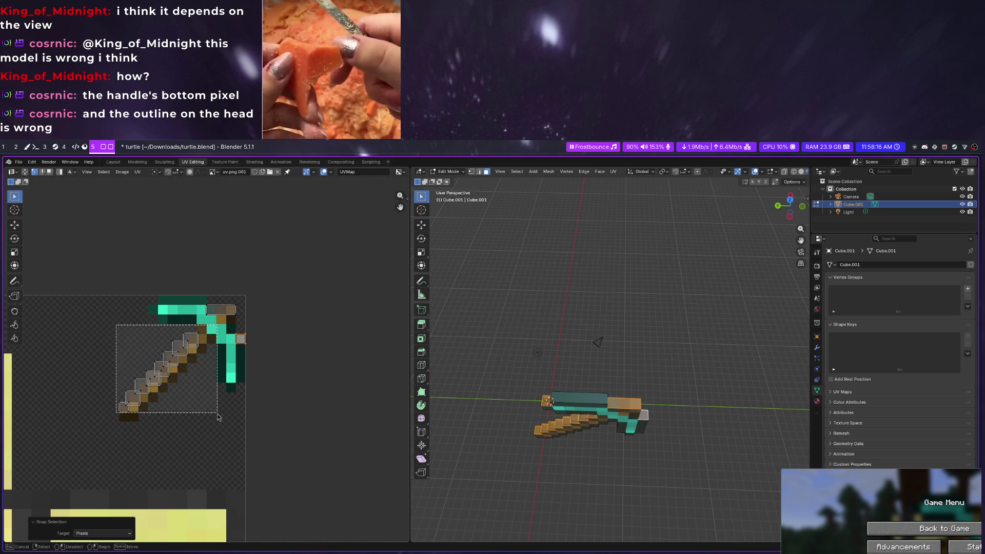
{"action": "right_click", "coordinate": [189, 347]}
{"action": "left_click", "coordinate": [246, 339]}
{"action": "left_click", "coordinate": [569, 406]}
{"action": "mouse_move", "coordinate": [569, 406]}
{"action": "middle_mouse_down"}
{"action": "mouse_move", "coordinate": [639, 379]}
{"action": "mouse_move", "coordinate": [557, 372]}
{"action": "middle_mouse_up"}
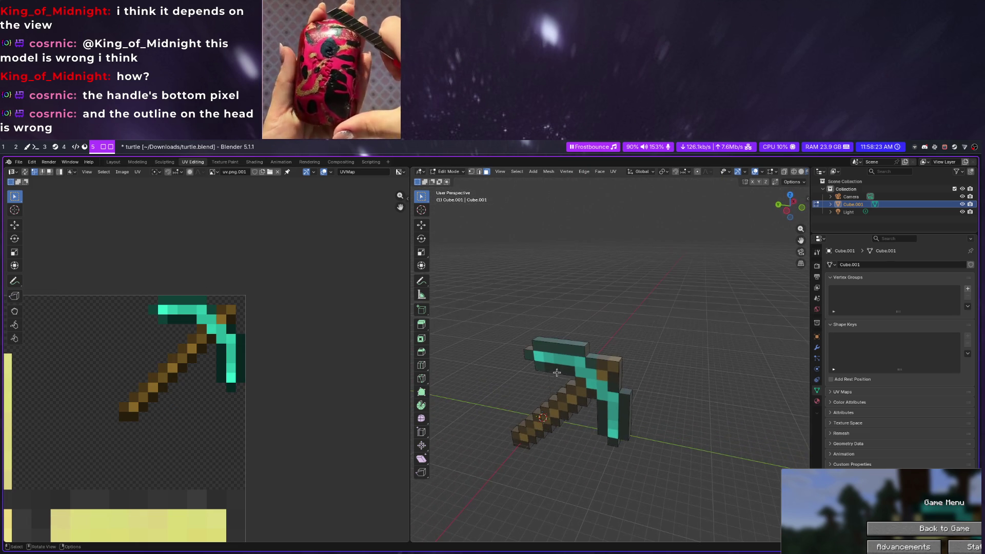
{"action": "middle_click_drag", "start_coordinate": [556, 372], "coordinate": [866, 498]}
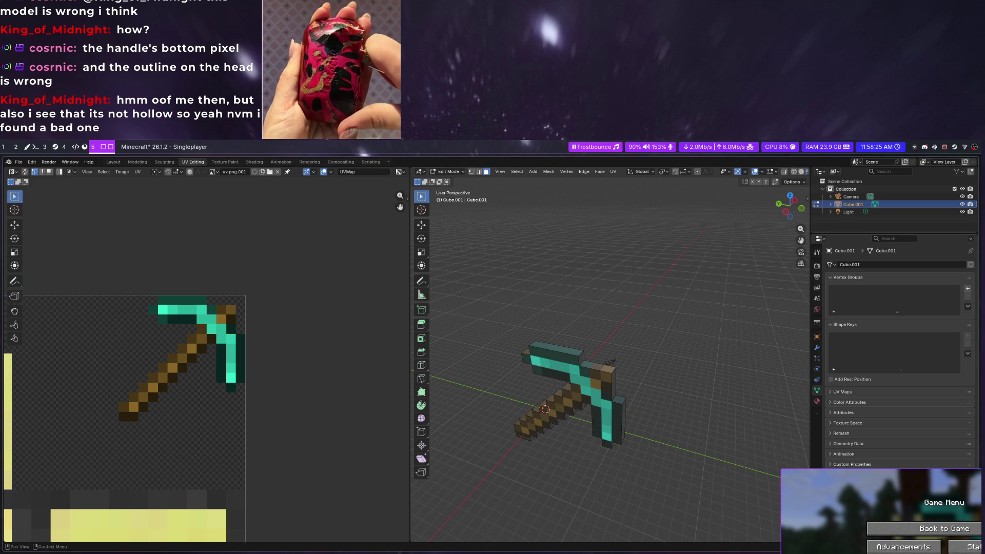
{"action": "key", "text": "Escape"}
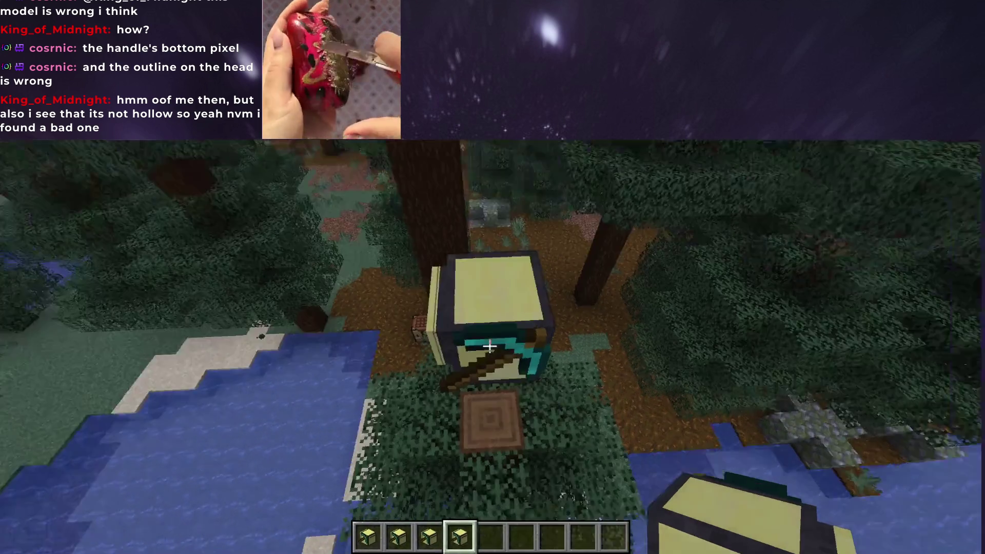
{"action": "key", "text": "w"}
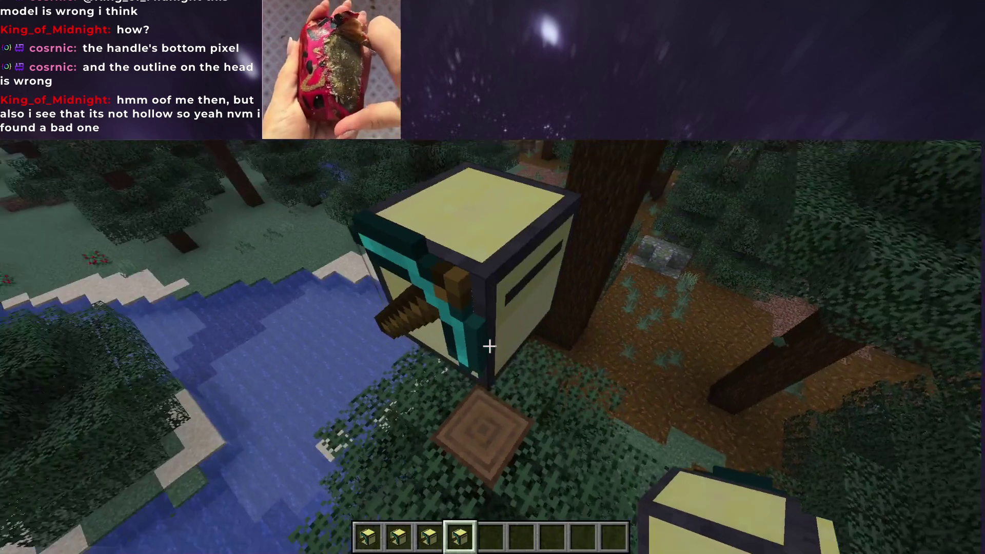
{"action": "key", "text": "w"}
{"action": "key", "text": "s"}
{"action": "key", "text": "t"}
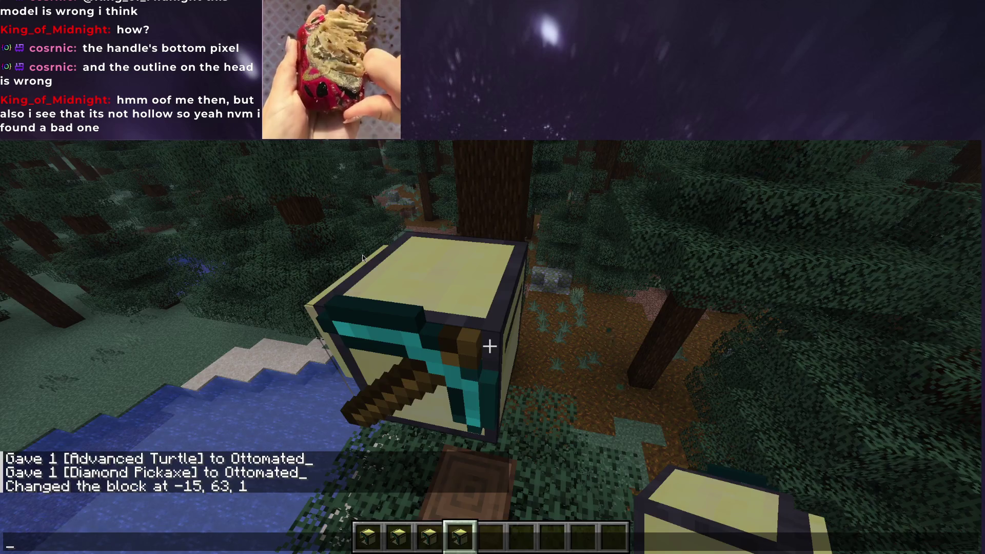
{"action": "key", "text": "super+4"}
{"action": "key", "text": "super+1"}
{"action": "key", "text": "super+5"}
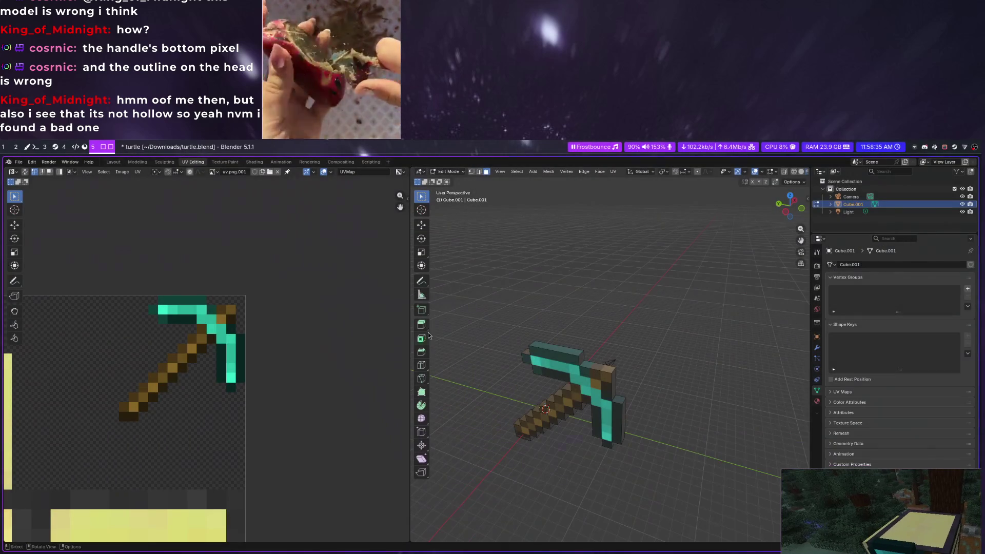
Bring the Minecraft window over Blender, resume play and run /time set noon
{"action": "mouse_move", "coordinate": [613, 349]}
{"action": "middle_mouse_down"}
{"action": "mouse_move", "coordinate": [699, 312]}
{"action": "mouse_move", "coordinate": [631, 316]}
{"action": "middle_mouse_up"}
{"action": "left_click_drag", "start_coordinate": [863, 517], "coordinate": [735, 315], "text": "super"}
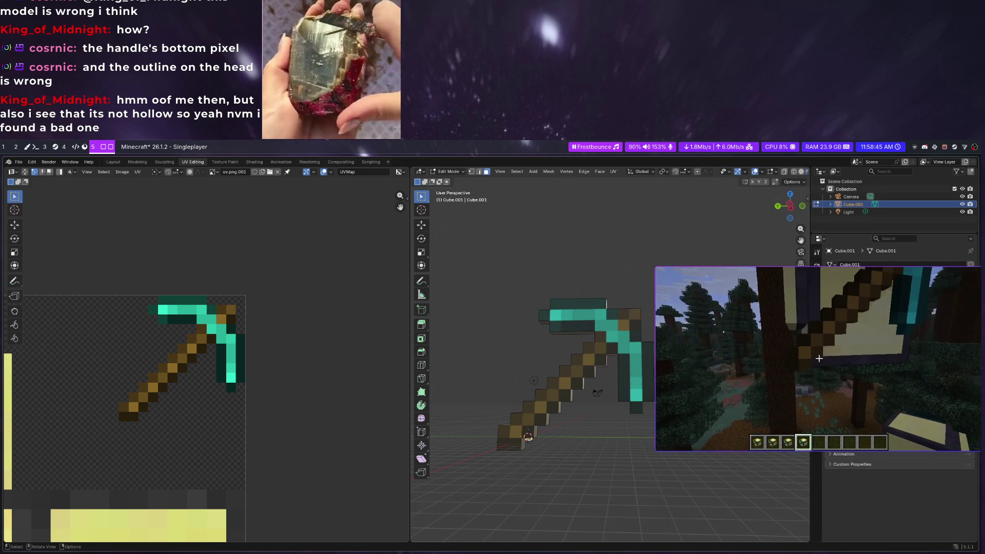
{"action": "key", "text": "Escape"}
{"action": "left_click", "coordinate": [818, 327]}
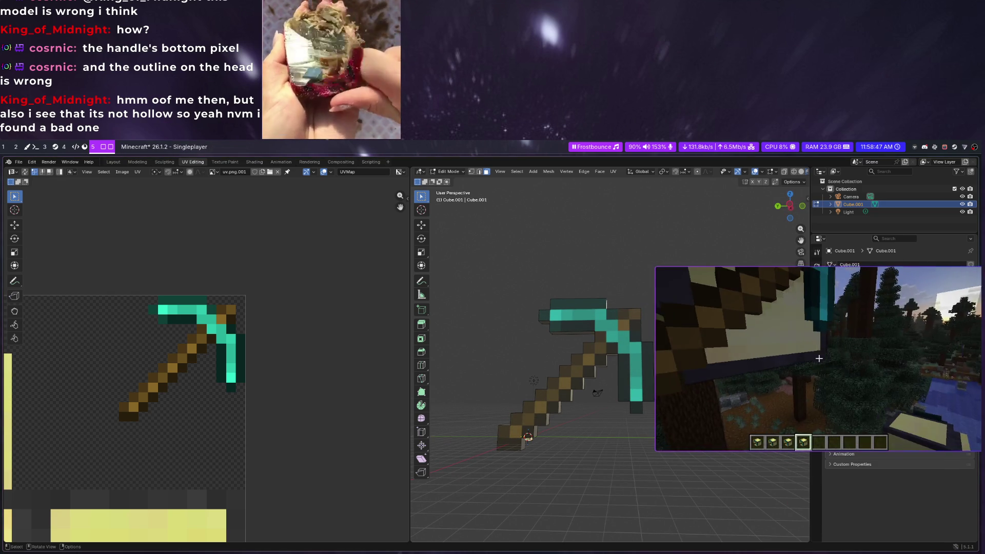
{"action": "key", "text": "t"}
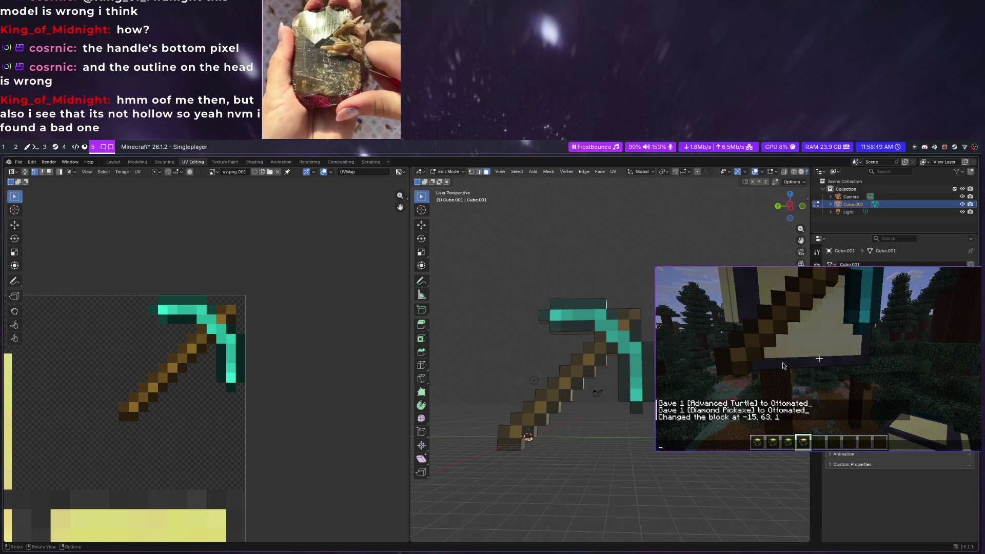
{"action": "key", "text": "Escape"}
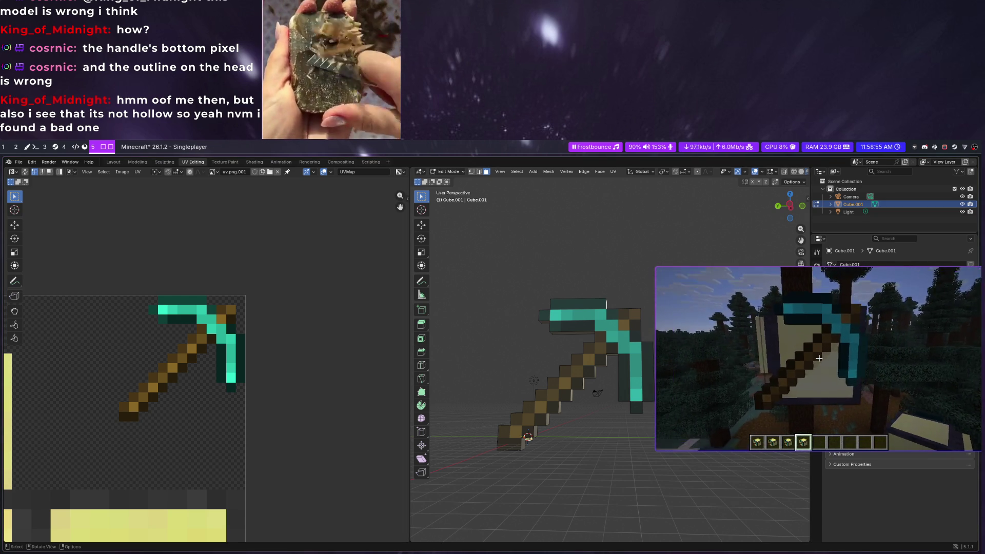
{"action": "type", "text": "/time set"}
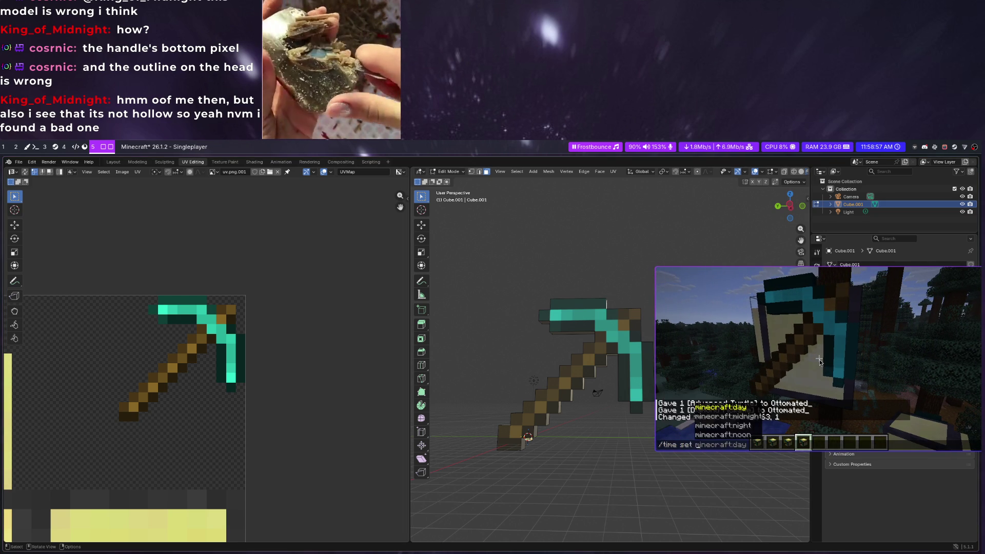
{"action": "type", "text": "noo"}
{"action": "key", "text": "Return"}
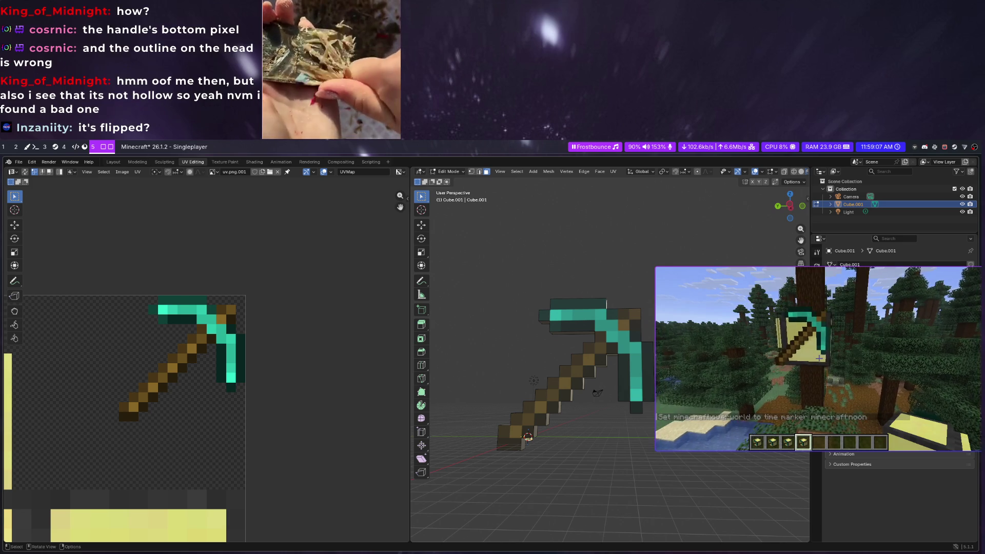
Cycle through workspaces, run /give @p diamond_pickaxe, then switch to the GIMP workspace
{"action": "key", "text": "Escape"}
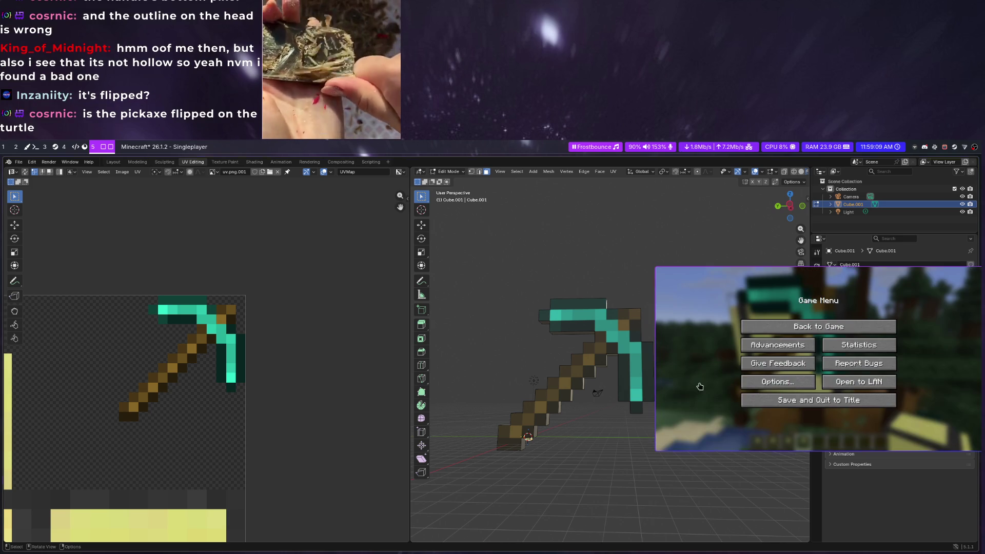
{"action": "key", "text": "super+4"}
{"action": "key", "text": "super+3"}
{"action": "key", "text": "super+2"}
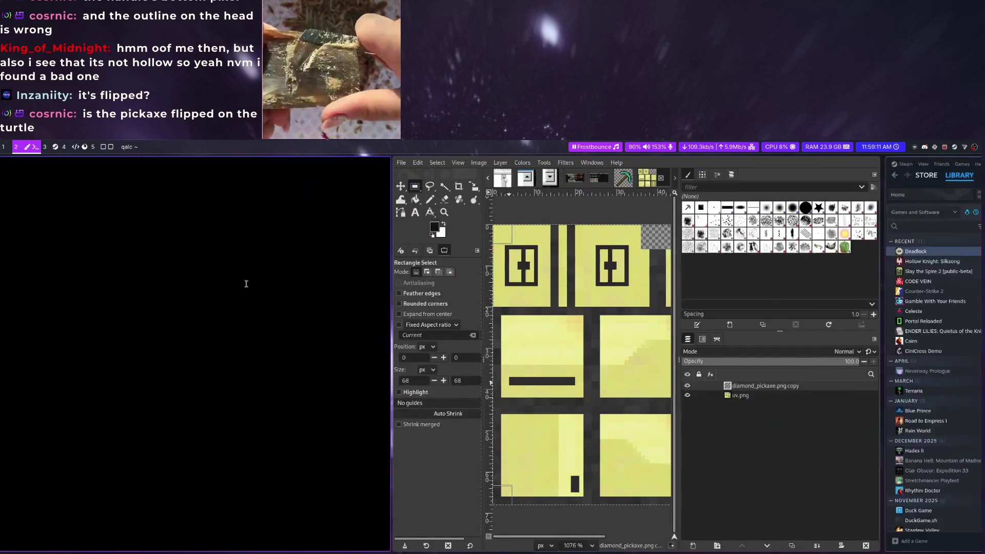
{"action": "key", "text": "super+5"}
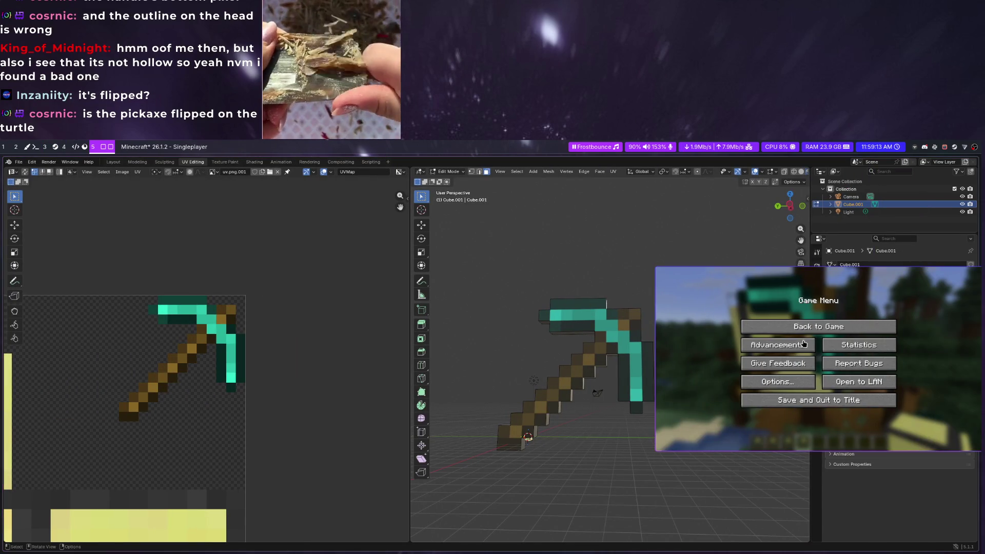
{"action": "key", "text": "Escape"}
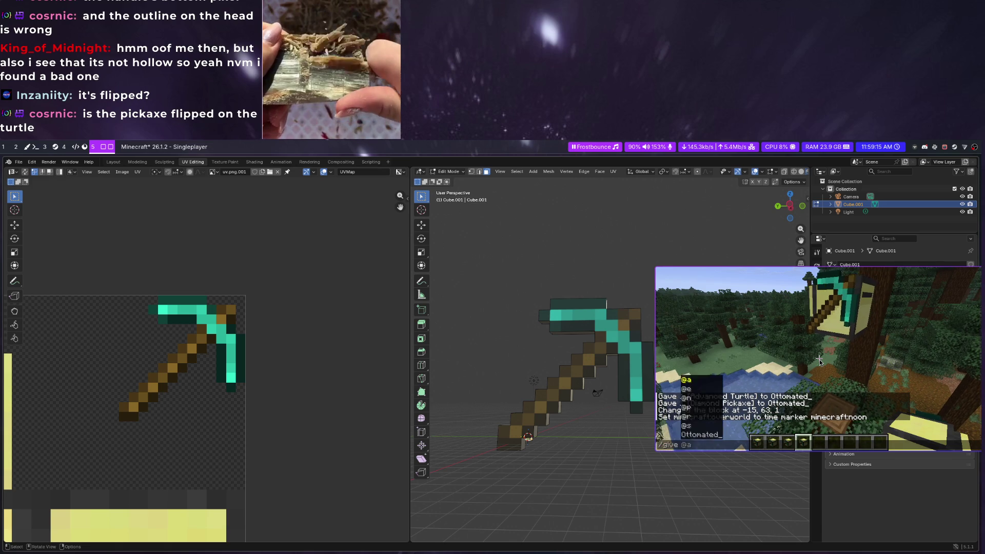
{"action": "type", "text": "give @p diamond_pick"}
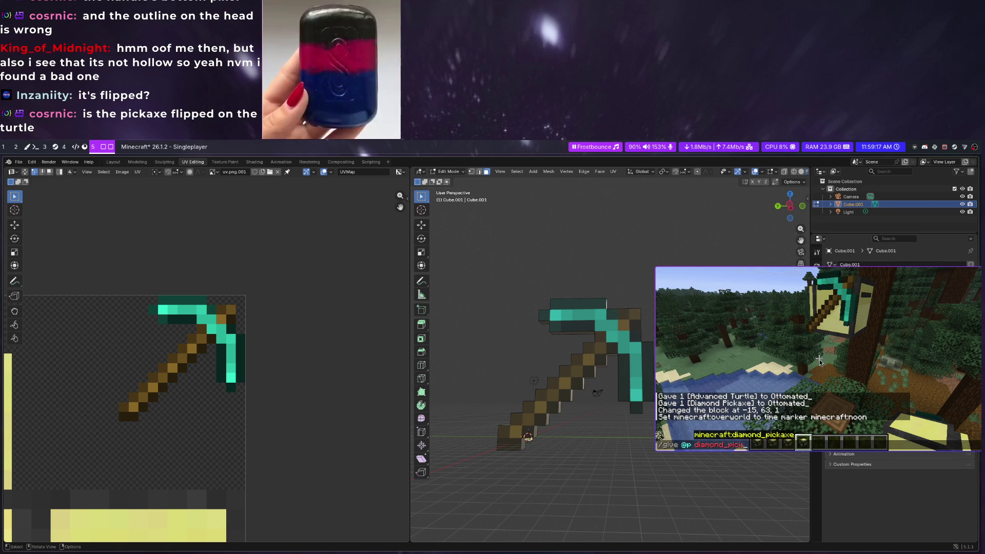
{"action": "type", "text": "axe"}
{"action": "key", "text": "Return"}
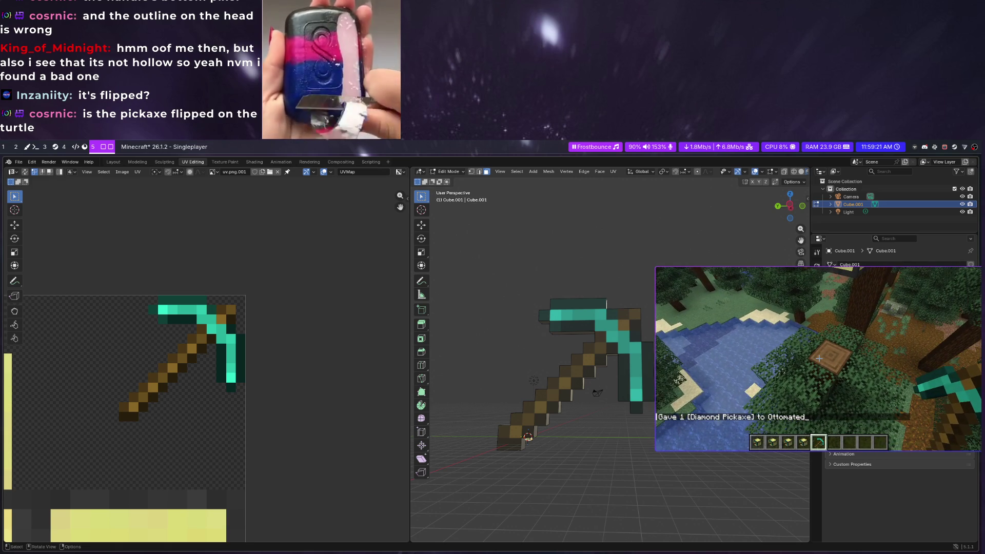
{"action": "key", "text": "alt+Tab"}
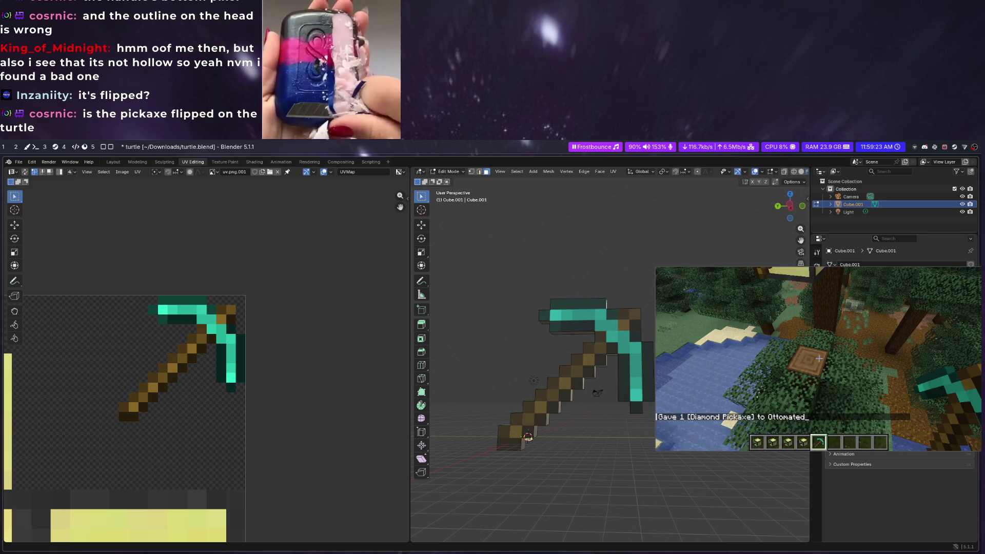
{"action": "key", "text": "super+Left"}
{"action": "key", "text": "super+Left"}
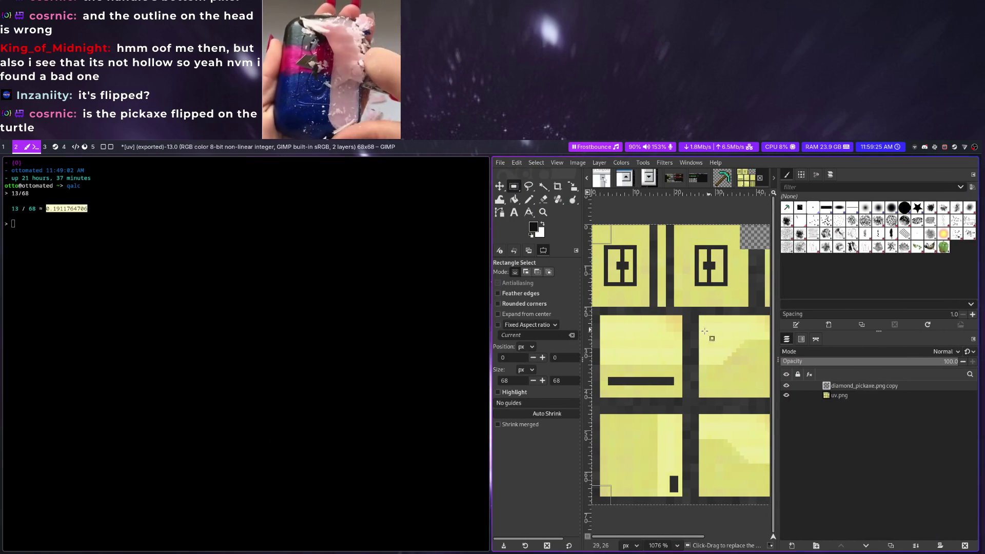
{"action": "scroll", "coordinate": [685, 237], "scroll_direction": "up", "scroll_amount": 3, "text": "ctrl"}
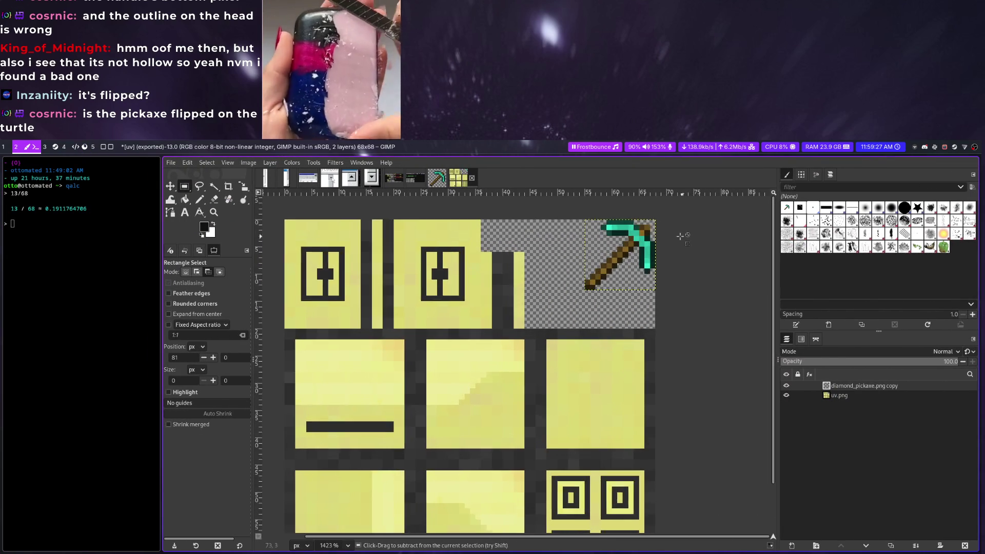
{"action": "scroll", "coordinate": [685, 237], "scroll_direction": "up", "scroll_amount": 3, "text": "ctrl"}
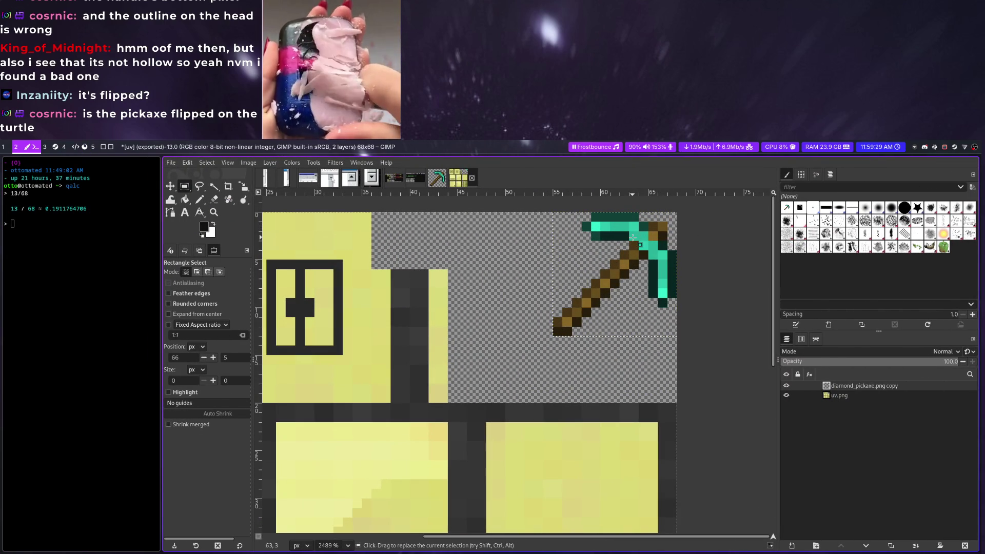
Switch to the Flip tool, flip the pickaxe layer horizontally and flip it back
{"action": "right_click", "coordinate": [171, 199]}
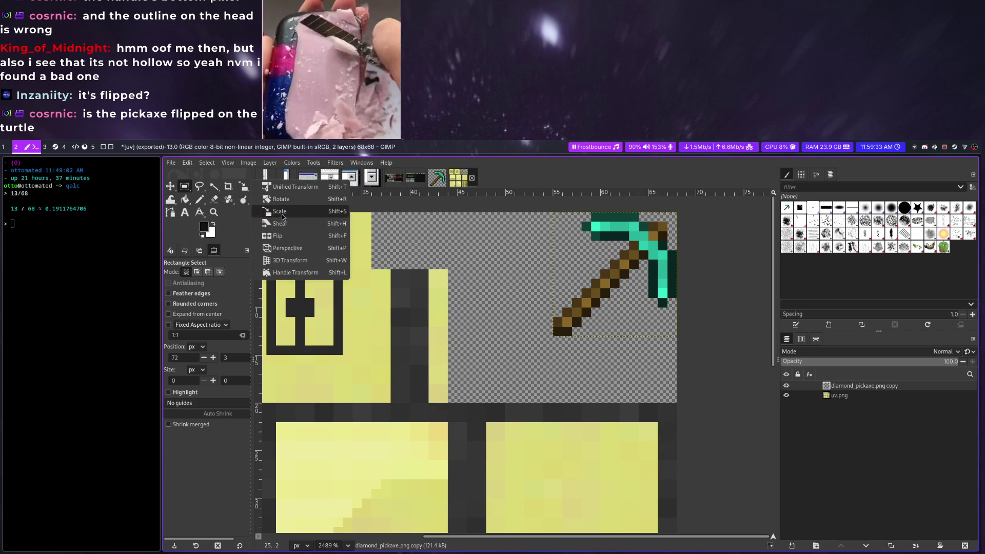
{"action": "left_click", "coordinate": [299, 238]}
{"action": "left_click", "coordinate": [623, 273]}
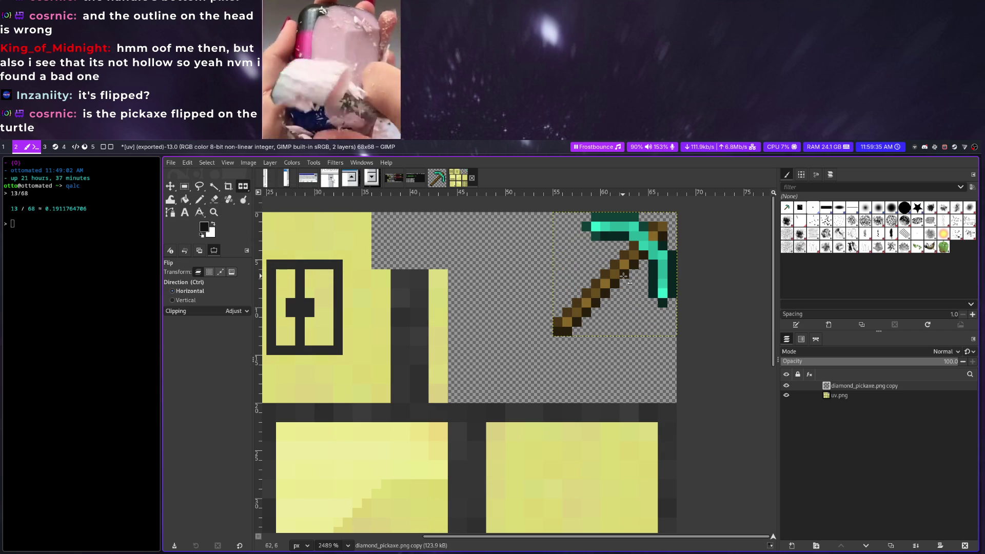
{"action": "left_click", "coordinate": [630, 282]}
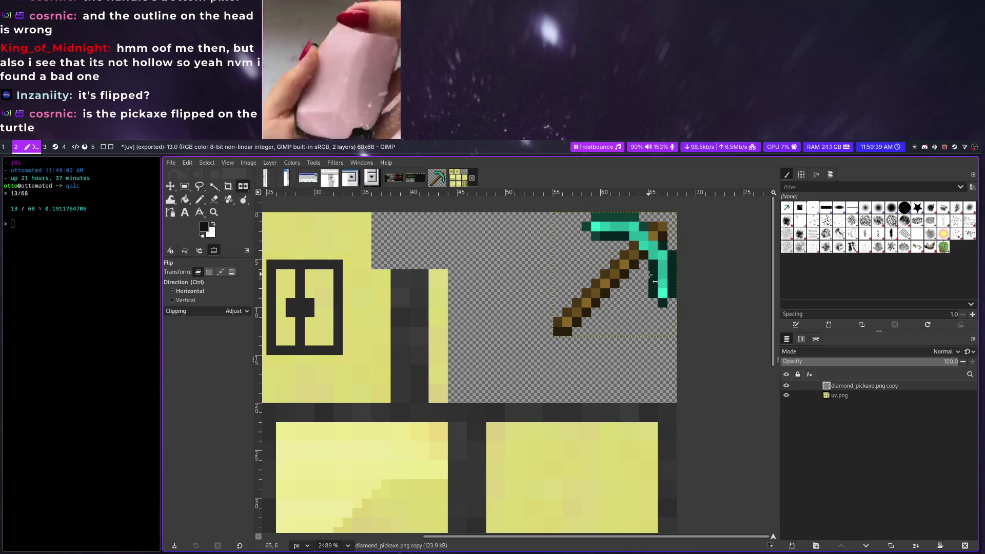
{"action": "left_click", "coordinate": [242, 184]}
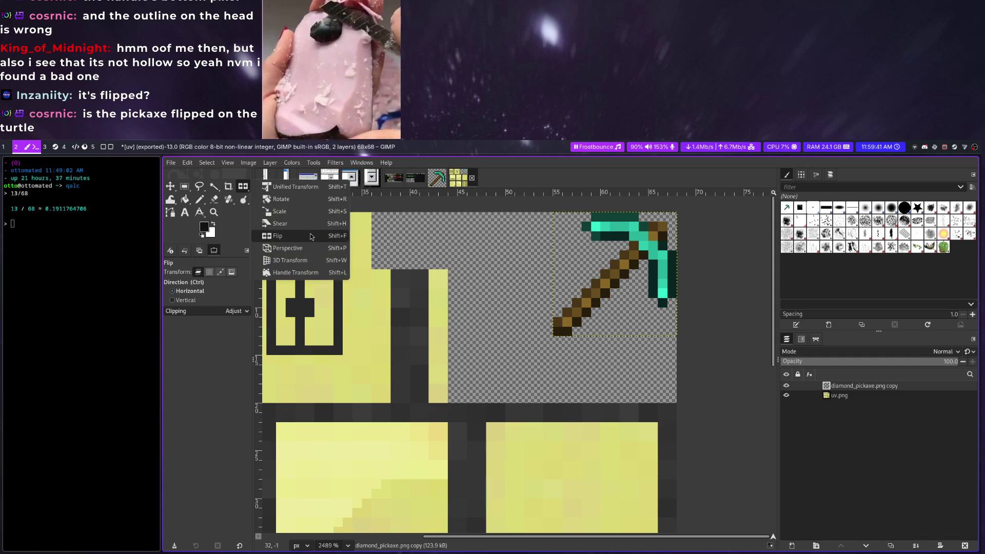
Flip the layer several times both ways, return it to its original orientation, and show the transform tools
{"action": "left_click", "coordinate": [653, 262]}
{"action": "left_click", "coordinate": [652, 262]}
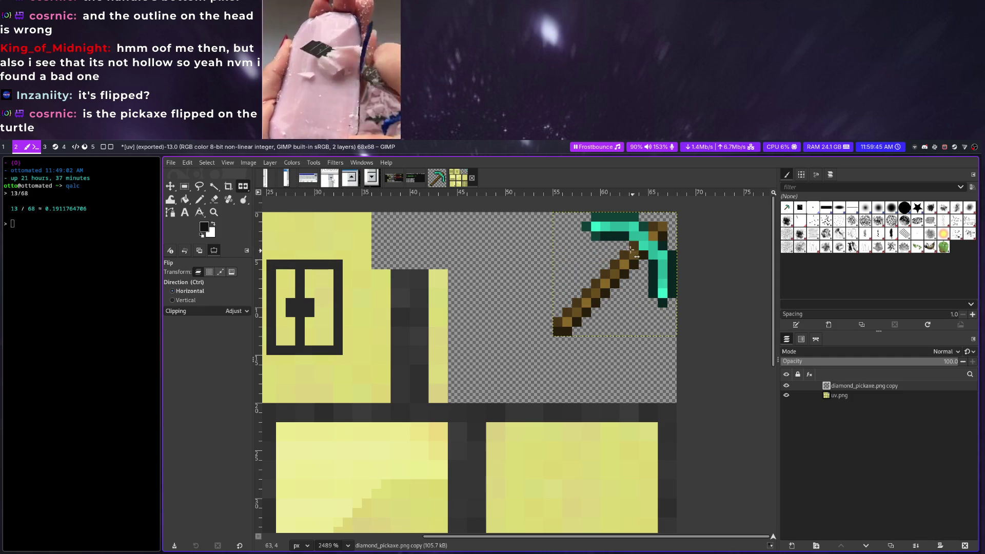
{"action": "left_click", "coordinate": [631, 252], "text": "ctrl"}
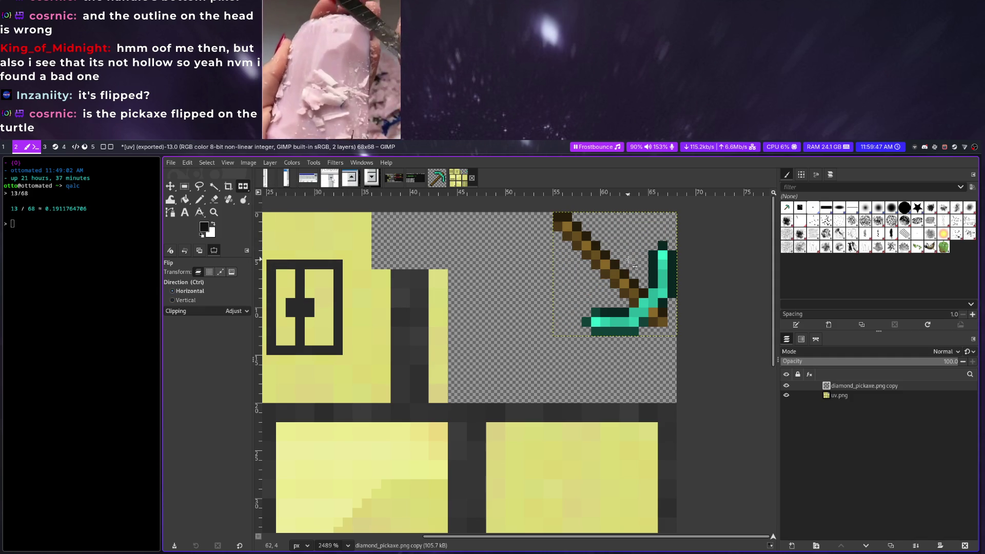
{"action": "left_click", "coordinate": [631, 252]}
{"action": "left_click", "coordinate": [628, 261], "text": "ctrl"}
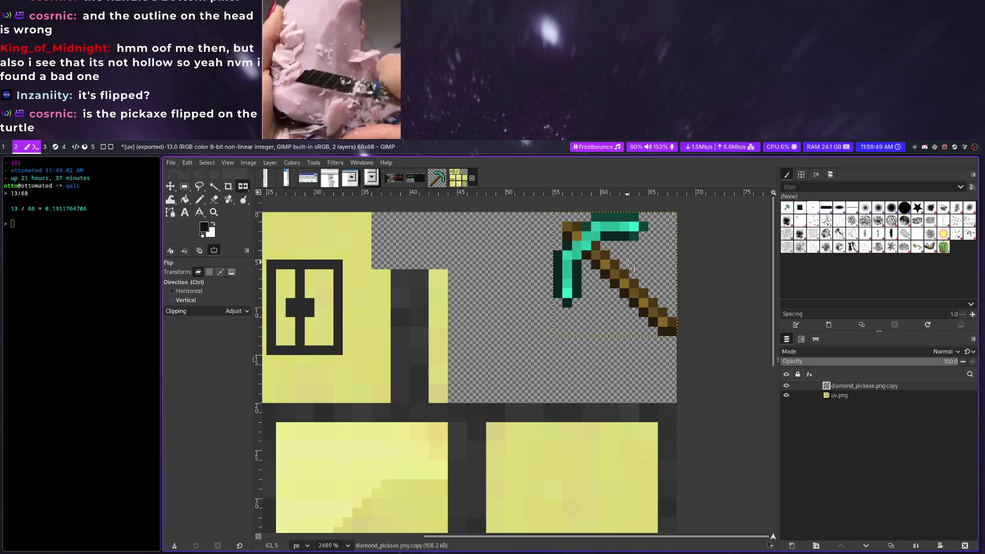
{"action": "left_click", "coordinate": [616, 269]}
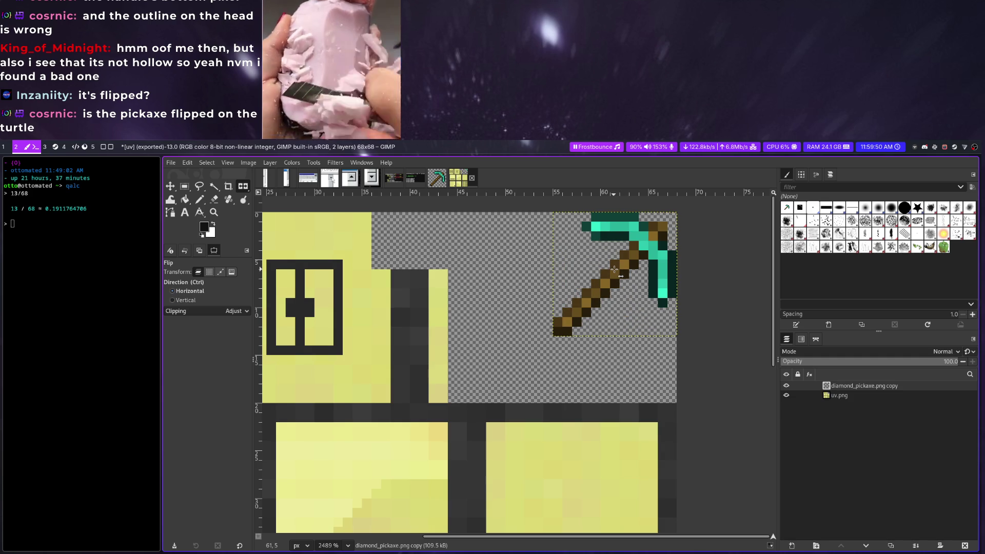
{"action": "right_click", "coordinate": [243, 187]}
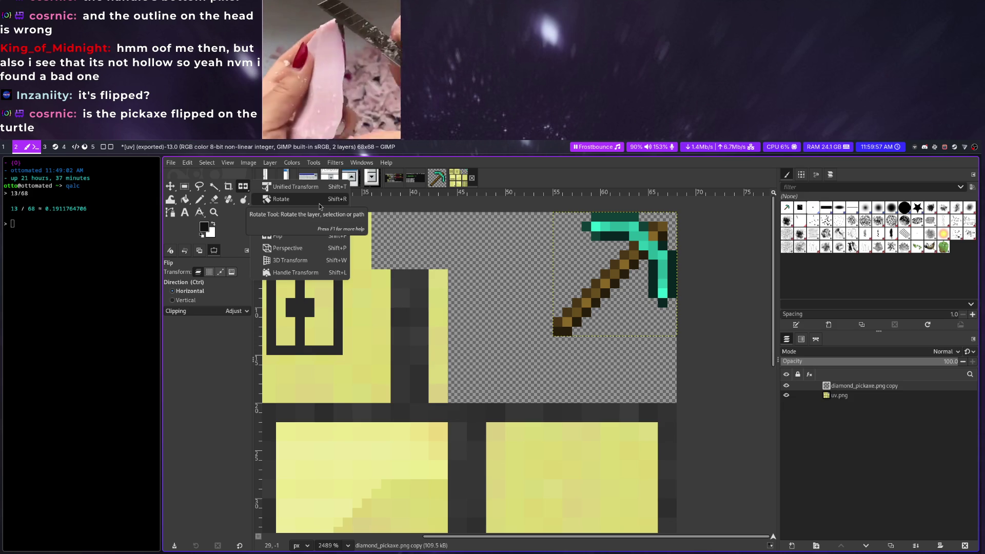
Rotate the pickaxe layer 90°, undo it, and set rotation interpolation to None
{"action": "left_click", "coordinate": [319, 205]}
{"action": "left_click", "coordinate": [624, 266]}
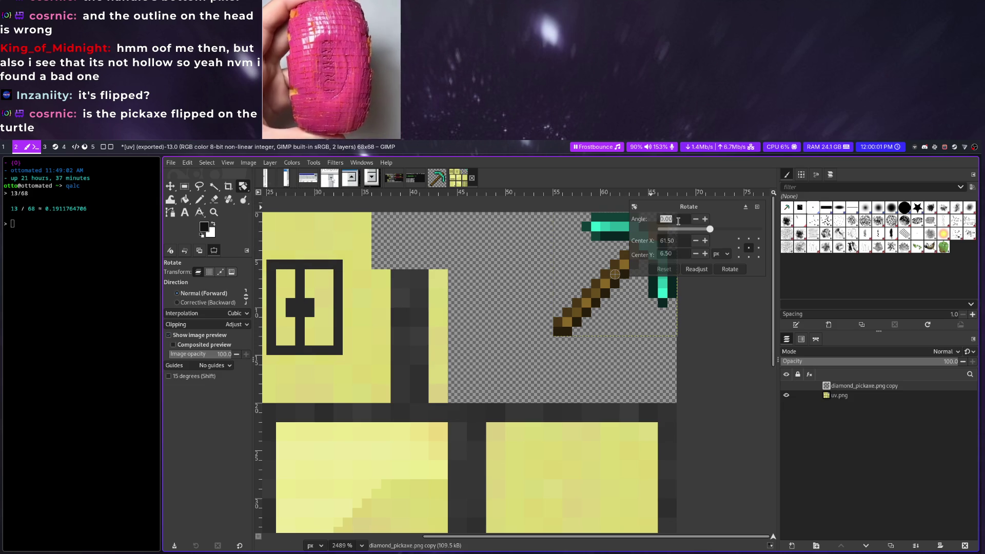
{"action": "type", "text": "90"}
{"action": "key", "text": "Return"}
{"action": "left_click", "coordinate": [729, 268]}
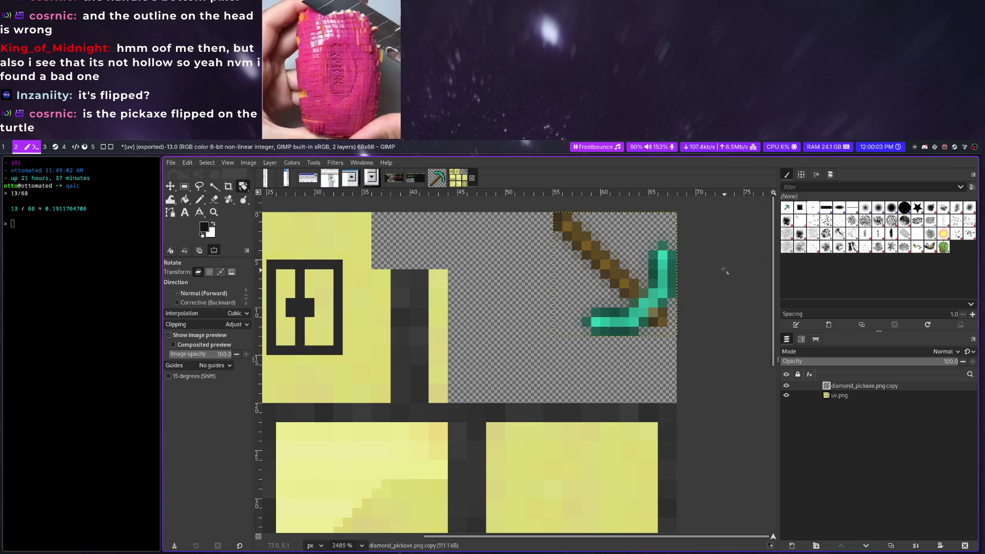
{"action": "key", "text": "ctrl+z"}
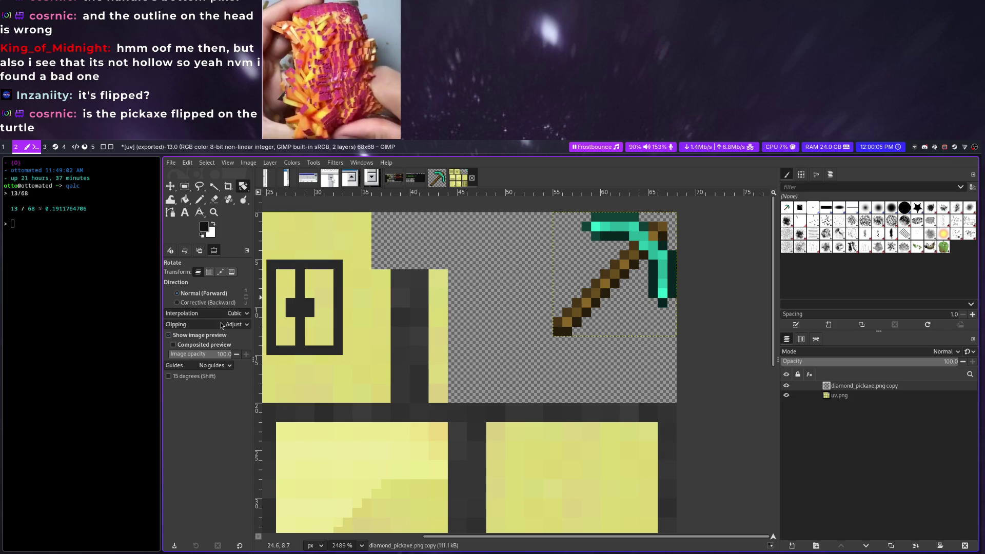
{"action": "left_click", "coordinate": [235, 313]}
{"action": "left_click", "coordinate": [223, 290]}
Rotate the layer again and apply a -90° quarter turn the other way
{"action": "left_click", "coordinate": [690, 229]}
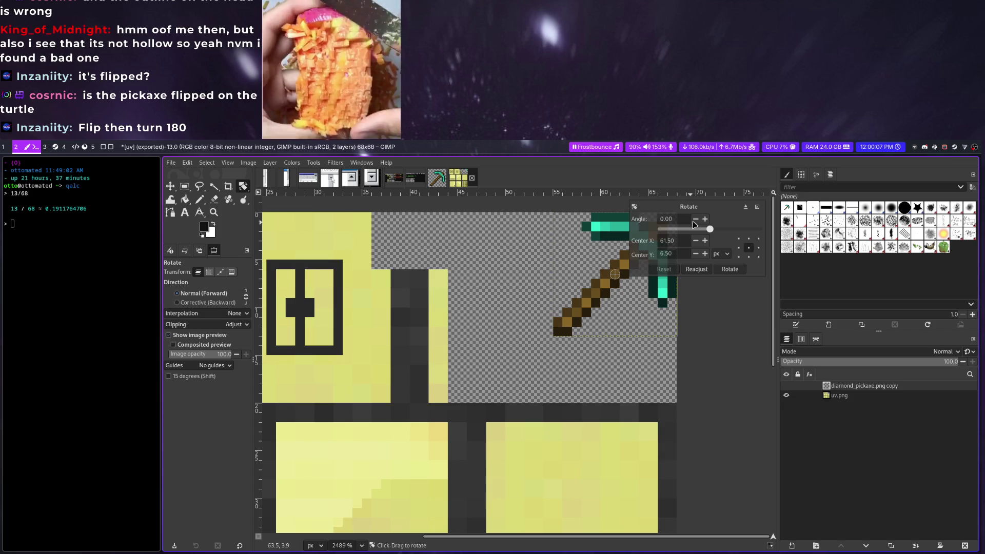
{"action": "key", "text": "Return"}
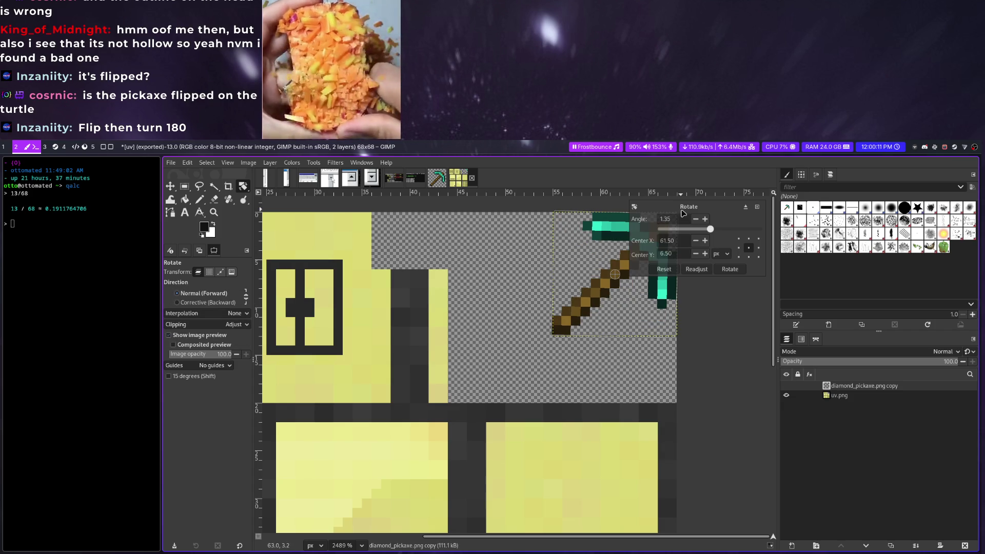
{"action": "left_click_drag", "start_coordinate": [613, 266], "coordinate": [568, 306]}
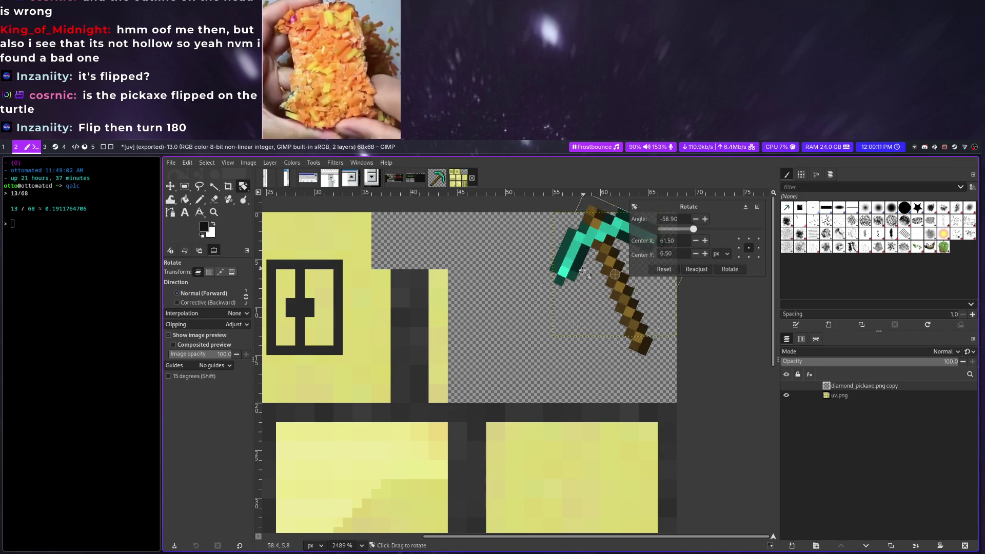
{"action": "left_click", "coordinate": [730, 269]}
Flip the layer vertically, undo, flip it horizontally, then switch to the Blender workspace
{"action": "left_click_drag", "start_coordinate": [243, 186], "coordinate": [292, 231]}
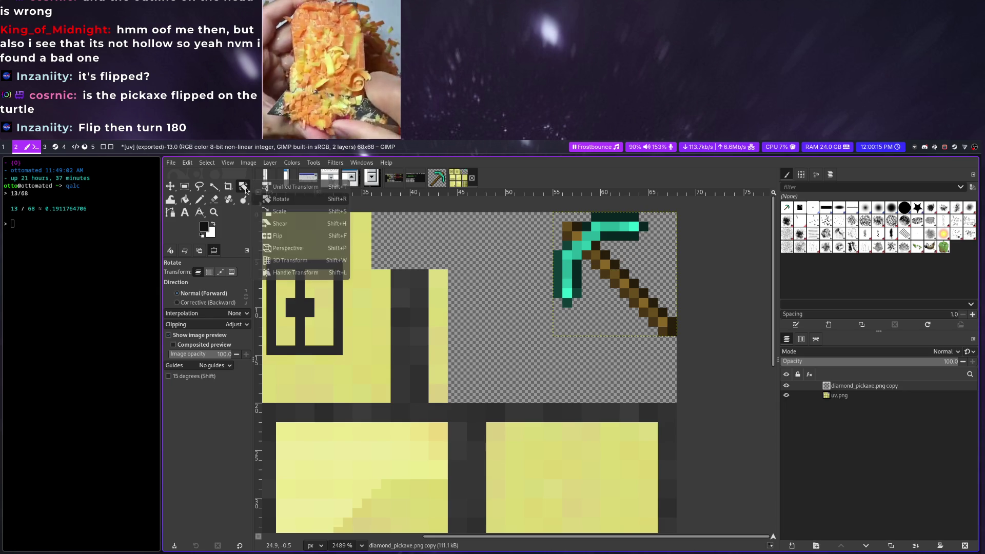
{"action": "left_click", "coordinate": [605, 261], "text": "ctrl"}
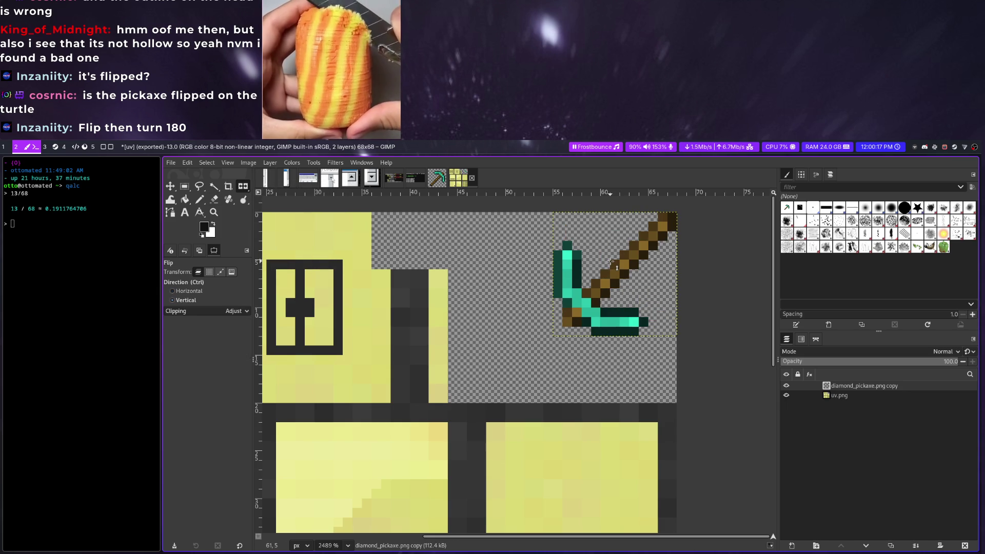
{"action": "key", "text": "ctrl+z"}
{"action": "left_click", "coordinate": [617, 271]}
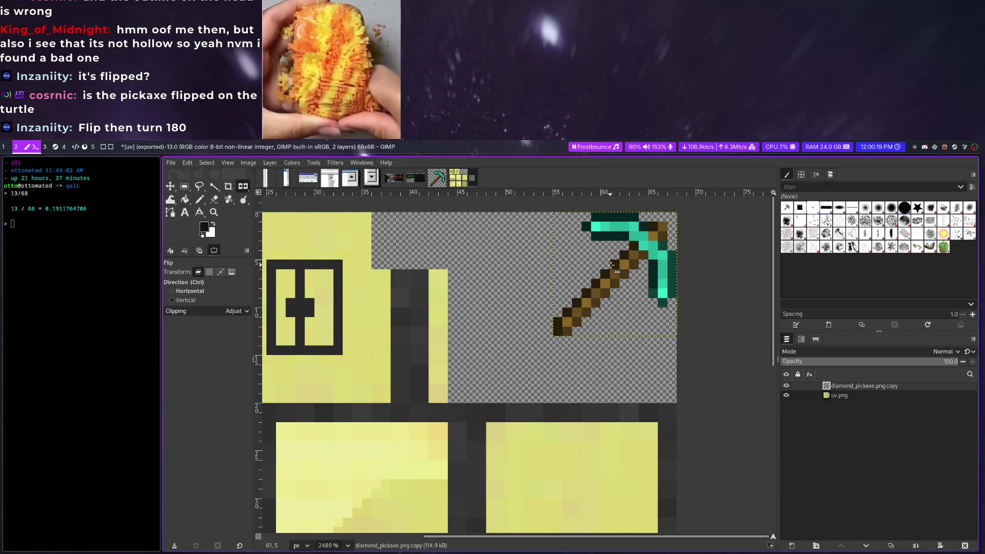
{"action": "key", "text": "super+4"}
{"action": "key", "text": "super+5"}
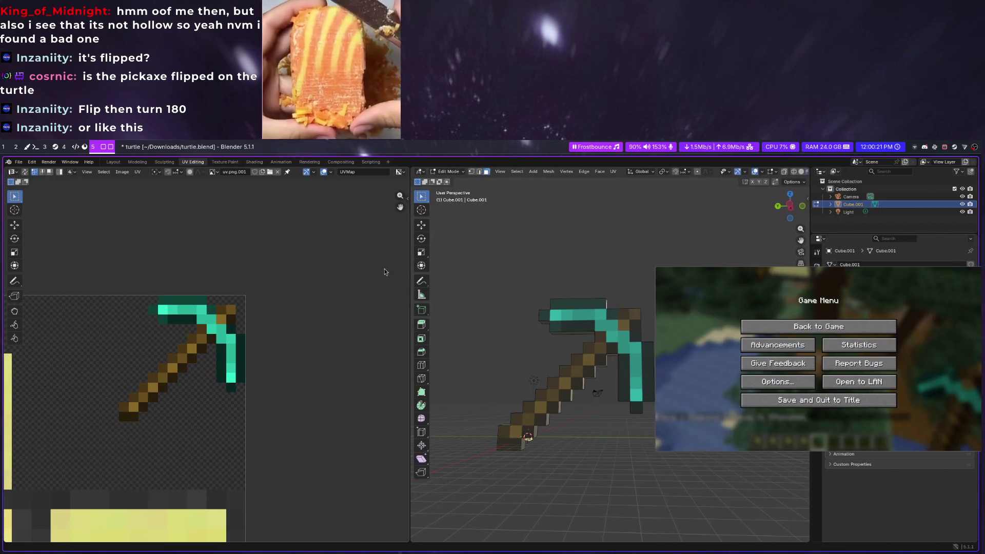
Resume the game, walk around the pickaxe block to inspect it, then pause with Esc
{"action": "left_click", "coordinate": [818, 326]}
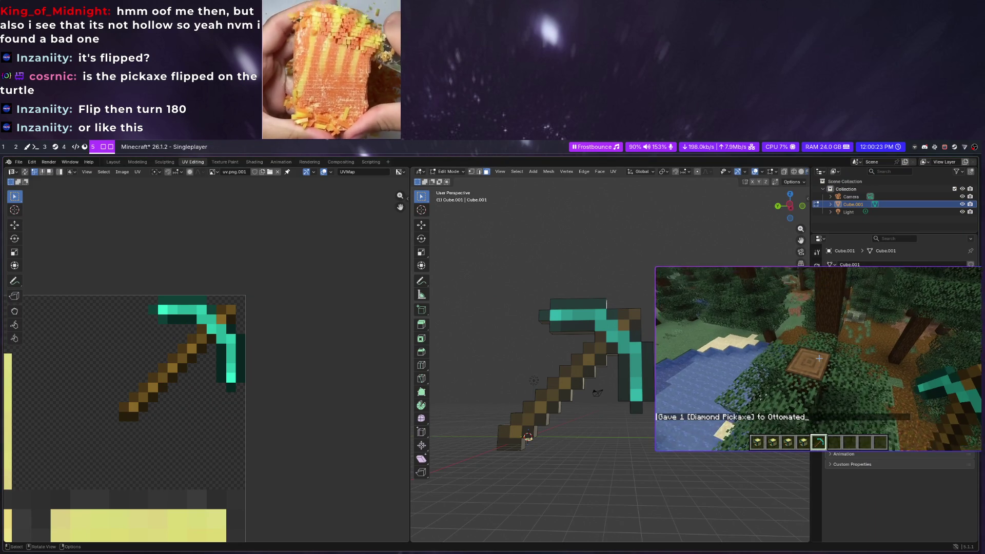
{"action": "key", "text": "w"}
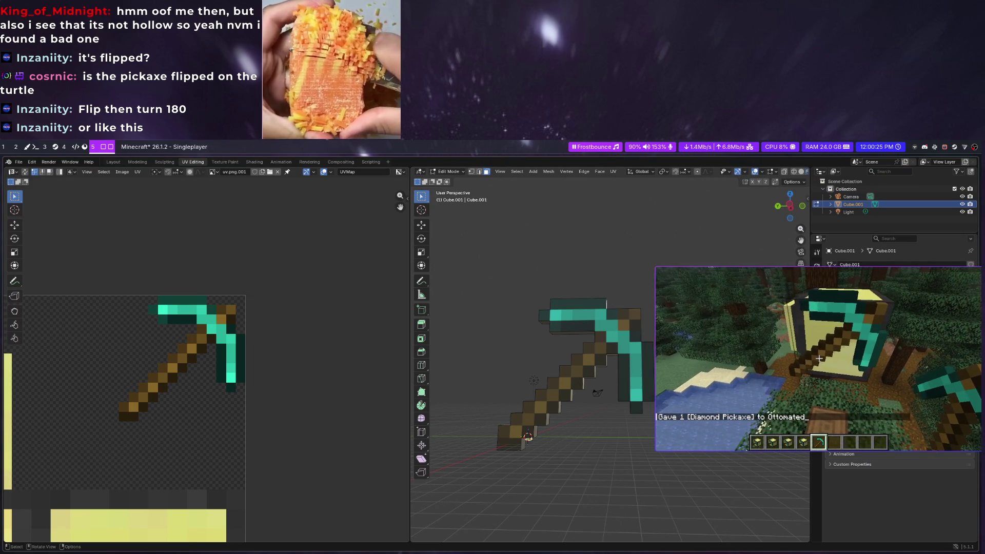
{"action": "key", "text": "s"}
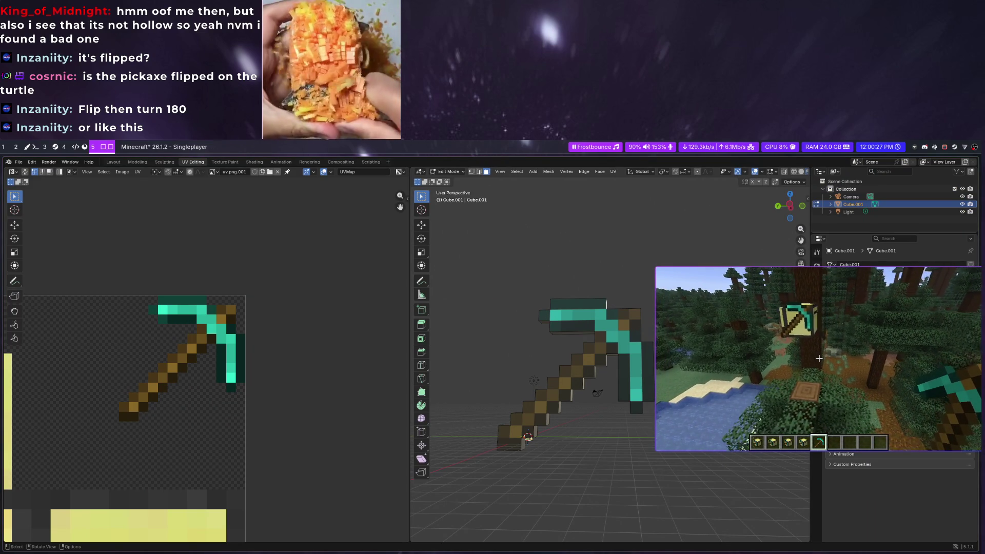
{"action": "key", "text": "w"}
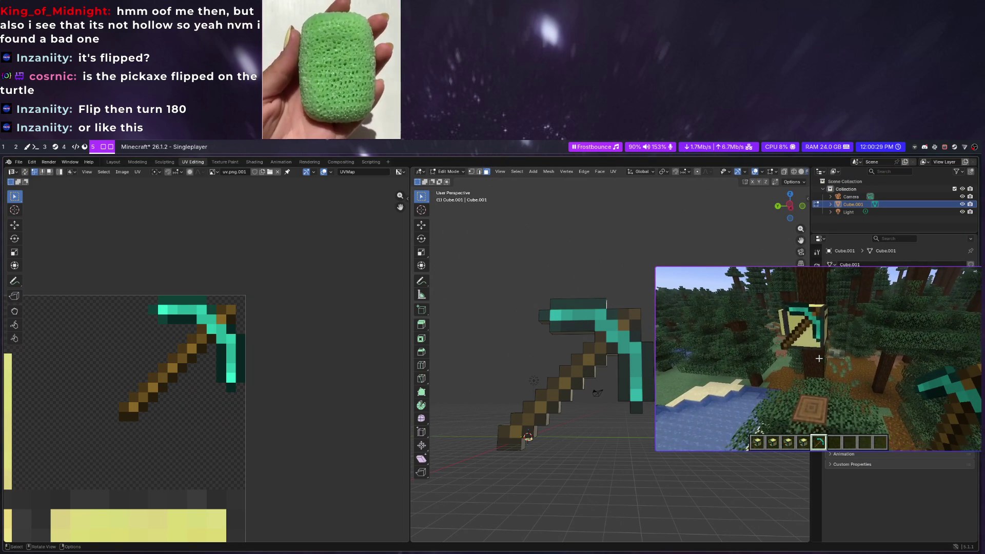
{"action": "key", "text": "w"}
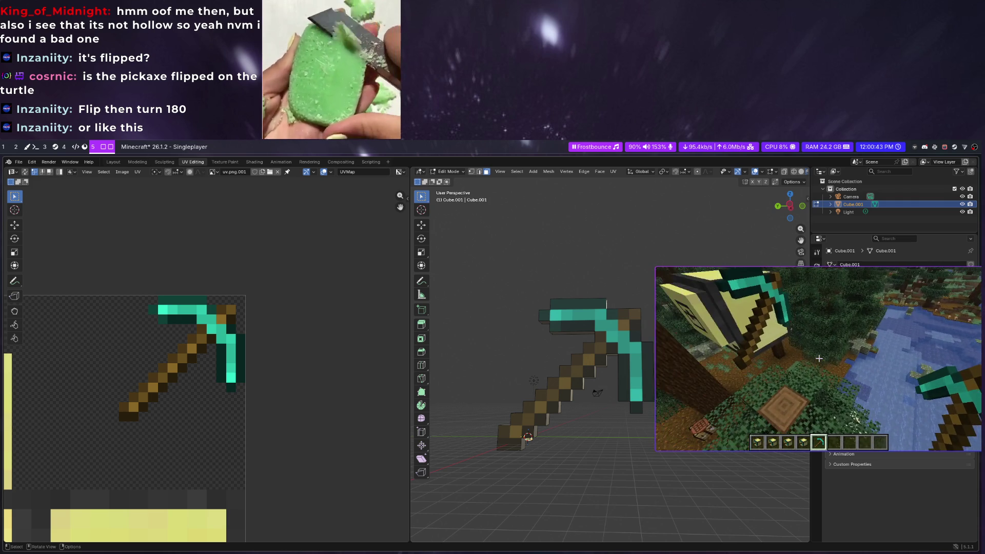
{"action": "key", "text": "Escape"}
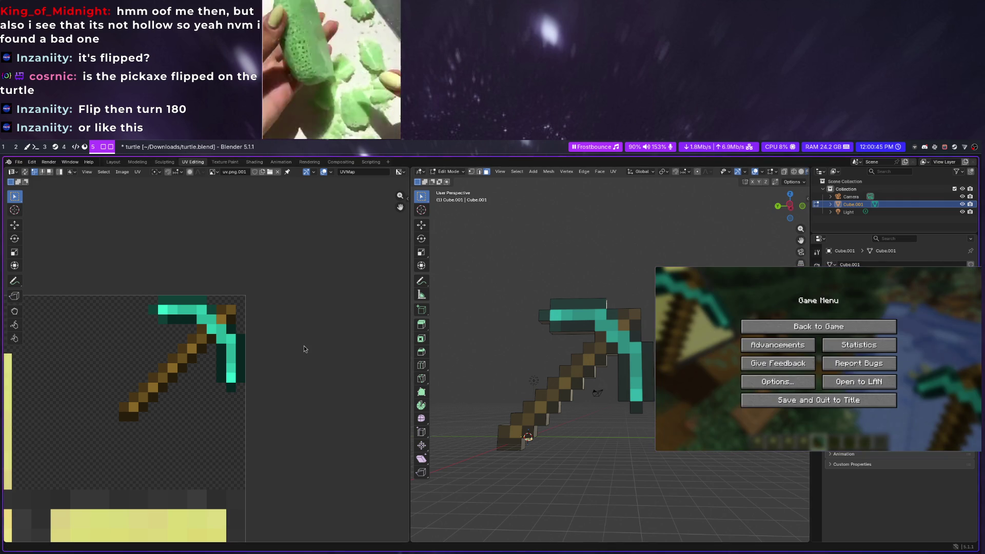
Re-export the texture from GIMP and load the new image in Blender's UV editor
{"action": "key", "text": "super+2"}
{"action": "key", "text": "ctrl+e"}
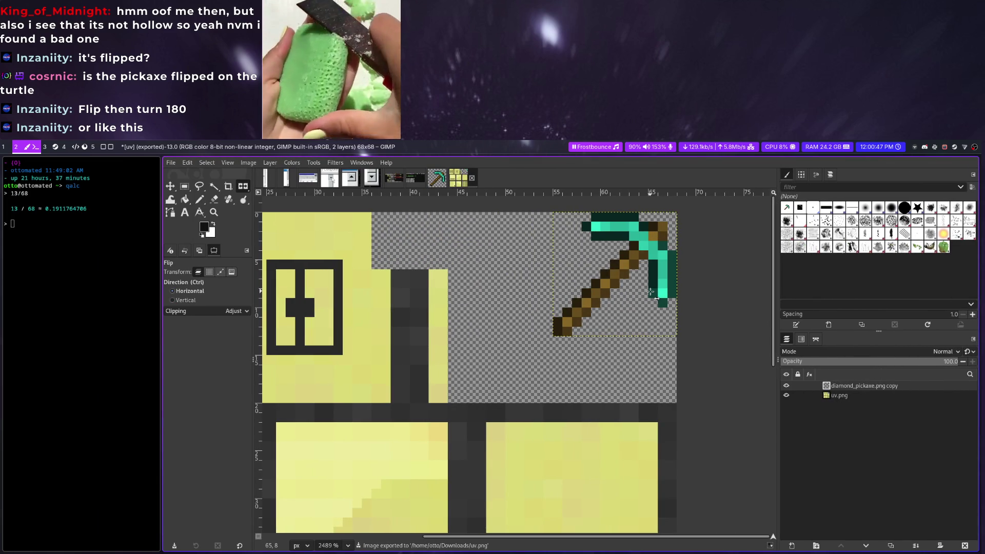
{"action": "key", "text": "super+1"}
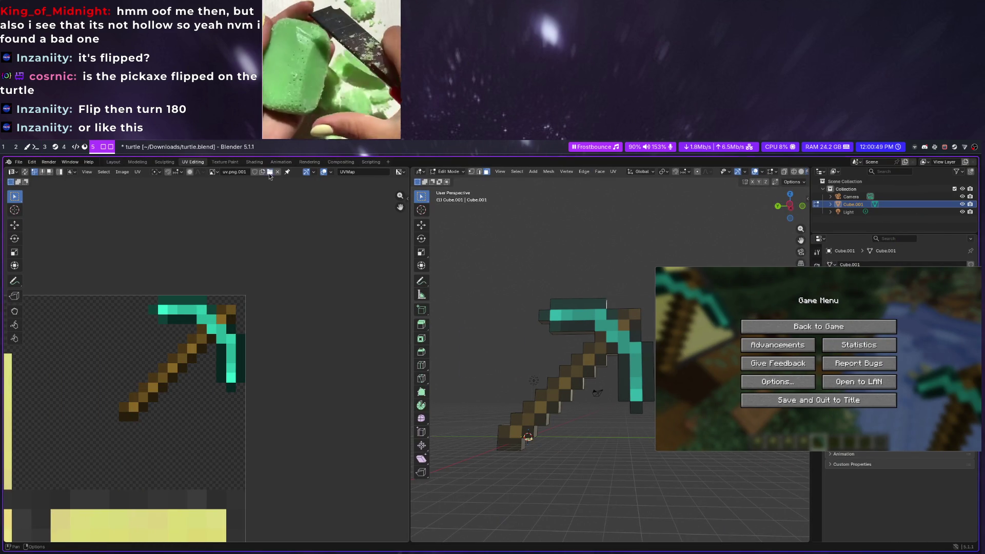
{"action": "left_click", "coordinate": [268, 173]}
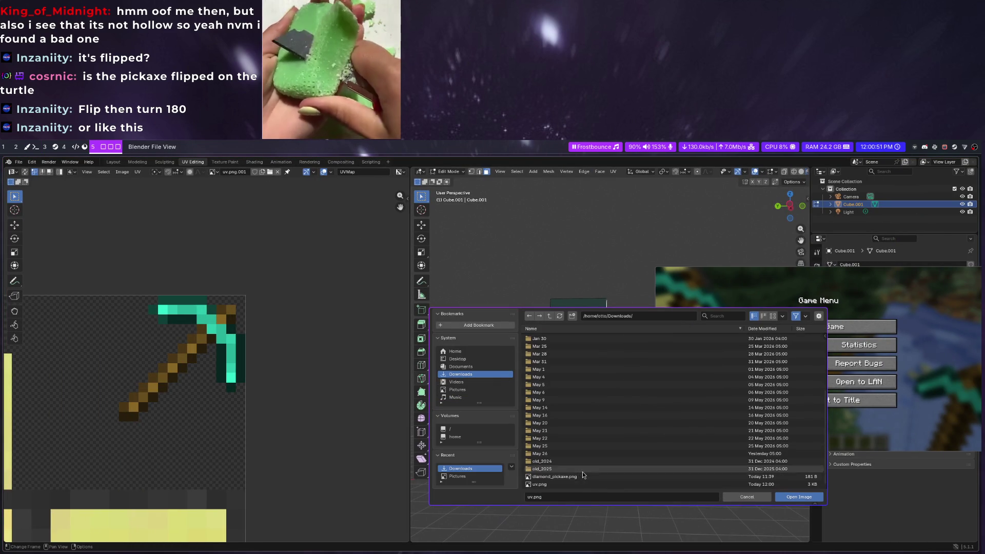
{"action": "double_click", "coordinate": [572, 484]}
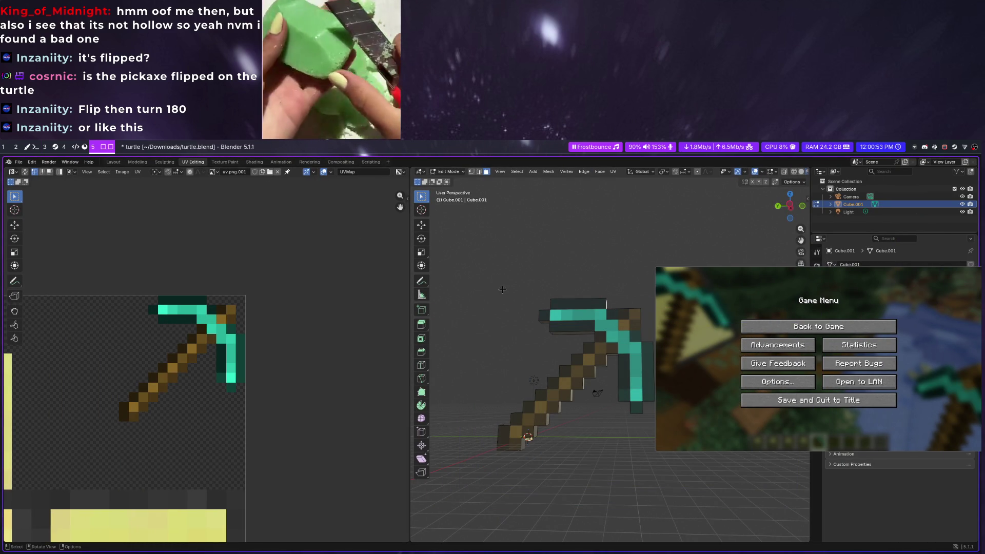
Inspect the pickaxe, select the handle's vertical face strip and go to Front view
{"action": "middle_click_drag", "start_coordinate": [556, 283], "coordinate": [535, 319]}
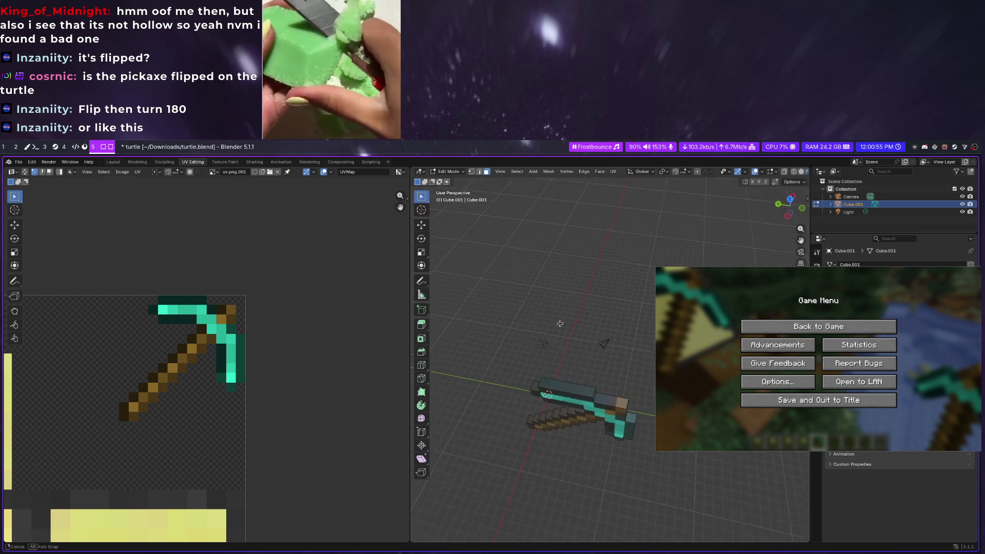
{"action": "middle_click_drag", "start_coordinate": [534, 319], "coordinate": [654, 236]}
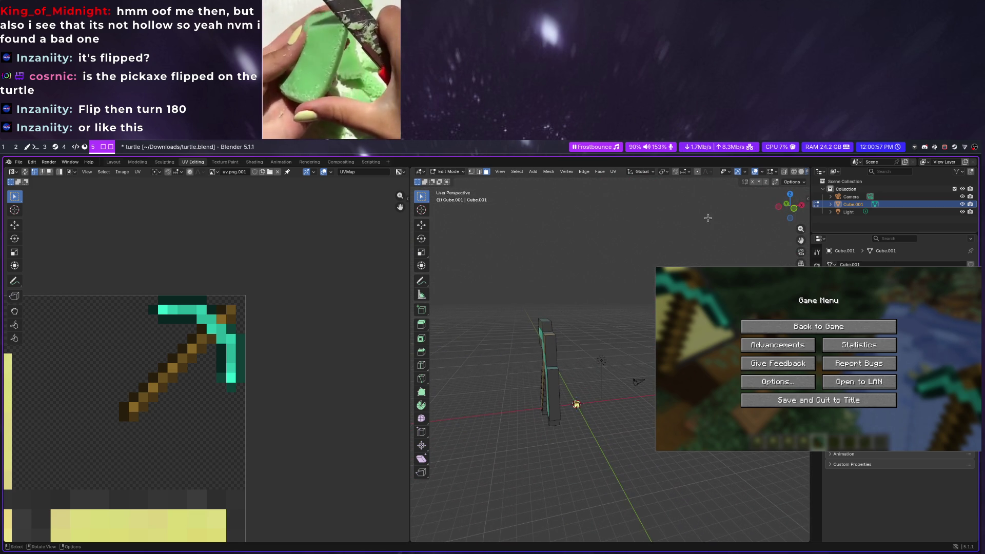
{"action": "middle_click_drag", "start_coordinate": [710, 251], "coordinate": [588, 297]}
{"action": "middle_click_drag", "start_coordinate": [532, 430], "coordinate": [543, 386]}
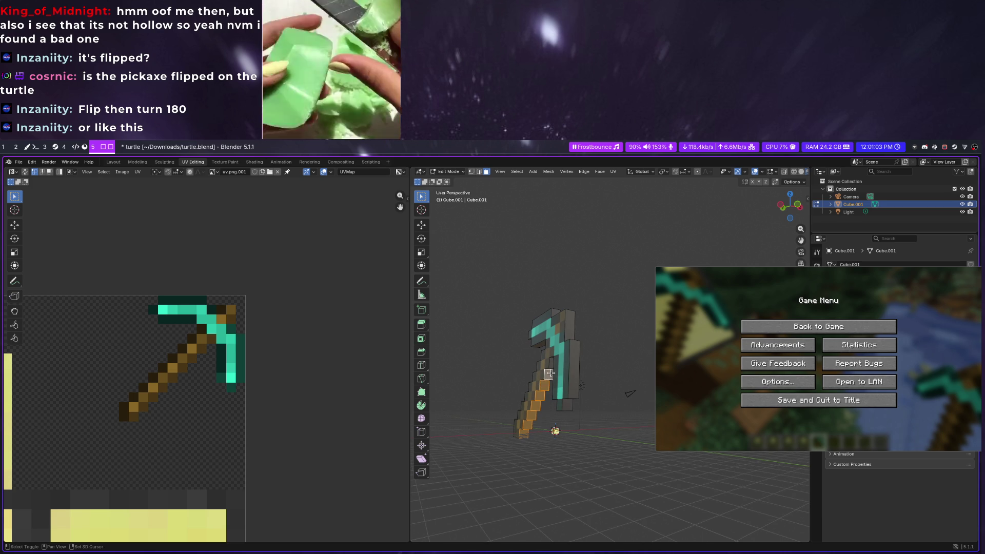
{"action": "left_click", "coordinate": [573, 370], "text": "alt"}
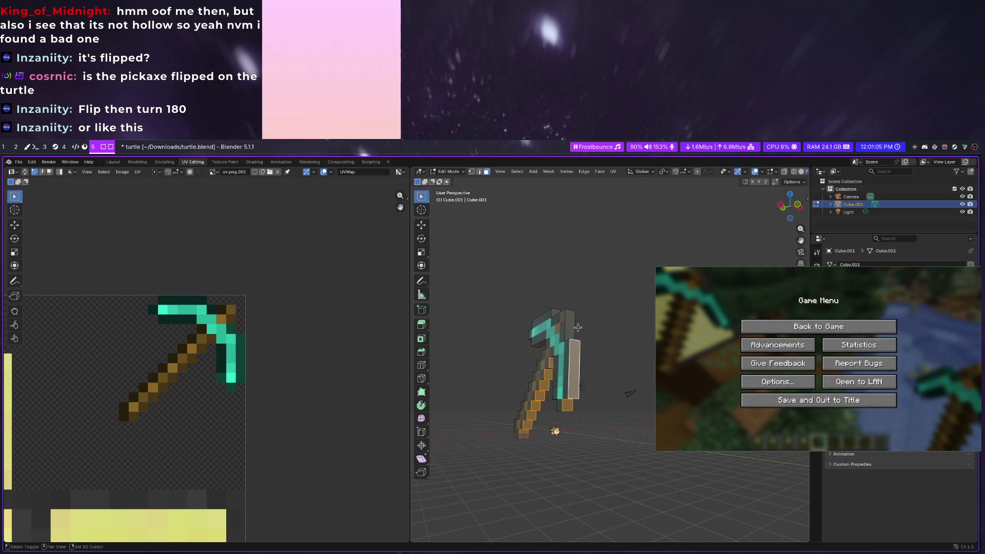
{"action": "left_click", "coordinate": [572, 330], "text": "alt"}
{"action": "middle_click_drag", "start_coordinate": [553, 313], "coordinate": [600, 323]}
{"action": "left_click", "coordinate": [796, 207]}
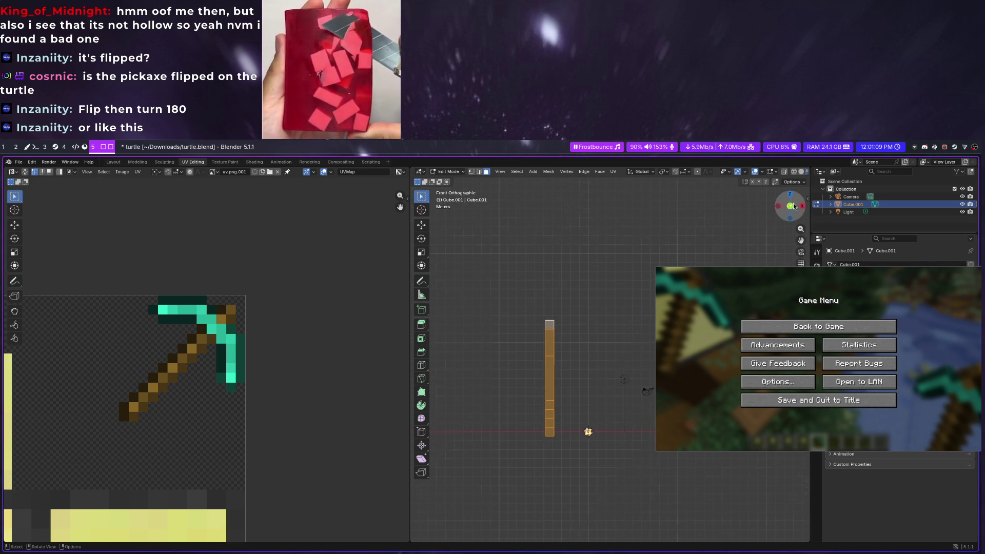
{"action": "scroll", "coordinate": [214, 414], "scroll_direction": "down", "scroll_amount": 4}
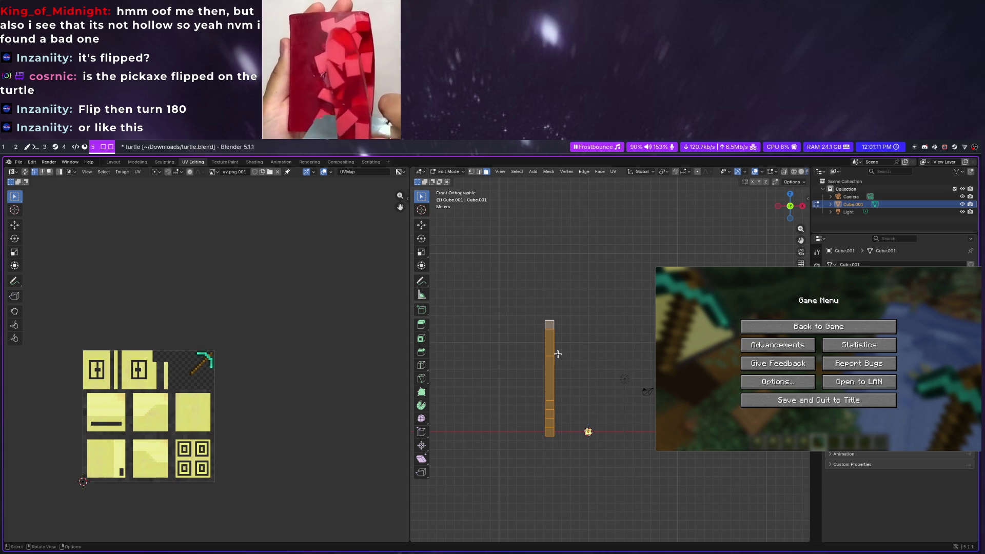
Project the selected handle faces' UVs from the front view
{"action": "key", "text": "u"}
{"action": "left_click", "coordinate": [551, 413]}
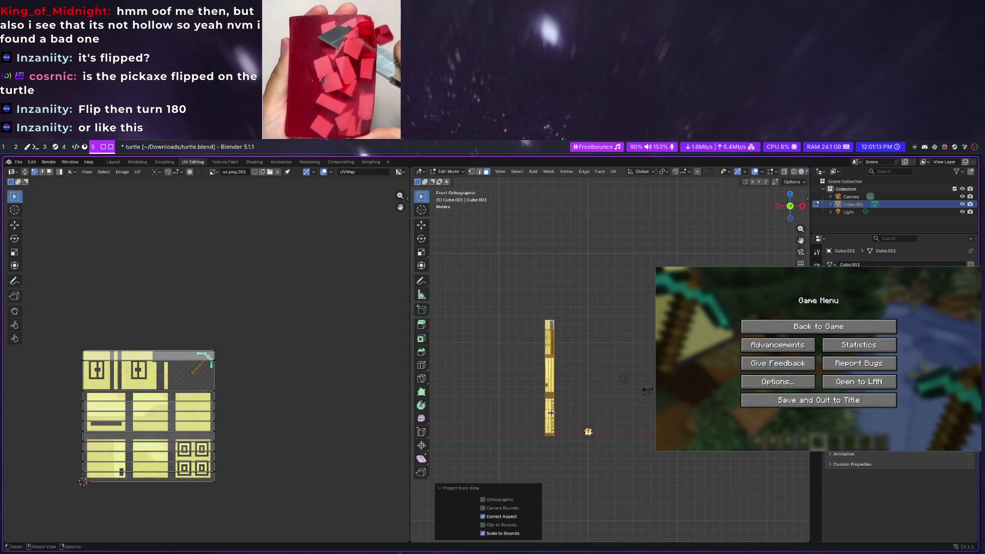
{"action": "key", "text": "alt+a"}
{"action": "key", "text": "u"}
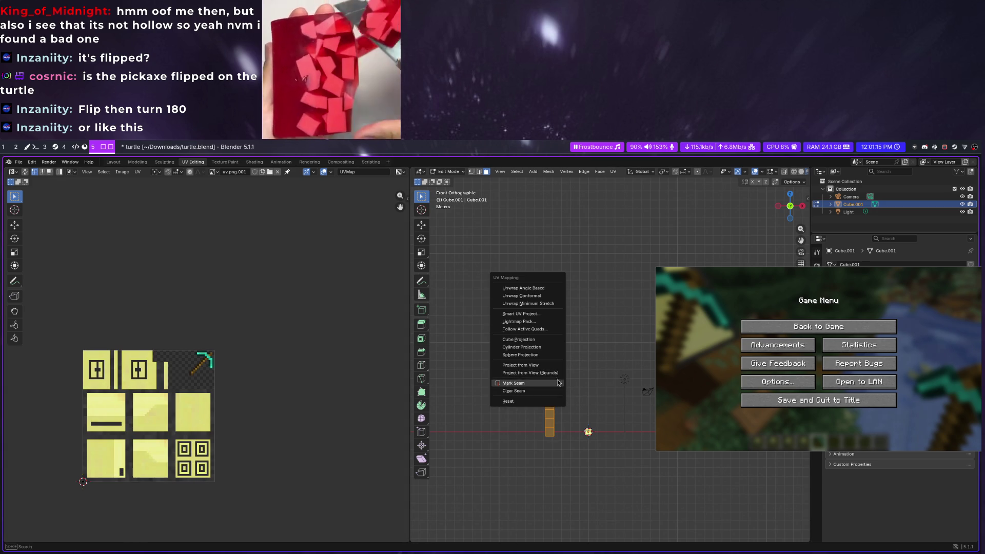
{"action": "left_click", "coordinate": [550, 374]}
Select all projected UVs and move the strip onto the texture's wooden handle
{"action": "mouse_move", "coordinate": [725, 318]}
{"action": "left_mouse_down", "text": "super"}
{"action": "mouse_move", "coordinate": [885, 472]}
{"action": "mouse_move", "coordinate": [919, 542]}
{"action": "left_mouse_up", "text": "super"}
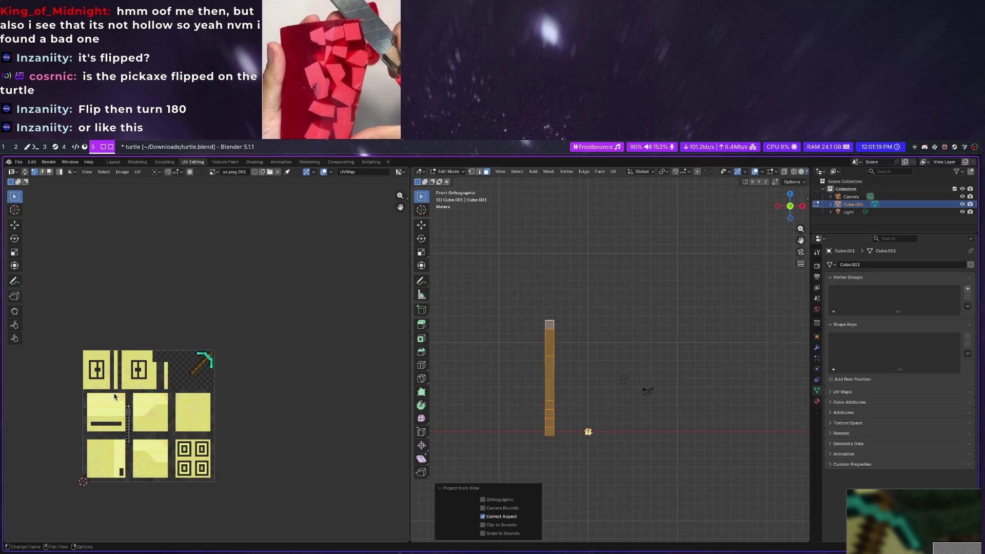
{"action": "key", "text": "a"}
{"action": "scroll", "coordinate": [134, 455], "scroll_direction": "up", "scroll_amount": 2}
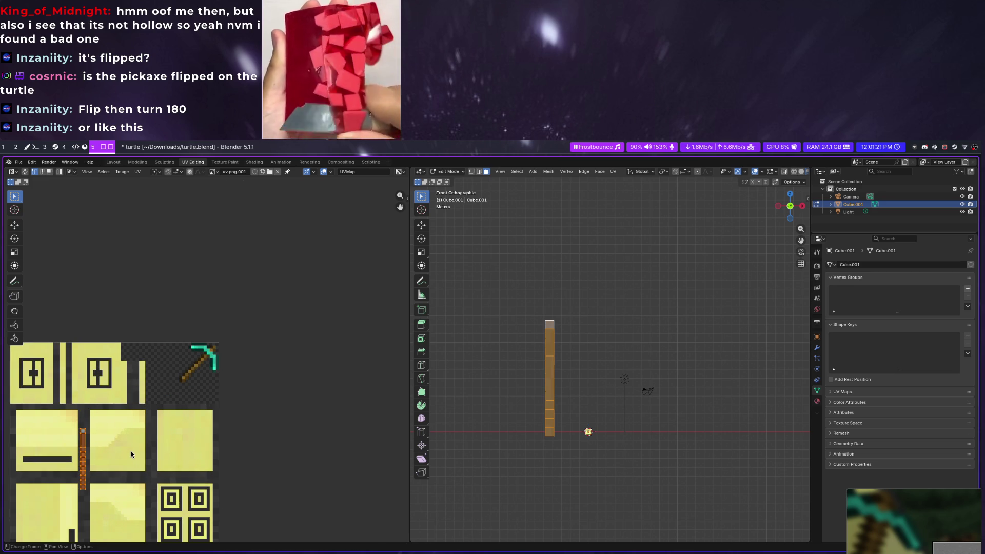
{"action": "key", "text": "g"}
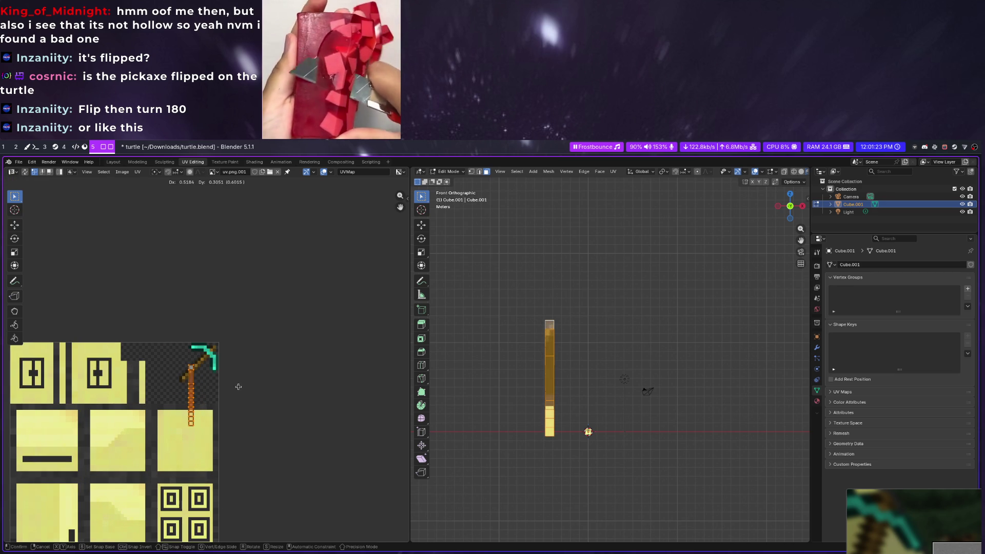
{"action": "left_click", "coordinate": [238, 386]}
{"action": "middle_click_drag", "start_coordinate": [474, 354], "coordinate": [548, 367]}
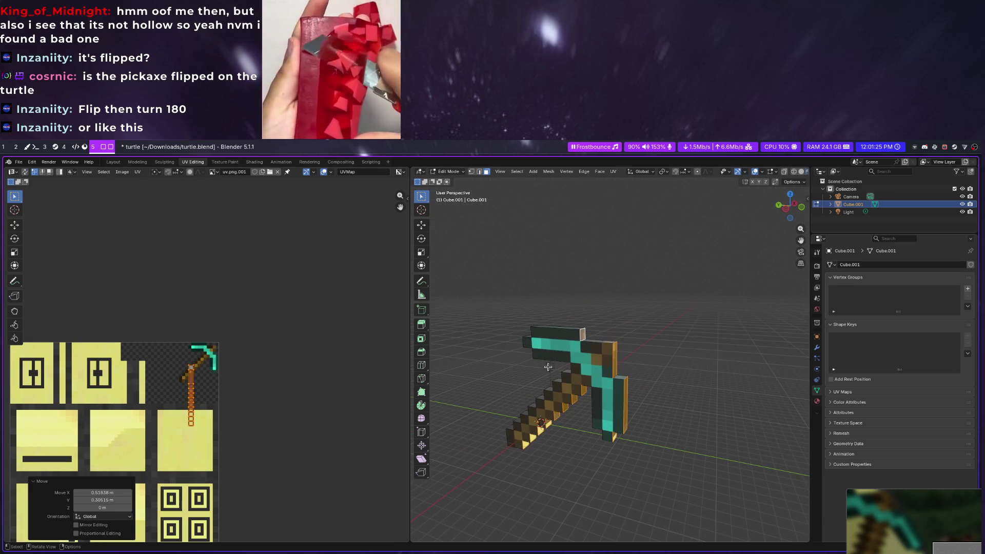
{"action": "scroll", "coordinate": [181, 367], "scroll_direction": "up", "scroll_amount": 5}
Place a UV square at the pickaxe head's top and resize the handle UV column
{"action": "middle_click_drag", "start_coordinate": [227, 376], "coordinate": [175, 375]}
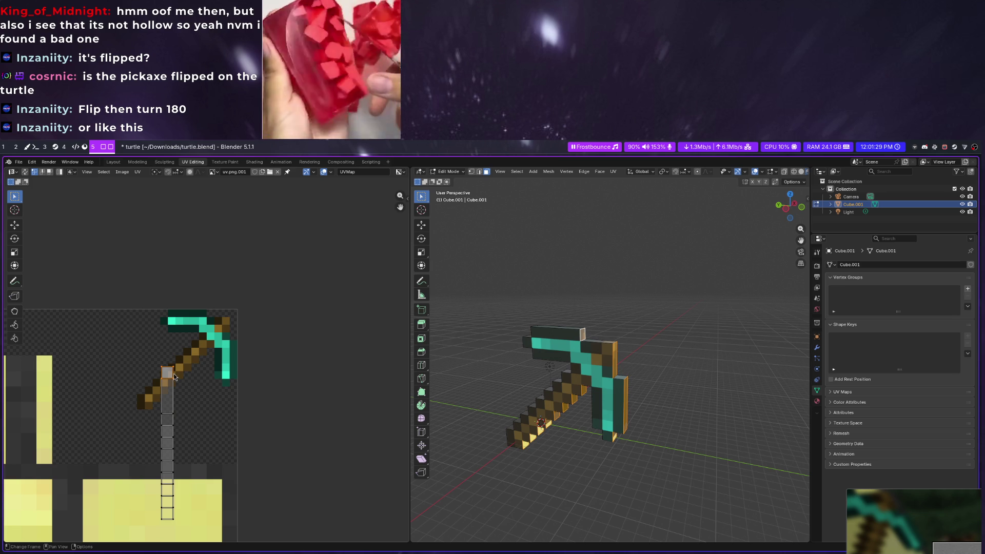
{"action": "key", "text": "g"}
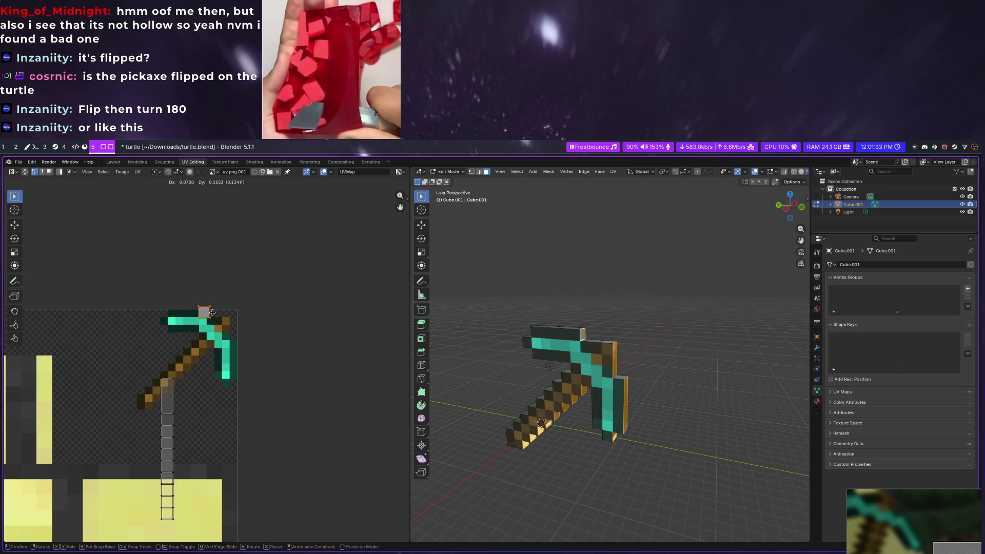
{"action": "left_click", "coordinate": [209, 313]}
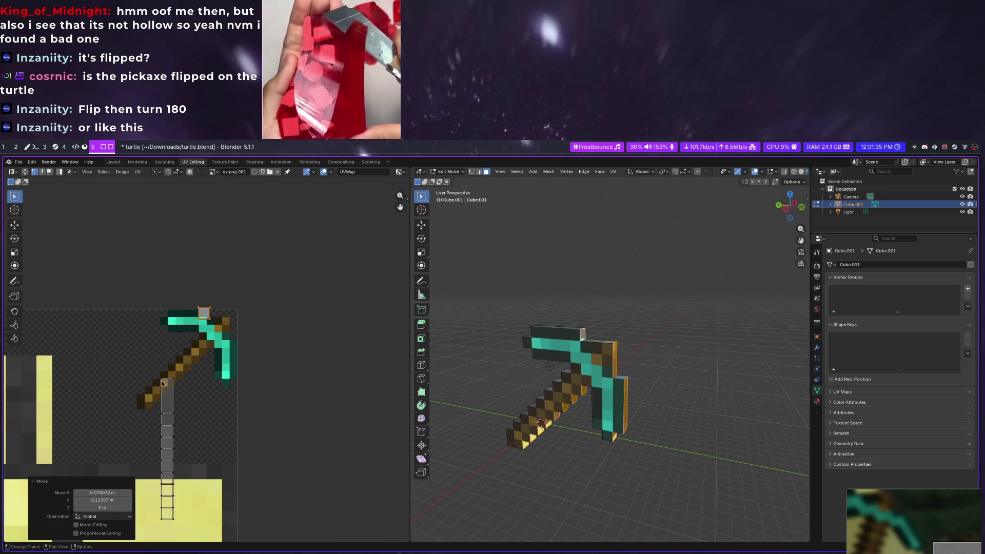
{"action": "left_click", "coordinate": [149, 373]}
{"action": "left_click_drag", "start_coordinate": [150, 359], "coordinate": [210, 520]}
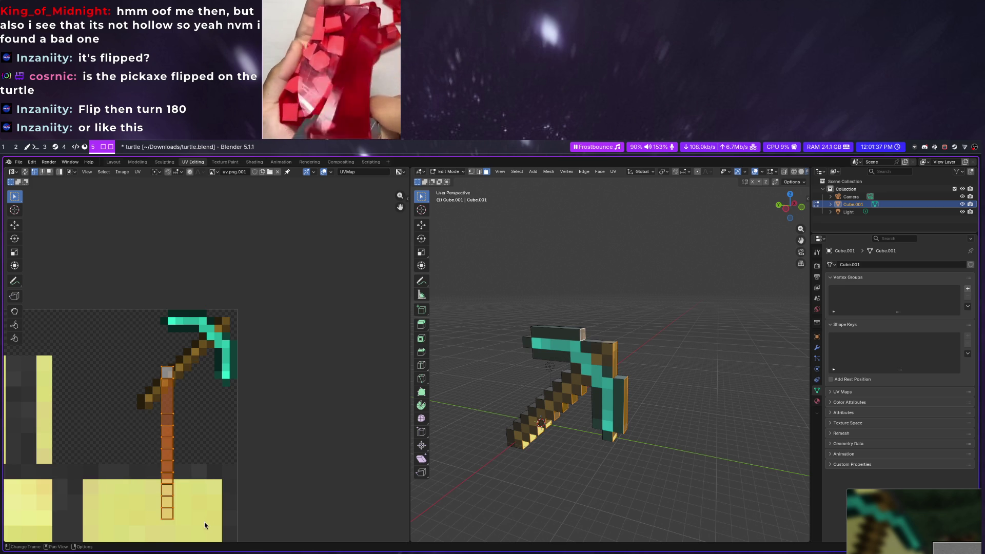
{"action": "key", "text": "s"}
{"action": "left_click", "coordinate": [192, 508]}
Move single vertices and the handle-top vertices onto the pickaxe head's right edge
{"action": "left_click", "coordinate": [164, 394]}
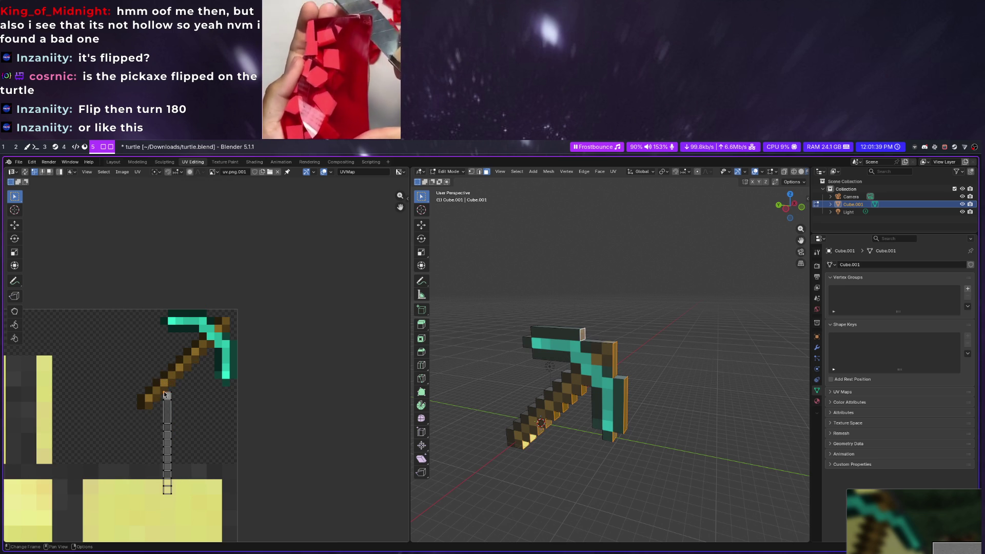
{"action": "key", "text": "g"}
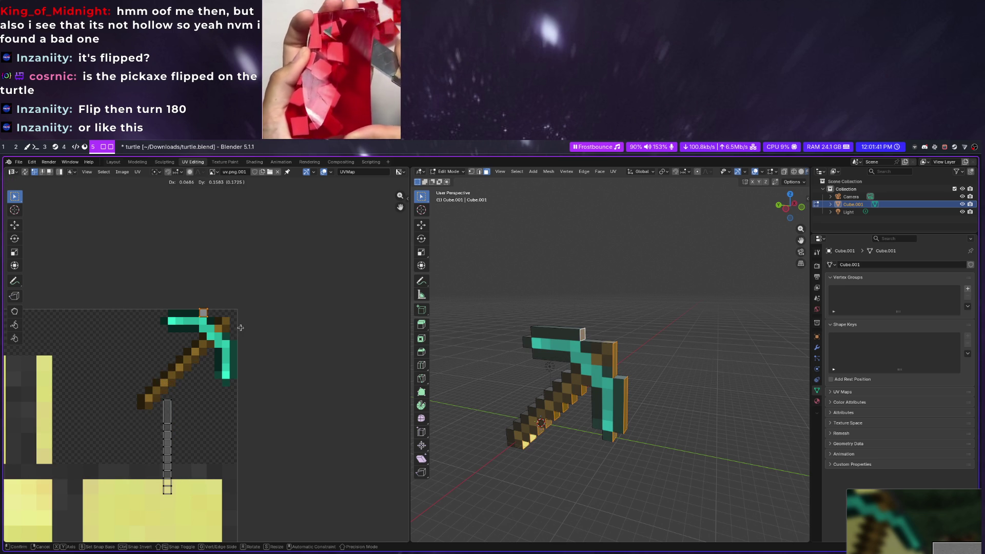
{"action": "left_click", "coordinate": [240, 328]}
{"action": "left_click", "coordinate": [165, 403]}
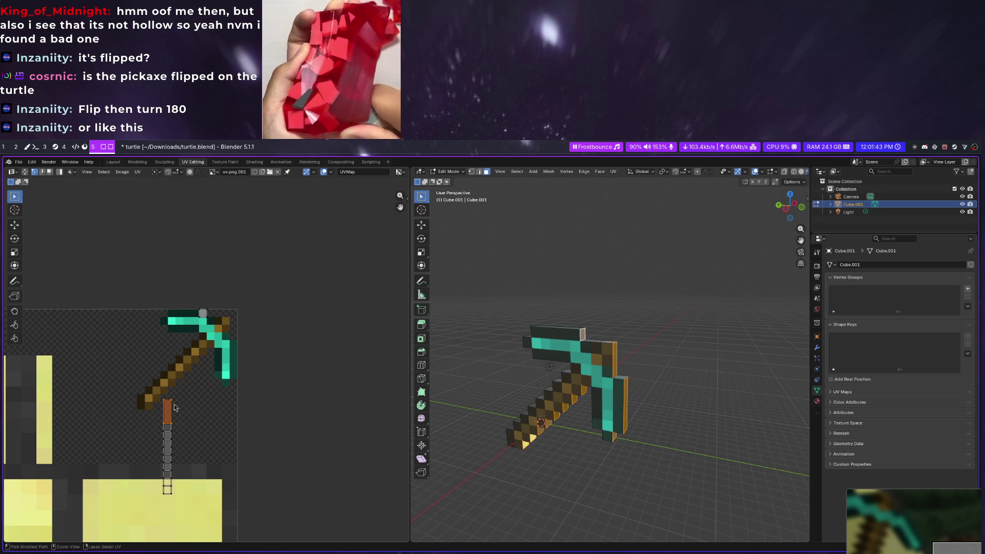
{"action": "key", "text": "g"}
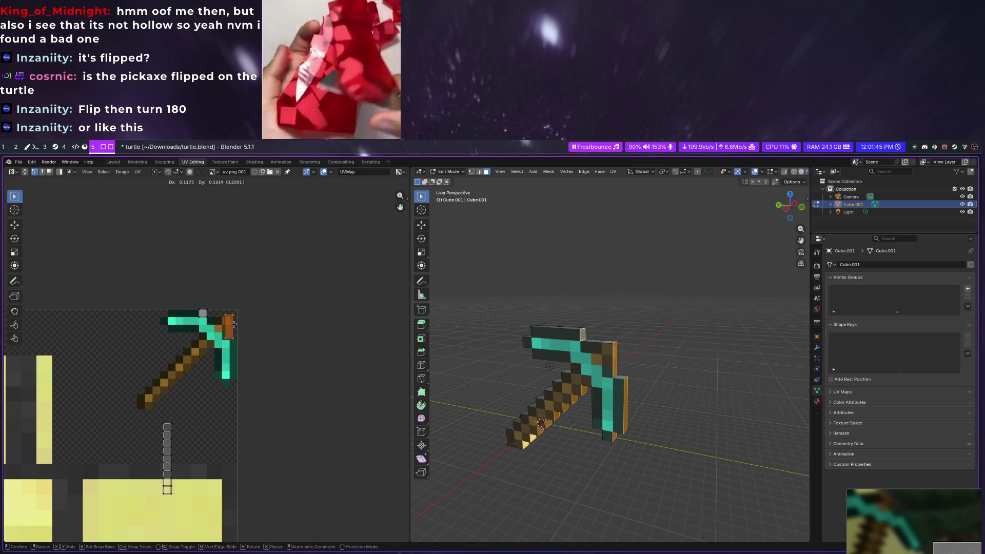
{"action": "left_click", "coordinate": [229, 330]}
{"action": "middle_click_drag", "start_coordinate": [677, 391], "coordinate": [630, 391]}
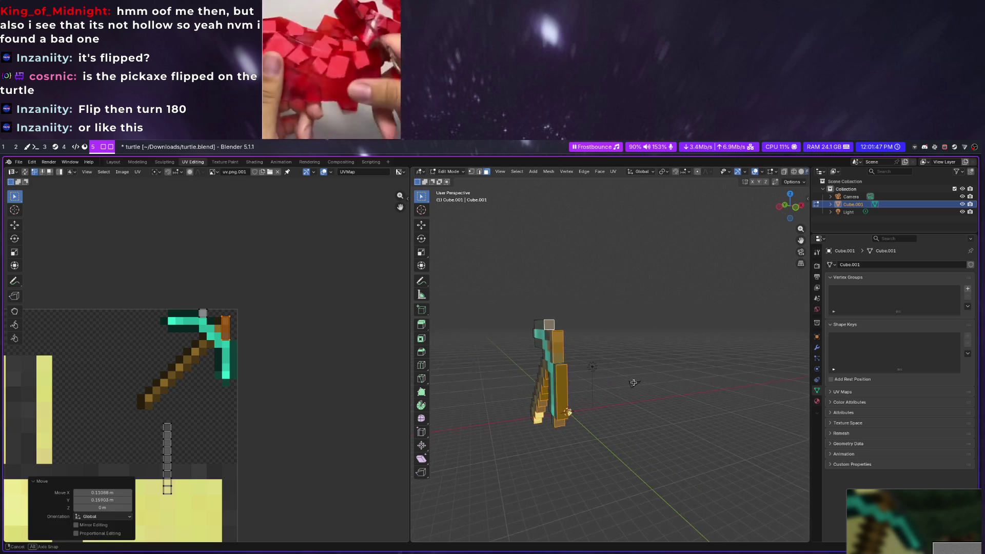
{"action": "left_click", "coordinate": [617, 385]}
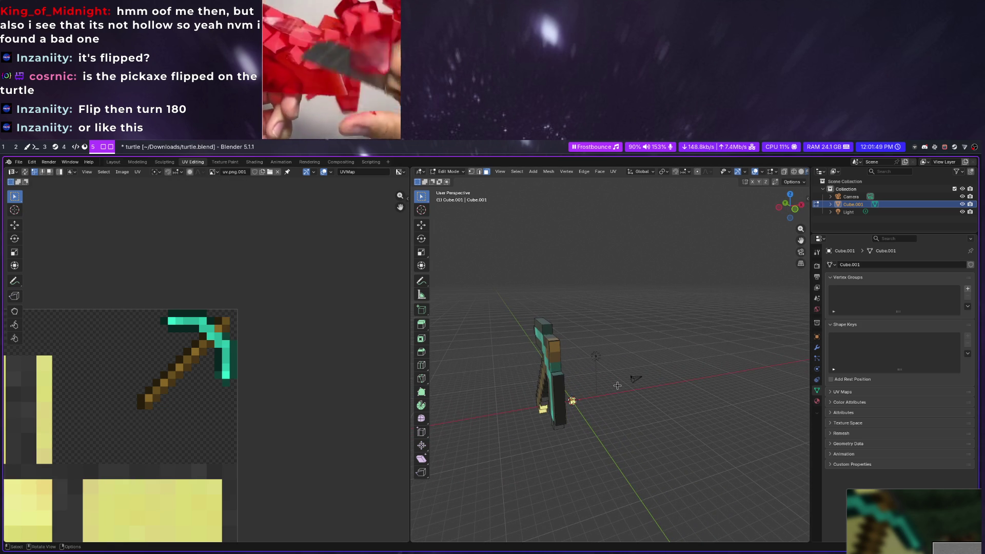
{"action": "mouse_move", "coordinate": [614, 385]}
{"action": "middle_mouse_down"}
{"action": "mouse_move", "coordinate": [643, 382]}
{"action": "mouse_move", "coordinate": [631, 396]}
{"action": "middle_mouse_up"}
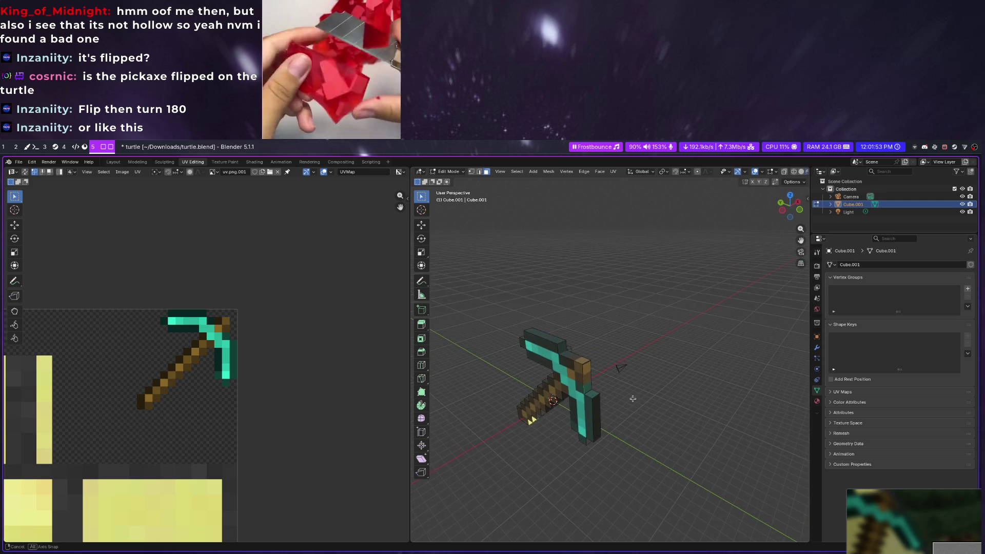
Select a UV strip and place it along the pickaxe head's right edge after one cancelled try
{"action": "left_click", "coordinate": [242, 350]}
{"action": "left_click_drag", "start_coordinate": [155, 416], "coordinate": [193, 477]}
{"action": "key", "text": "g"}
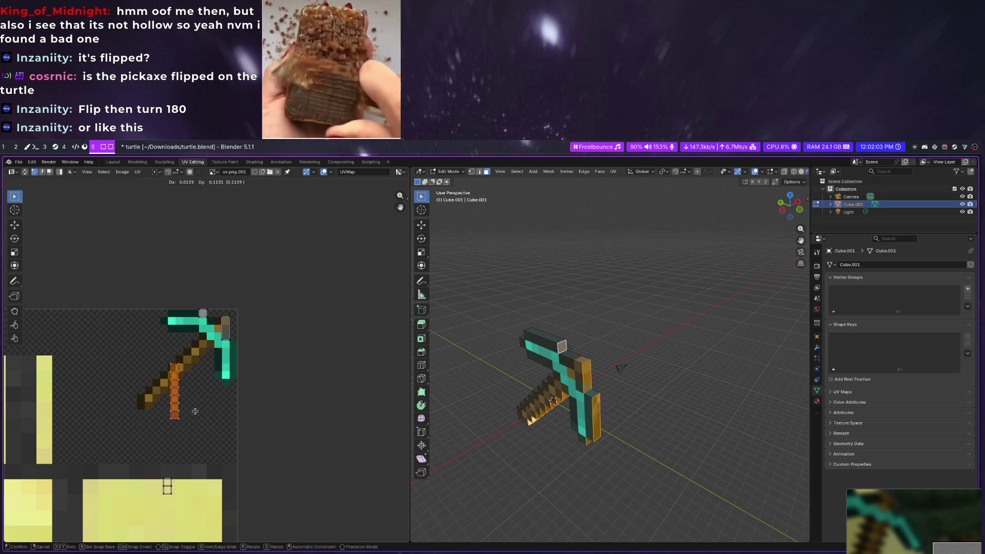
{"action": "right_click", "coordinate": [186, 437]}
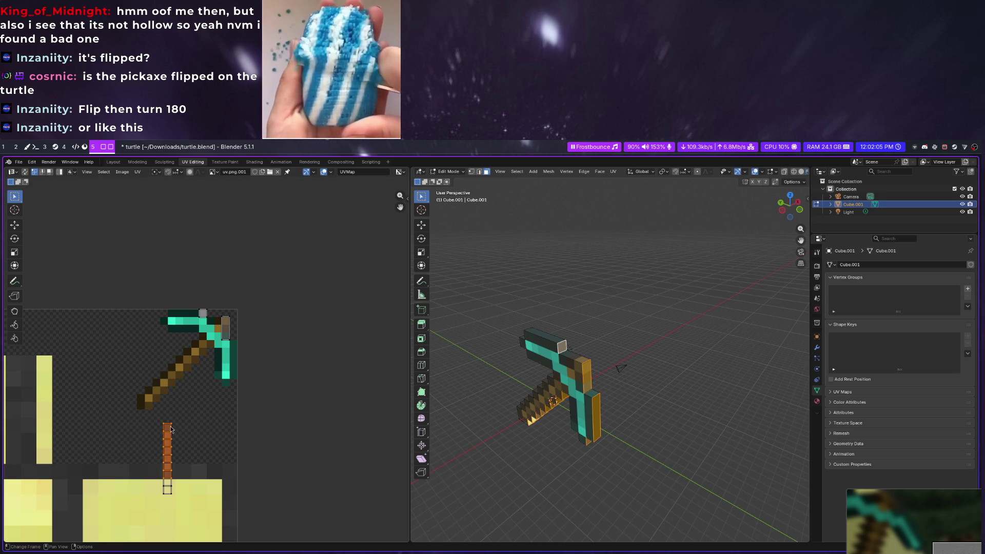
{"action": "middle_click_drag", "start_coordinate": [653, 430], "coordinate": [674, 410]}
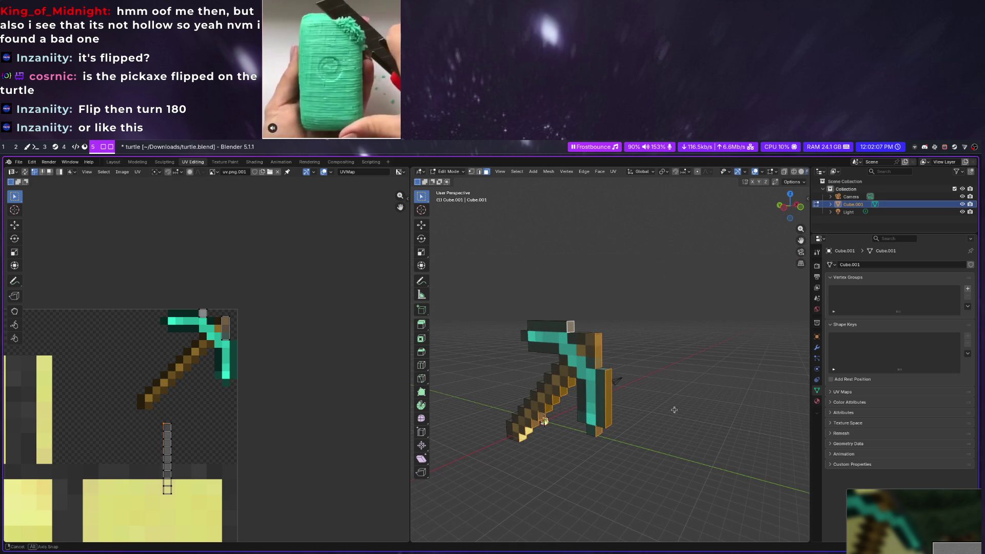
{"action": "key", "text": "g"}
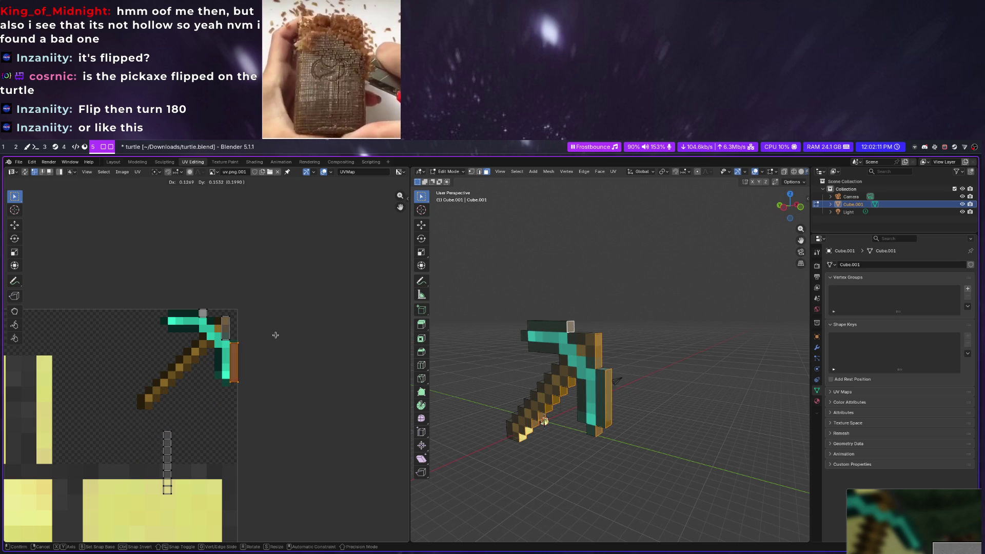
{"action": "left_click", "coordinate": [274, 335]}
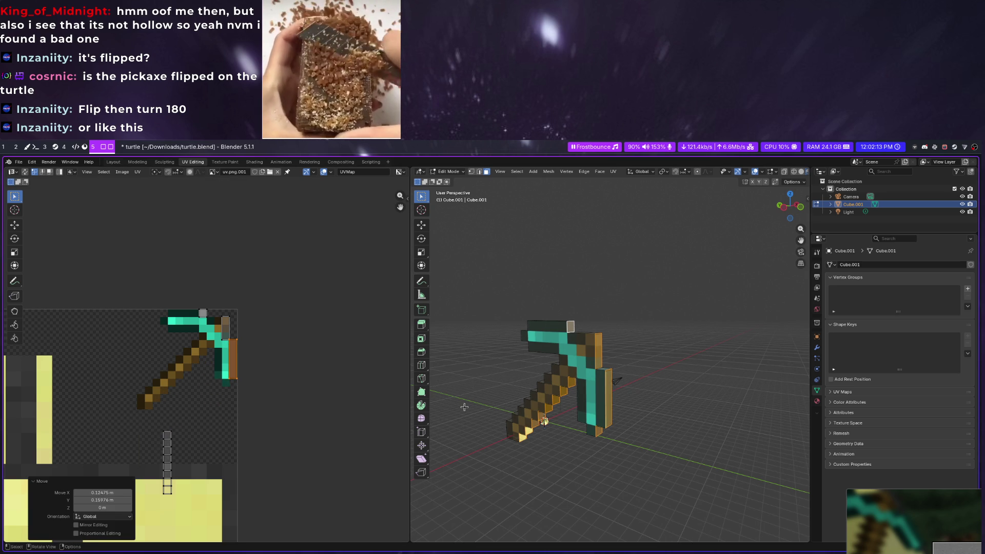
{"action": "middle_click_drag", "start_coordinate": [515, 459], "coordinate": [188, 439]}
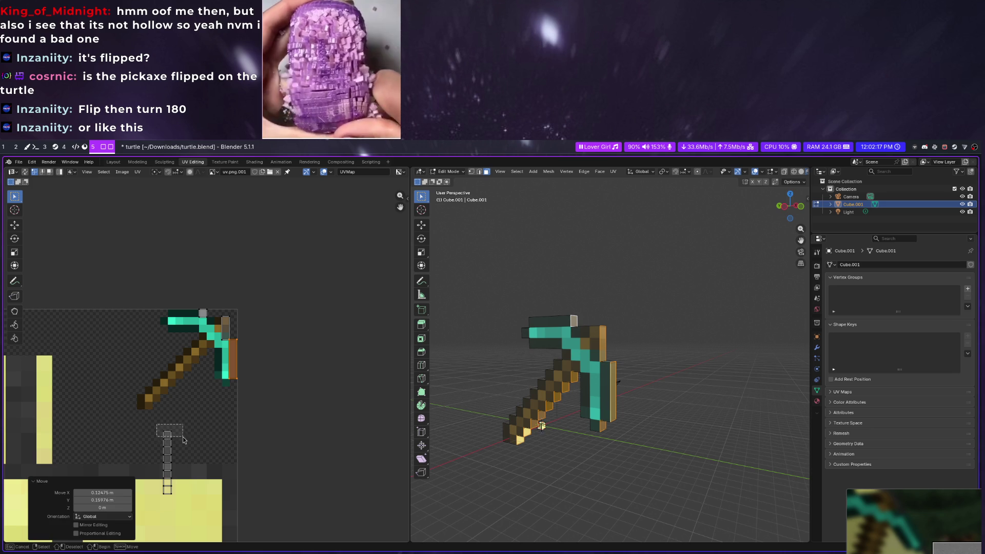
Drop the strip's top vertex onto the head and move the column's top vertex onto the handle
{"action": "left_click", "coordinate": [176, 437]}
{"action": "key", "text": "g"}
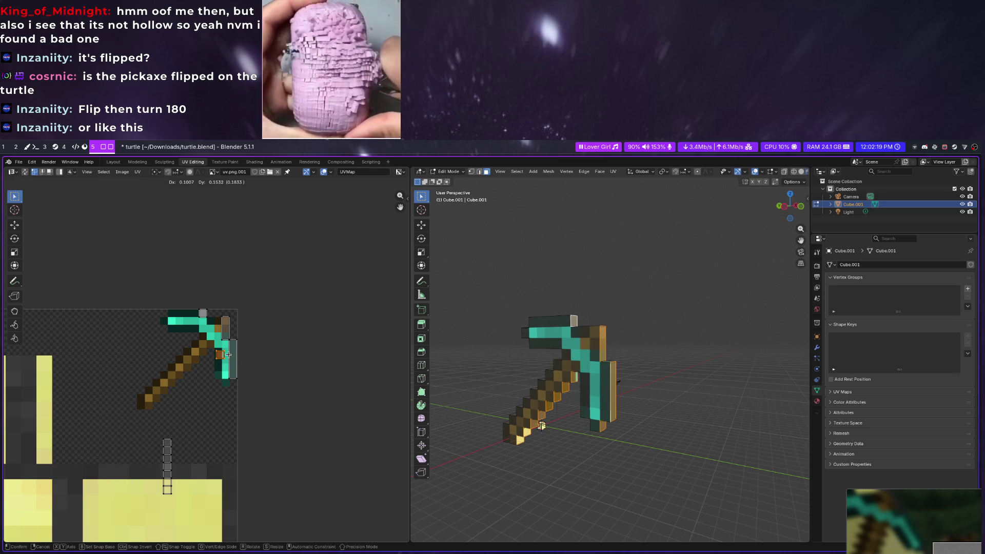
{"action": "left_click", "coordinate": [146, 436]}
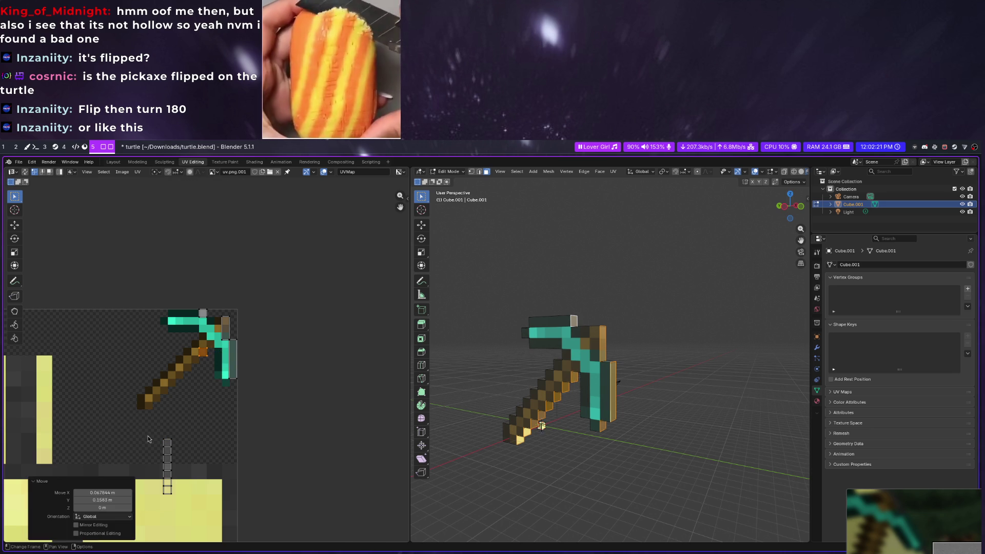
{"action": "left_click", "coordinate": [170, 451]}
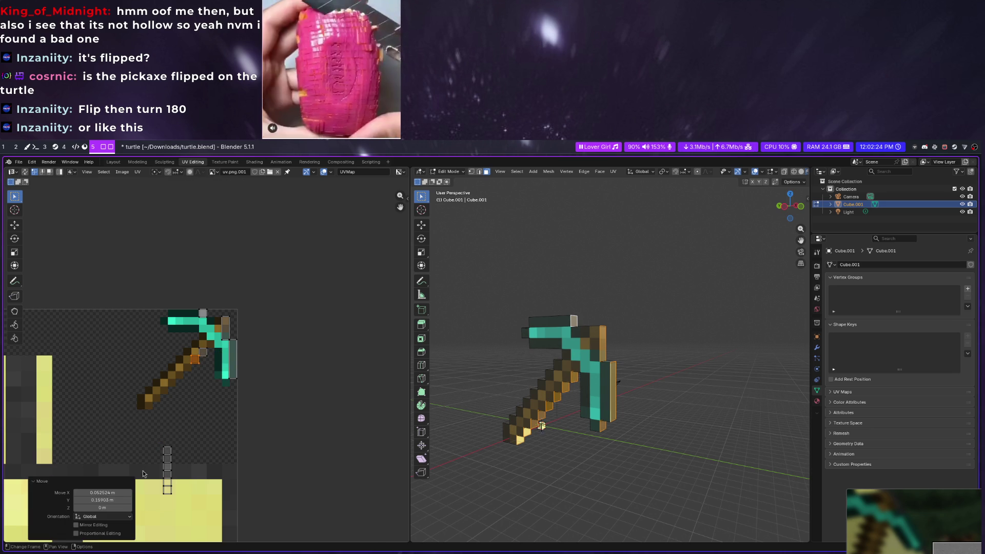
{"action": "left_click", "coordinate": [168, 451]}
{"action": "key", "text": "g"}
{"action": "left_click", "coordinate": [169, 466]}
{"action": "key", "text": "g"}
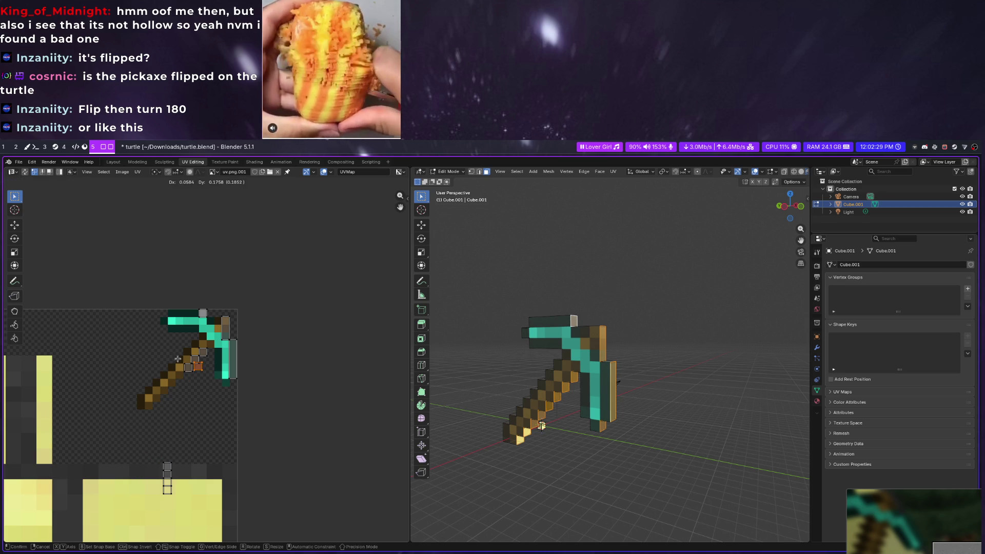
{"action": "left_click", "coordinate": [161, 367]}
Move the next column-top vertices one by one down along the diagonal handle pixels
{"action": "left_click", "coordinate": [166, 465]}
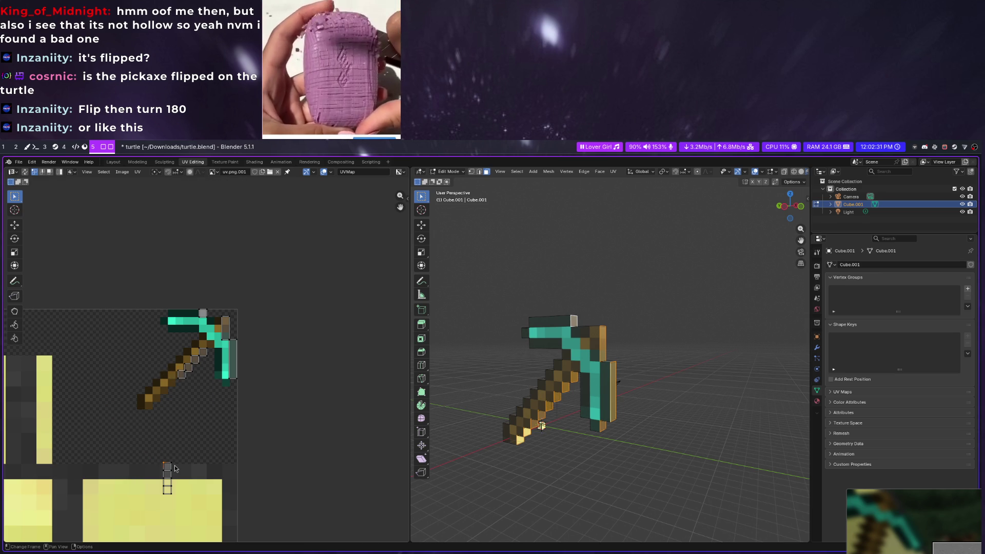
{"action": "key", "text": "g"}
{"action": "left_click", "coordinate": [176, 380]}
{"action": "left_click", "coordinate": [164, 466]}
{"action": "key", "text": "g"}
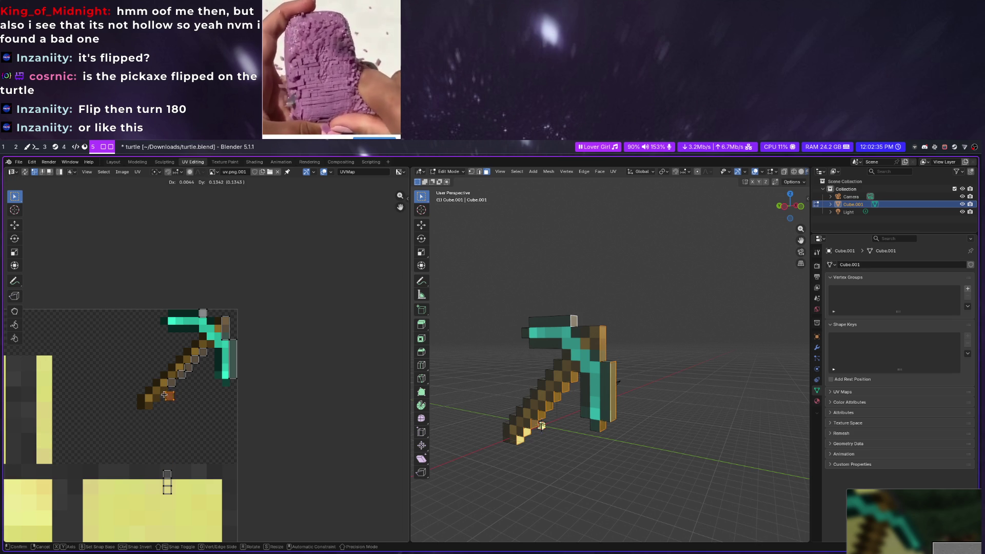
{"action": "left_click", "coordinate": [157, 390]}
{"action": "left_click", "coordinate": [167, 473]}
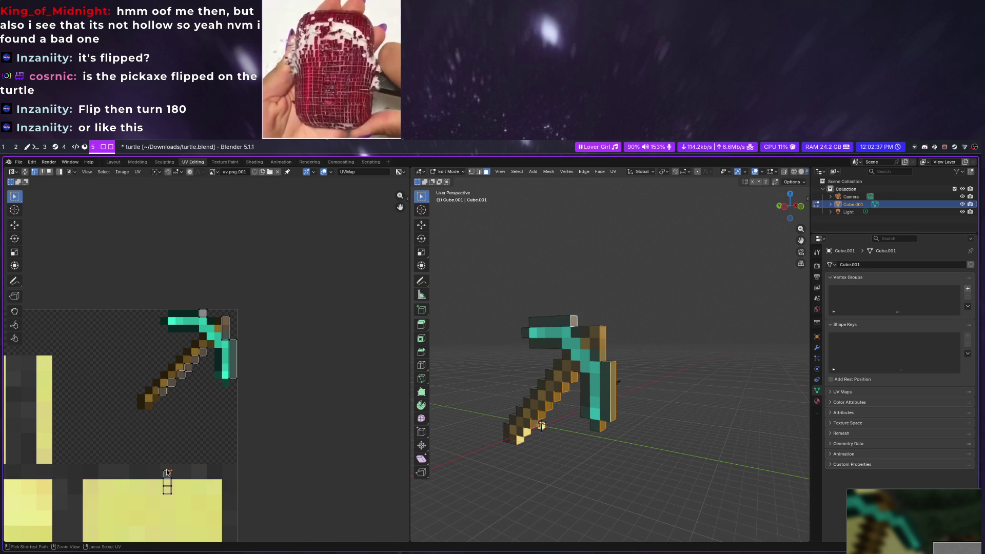
{"action": "key", "text": "g"}
{"action": "left_click", "coordinate": [155, 397]}
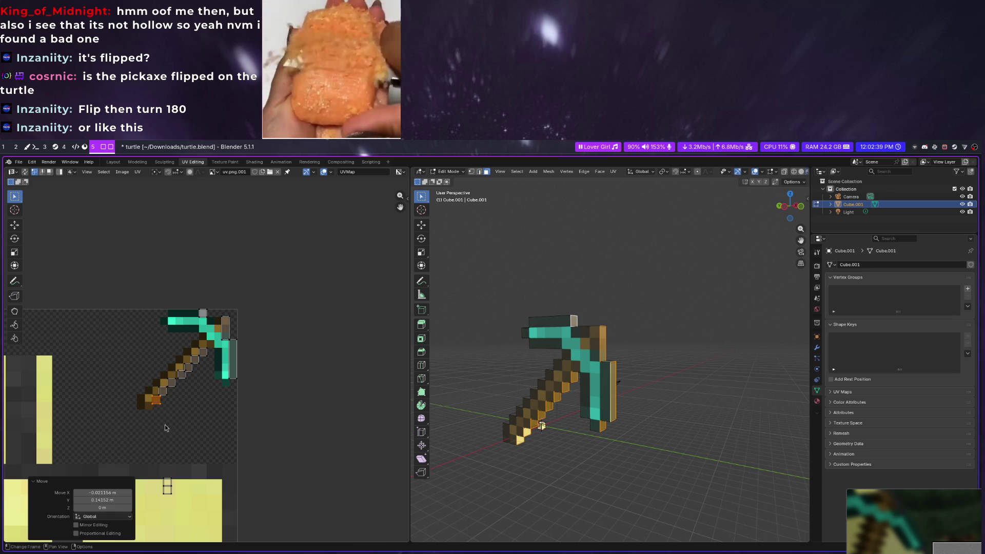
Place the small square's UV face on its pixel and reposition the face at the handle's tip
{"action": "left_click", "coordinate": [177, 478]}
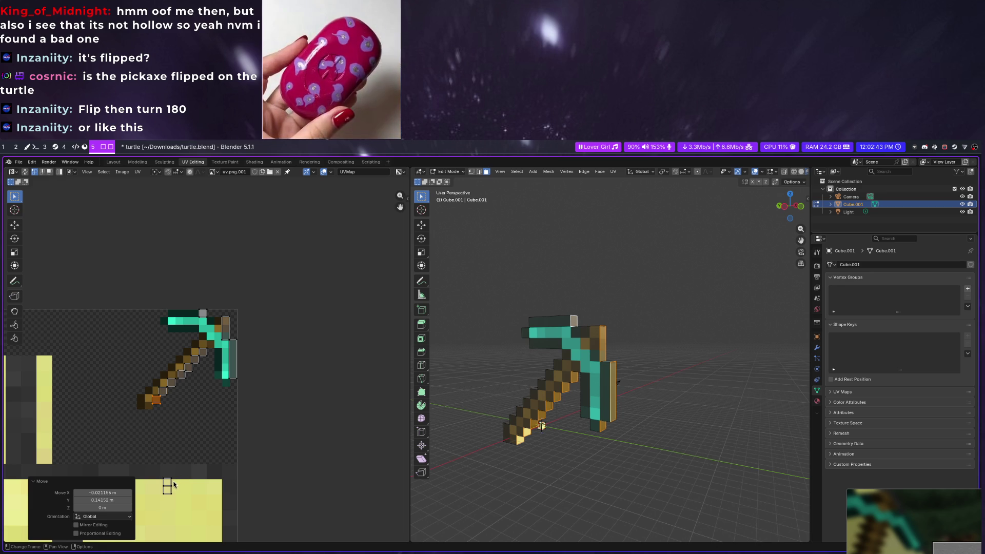
{"action": "key", "text": "ctrl"}
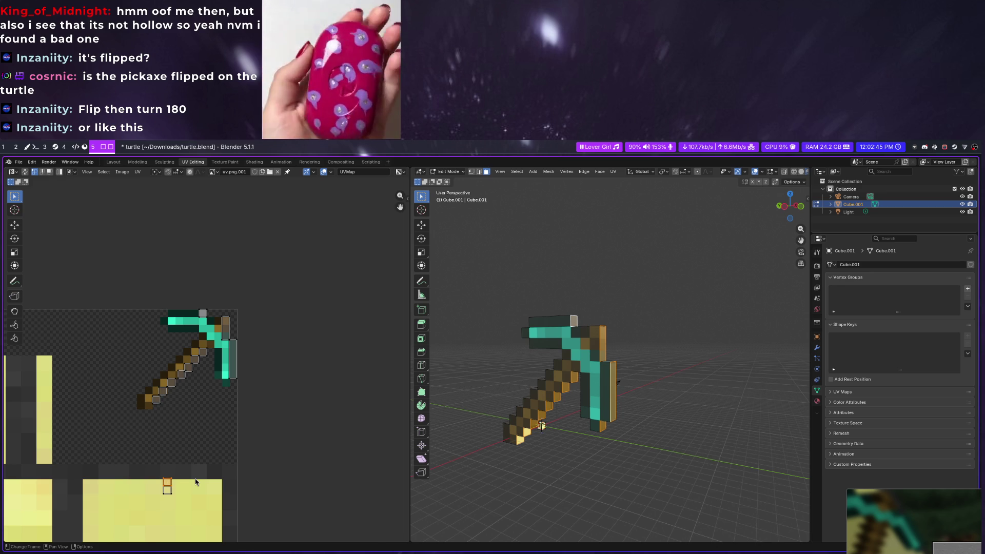
{"action": "key", "text": "g"}
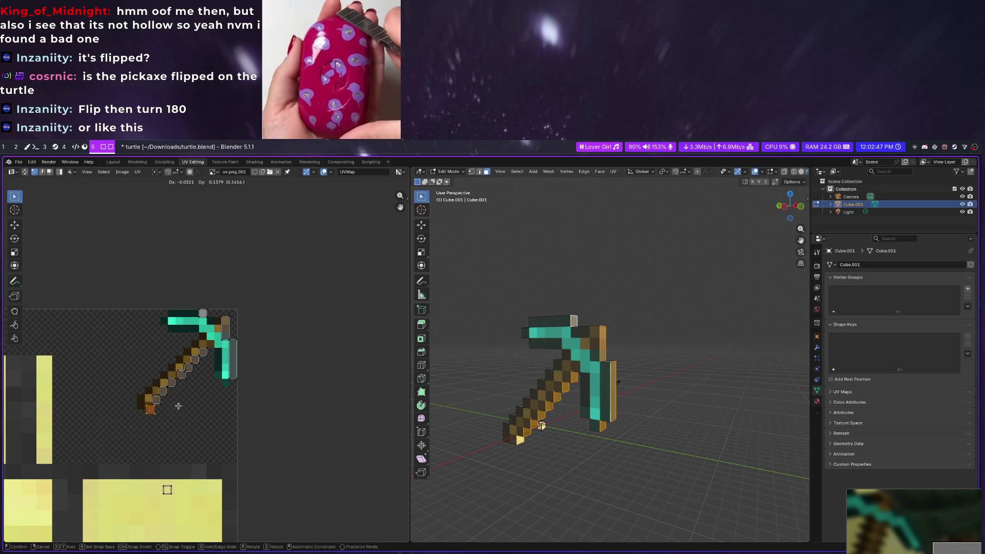
{"action": "left_click", "coordinate": [177, 406]}
{"action": "key", "text": "ctrl+z"}
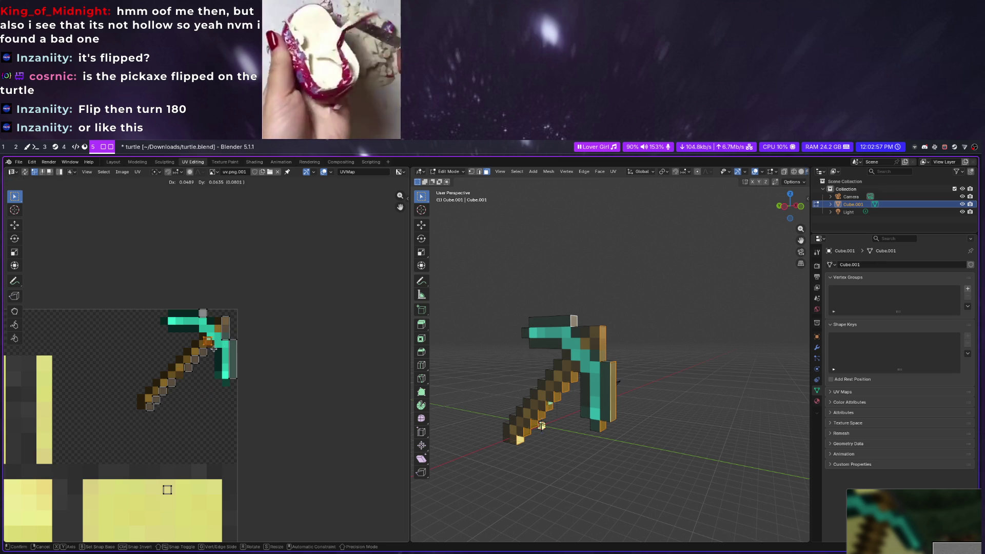
{"action": "left_click", "coordinate": [188, 386]}
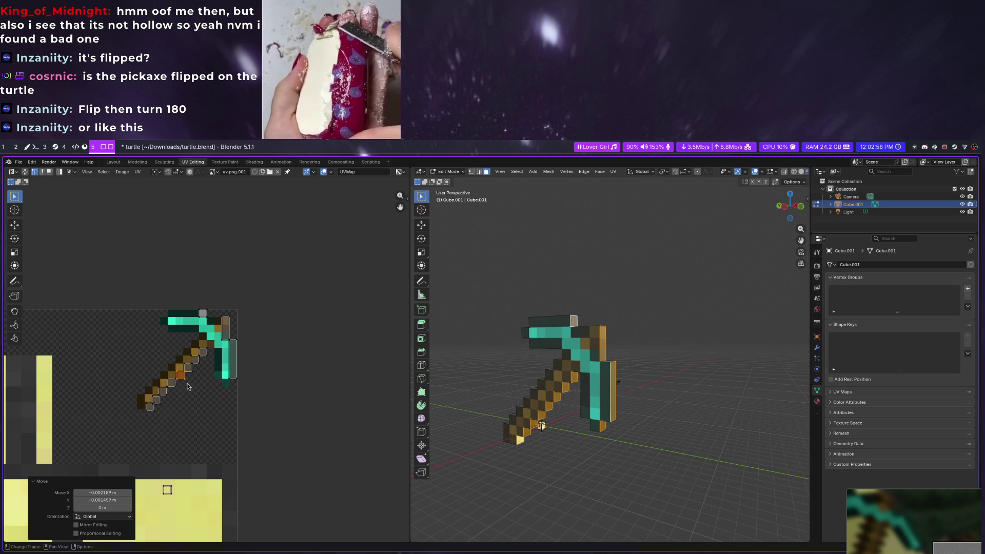
{"action": "left_click", "coordinate": [159, 488]}
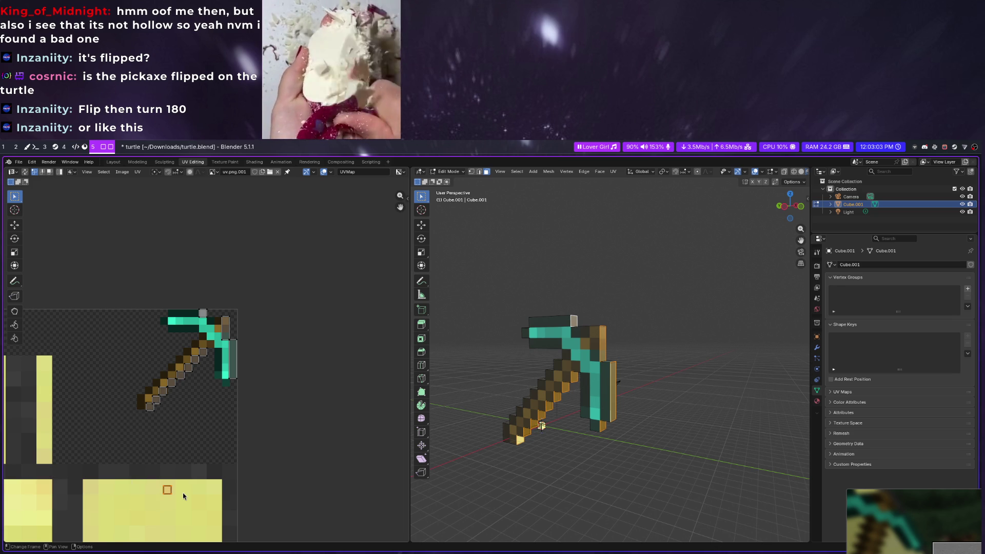
{"action": "left_click", "coordinate": [146, 406]}
{"action": "key", "text": "g"}
{"action": "left_click", "coordinate": [163, 409]}
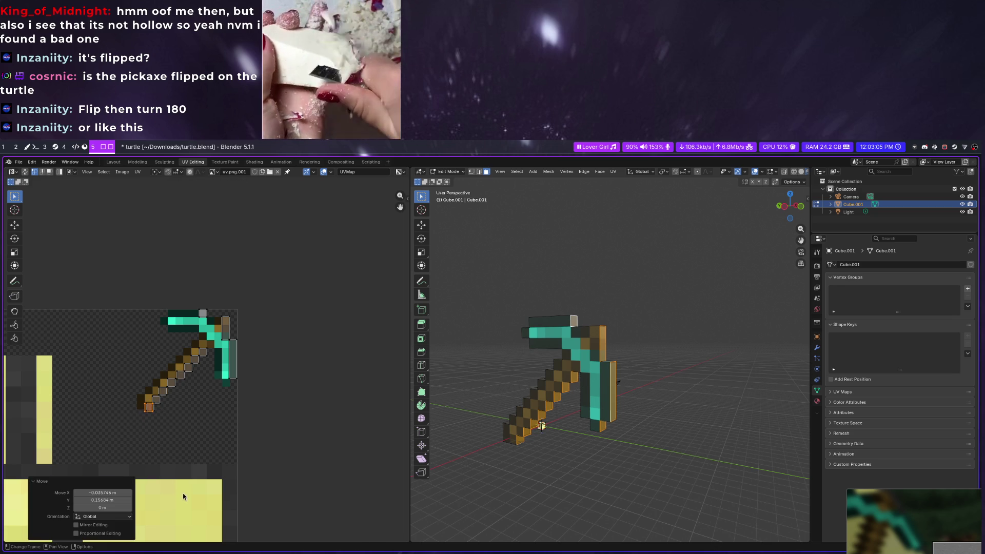
{"action": "scroll", "coordinate": [157, 416], "scroll_direction": "up", "scroll_amount": 3}
{"action": "scroll", "coordinate": [171, 400], "scroll_direction": "down", "scroll_amount": 1}
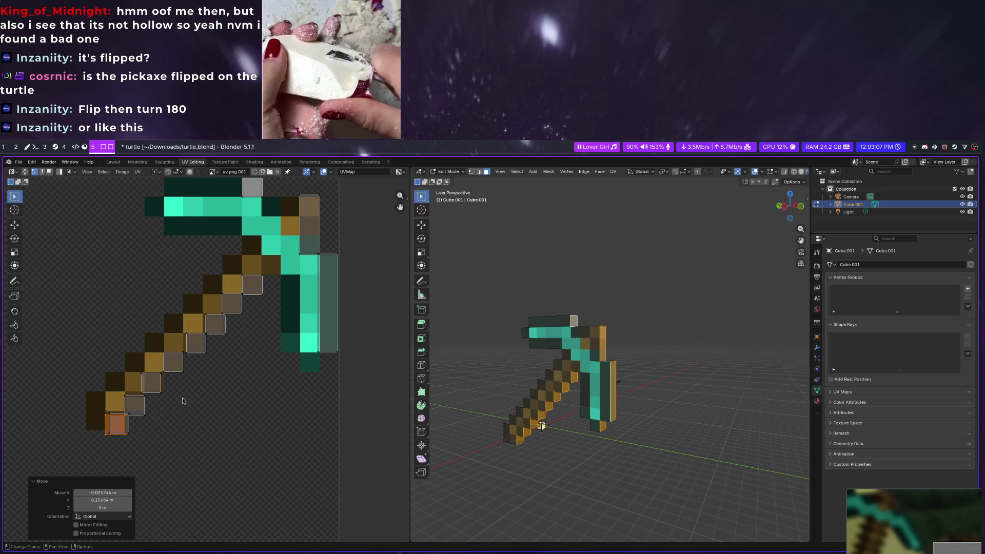
Place the remaining handle UV faces, dropping the last one below the diamond blade
{"action": "left_click", "coordinate": [130, 435]}
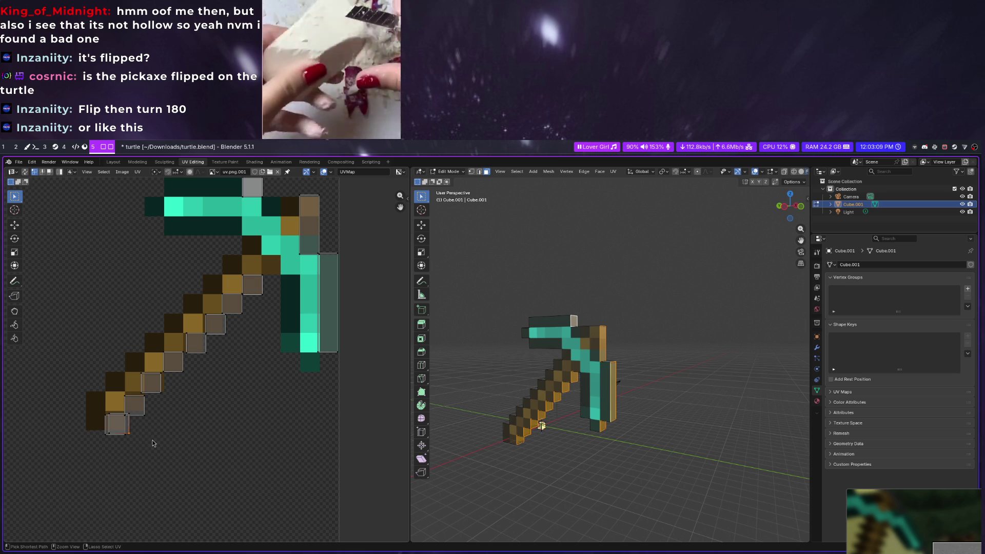
{"action": "key", "text": "g"}
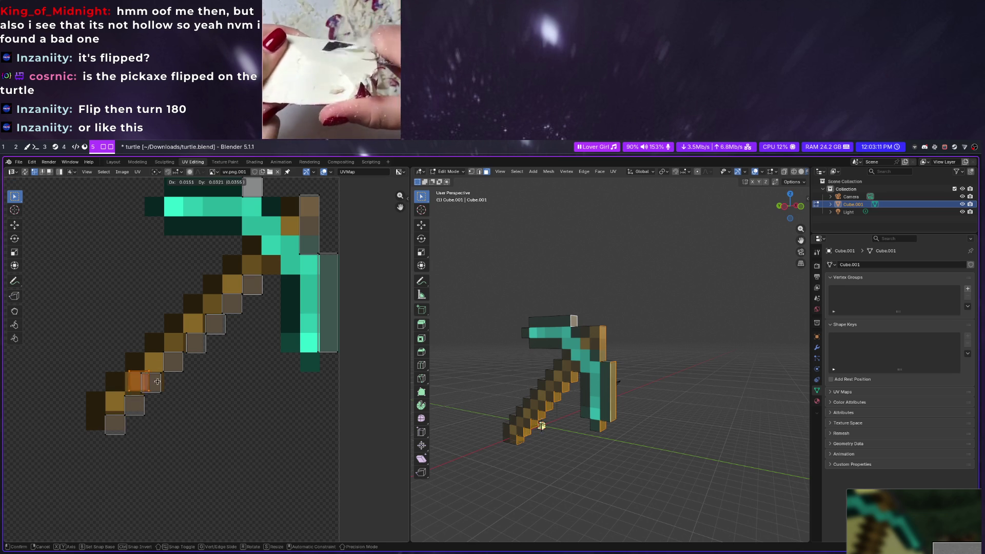
{"action": "left_click", "coordinate": [153, 402]}
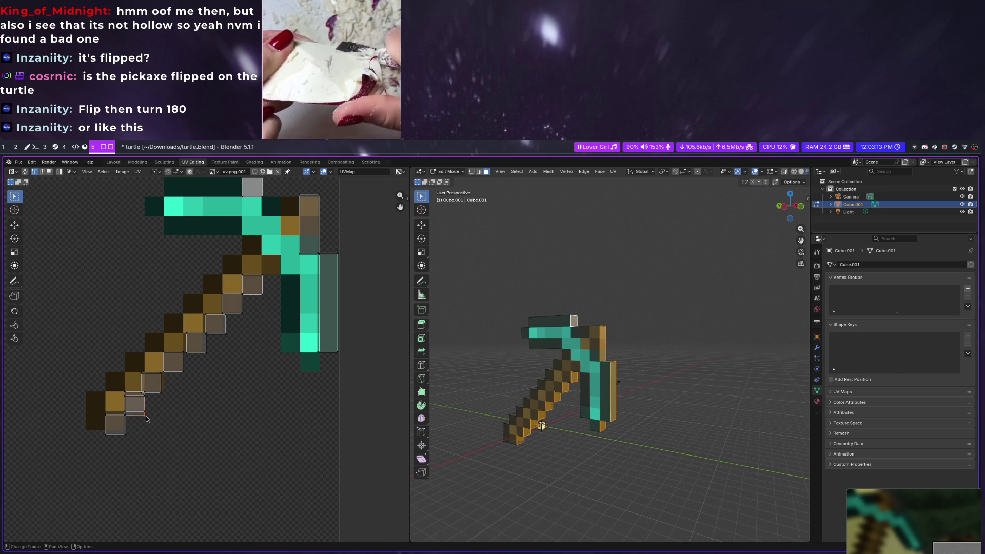
{"action": "key", "text": "g"}
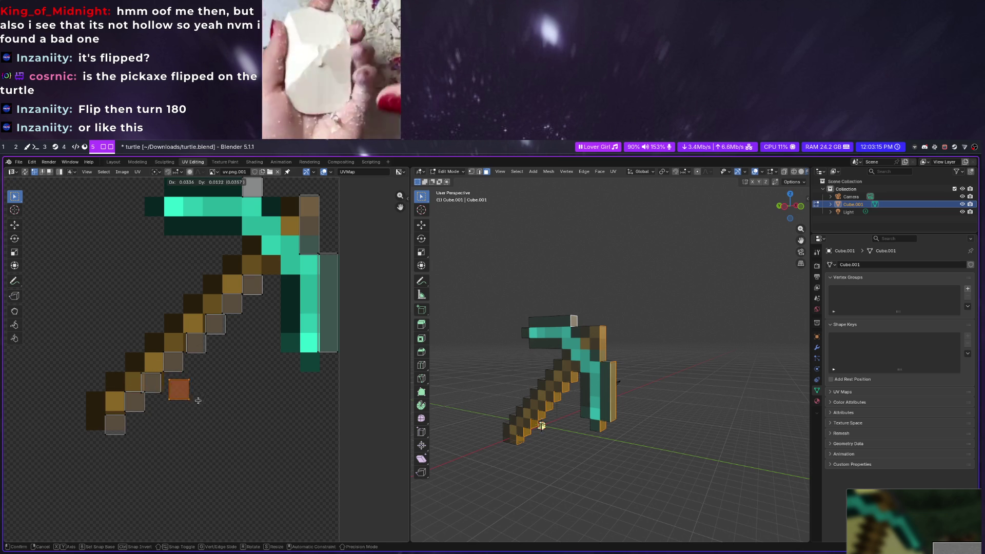
{"action": "left_click", "coordinate": [173, 398]}
{"action": "left_click", "coordinate": [160, 398]}
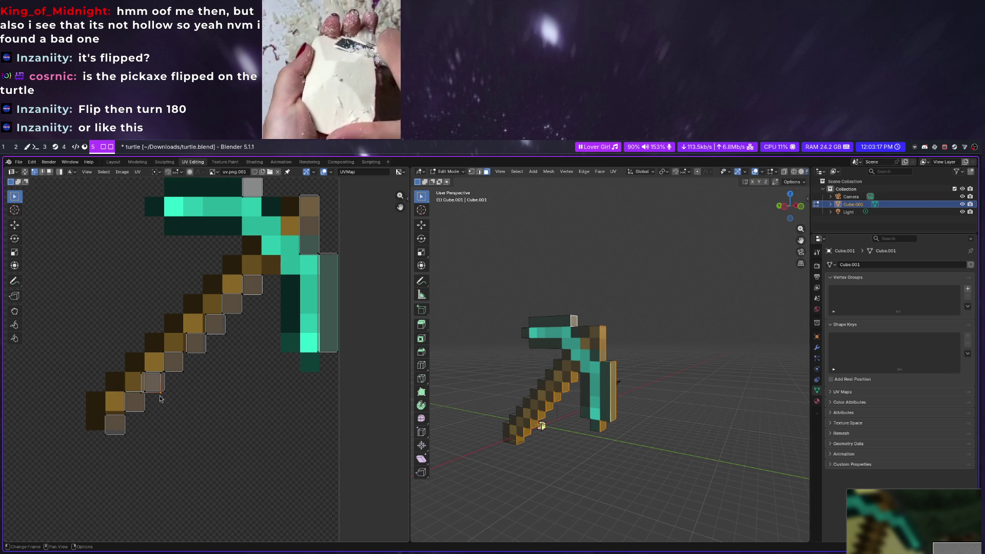
{"action": "key", "text": "g"}
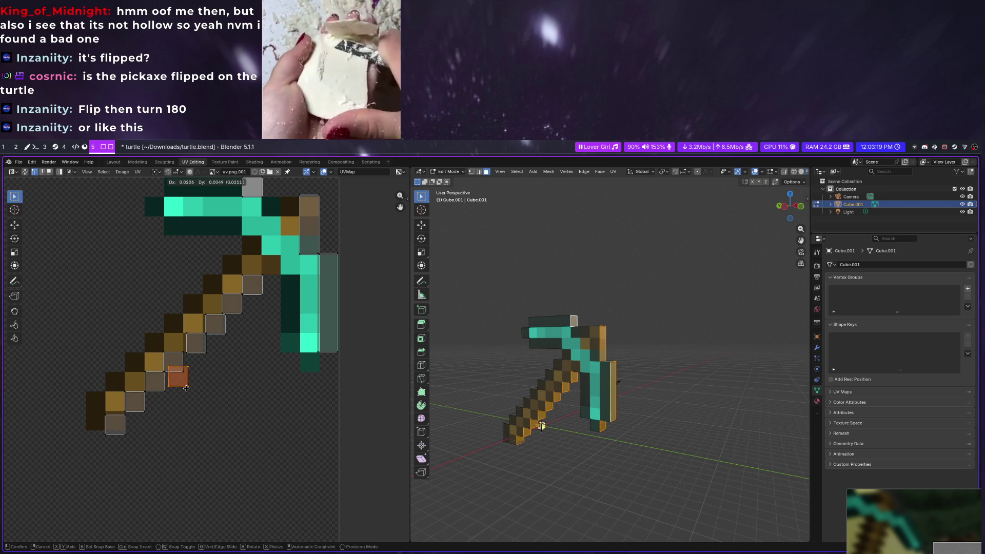
{"action": "left_click", "coordinate": [317, 375]}
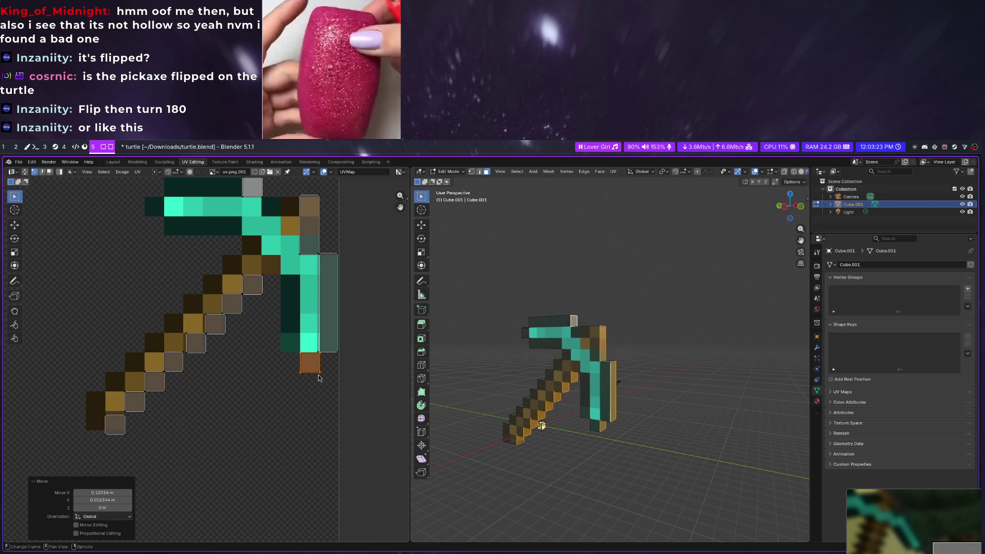
Box-select all the pickaxe UVs and snap them to pixels via Snap > Selected to Pixels
{"action": "left_click_drag", "start_coordinate": [45, 248], "coordinate": [352, 455]}
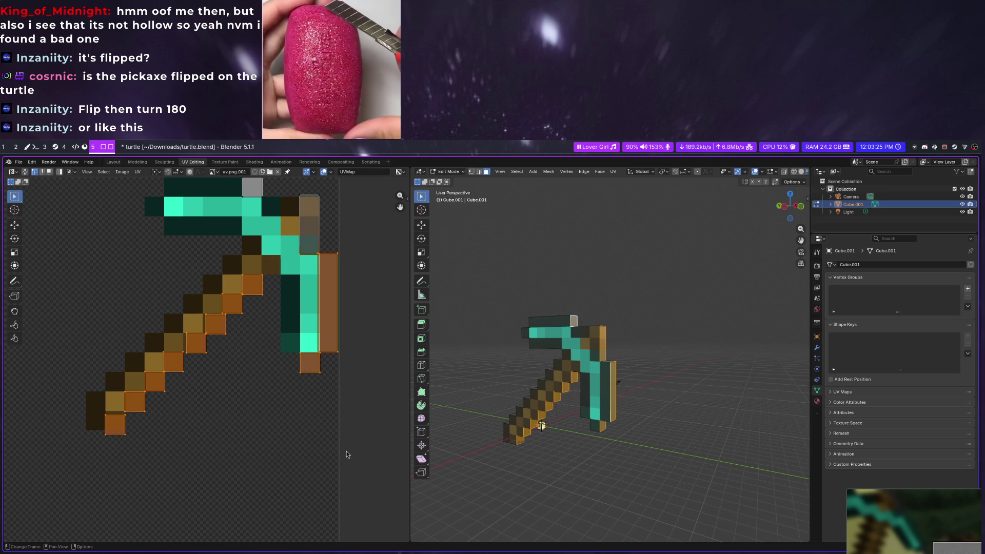
{"action": "right_click", "coordinate": [297, 398]}
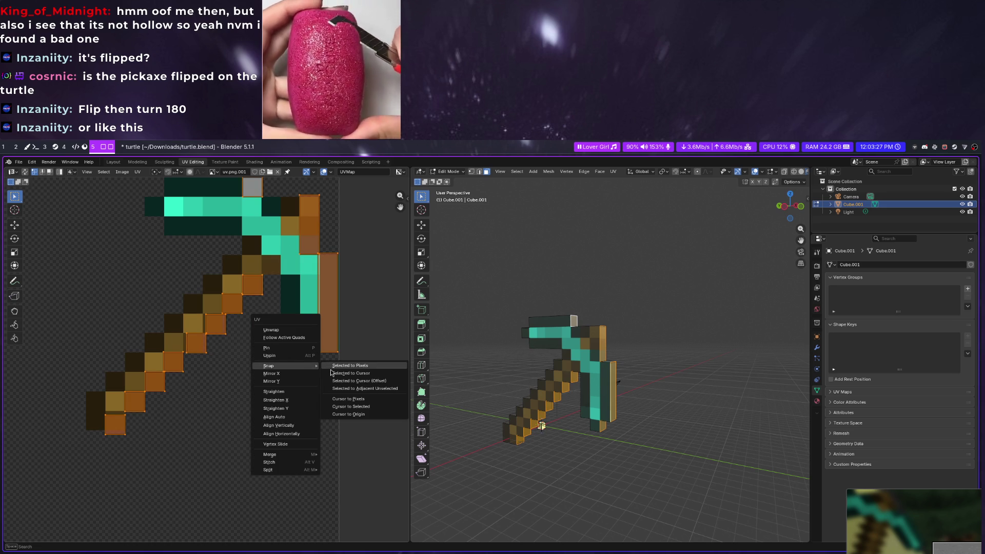
{"action": "left_click", "coordinate": [332, 372]}
{"action": "scroll", "coordinate": [278, 398], "scroll_direction": "down", "scroll_amount": 1}
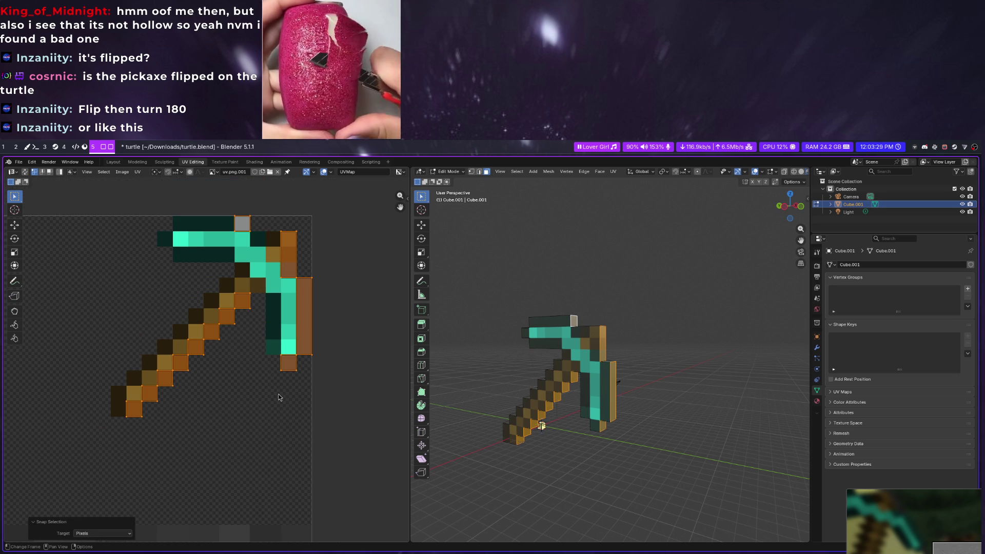
{"action": "left_click", "coordinate": [271, 400]}
{"action": "middle_click_drag", "start_coordinate": [538, 431], "coordinate": [616, 455]}
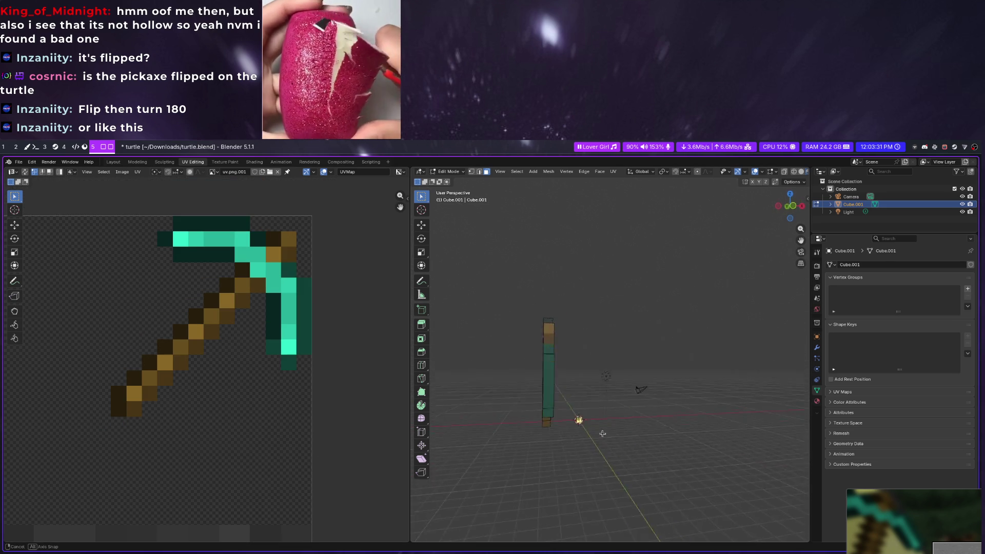
From Bottom Orthographic view select the pickaxe's underside edge strip and bring up Unwrap (U)
{"action": "mouse_move", "coordinate": [616, 454]}
{"action": "middle_mouse_down"}
{"action": "mouse_move", "coordinate": [530, 422]}
{"action": "mouse_move", "coordinate": [538, 337]}
{"action": "mouse_move", "coordinate": [587, 369]}
{"action": "middle_mouse_up"}
{"action": "left_click", "coordinate": [795, 206]}
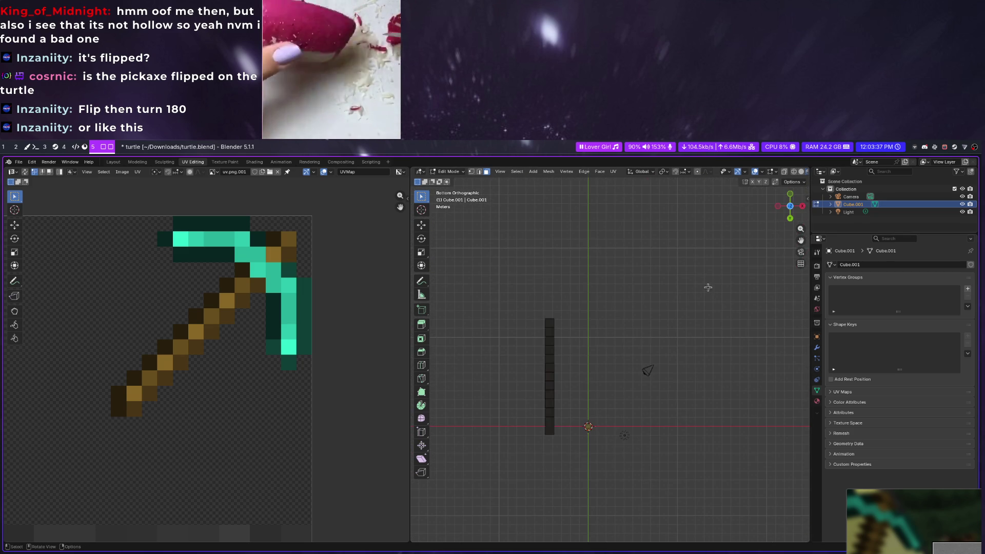
{"action": "left_click", "coordinate": [550, 327]}
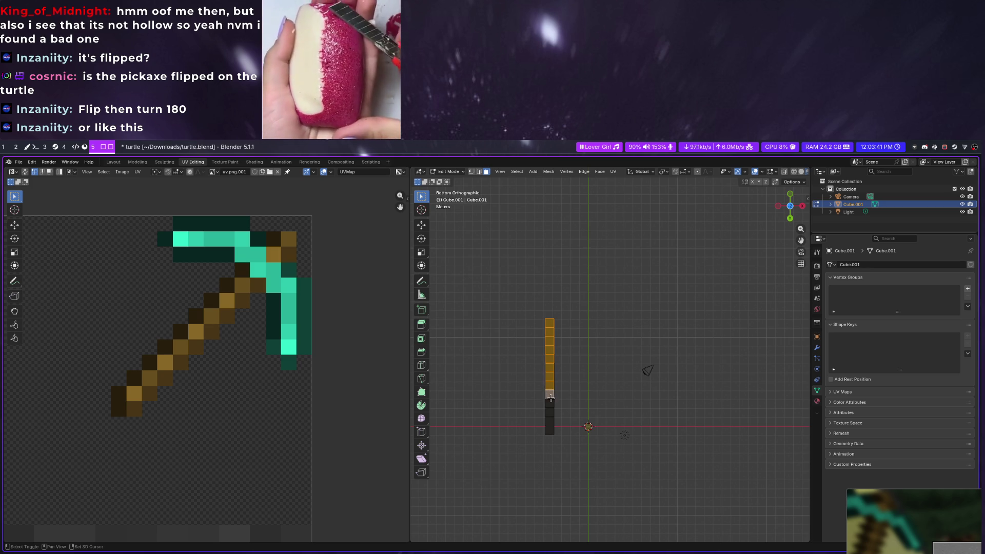
{"action": "mouse_move", "coordinate": [551, 427]}
{"action": "middle_mouse_down"}
{"action": "mouse_move", "coordinate": [529, 425]}
{"action": "mouse_move", "coordinate": [649, 384]}
{"action": "mouse_move", "coordinate": [683, 384]}
{"action": "mouse_move", "coordinate": [718, 413]}
{"action": "mouse_move", "coordinate": [769, 407]}
{"action": "middle_mouse_up"}
{"action": "left_click", "coordinate": [790, 214]}
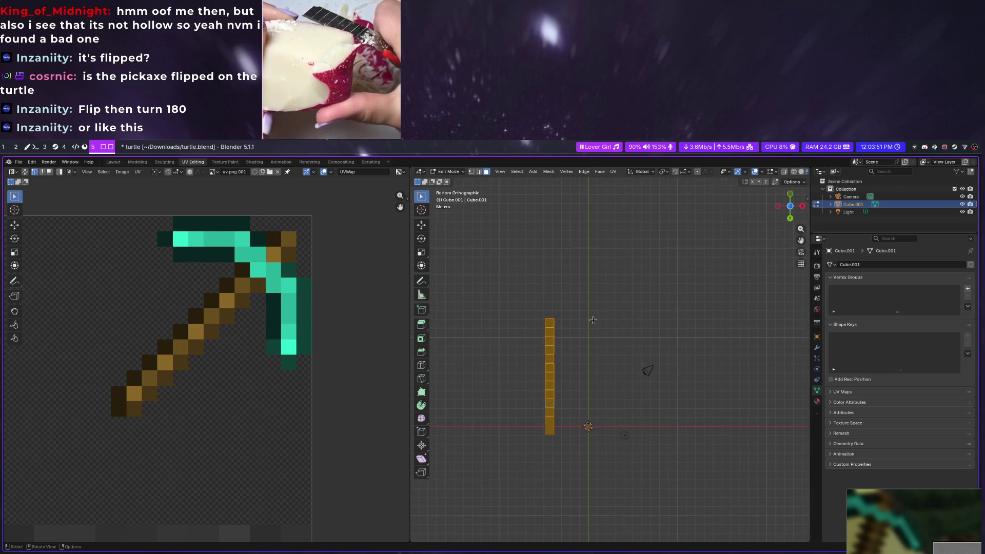
{"action": "key", "text": "u"}
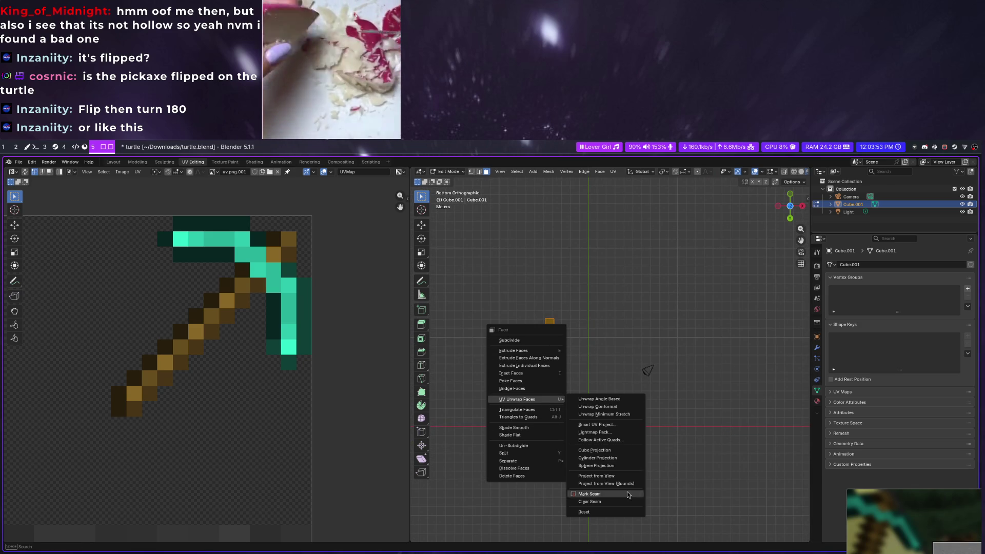
Project the edge faces from view, then move and shrink the UV strip onto the handle
{"action": "left_click", "coordinate": [614, 476]}
{"action": "scroll", "coordinate": [243, 413], "scroll_direction": "down", "scroll_amount": 8}
{"action": "scroll", "coordinate": [243, 412], "scroll_direction": "down", "scroll_amount": 4}
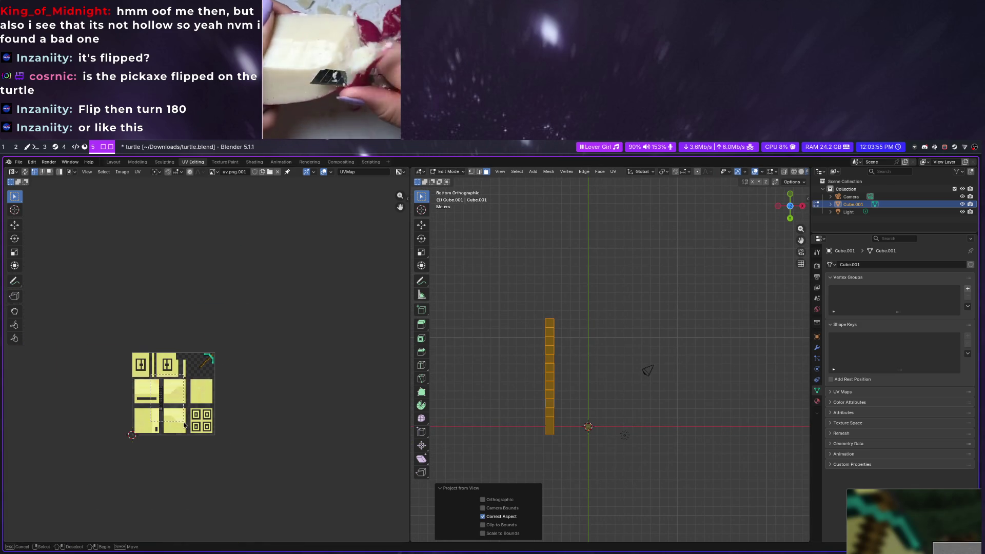
{"action": "scroll", "coordinate": [149, 406], "scroll_direction": "up", "scroll_amount": 3}
{"action": "scroll", "coordinate": [148, 406], "scroll_direction": "up", "scroll_amount": 2}
{"action": "key", "text": "g"}
{"action": "left_click", "coordinate": [231, 350]}
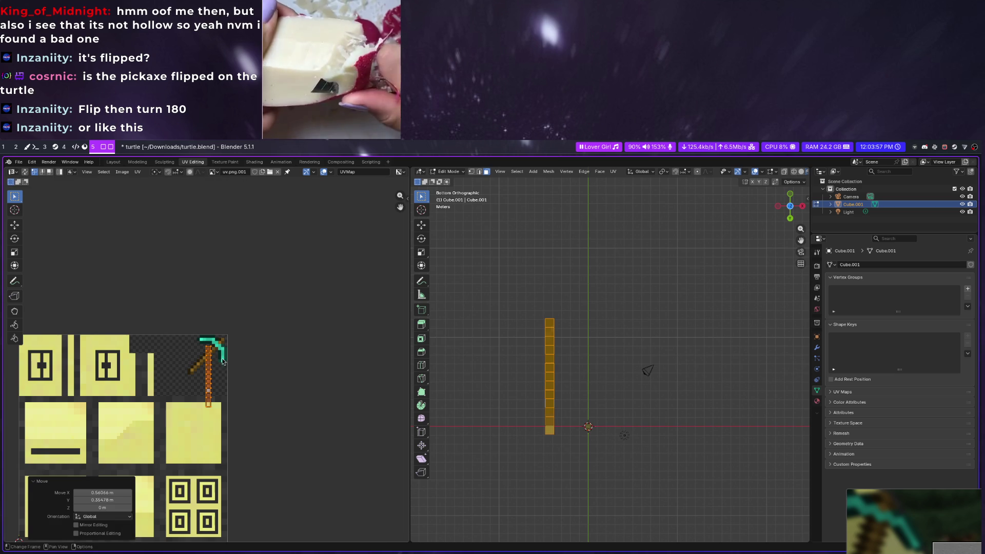
{"action": "key", "text": "s"}
{"action": "key", "text": "Return"}
{"action": "middle_click_drag", "start_coordinate": [457, 363], "coordinate": [573, 372]}
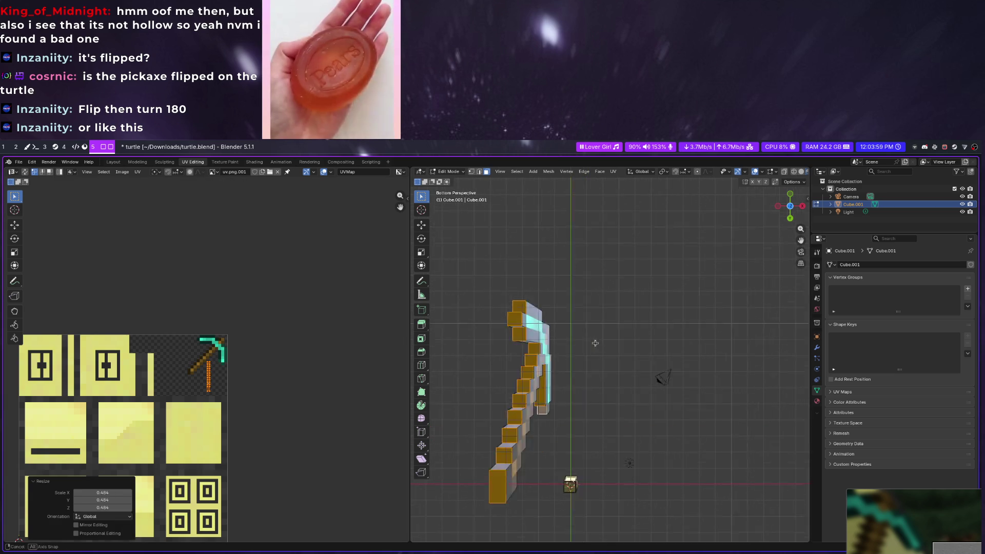
Select the linked pickaxe part and start moving one UV face near the blade
{"action": "key", "text": "alt+a"}
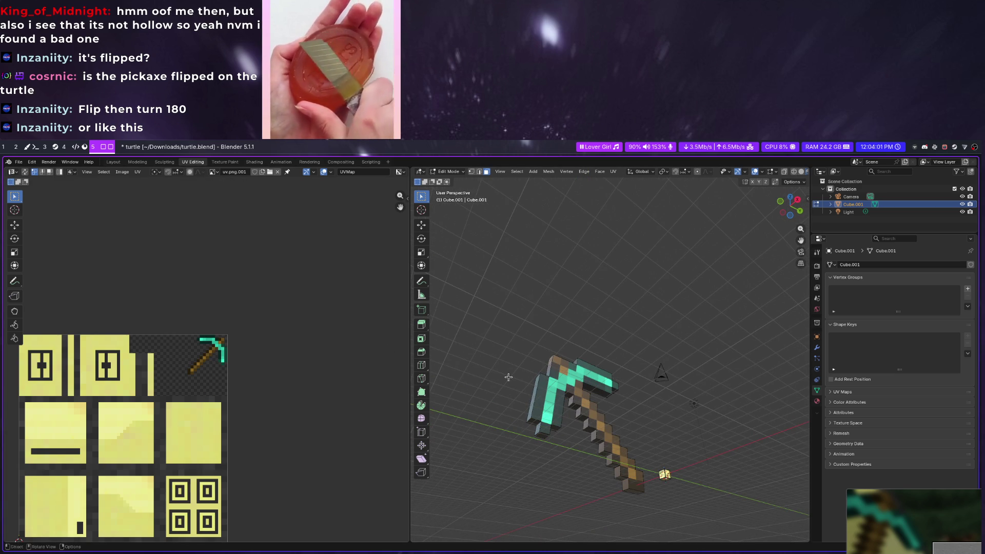
{"action": "key", "text": "l"}
{"action": "mouse_move", "coordinate": [656, 366]}
{"action": "middle_mouse_down"}
{"action": "mouse_move", "coordinate": [628, 274]}
{"action": "mouse_move", "coordinate": [628, 381]}
{"action": "middle_mouse_up"}
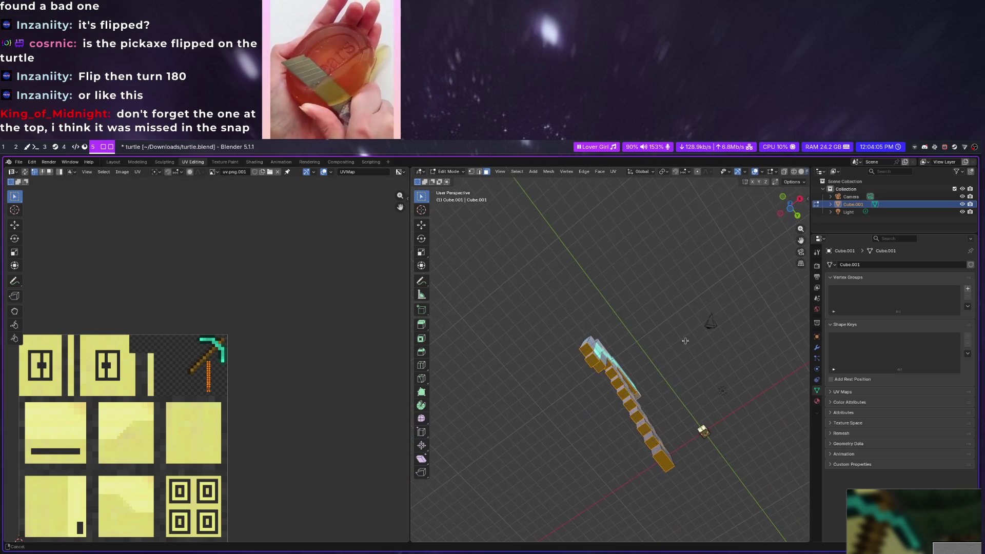
{"action": "scroll", "coordinate": [216, 369], "scroll_direction": "up", "scroll_amount": 3}
{"action": "scroll", "coordinate": [216, 369], "scroll_direction": "up", "scroll_amount": 2}
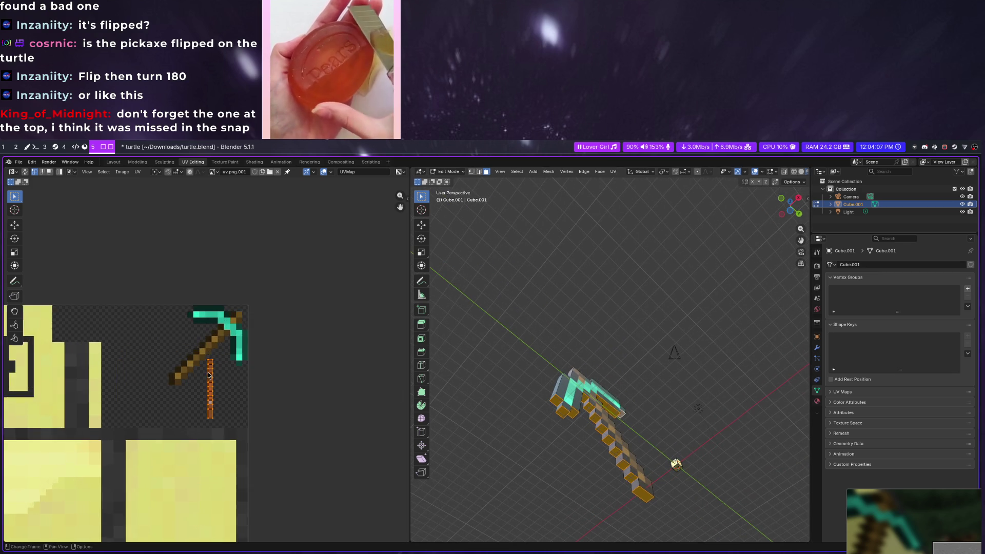
{"action": "scroll", "coordinate": [216, 369], "scroll_direction": "up", "scroll_amount": 1}
{"action": "left_click", "coordinate": [212, 360]}
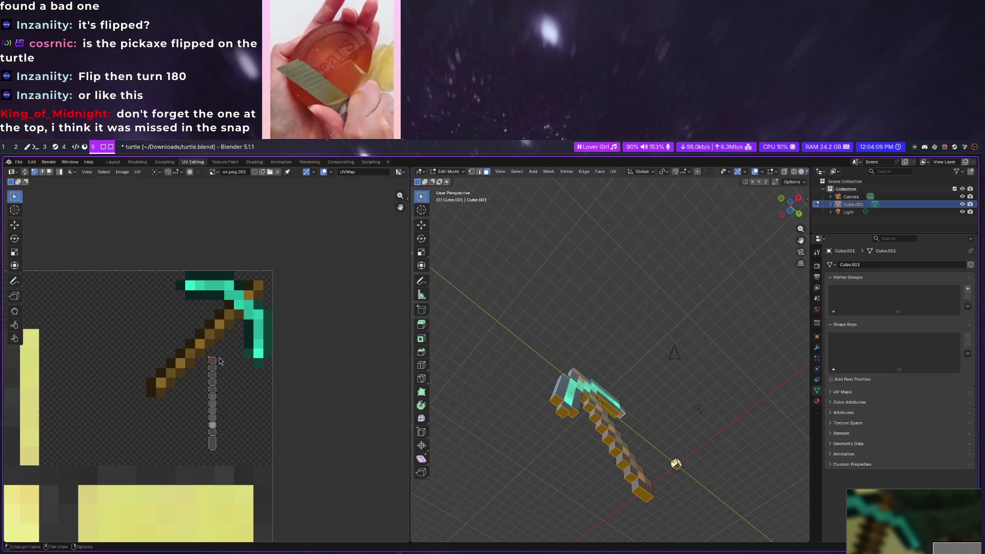
{"action": "key", "text": "g"}
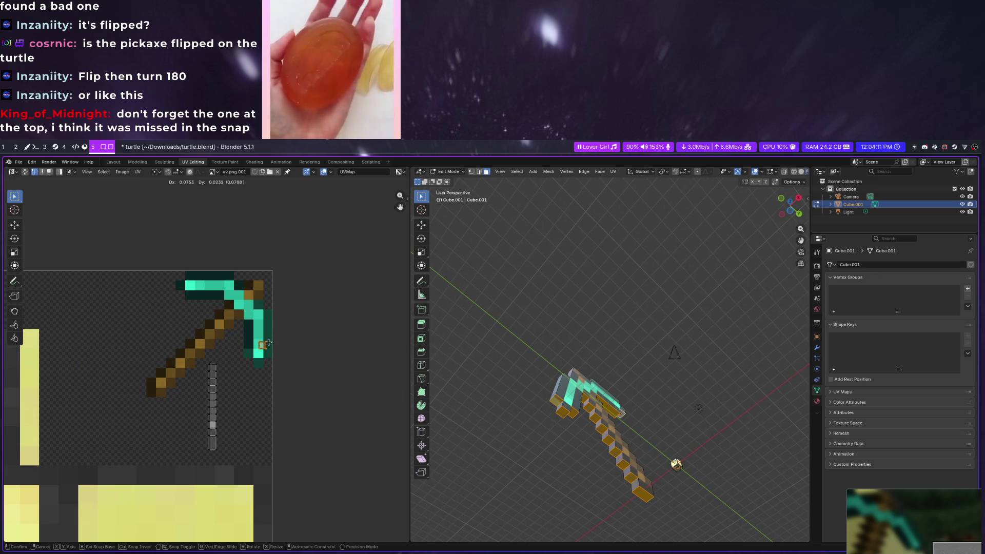
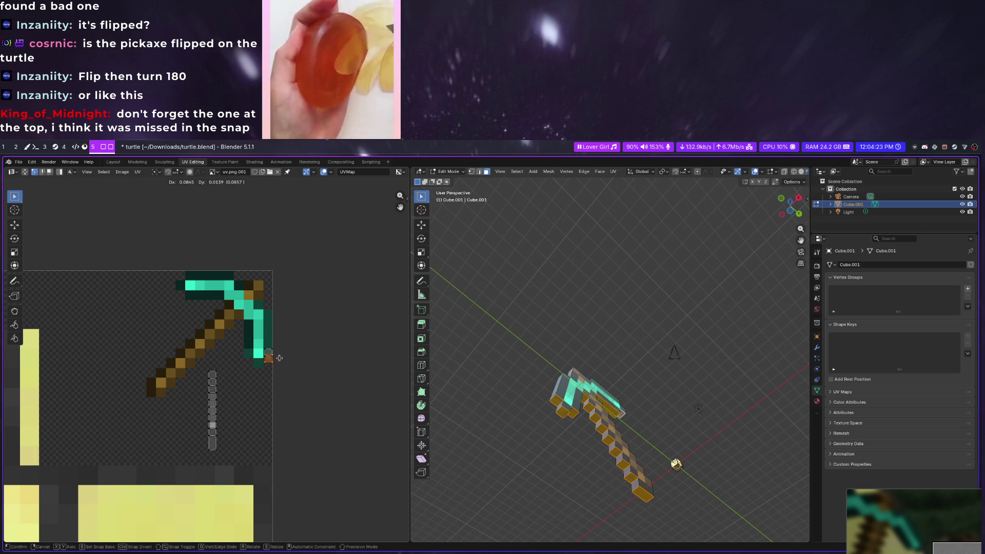
Fit the stray UV face and a loose column vertex onto the diamond blade tip texture
{"action": "left_click", "coordinate": [279, 357]}
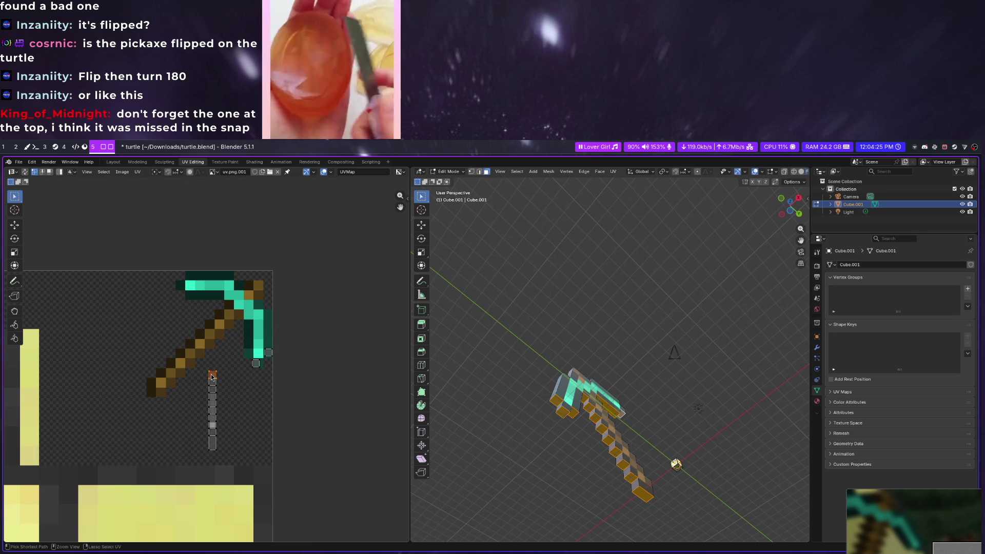
{"action": "key", "text": "g"}
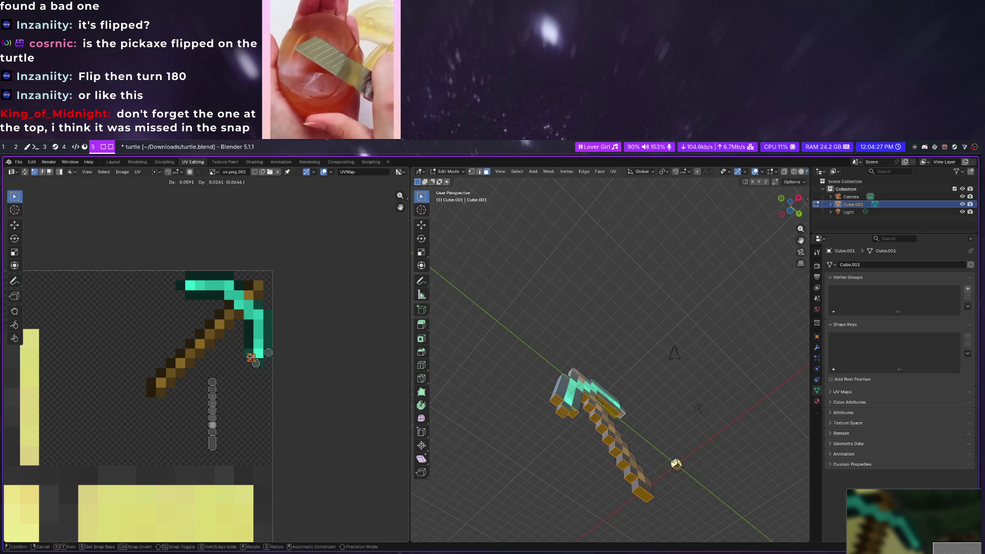
{"action": "left_click", "coordinate": [248, 353]}
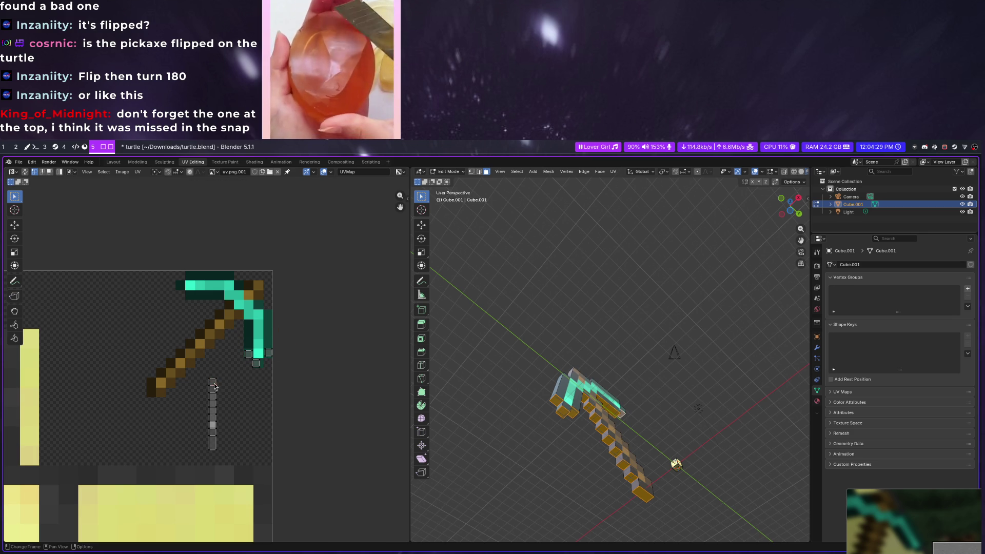
{"action": "key", "text": "Up"}
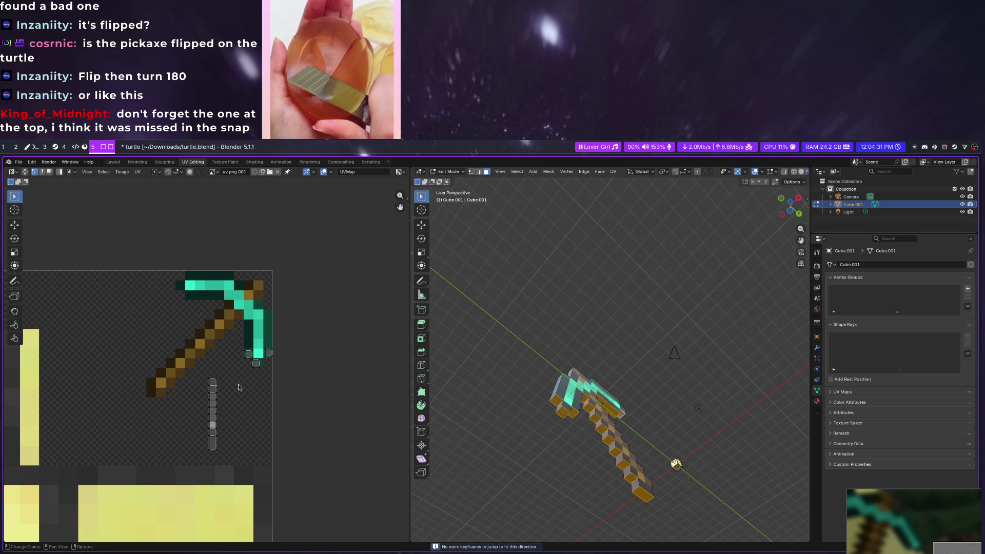
{"action": "left_click", "coordinate": [213, 382]}
{"action": "key", "text": "g"}
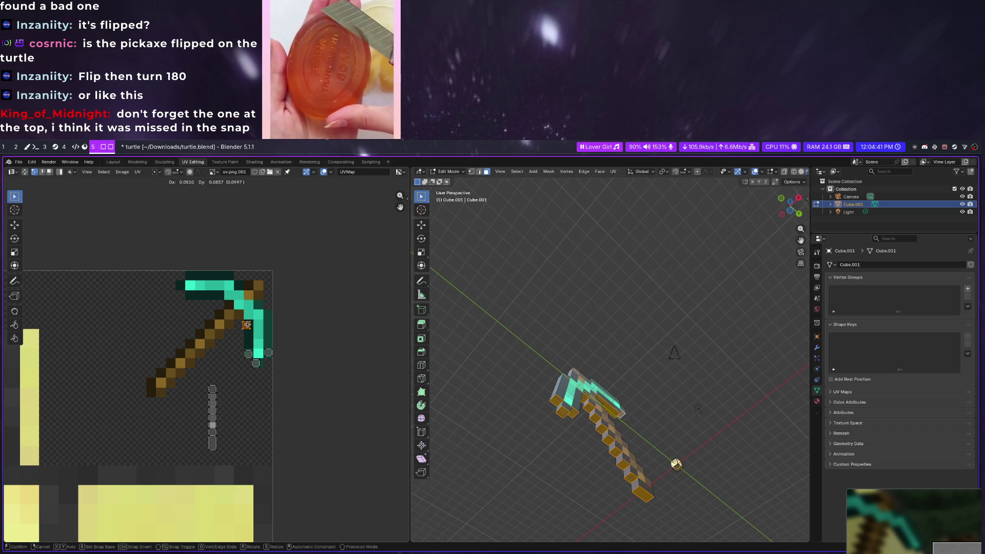
{"action": "left_click", "coordinate": [246, 324]}
Drop another loose UV vertex onto the blade and orbit to a side-on view of the pickaxe
{"action": "mouse_move", "coordinate": [531, 365]}
{"action": "middle_mouse_down"}
{"action": "mouse_move", "coordinate": [543, 385]}
{"action": "mouse_move", "coordinate": [553, 381]}
{"action": "middle_mouse_up"}
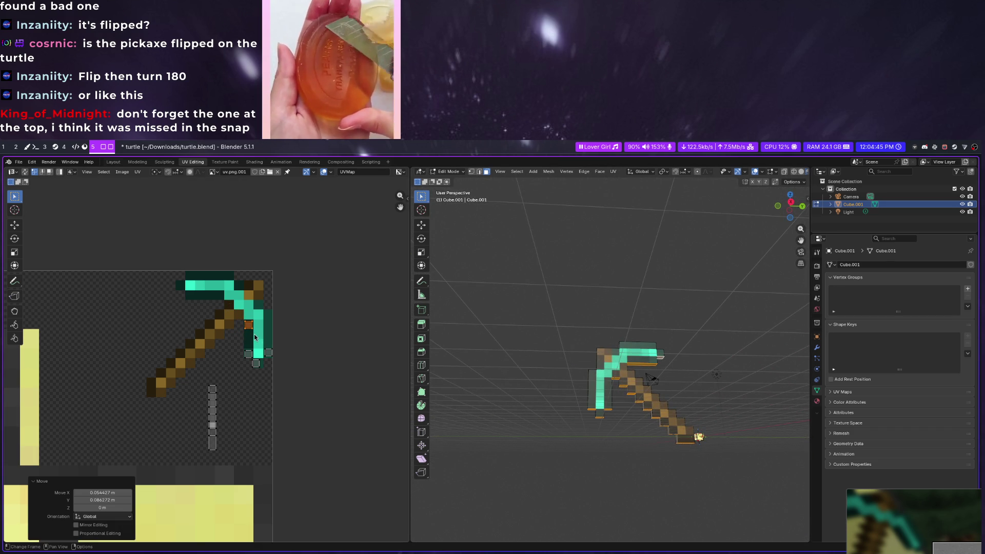
{"action": "key", "text": "g"}
{"action": "left_click", "coordinate": [229, 311]}
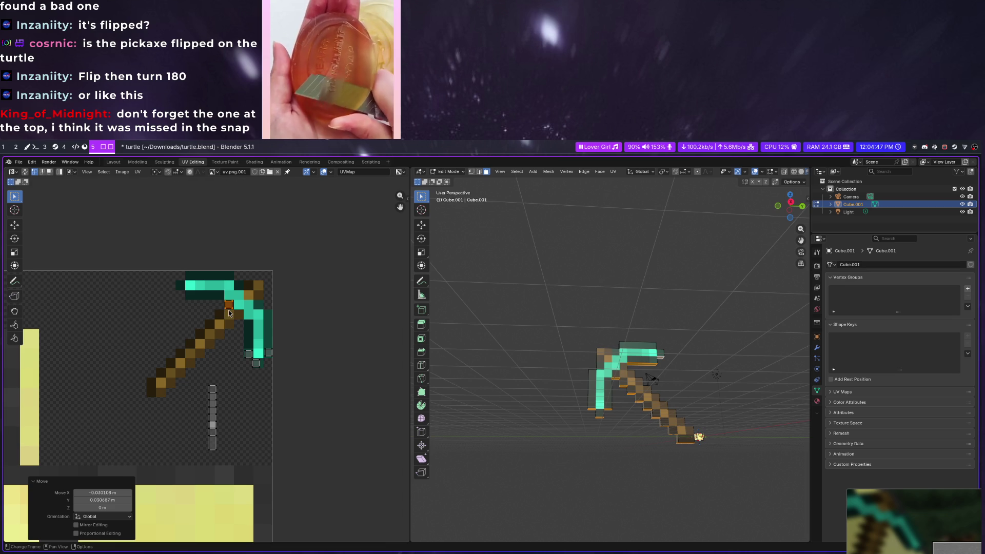
{"action": "mouse_move", "coordinate": [524, 337]}
{"action": "middle_mouse_down"}
{"action": "mouse_move", "coordinate": [727, 357]}
{"action": "mouse_move", "coordinate": [596, 355]}
{"action": "mouse_move", "coordinate": [716, 365]}
{"action": "middle_mouse_up"}
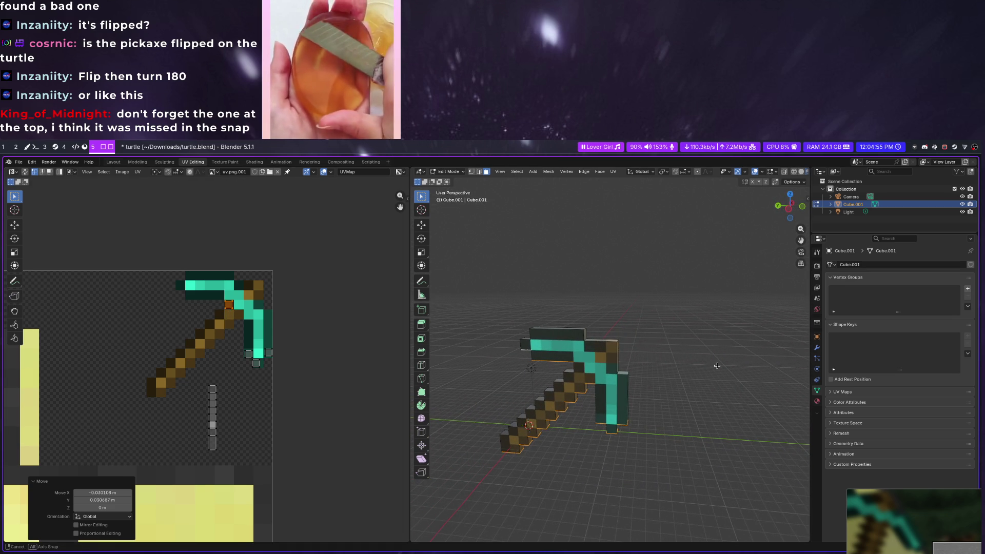
Move a loose UV point and the UV strip's top vertex onto the blade texture
{"action": "middle_click_drag", "start_coordinate": [716, 365], "coordinate": [669, 323]}
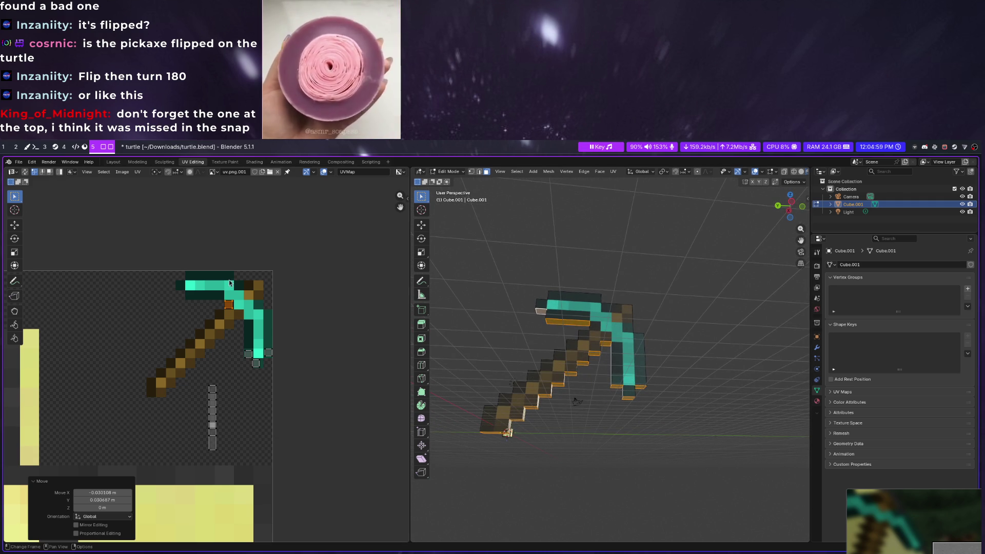
{"action": "key", "text": "g"}
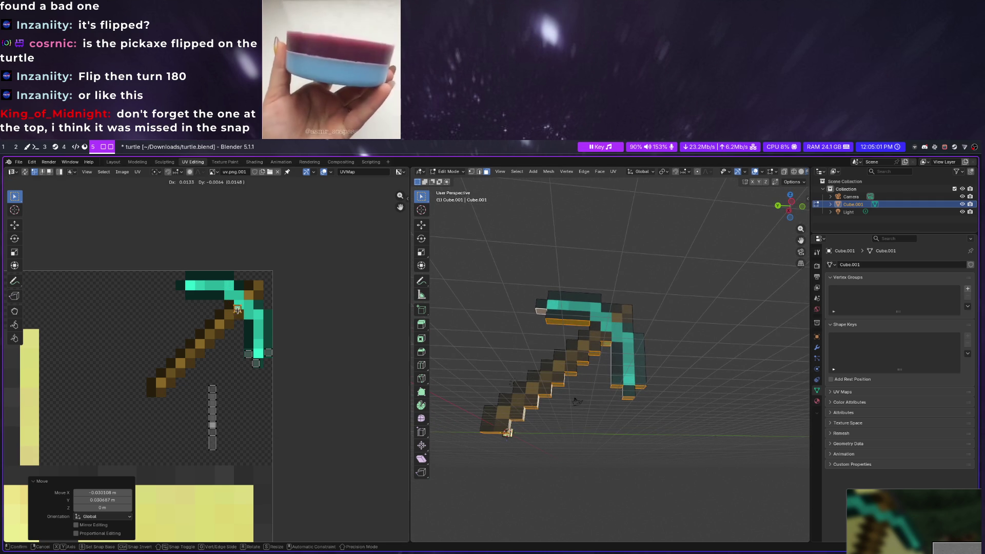
{"action": "left_click", "coordinate": [242, 315]}
{"action": "left_click", "coordinate": [223, 387]}
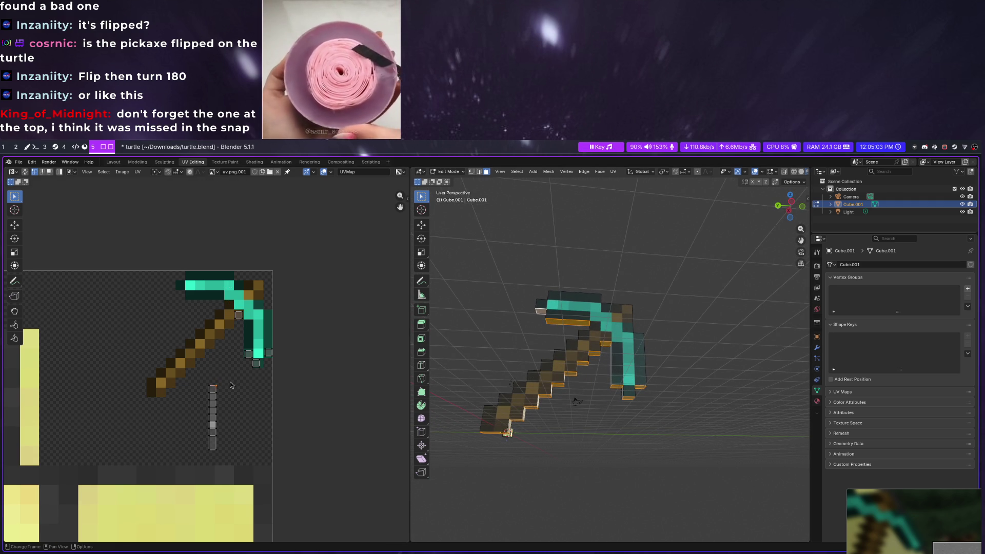
{"action": "key", "text": "g"}
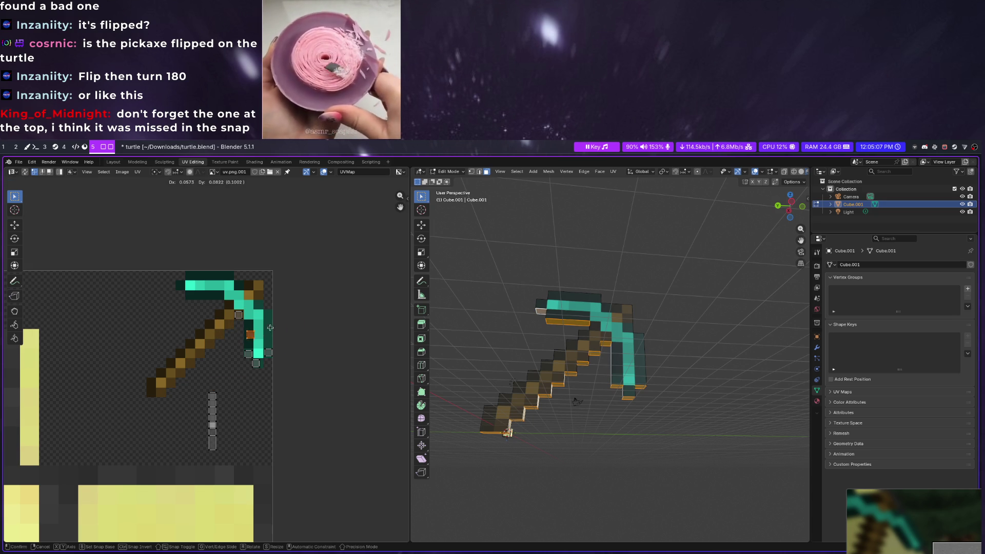
{"action": "left_click", "coordinate": [248, 318]}
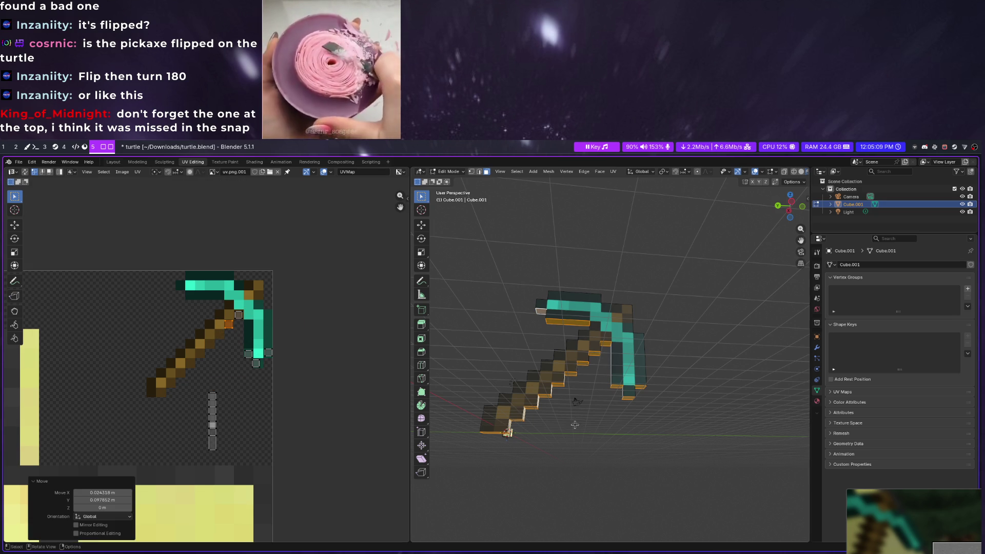
Start shifting the top part of the loose UV column over the texture
{"action": "middle_click_drag", "start_coordinate": [585, 385], "coordinate": [462, 381]}
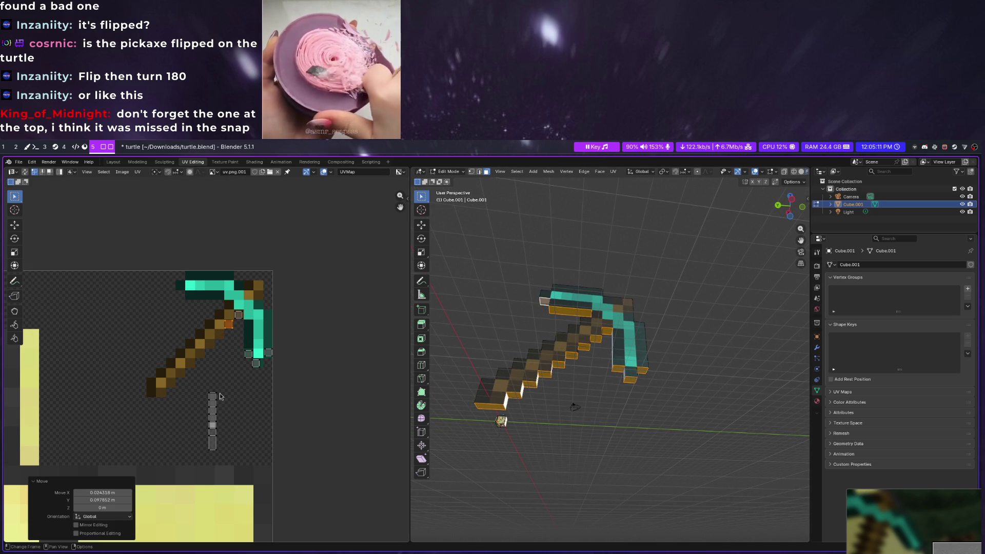
{"action": "left_click", "coordinate": [219, 395]}
{"action": "key", "text": "g"}
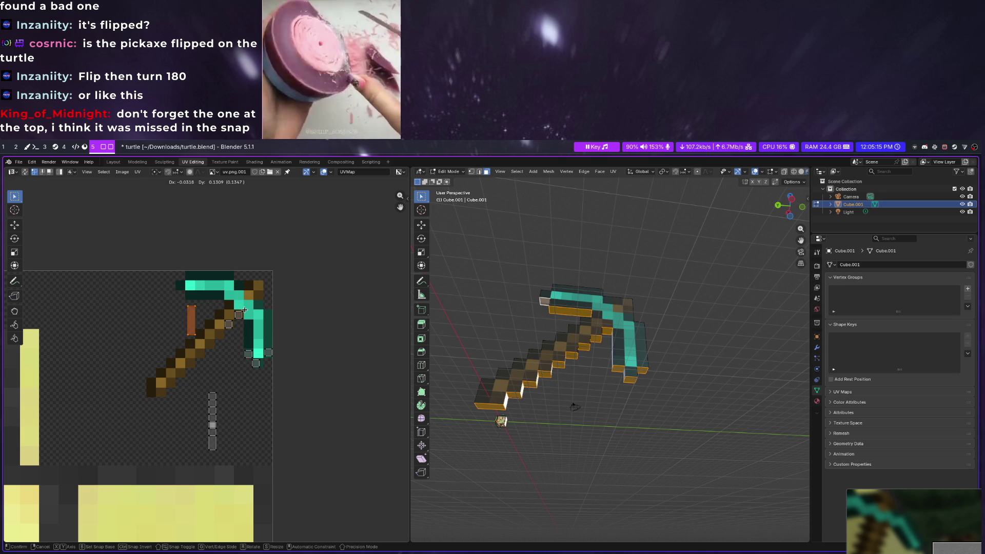
Turn the loose UV strip 90°, move it, flip it 180° and keep it level
{"action": "left_click", "coordinate": [255, 285]}
{"action": "type", "text": "r90"}
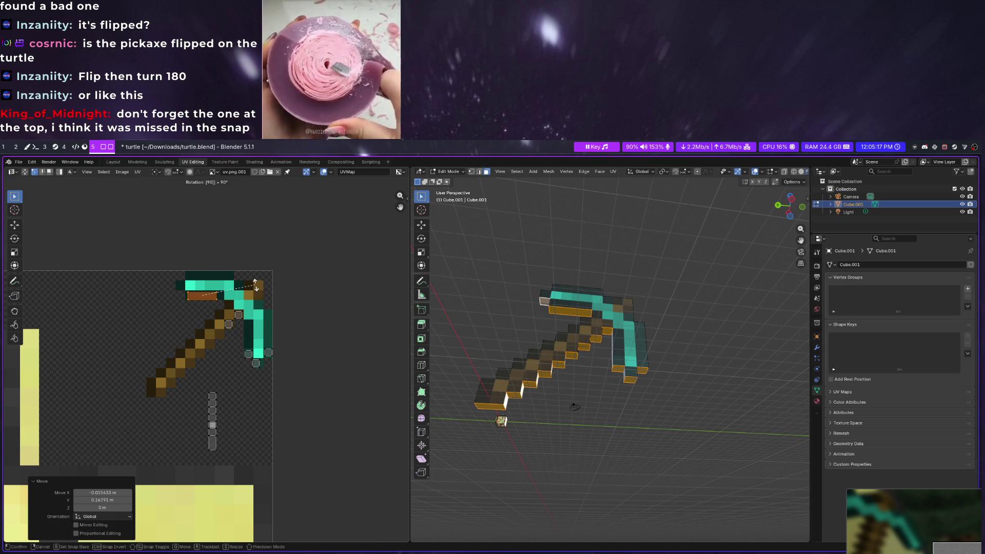
{"action": "key", "text": "Return"}
{"action": "key", "text": "g"}
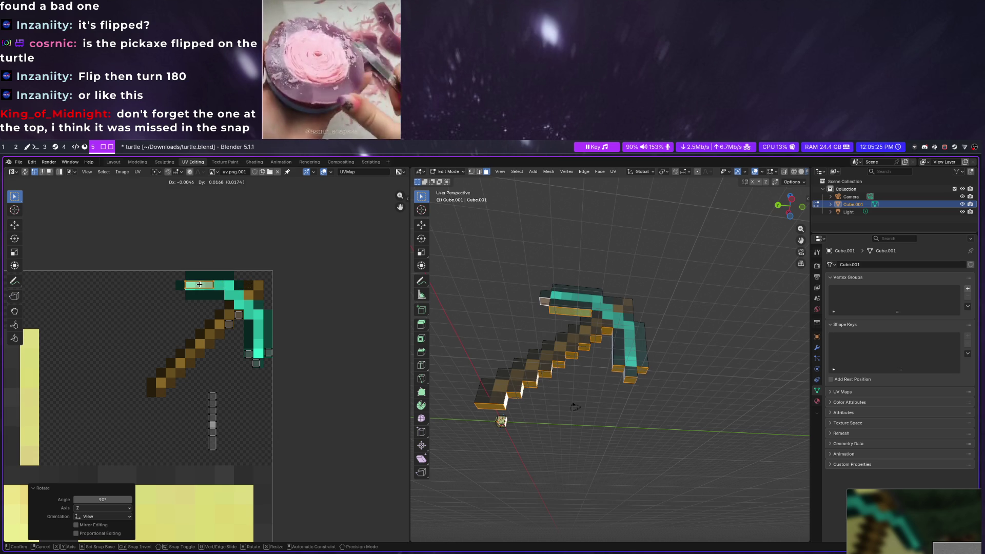
{"action": "left_click", "coordinate": [206, 295]}
{"action": "type", "text": "r"}
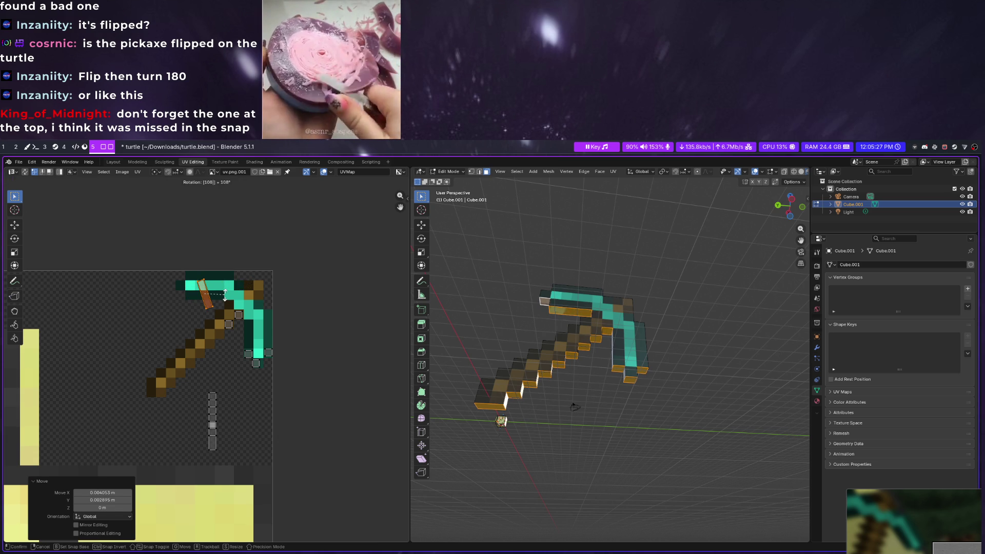
{"action": "type", "text": "180"}
{"action": "key", "text": "Return"}
{"action": "key", "text": "r"}
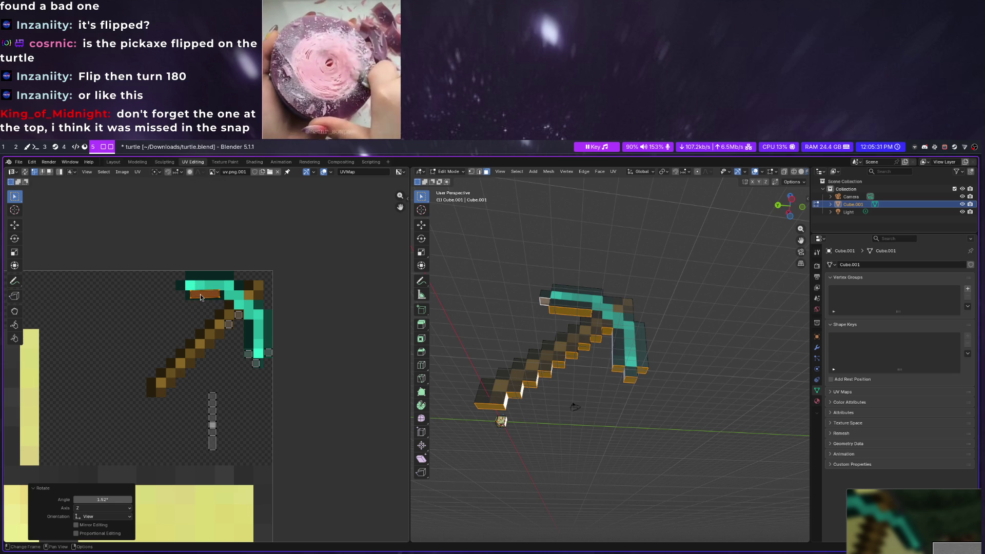
{"action": "key", "text": "Escape"}
Lay the strip along the blade's top edge, enlarge it slightly, and grab the column's top element
{"action": "key", "text": "g"}
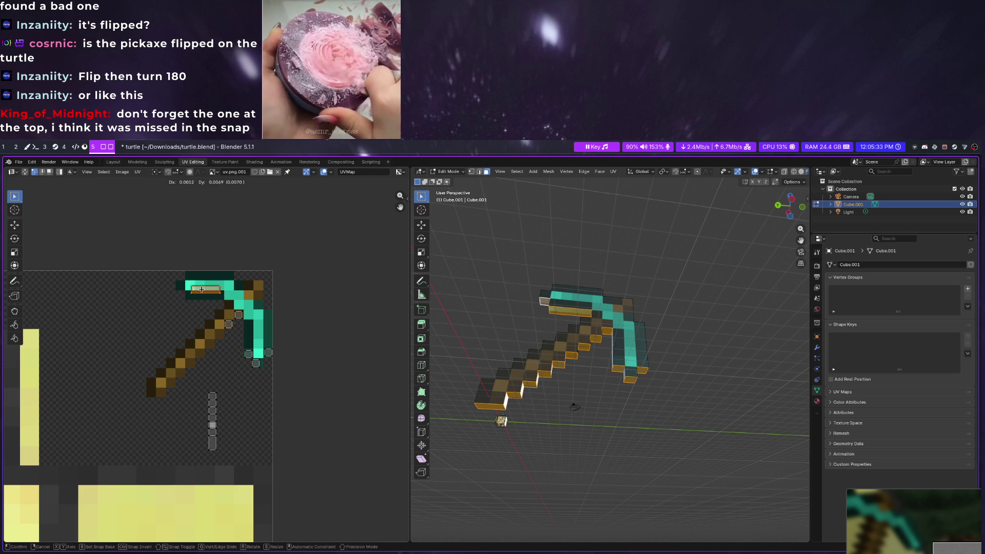
{"action": "left_click", "coordinate": [203, 289]}
{"action": "key", "text": "s"}
{"action": "left_click", "coordinate": [204, 294]}
{"action": "left_click", "coordinate": [212, 395]}
{"action": "key", "text": "g"}
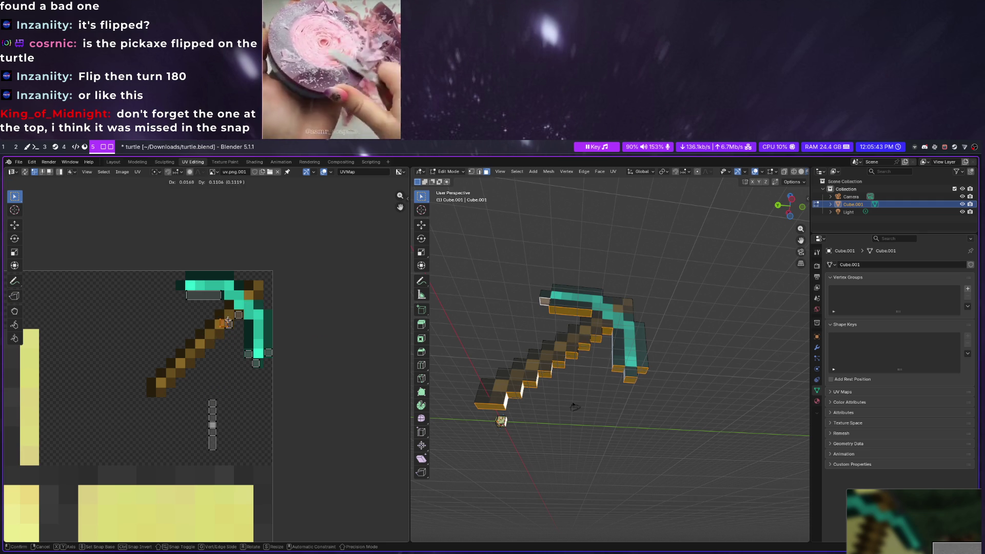
Place several loose UV vertices down along the pickaxe handle on the texture
{"action": "left_click", "coordinate": [222, 328]}
{"action": "left_click", "coordinate": [208, 403]}
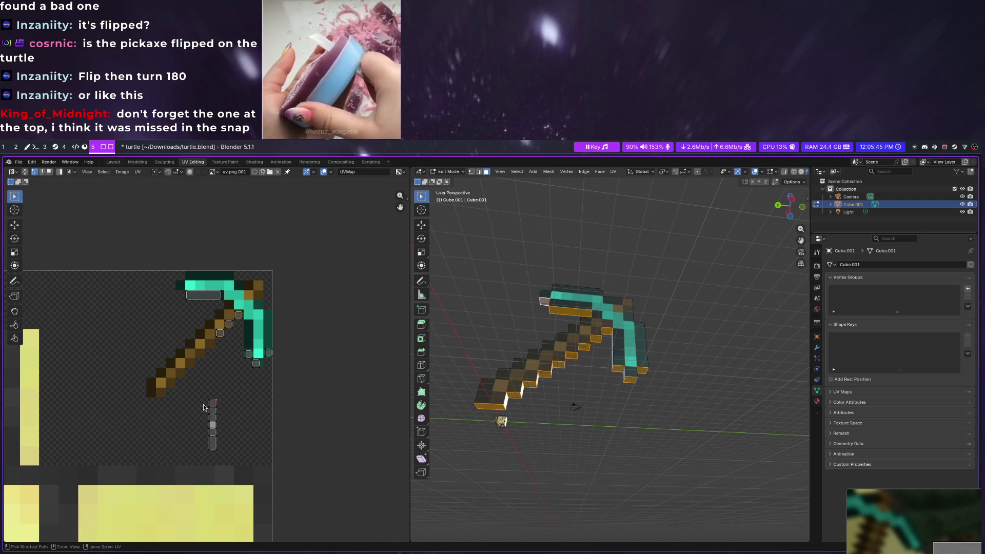
{"action": "key", "text": "g"}
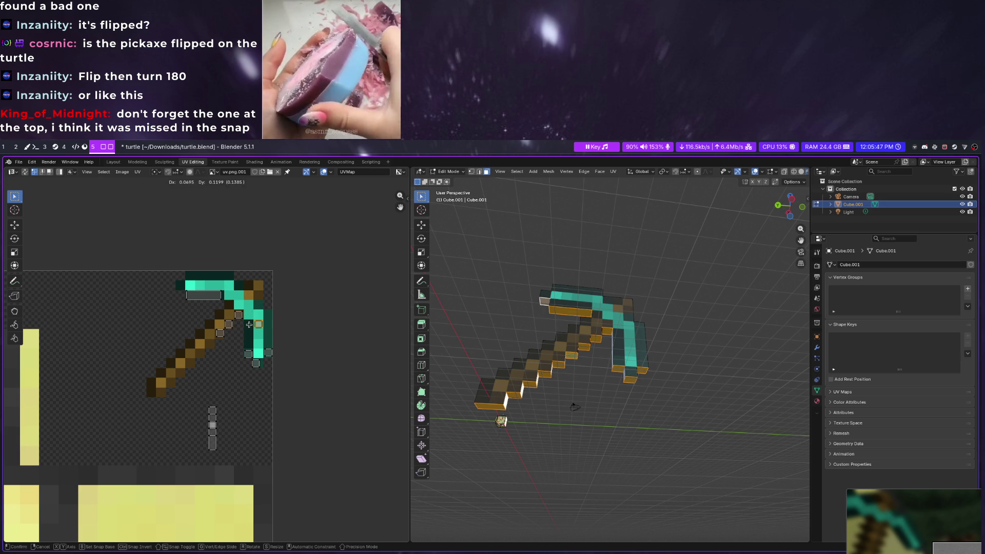
{"action": "left_click", "coordinate": [200, 344]}
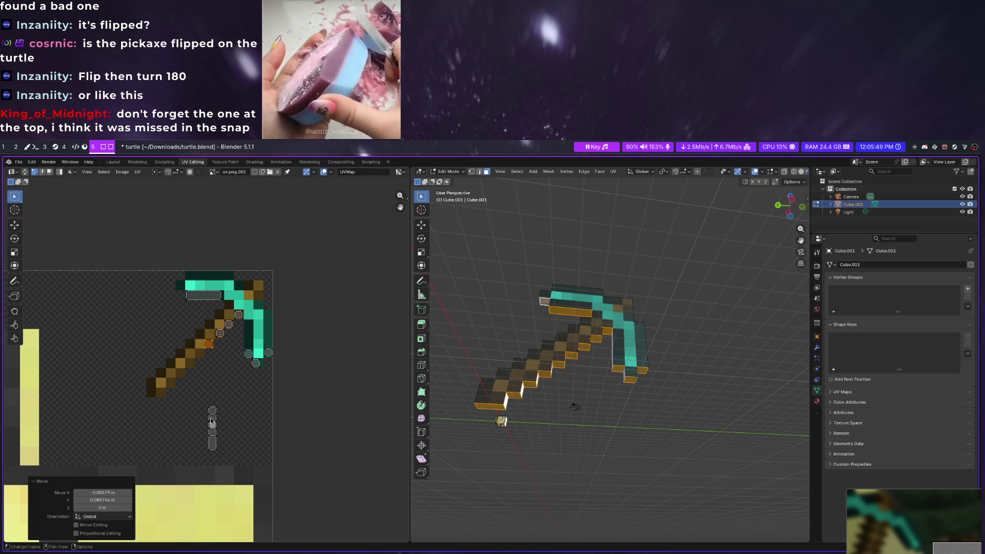
{"action": "left_click", "coordinate": [235, 315]}
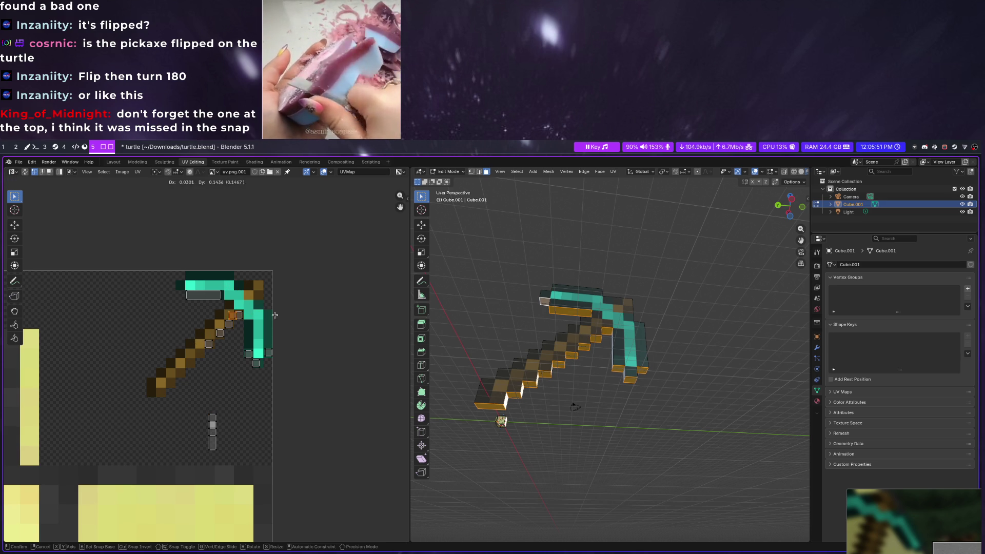
{"action": "key", "text": "g"}
{"action": "left_click", "coordinate": [243, 354]}
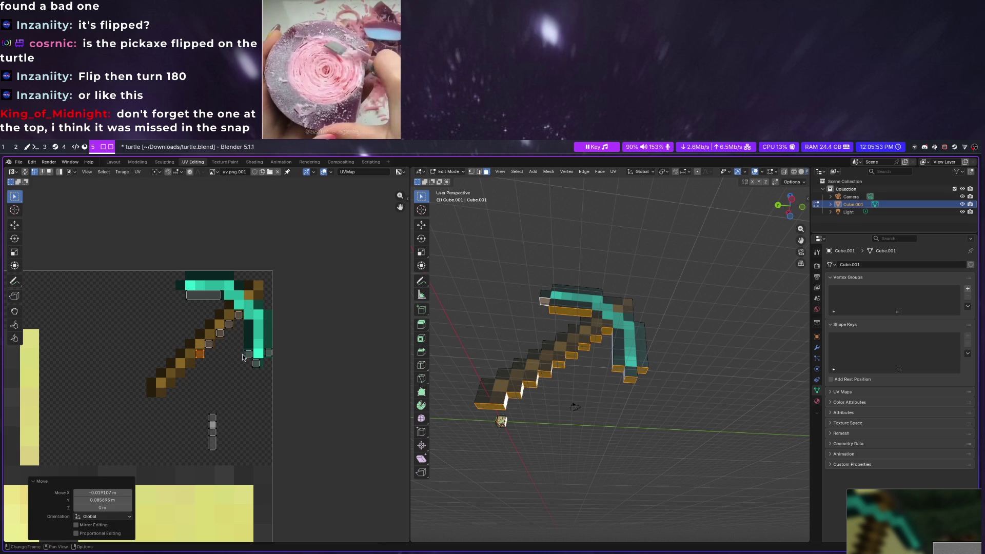
{"action": "left_click", "coordinate": [213, 418]}
{"action": "key", "text": "g"}
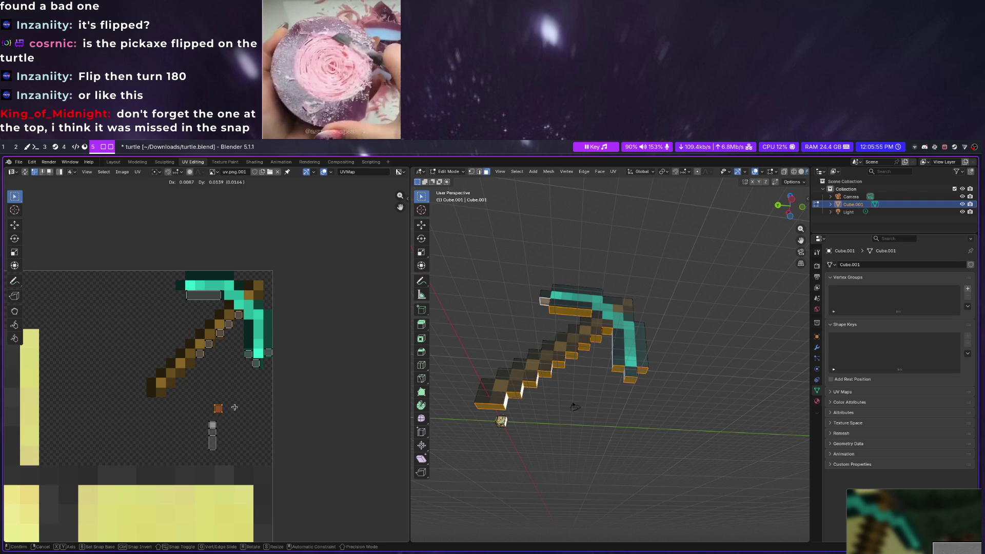
{"action": "left_click", "coordinate": [204, 362]}
Move the small column's vertices to the handle end, undoing one misplaced move
{"action": "left_click", "coordinate": [215, 424]}
{"action": "key", "text": "g"}
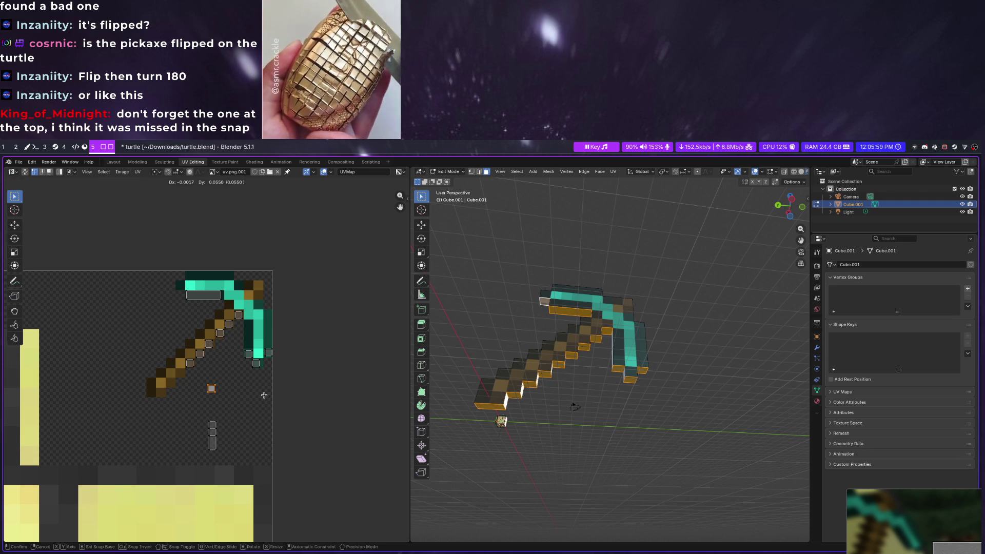
{"action": "left_click", "coordinate": [232, 292]}
{"action": "left_click", "coordinate": [212, 424]}
{"action": "key", "text": "g"}
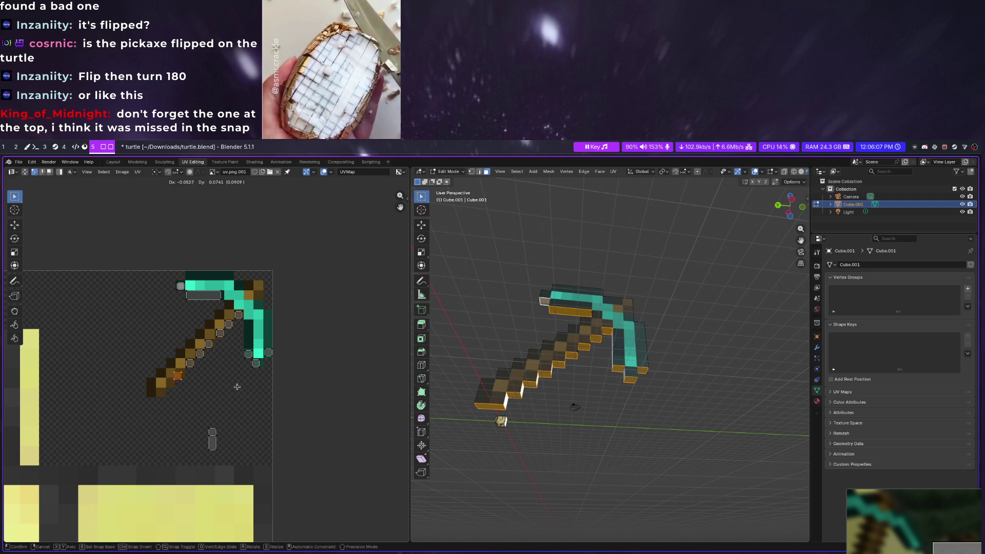
{"action": "left_click", "coordinate": [232, 394]}
{"action": "key", "text": "ctrl+z"}
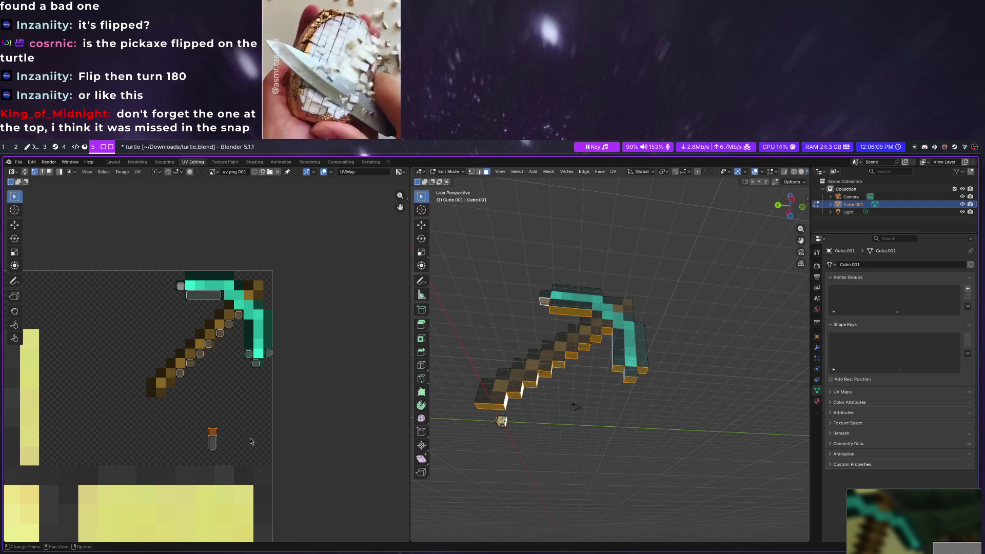
{"action": "key", "text": "g"}
{"action": "left_click", "coordinate": [223, 437]}
Rotate the stray handle UV cell -90° and place it at the handle end
{"action": "key", "text": "l"}
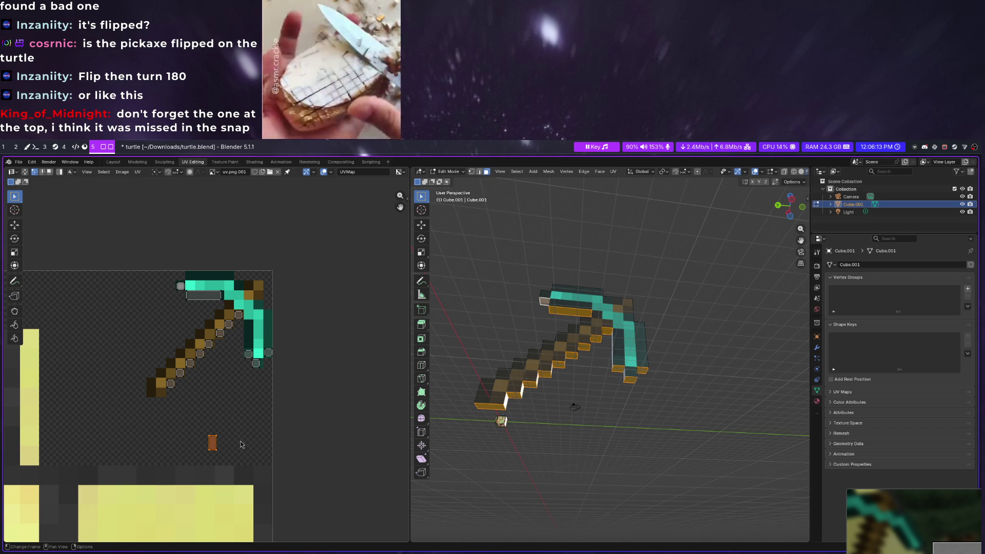
{"action": "key", "text": "r"}
{"action": "key", "text": "9"}
{"action": "key", "text": "0"}
{"action": "key", "text": "Return"}
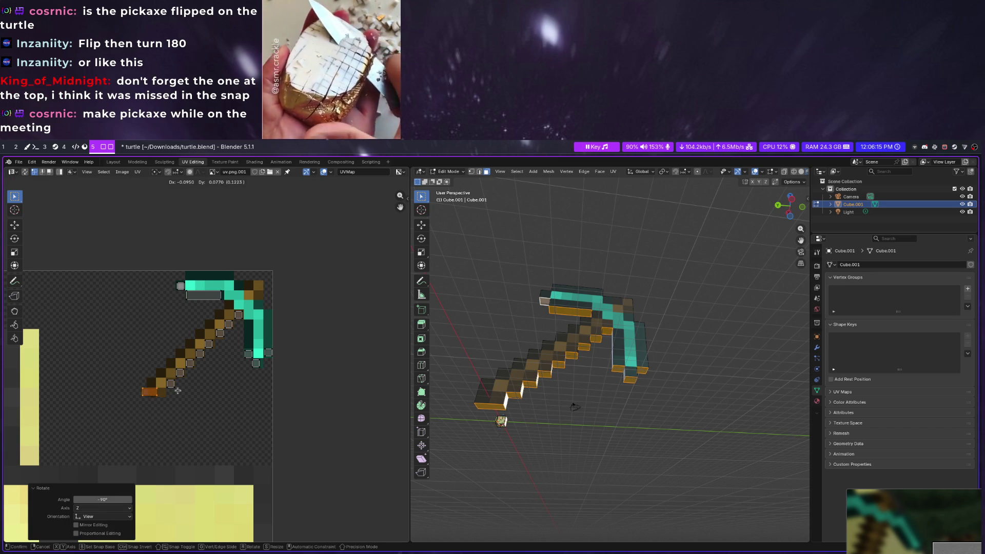
{"action": "left_click", "coordinate": [184, 397]}
Select the whole pickaxe and snap its UVs to texture pixels
{"action": "middle_click_drag", "start_coordinate": [558, 449], "coordinate": [542, 385]}
{"action": "key", "text": "alt+a"}
{"action": "key", "text": "a"}
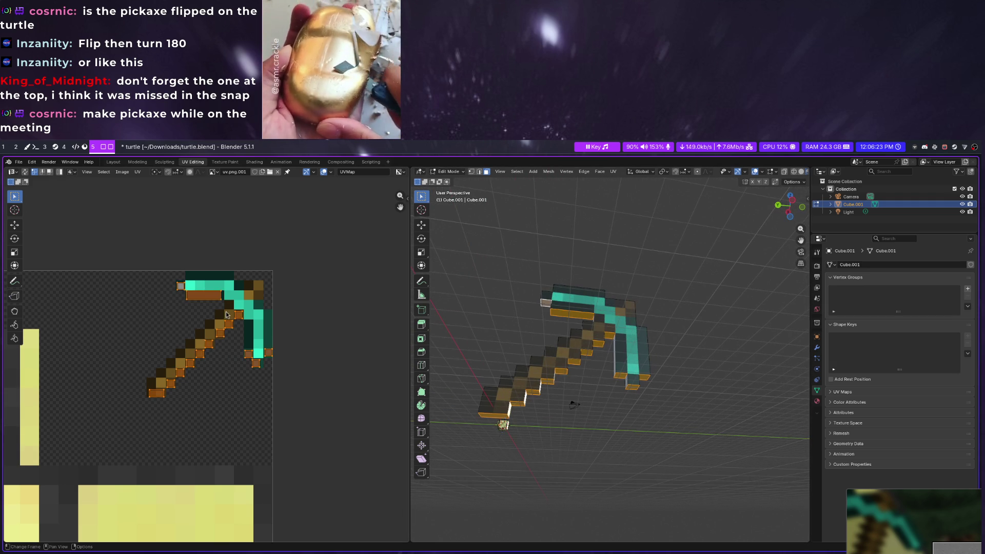
{"action": "key", "text": "u"}
{"action": "left_click", "coordinate": [261, 314]}
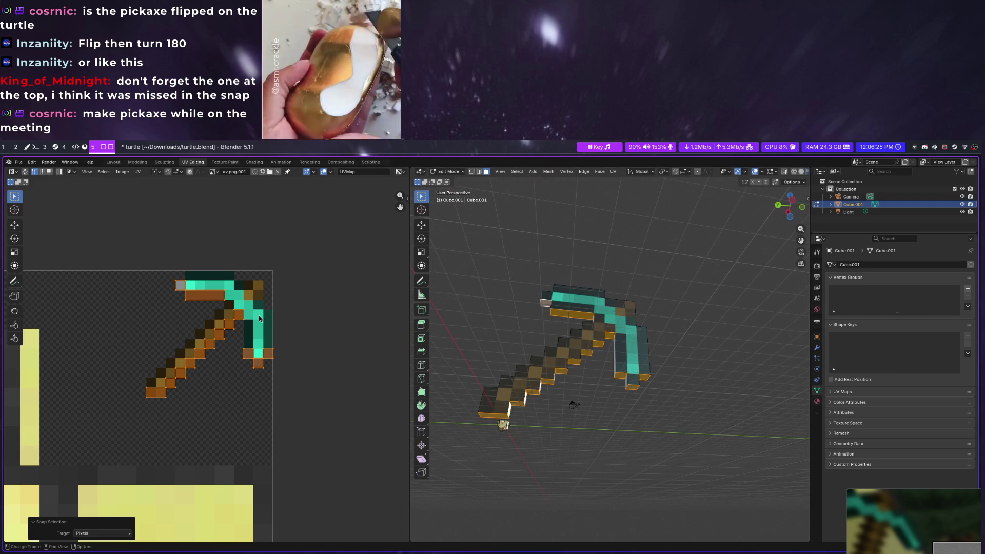
Clear the selection, switch to face select and orbit to the pickaxe's broad side
{"action": "left_click", "coordinate": [539, 324]}
{"action": "middle_click_drag", "start_coordinate": [540, 325], "coordinate": [664, 389]}
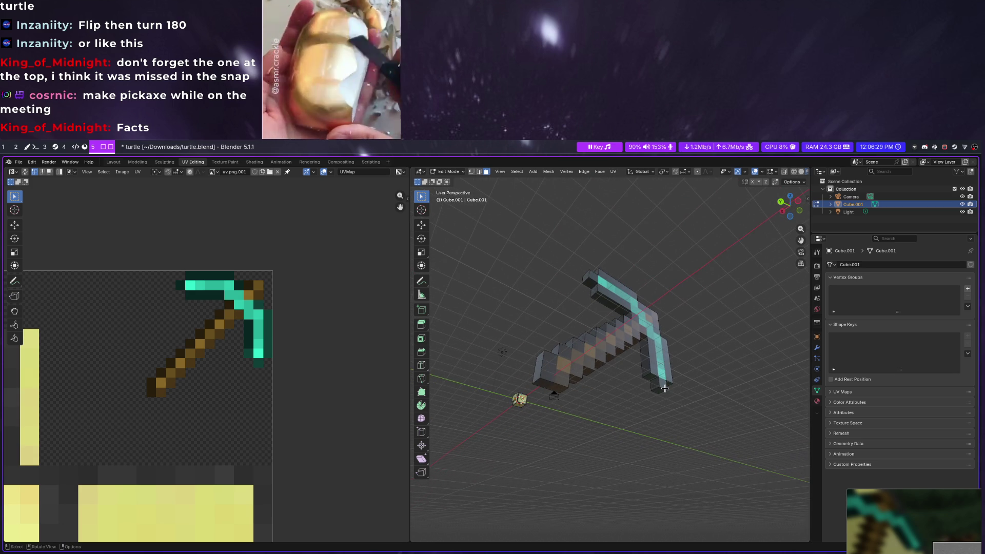
{"action": "middle_click_drag", "start_coordinate": [637, 411], "coordinate": [618, 446]}
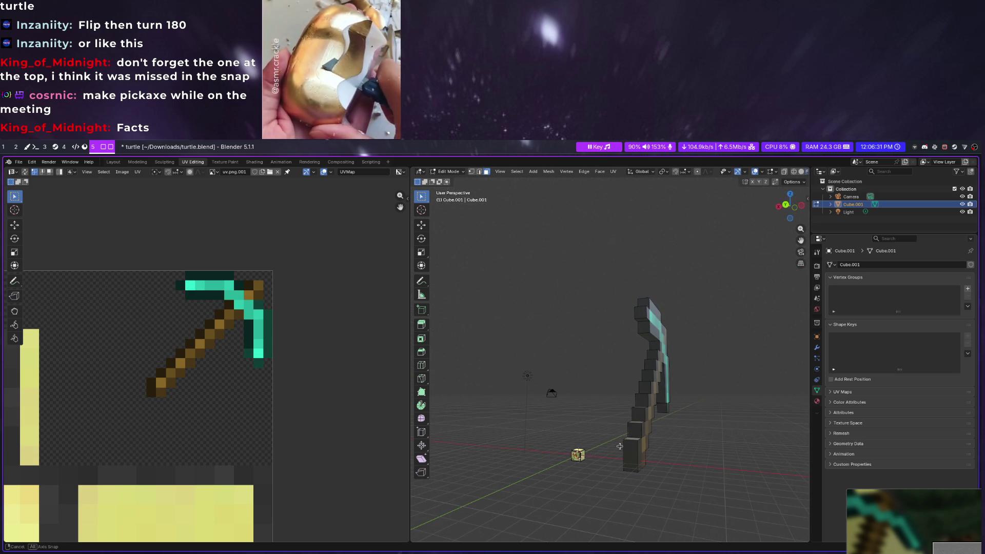
{"action": "key", "text": "Tab"}
{"action": "key", "text": "Tab"}
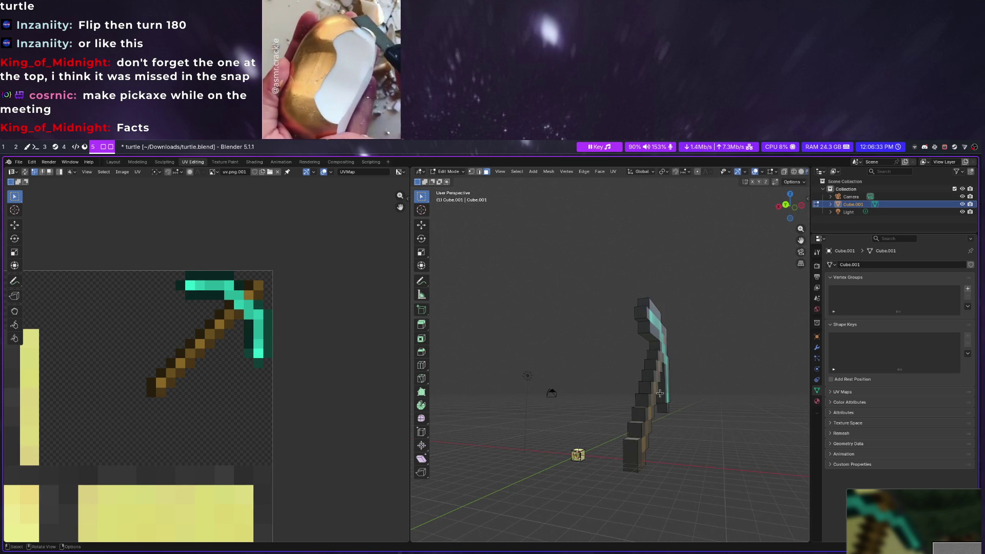
{"action": "middle_click_drag", "start_coordinate": [659, 393], "coordinate": [580, 406]}
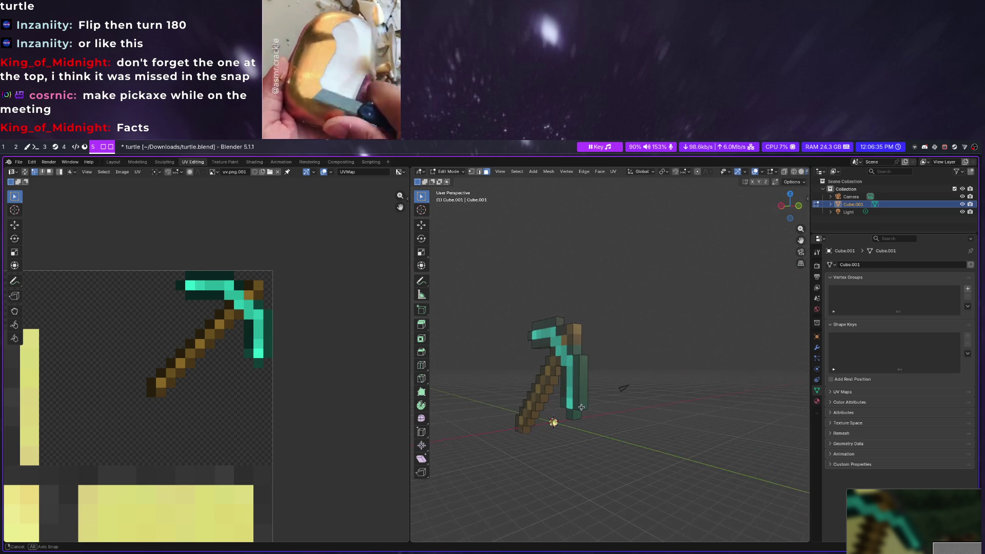
Select the side faces at the blade tip and along the handle's side strips
{"action": "left_click", "coordinate": [580, 393]}
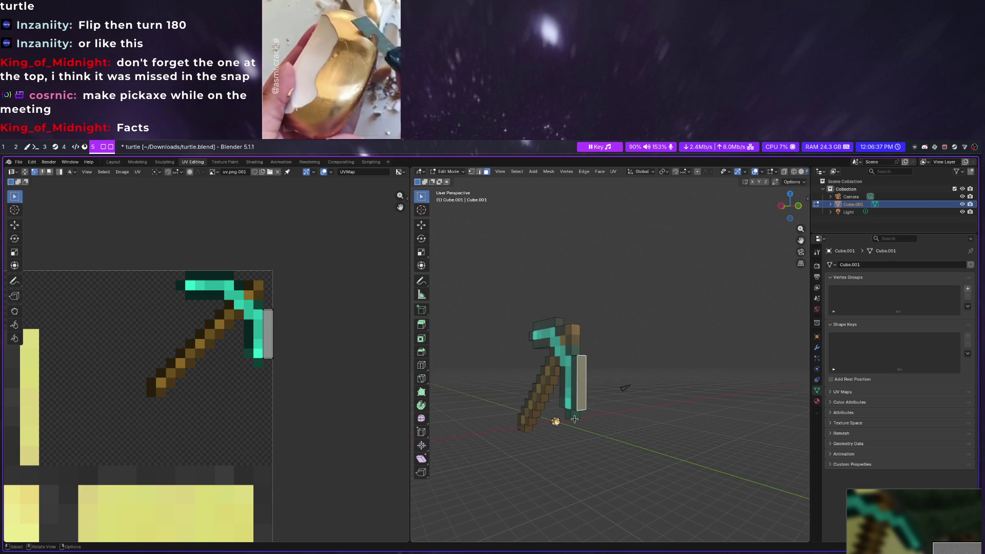
{"action": "left_click", "coordinate": [576, 414]}
{"action": "mouse_move", "coordinate": [576, 416]}
{"action": "middle_mouse_down"}
{"action": "mouse_move", "coordinate": [601, 384]}
{"action": "mouse_move", "coordinate": [667, 396]}
{"action": "mouse_move", "coordinate": [652, 384]}
{"action": "middle_mouse_up"}
{"action": "left_click", "coordinate": [653, 384], "text": "alt+shift"}
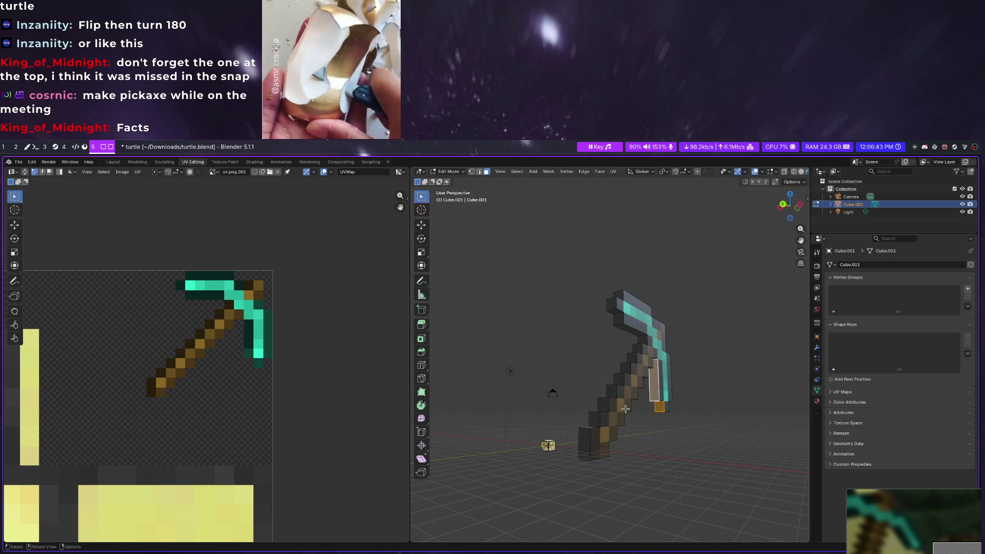
{"action": "left_click", "coordinate": [581, 439], "text": "alt+shift"}
Add the remaining handle side strips and head top face, then unwrap them Project from View from behind
{"action": "left_click", "coordinate": [614, 393], "text": "alt+shift"}
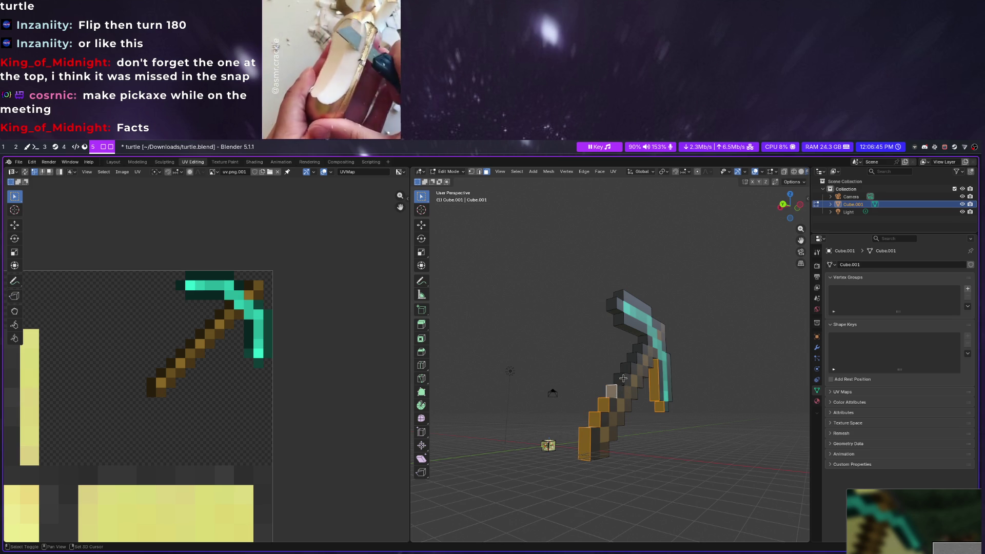
{"action": "left_click", "coordinate": [637, 351], "text": "alt+shift"}
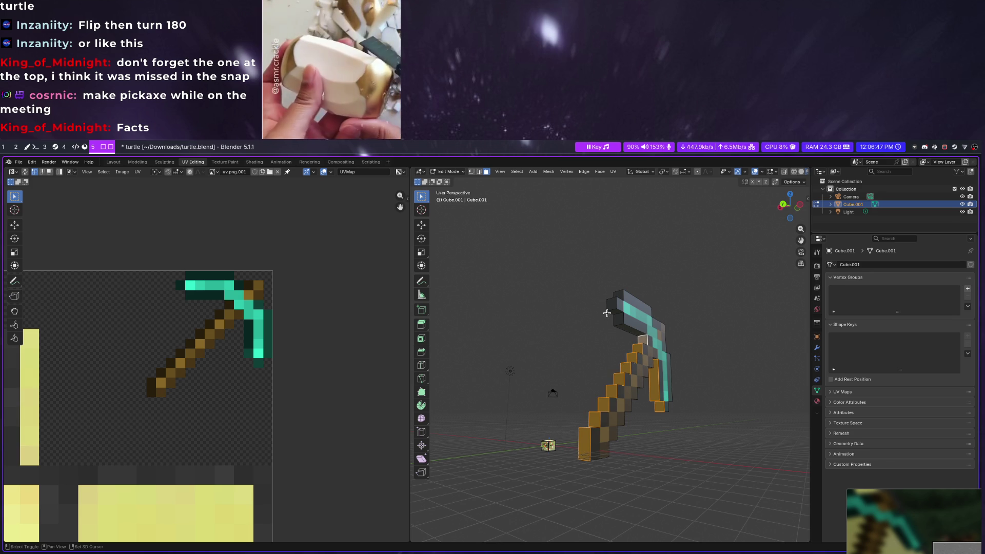
{"action": "left_click", "coordinate": [614, 303], "text": "shift"}
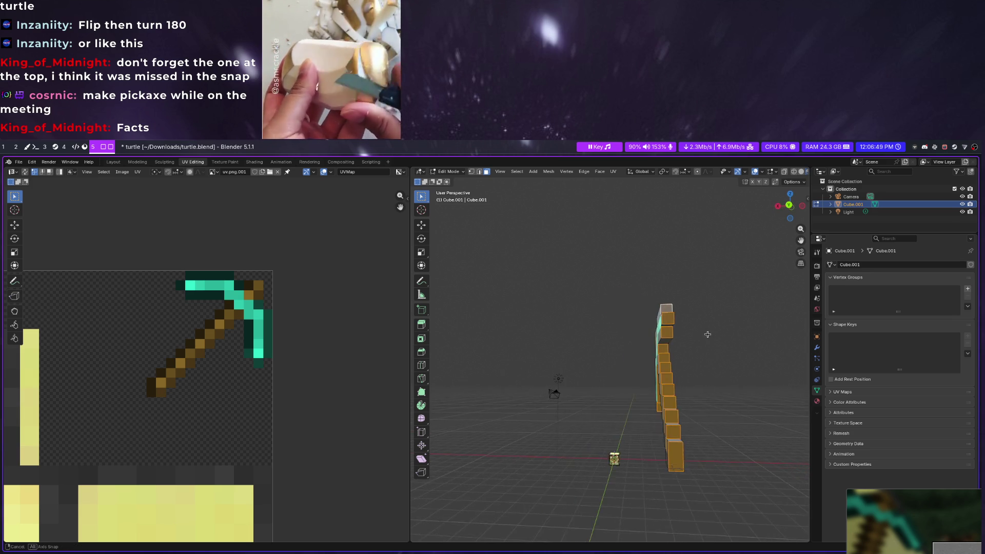
{"action": "middle_click_drag", "start_coordinate": [627, 299], "coordinate": [788, 209], "text": "alt"}
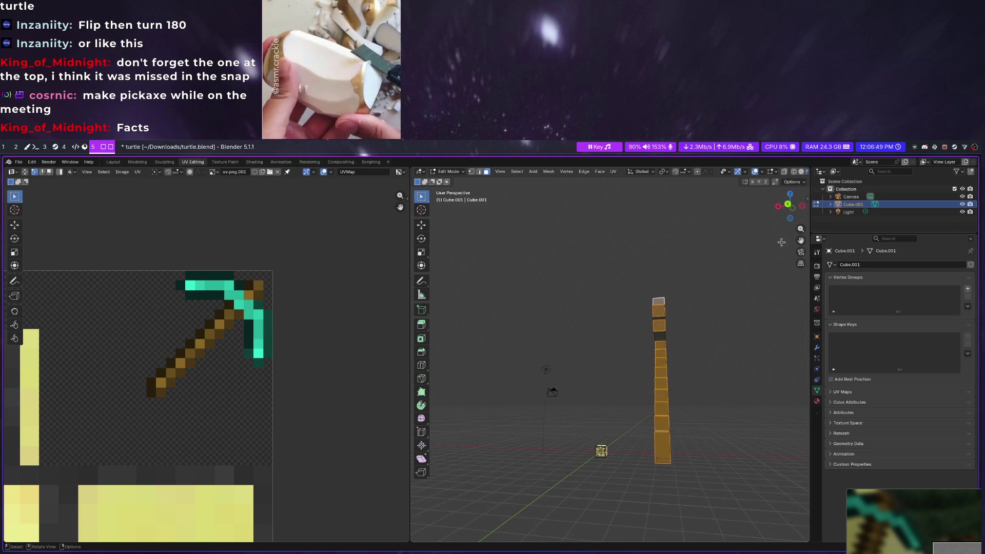
{"action": "right_click", "coordinate": [653, 345]}
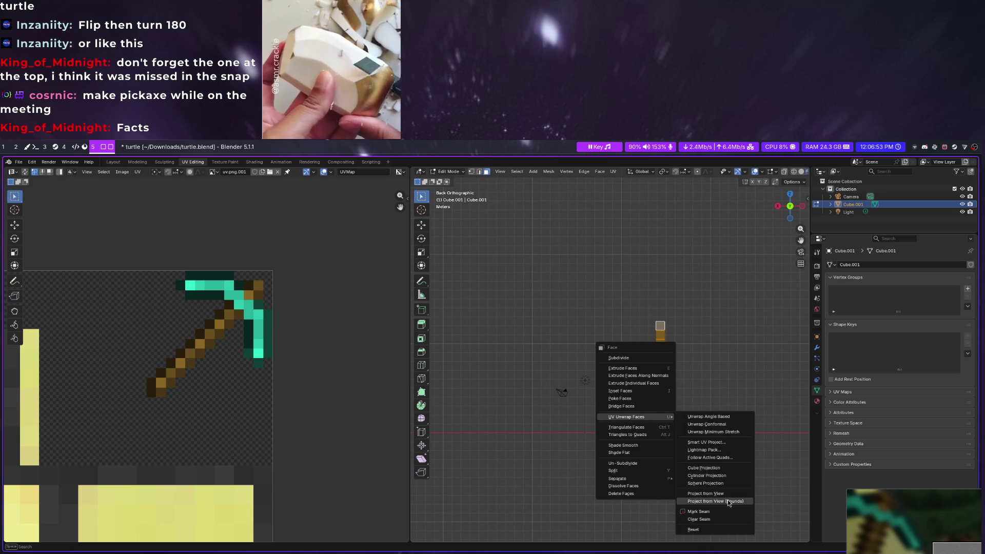
{"action": "left_click", "coordinate": [728, 496]}
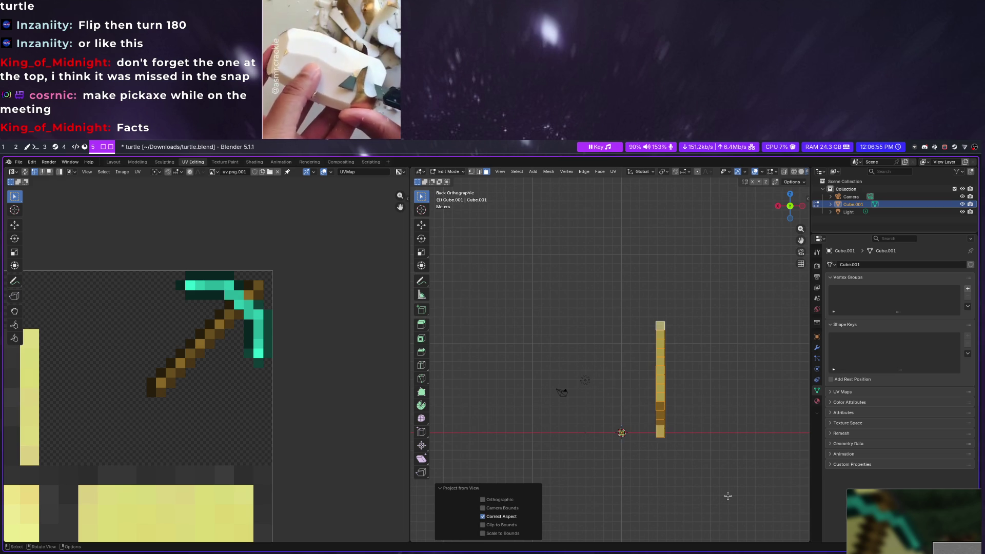
{"action": "scroll", "coordinate": [209, 432], "scroll_direction": "down", "scroll_amount": 3}
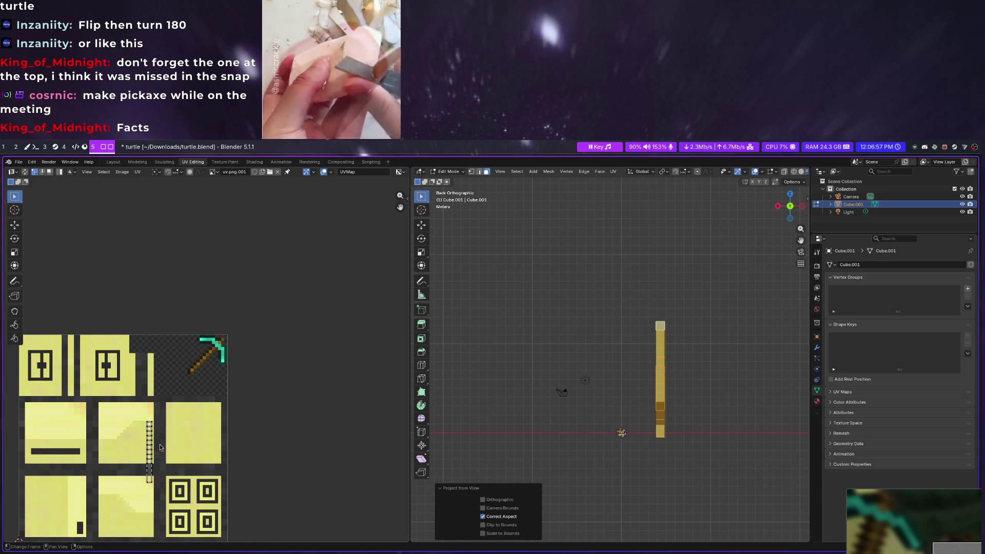
Move the new handle UV island beside the pickaxe texture and scale it down
{"action": "key", "text": "g"}
{"action": "left_click", "coordinate": [223, 393]}
{"action": "key", "text": "s"}
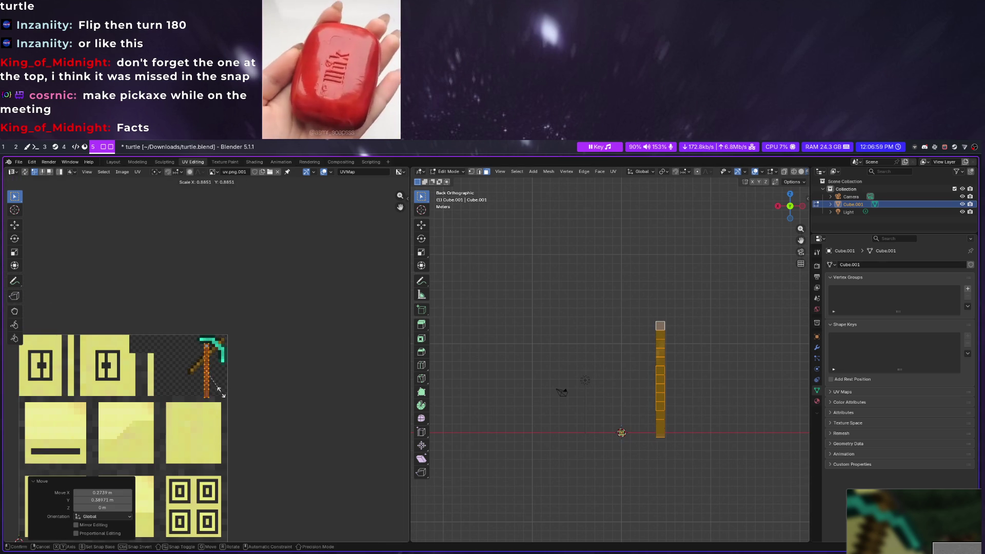
{"action": "left_click", "coordinate": [213, 383]}
{"action": "scroll", "coordinate": [213, 383], "scroll_direction": "up", "scroll_amount": 2}
{"action": "scroll", "coordinate": [217, 462], "scroll_direction": "up", "scroll_amount": 2}
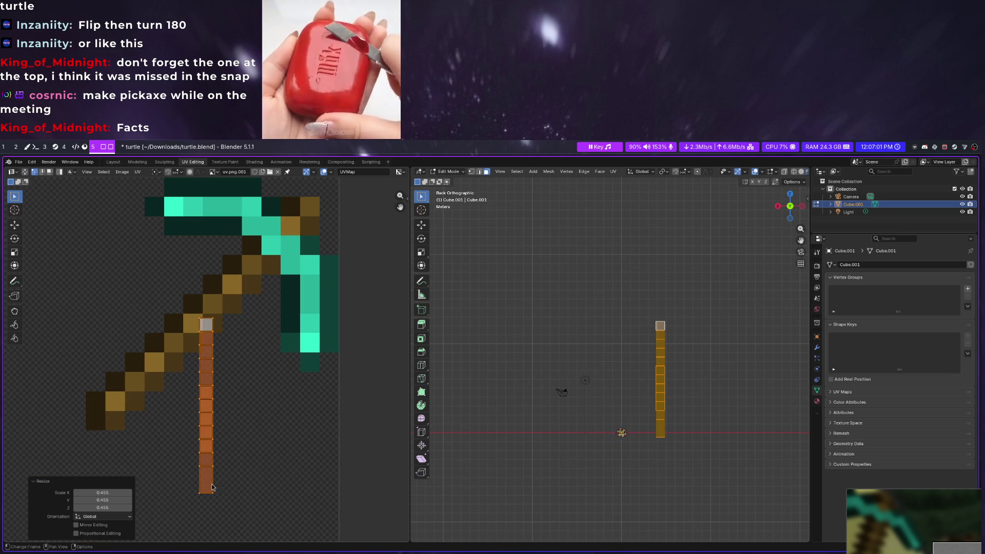
{"action": "middle_click_drag", "start_coordinate": [615, 477], "coordinate": [618, 444]}
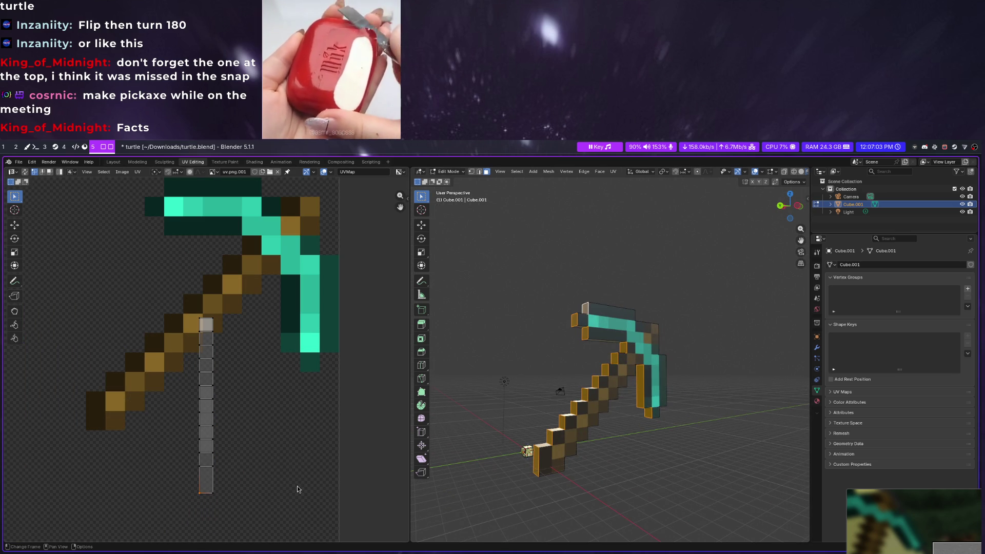
{"action": "key", "text": "g"}
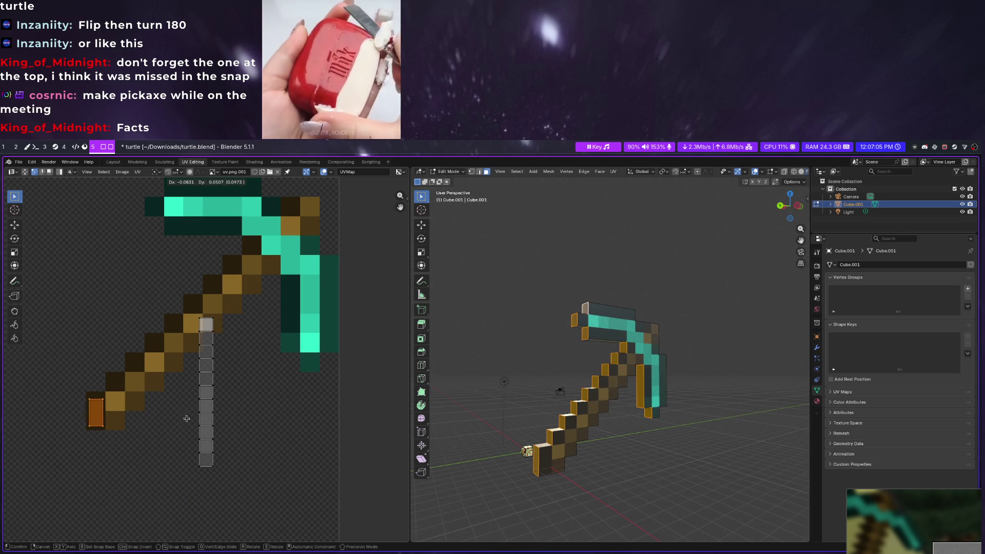
Place three side-strip UV cells onto consecutive brown handle pixels
{"action": "left_click", "coordinate": [184, 418]}
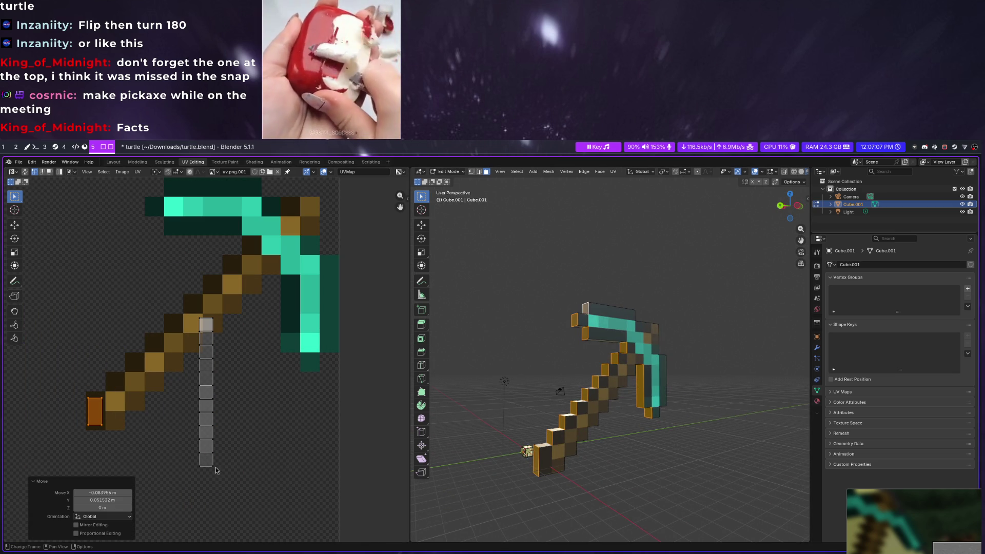
{"action": "left_click", "coordinate": [212, 468]}
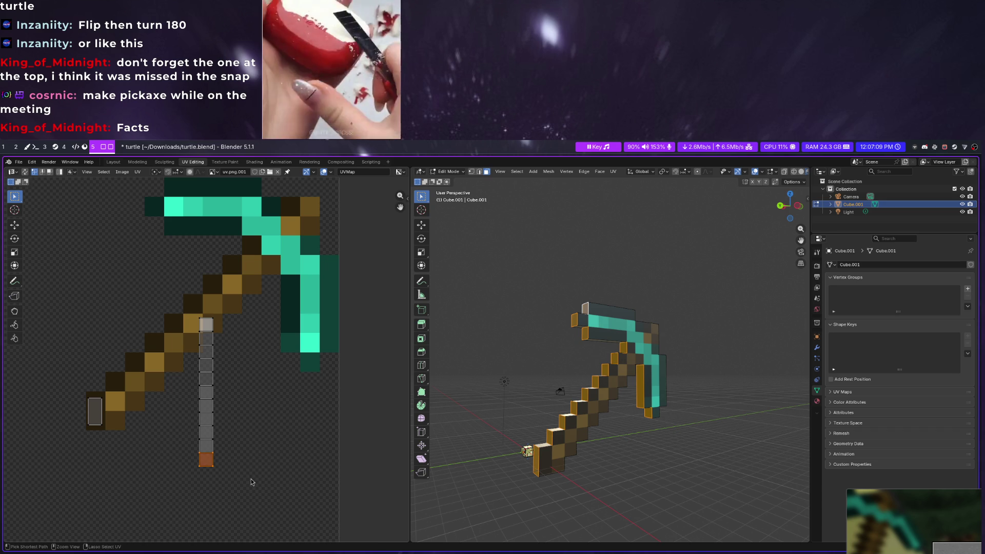
{"action": "key", "text": "g"}
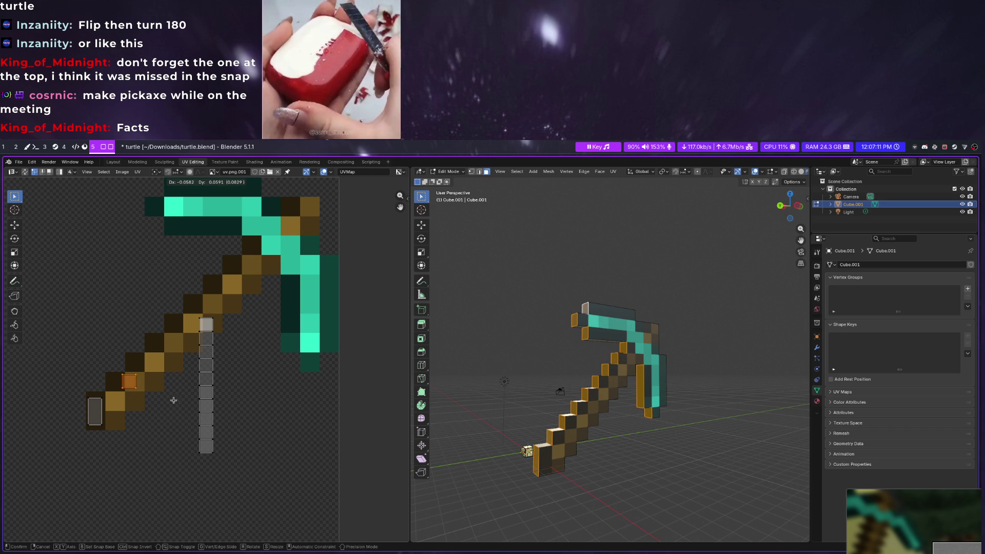
{"action": "left_click", "coordinate": [162, 403]}
{"action": "left_click", "coordinate": [207, 446]}
{"action": "key", "text": "g"}
{"action": "left_click", "coordinate": [240, 380]}
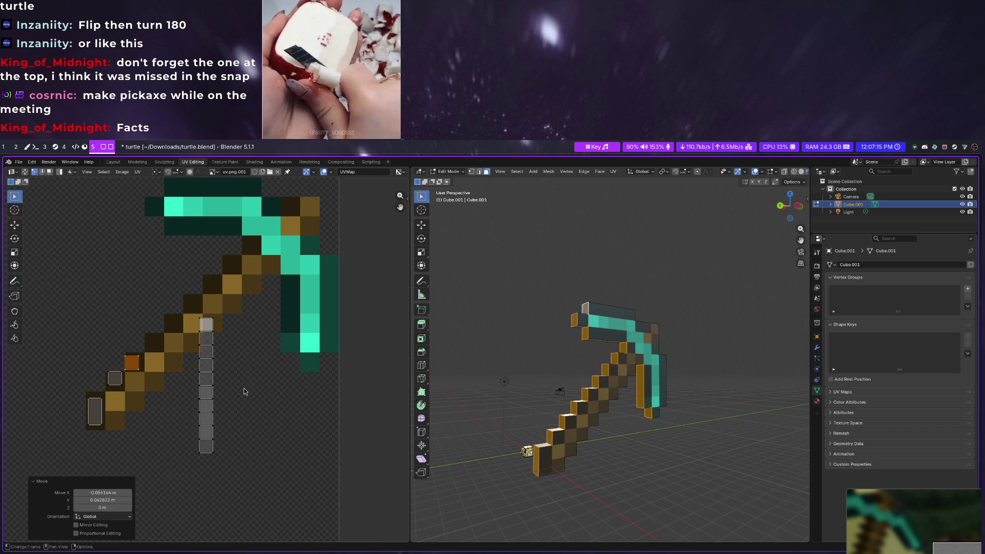
{"action": "middle_click_drag", "start_coordinate": [477, 439], "coordinate": [403, 441]}
{"action": "left_click", "coordinate": [207, 452]}
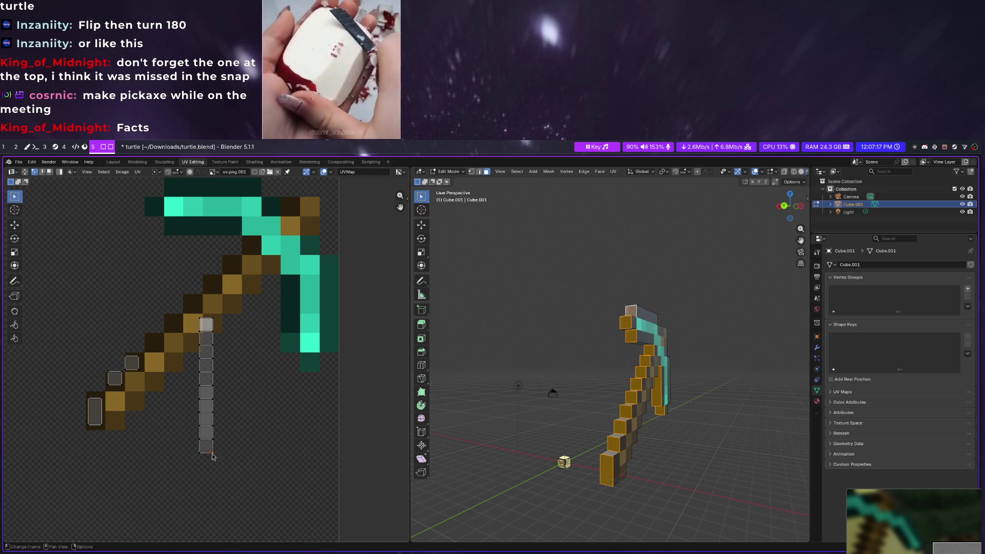
Move the grey strip column over the teal blade and stretch it along the blade's inner edge
{"action": "left_click", "coordinate": [224, 460]}
{"action": "key", "text": "g"}
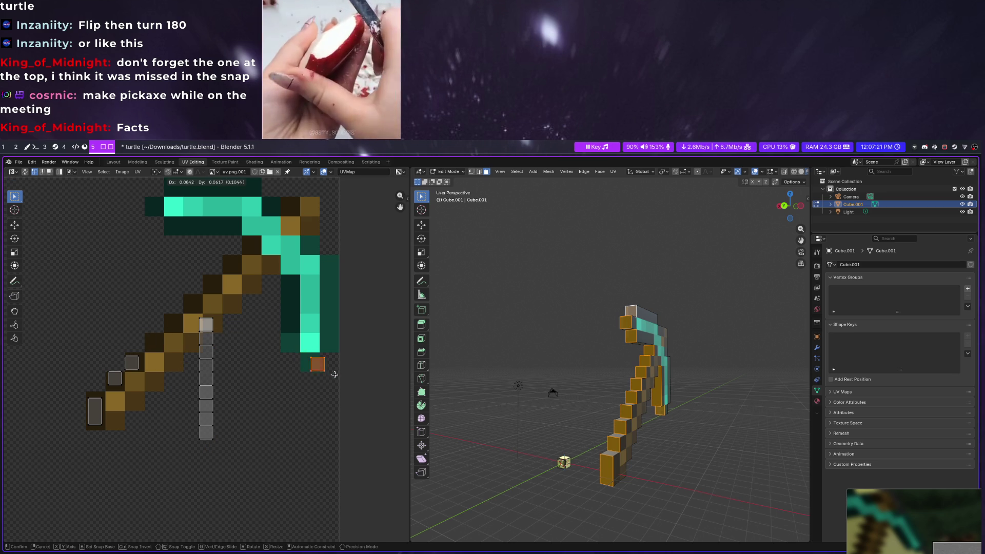
{"action": "left_click", "coordinate": [327, 371]}
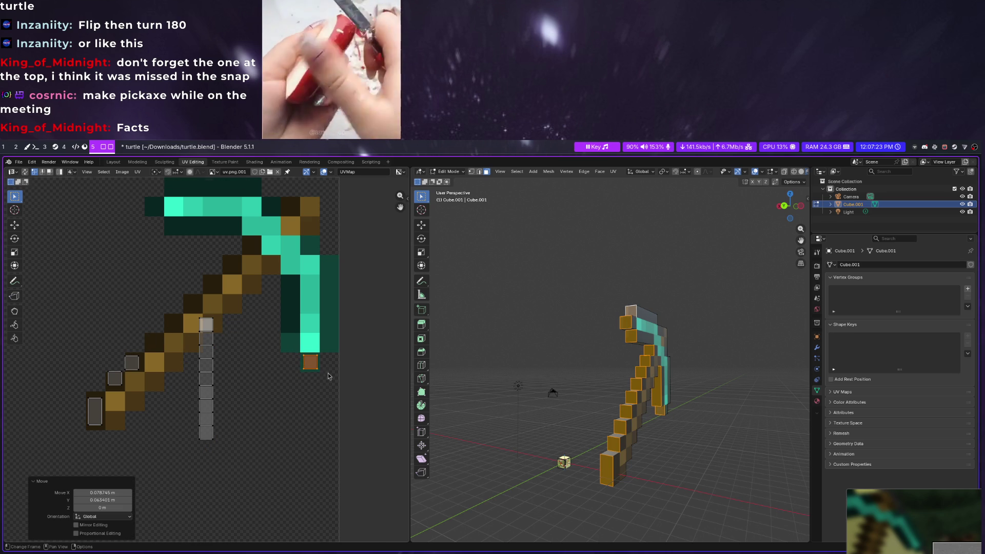
{"action": "left_click", "coordinate": [226, 455]}
{"action": "key", "text": "l"}
{"action": "key", "text": "g"}
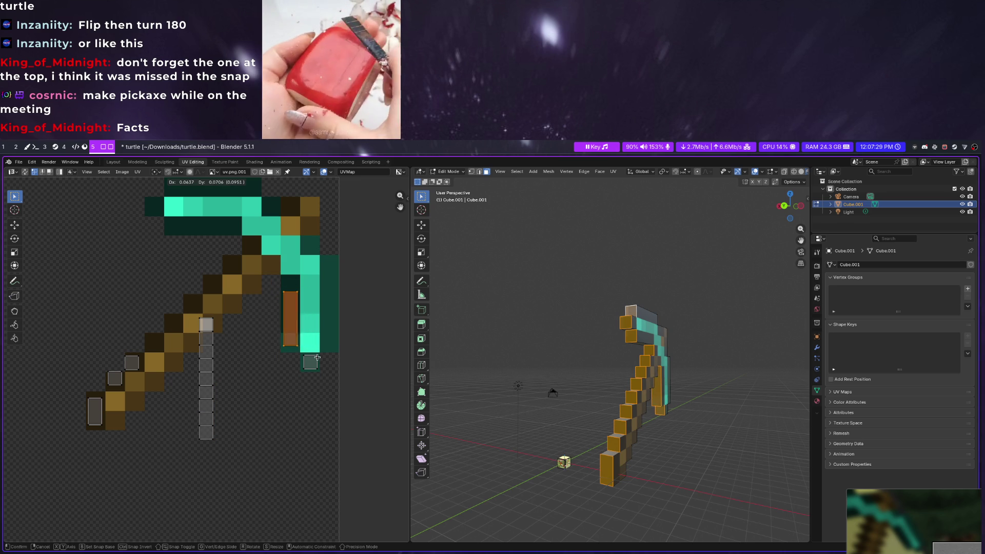
{"action": "left_click", "coordinate": [316, 358]}
{"action": "key", "text": "s"}
{"action": "left_click", "coordinate": [297, 285]}
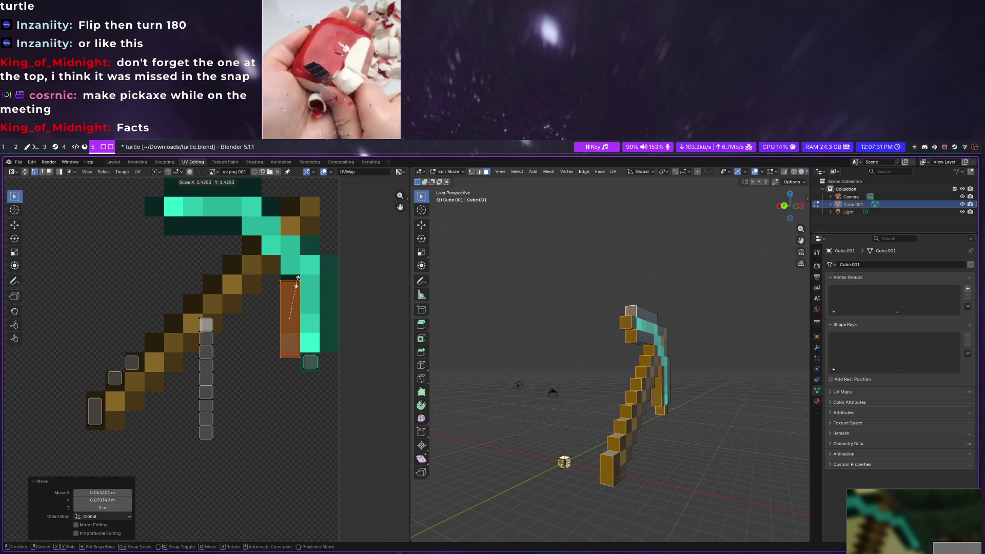
{"action": "key", "text": "g"}
{"action": "left_click", "coordinate": [298, 285]}
Place the strip's bottom square on a handle pixel and grab the next square
{"action": "left_click", "coordinate": [206, 435]}
{"action": "key", "text": "g"}
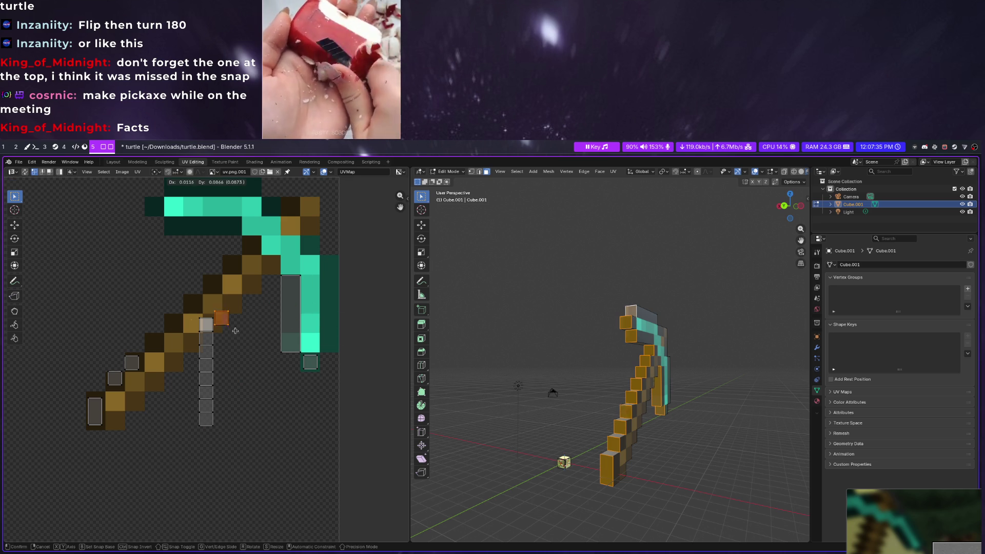
{"action": "left_click", "coordinate": [168, 357]}
{"action": "left_click", "coordinate": [211, 426]}
{"action": "key", "text": "g"}
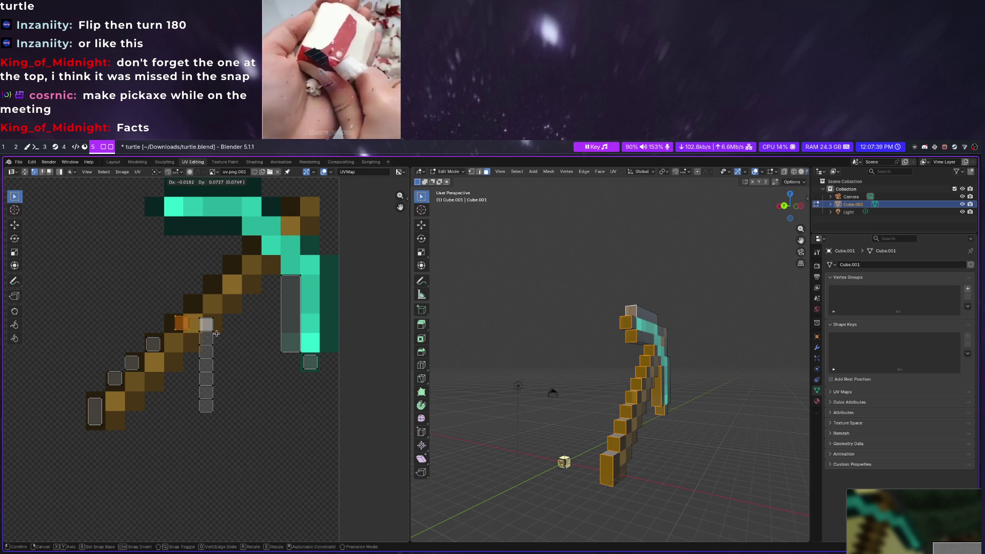
Drop the next stacked UV squares onto their diagonal handle pixels
{"action": "left_click", "coordinate": [208, 332]}
{"action": "left_click", "coordinate": [211, 409]}
{"action": "key", "text": "g"}
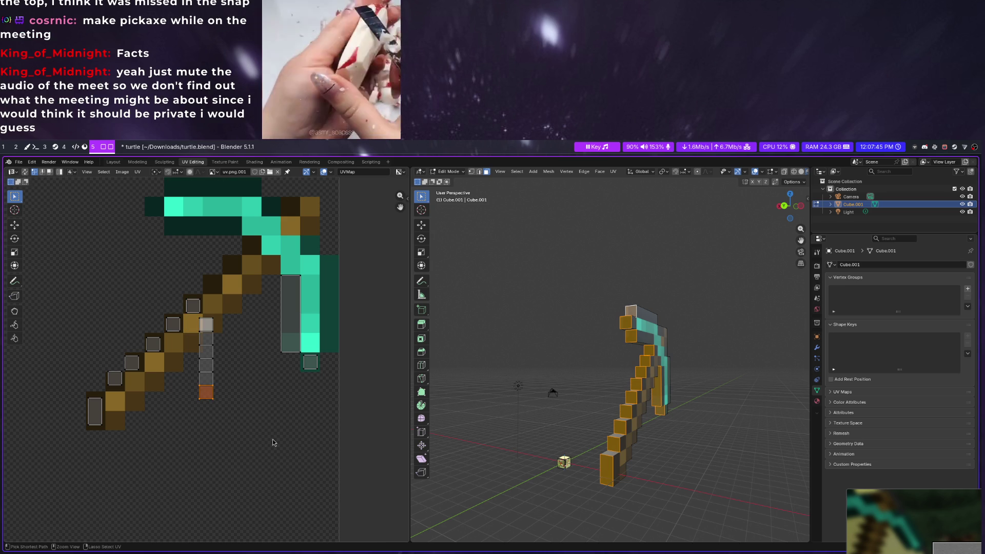
{"action": "left_click", "coordinate": [279, 332]}
{"action": "left_click", "coordinate": [206, 386]}
{"action": "key", "text": "g"}
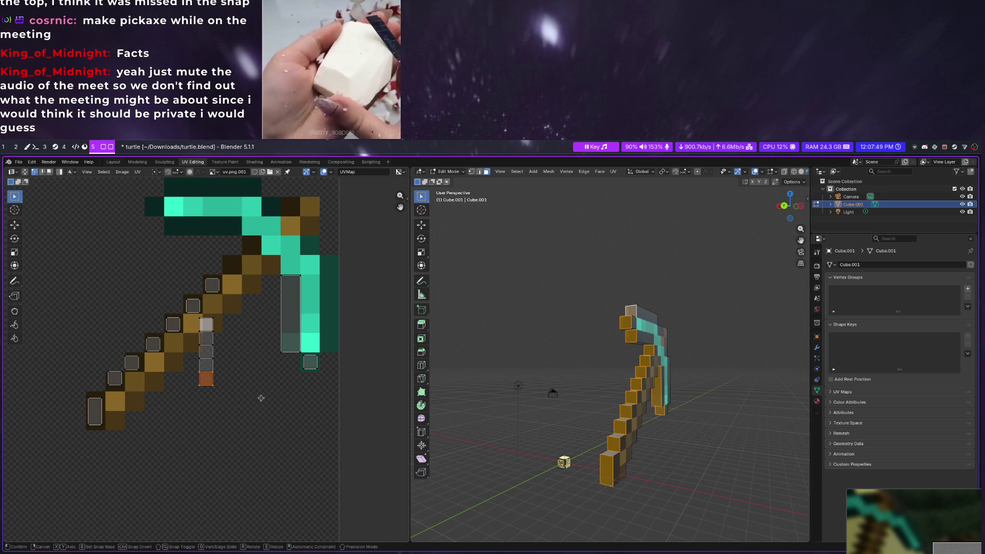
{"action": "left_click", "coordinate": [288, 288]}
Place two more squares on the teal head, one near its left end
{"action": "left_click", "coordinate": [212, 378]}
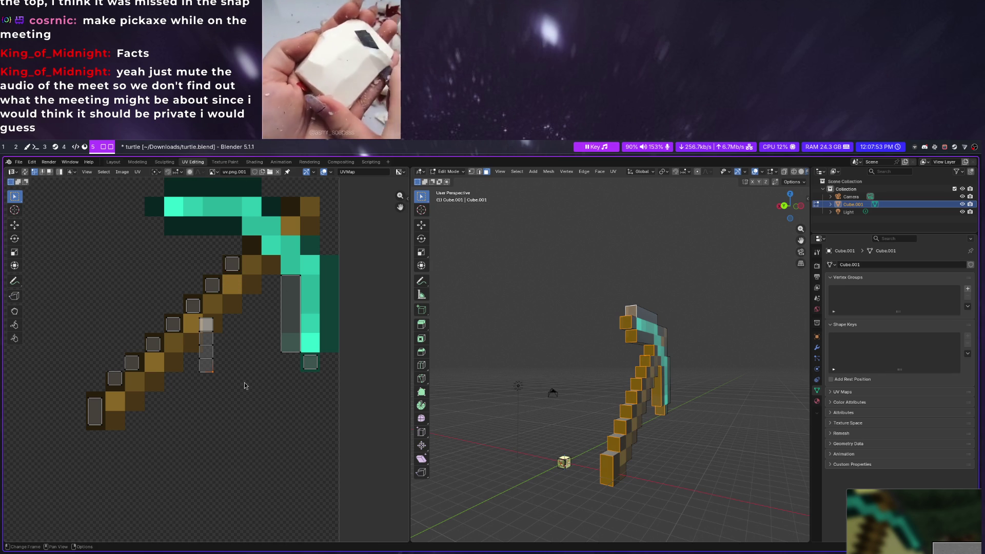
{"action": "key", "text": "g"}
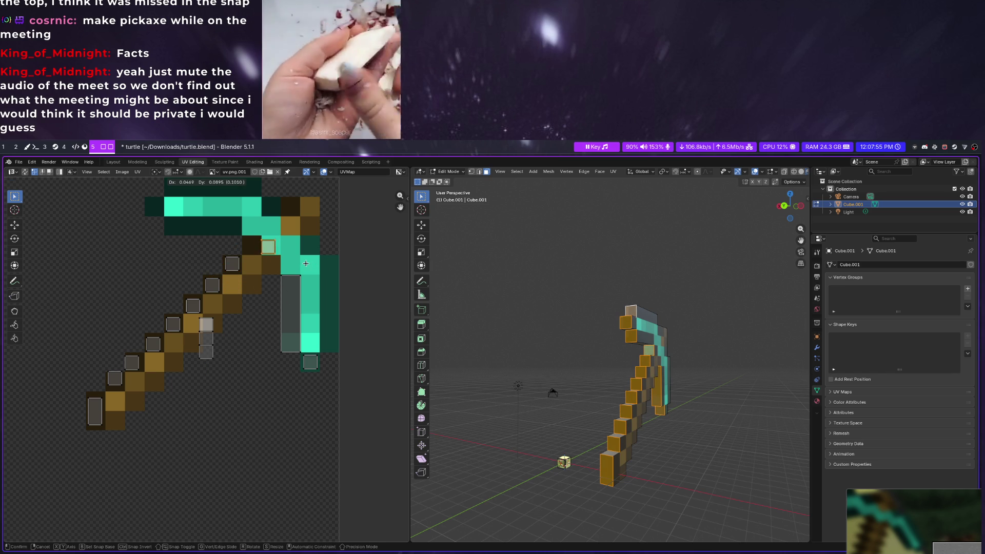
{"action": "left_click", "coordinate": [288, 262]}
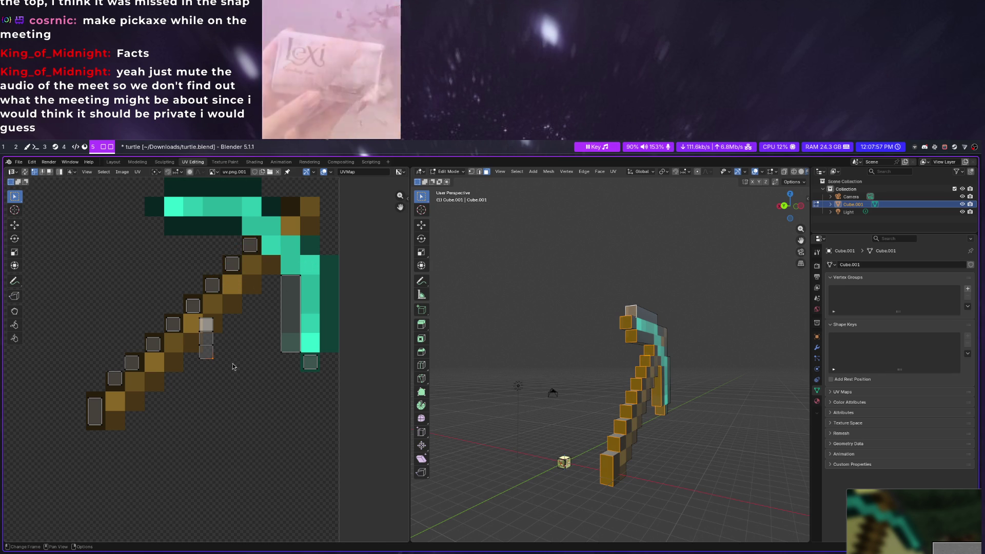
{"action": "key", "text": "g"}
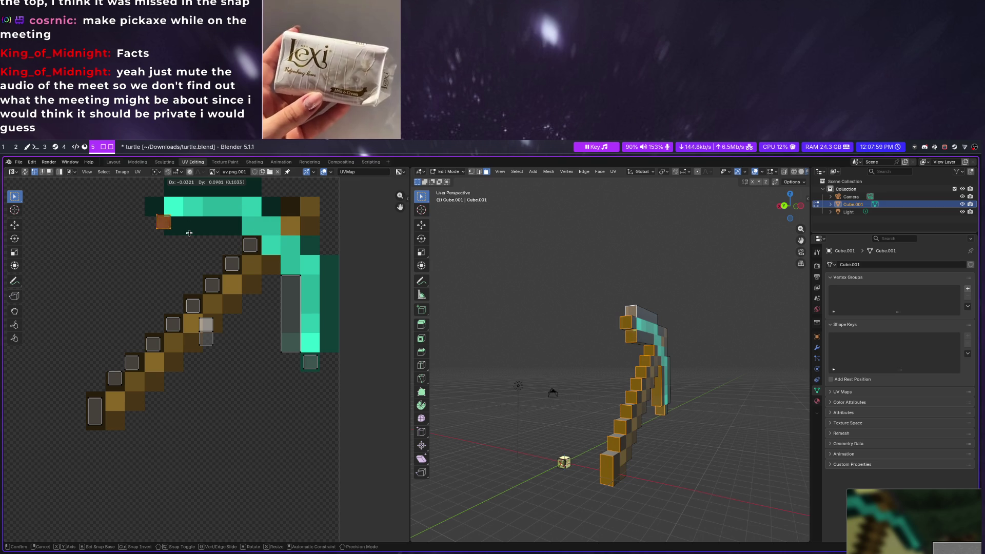
{"action": "left_click", "coordinate": [199, 236]}
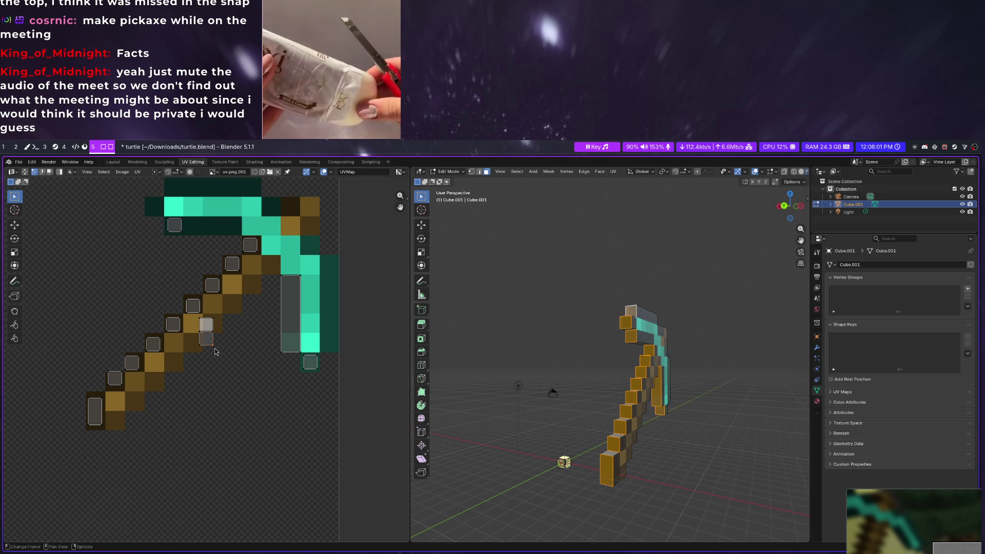
{"action": "key", "text": "g"}
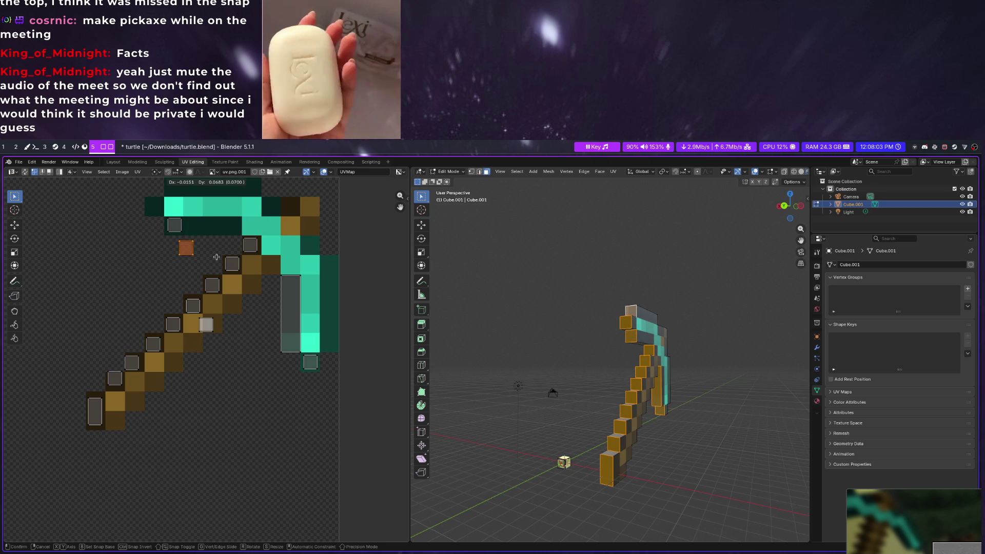
{"action": "left_click", "coordinate": [184, 217]}
Set the last column square on the head's top edge and select all pickaxe UVs
{"action": "left_click", "coordinate": [210, 332]}
{"action": "key", "text": "g"}
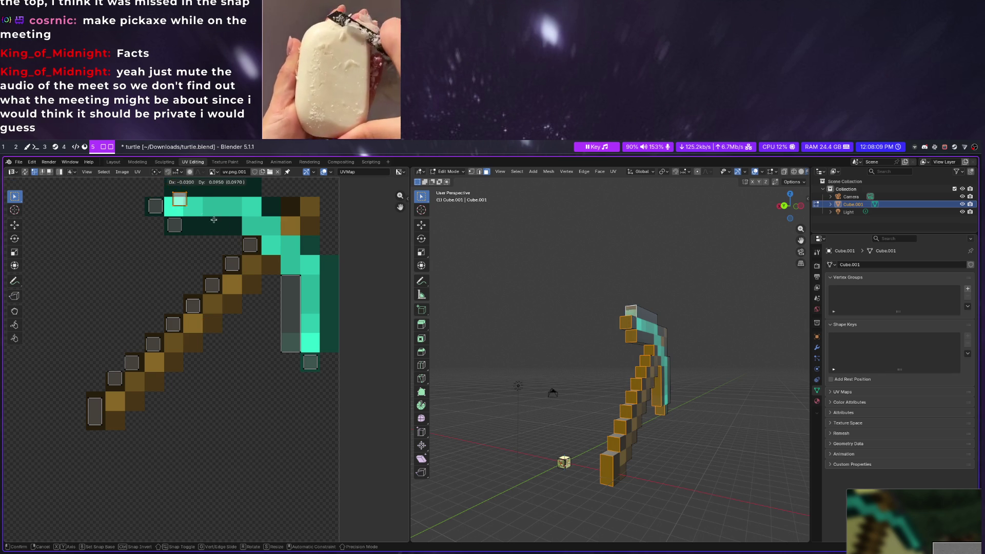
{"action": "left_click", "coordinate": [212, 207]}
{"action": "scroll", "coordinate": [204, 229], "scroll_direction": "down", "scroll_amount": 2}
{"action": "key", "text": "a"}
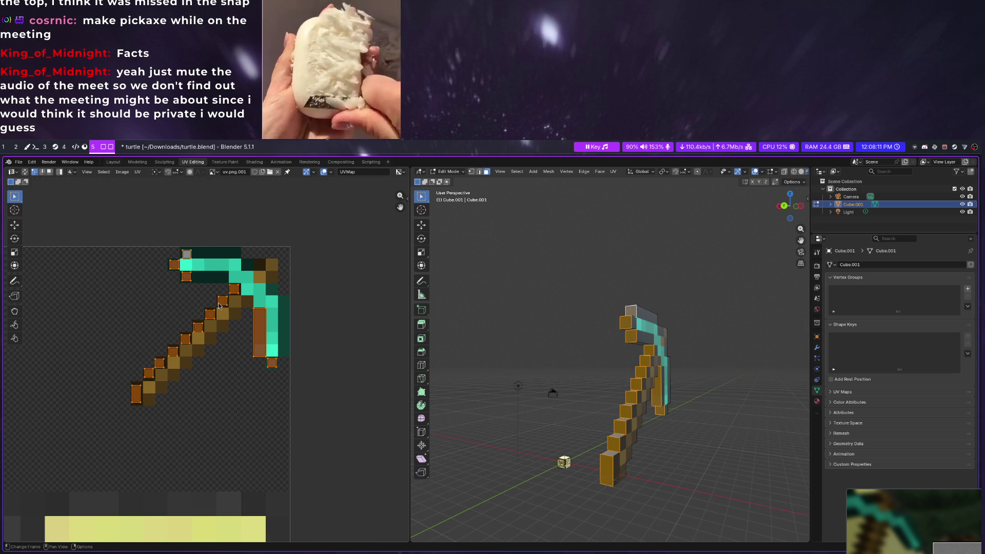
Snap all selected pickaxe UVs to the texture's pixels, then inspect the faces edge-on
{"action": "right_click", "coordinate": [225, 260]}
{"action": "left_click", "coordinate": [274, 302]}
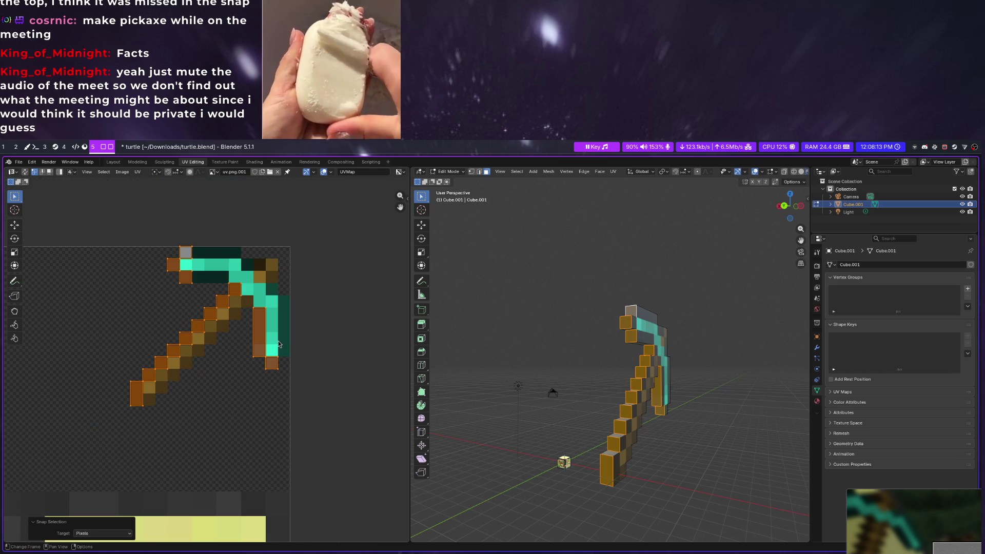
{"action": "left_click", "coordinate": [266, 428]}
{"action": "left_click", "coordinate": [671, 468]}
{"action": "mouse_move", "coordinate": [694, 469]}
{"action": "middle_mouse_down"}
{"action": "mouse_move", "coordinate": [681, 440]}
{"action": "mouse_move", "coordinate": [574, 494]}
{"action": "middle_mouse_up"}
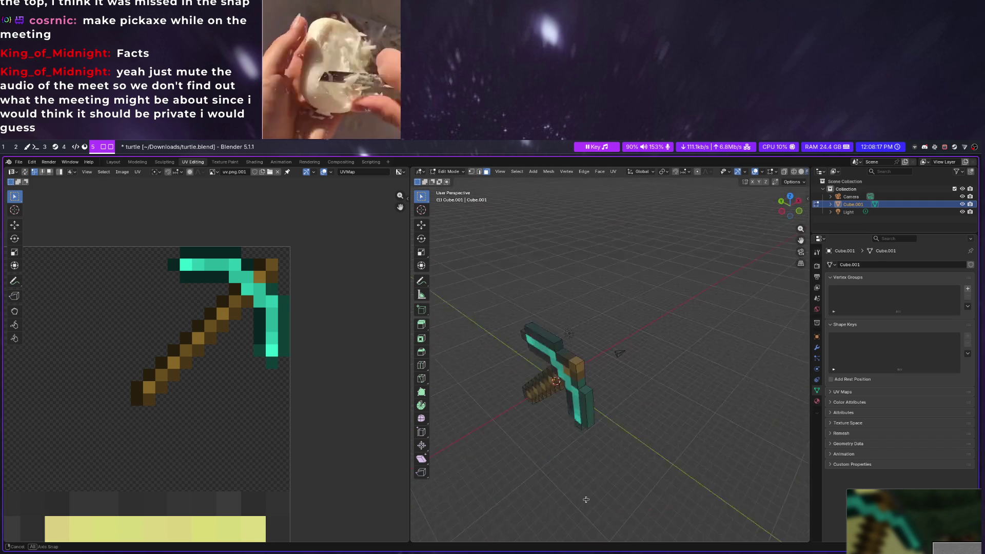
{"action": "middle_click_drag", "start_coordinate": [587, 416], "coordinate": [560, 334]}
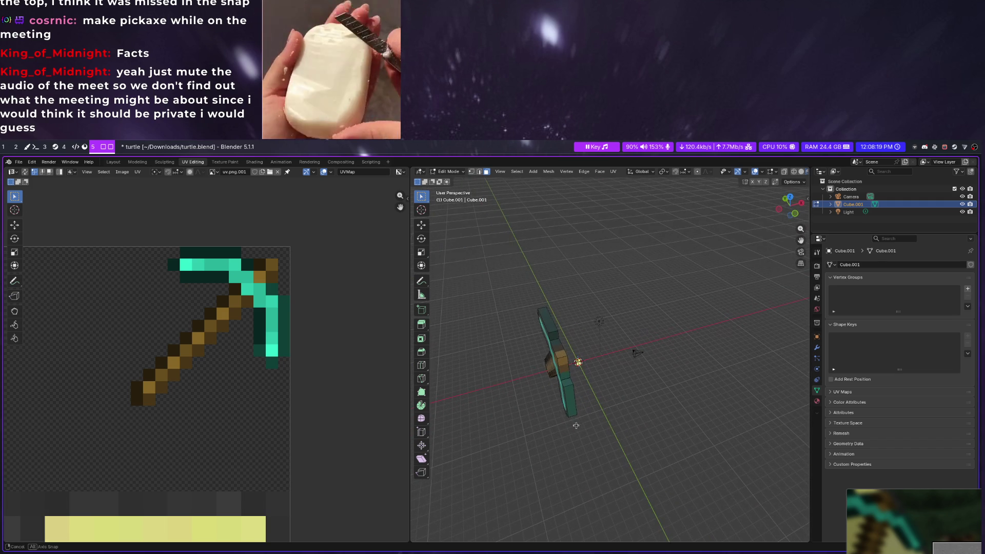
Move the head's end-face UV onto the head's corner pixel and snap it to pixels
{"action": "left_click", "coordinate": [549, 323]}
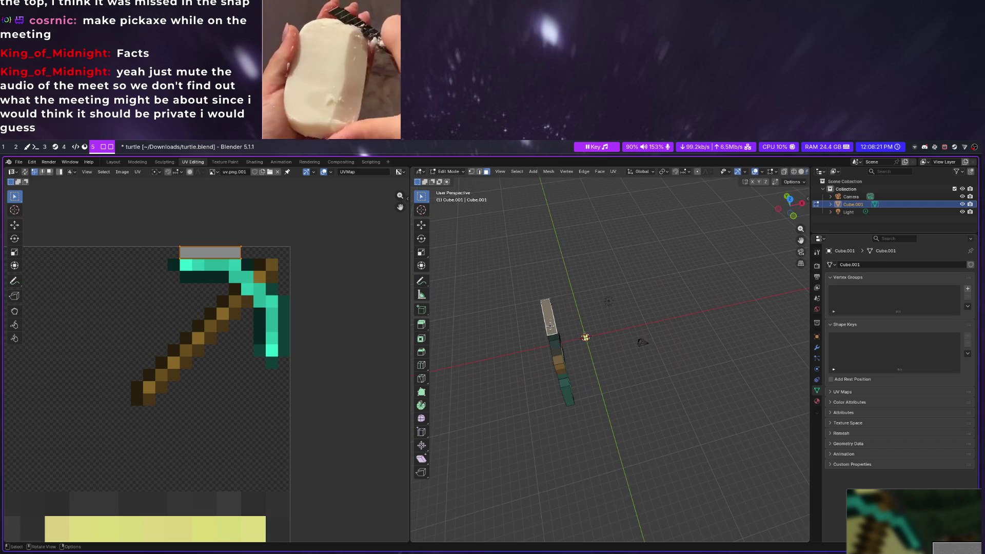
{"action": "mouse_move", "coordinate": [554, 342]}
{"action": "middle_mouse_down"}
{"action": "mouse_move", "coordinate": [565, 328]}
{"action": "mouse_move", "coordinate": [612, 355]}
{"action": "middle_mouse_up"}
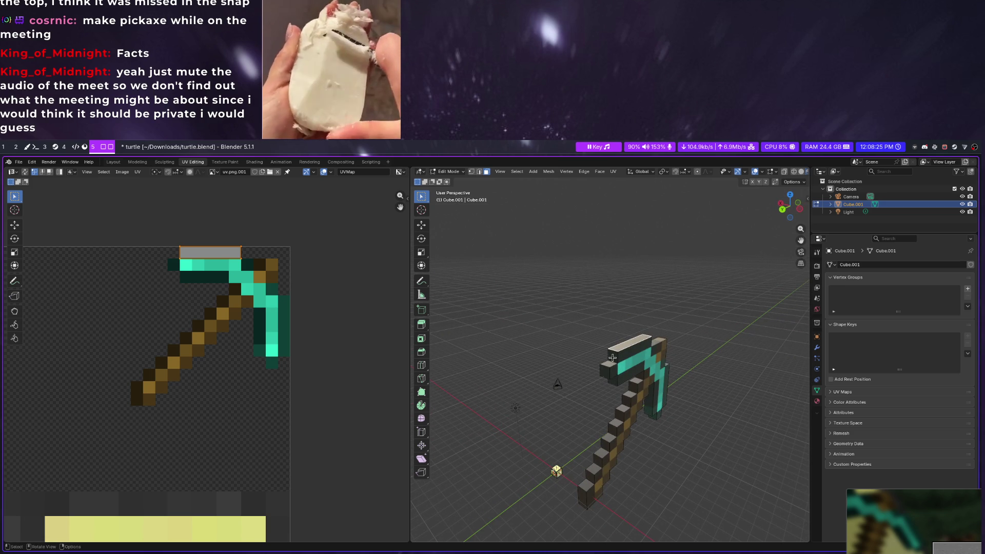
{"action": "left_click", "coordinate": [613, 354]}
{"action": "left_click", "coordinate": [608, 367]}
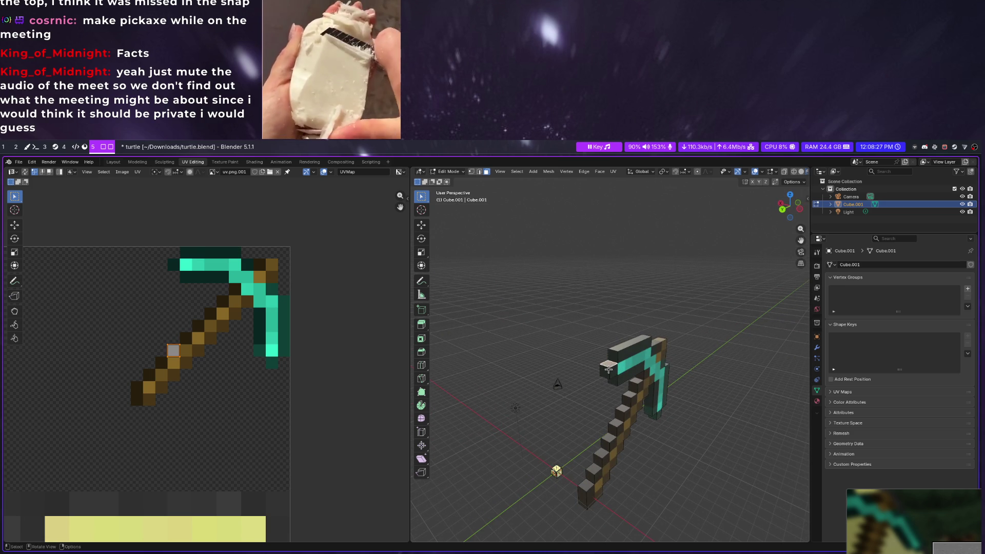
{"action": "middle_click_drag", "start_coordinate": [607, 369], "coordinate": [608, 398]}
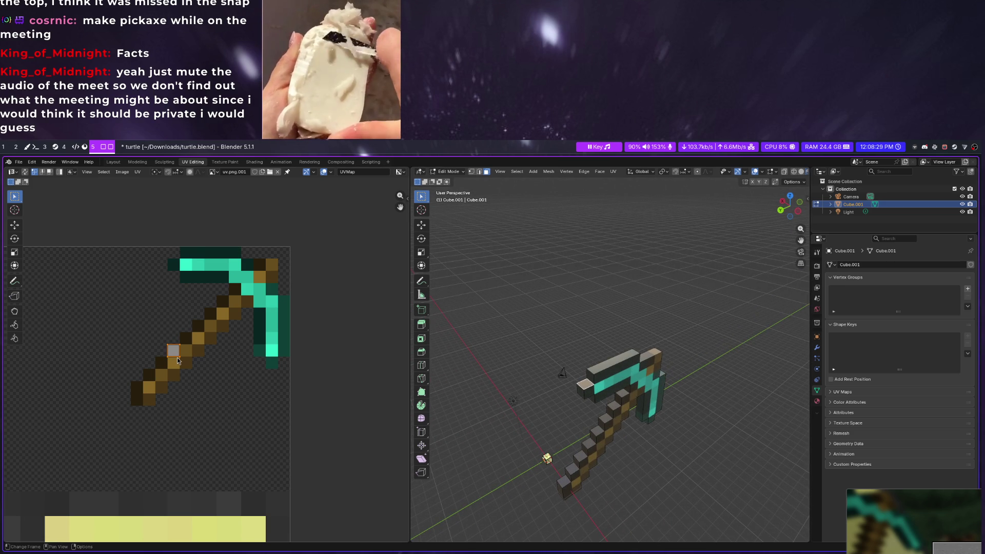
{"action": "key", "text": "g"}
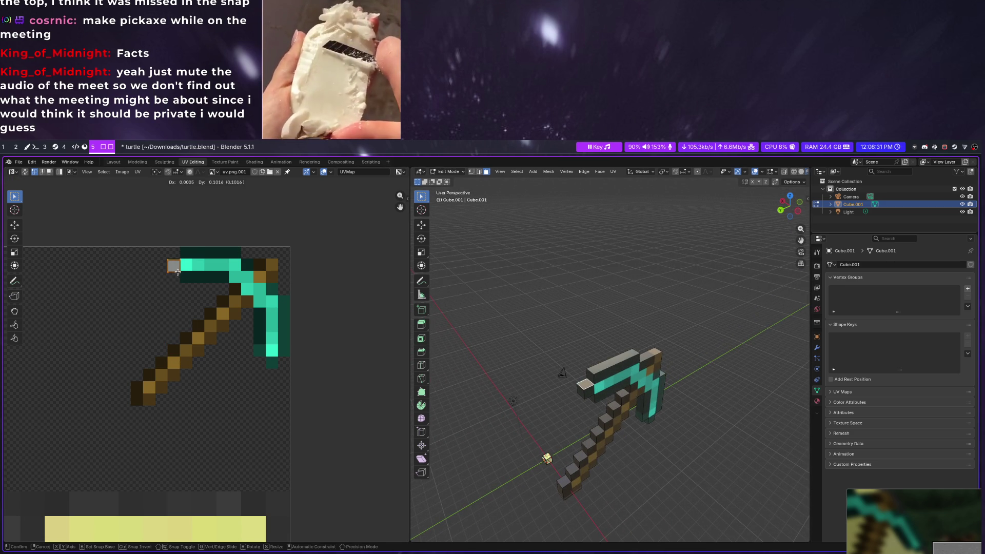
{"action": "left_click", "coordinate": [177, 271]}
{"action": "key", "text": "shift+s"}
{"action": "left_click", "coordinate": [200, 269]}
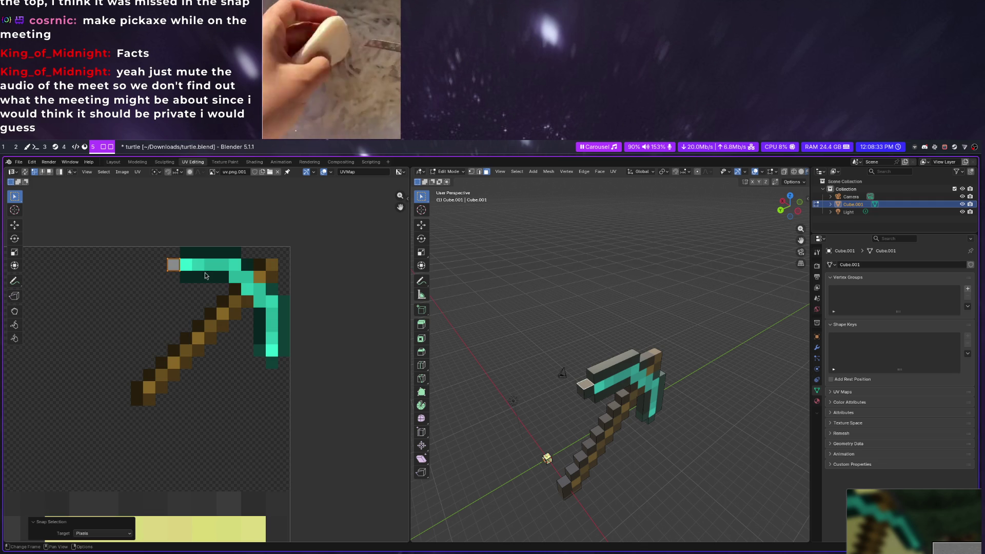
Check head and handle faces one by one down the pickaxe, watching where each UV lands
{"action": "left_click", "coordinate": [585, 393]}
{"action": "middle_click_drag", "start_coordinate": [584, 392], "coordinate": [602, 377]}
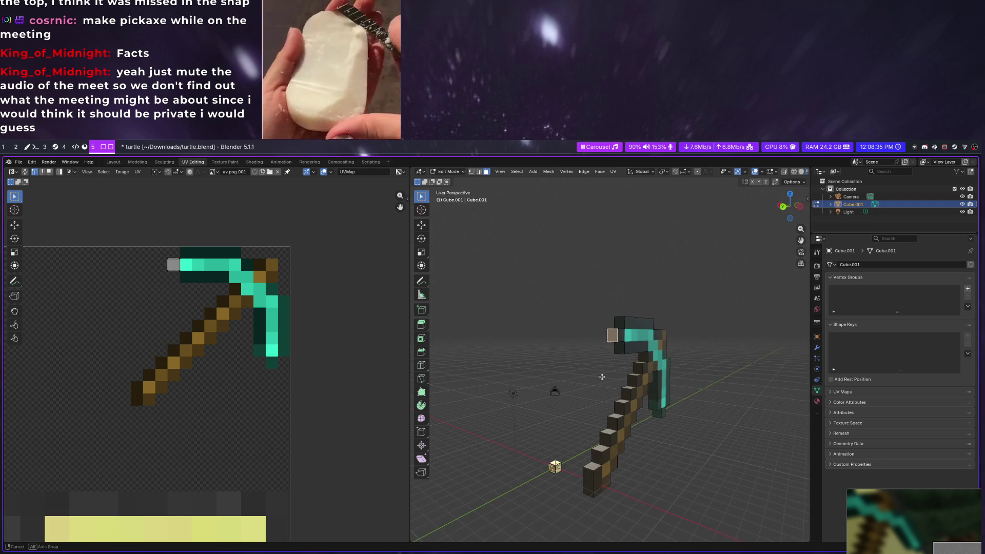
{"action": "middle_click_drag", "start_coordinate": [612, 339], "coordinate": [616, 314]}
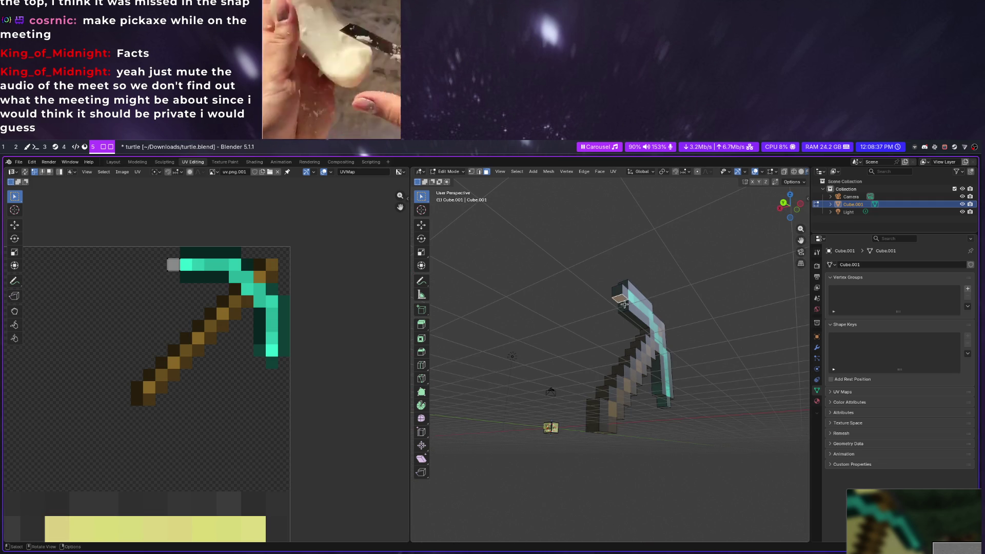
{"action": "left_click", "coordinate": [624, 307]}
{"action": "middle_click_drag", "start_coordinate": [630, 317], "coordinate": [614, 393]}
{"action": "left_click", "coordinate": [622, 346]}
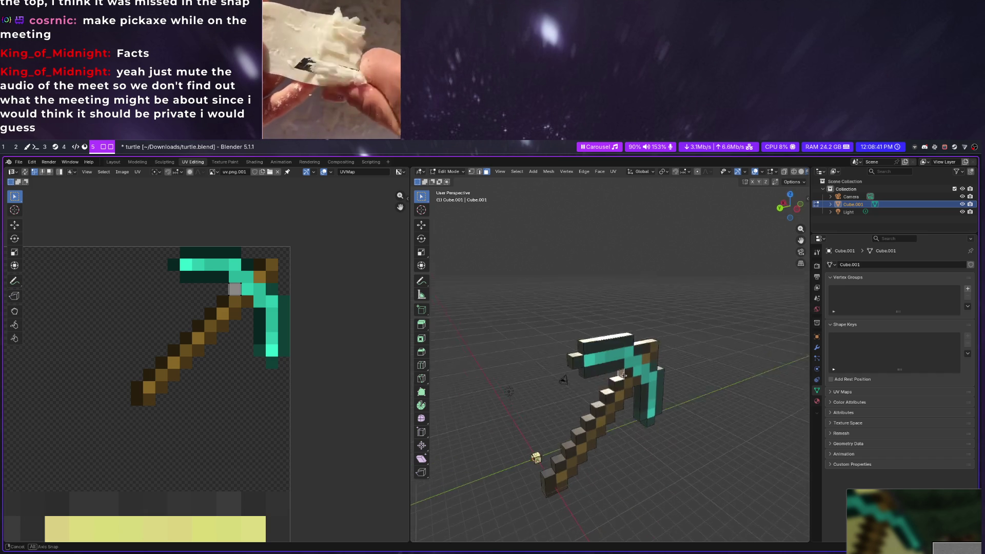
{"action": "left_click", "coordinate": [614, 393]}
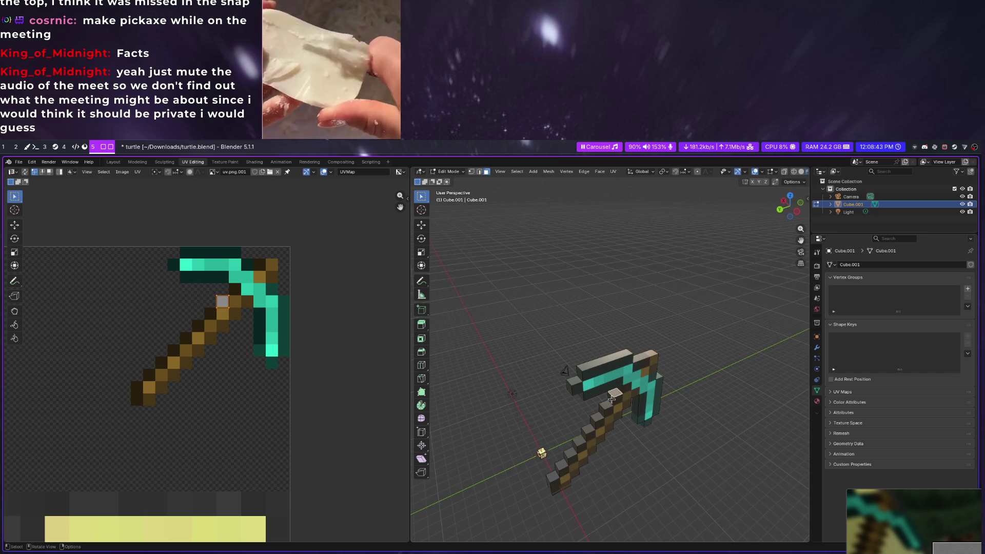
{"action": "left_click", "coordinate": [606, 406]}
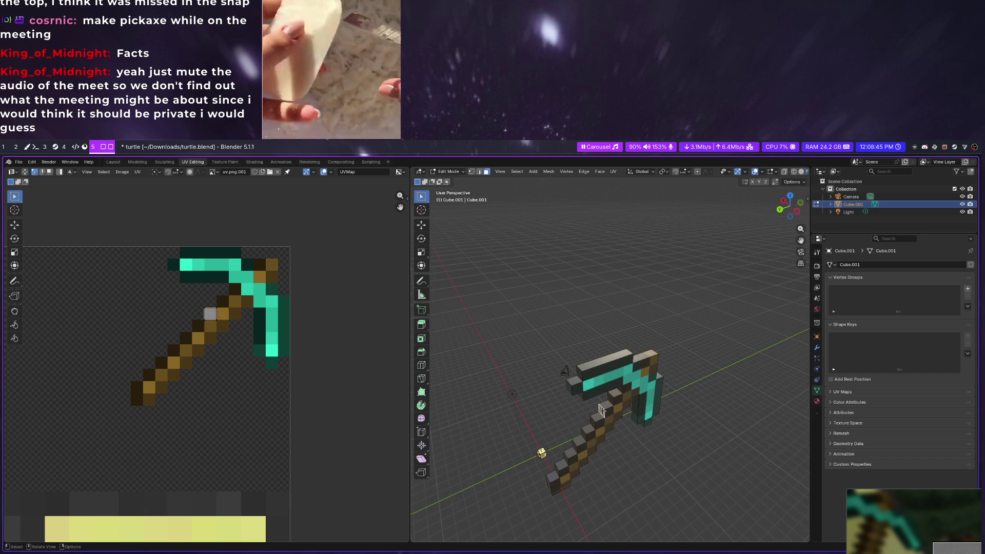
{"action": "left_click", "coordinate": [594, 421]}
{"action": "left_click", "coordinate": [582, 432]}
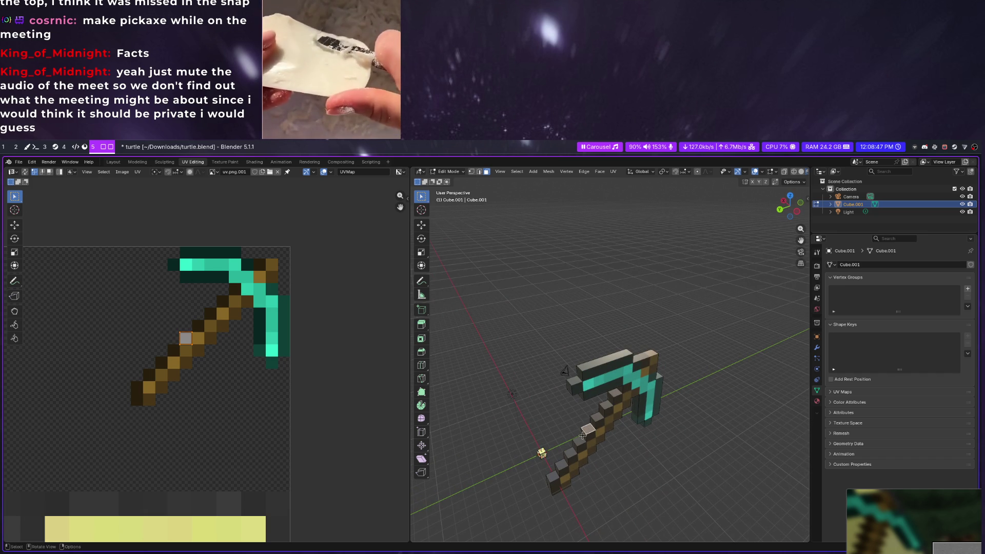
{"action": "left_click", "coordinate": [579, 444]}
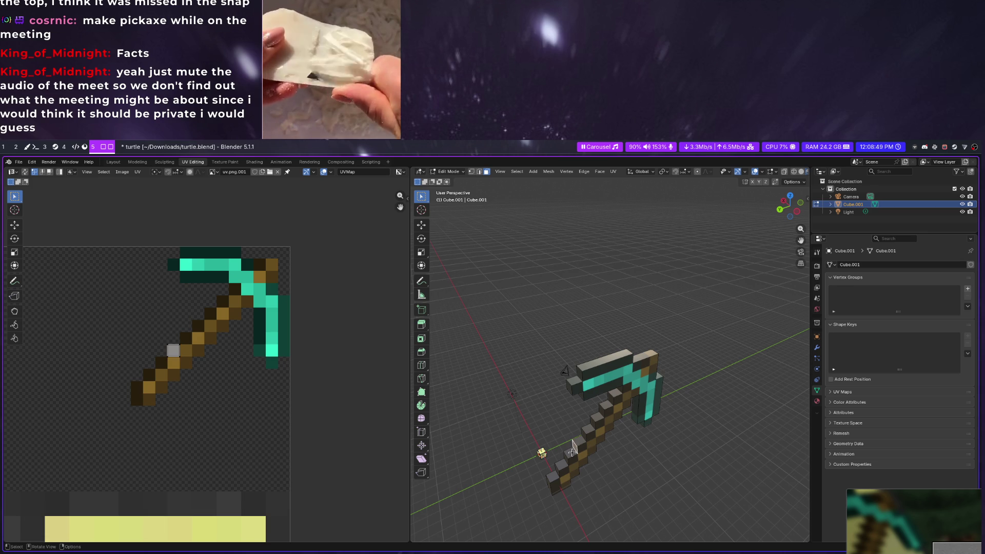
{"action": "left_click", "coordinate": [570, 454]}
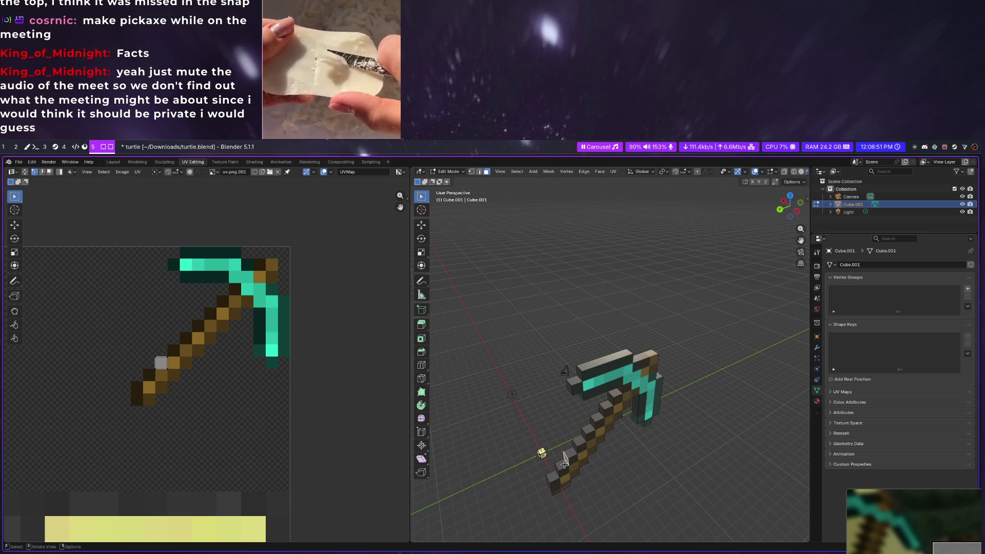
{"action": "left_click", "coordinate": [564, 463]}
{"action": "middle_click_drag", "start_coordinate": [564, 463], "coordinate": [590, 459]}
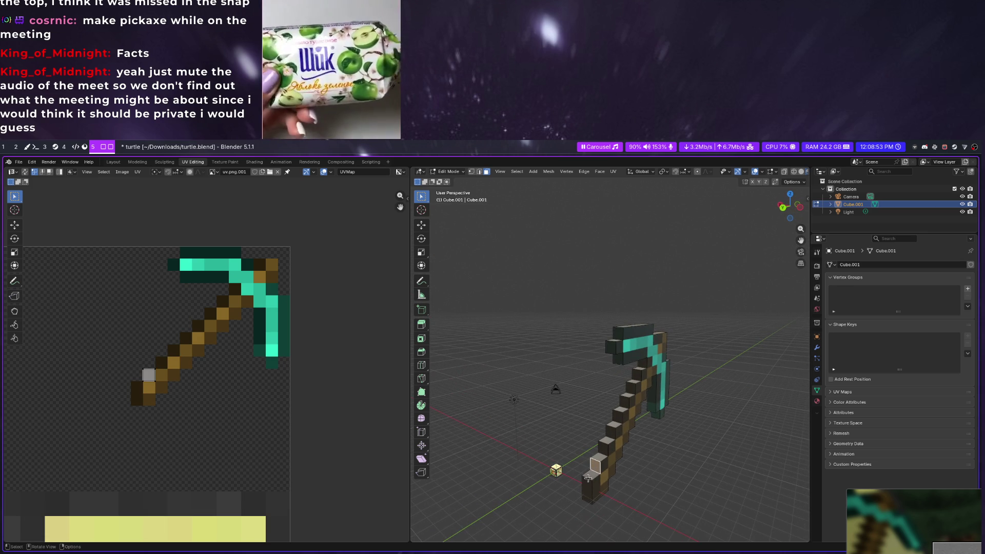
{"action": "left_click", "coordinate": [591, 486]}
{"action": "mouse_move", "coordinate": [591, 486]}
{"action": "middle_mouse_down"}
{"action": "mouse_move", "coordinate": [524, 307]}
{"action": "mouse_move", "coordinate": [493, 457]}
{"action": "mouse_move", "coordinate": [505, 439]}
{"action": "mouse_move", "coordinate": [500, 406]}
{"action": "middle_mouse_up"}
Check the handle faces on the other side and the head's top strip against the texture
{"action": "left_click", "coordinate": [493, 441]}
{"action": "left_click", "coordinate": [507, 437]}
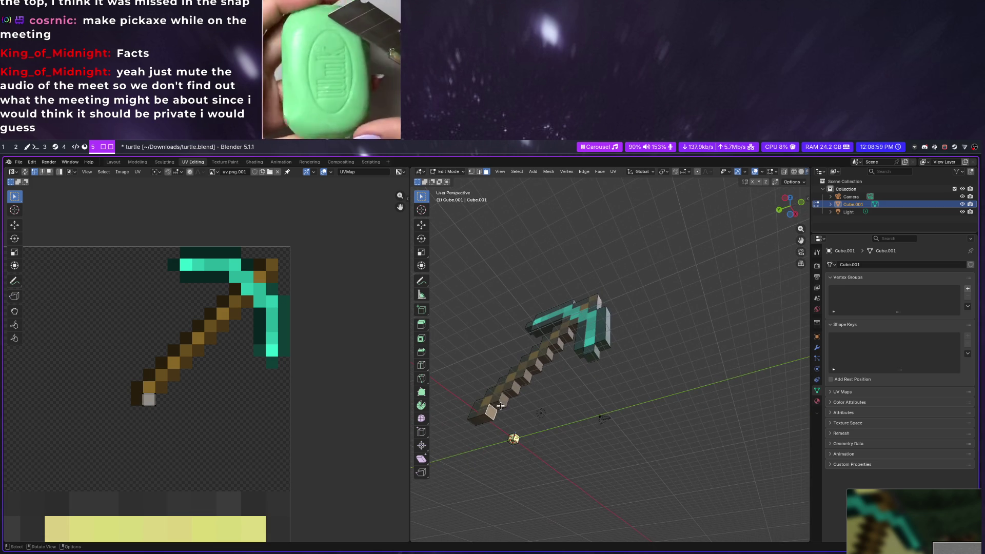
{"action": "left_click", "coordinate": [498, 405]}
{"action": "left_click", "coordinate": [515, 390]}
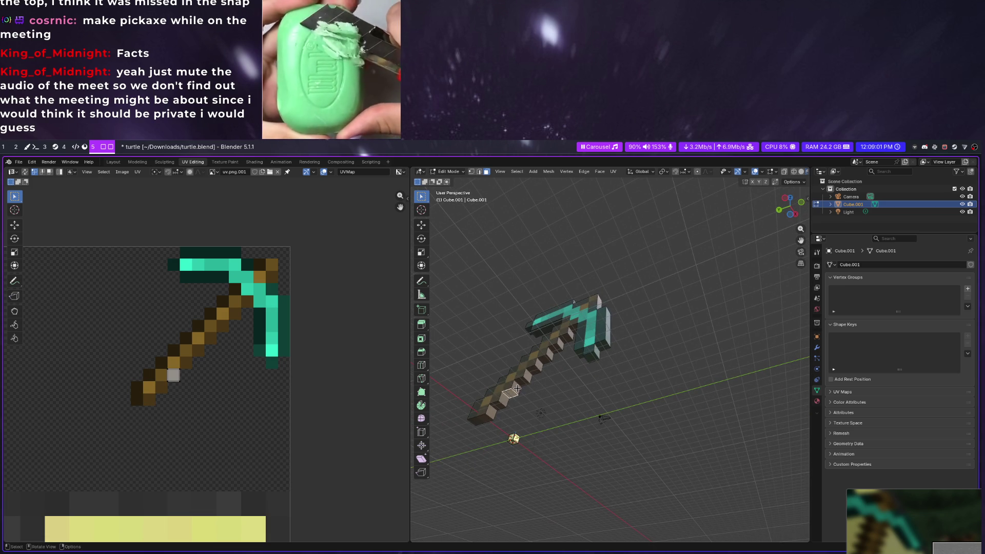
{"action": "left_click", "coordinate": [521, 381]}
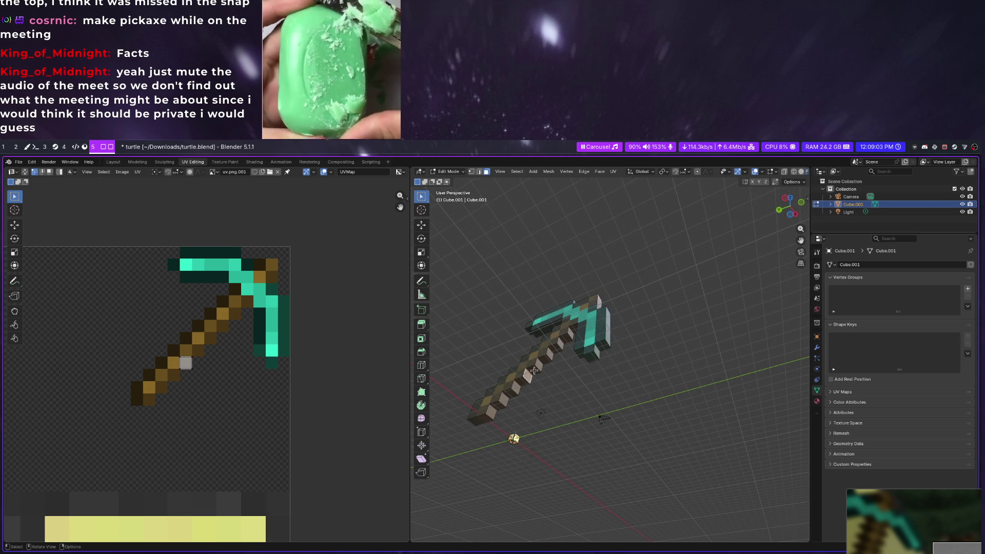
{"action": "left_click", "coordinate": [539, 365]}
{"action": "left_click", "coordinate": [545, 356]}
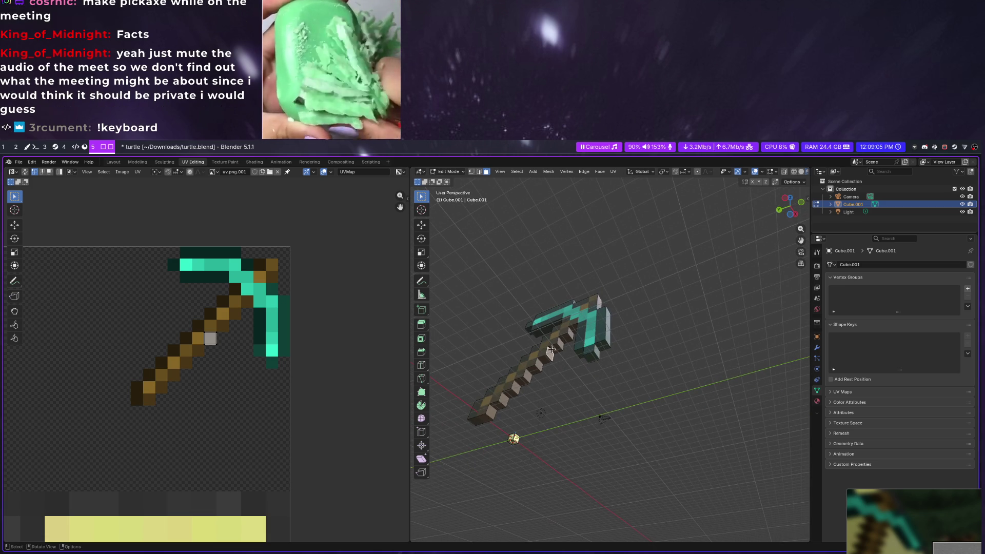
{"action": "left_click", "coordinate": [554, 347]}
{"action": "left_click", "coordinate": [572, 332]}
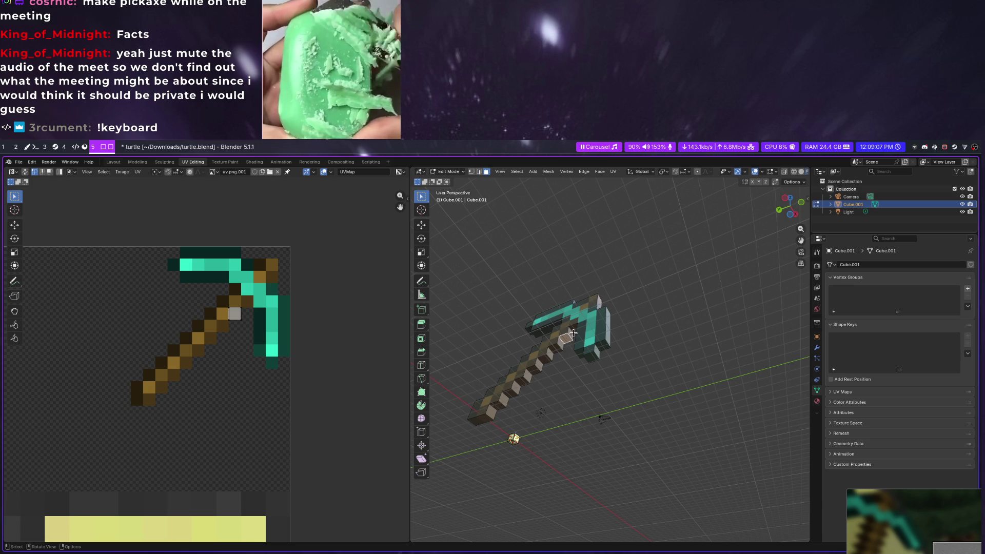
{"action": "left_click", "coordinate": [572, 332]}
{"action": "mouse_move", "coordinate": [574, 334]}
{"action": "middle_mouse_down"}
{"action": "mouse_move", "coordinate": [619, 347]}
{"action": "mouse_move", "coordinate": [649, 416]}
{"action": "mouse_move", "coordinate": [648, 362]}
{"action": "mouse_move", "coordinate": [650, 379]}
{"action": "mouse_move", "coordinate": [577, 403]}
{"action": "mouse_move", "coordinate": [586, 377]}
{"action": "mouse_move", "coordinate": [565, 387]}
{"action": "middle_mouse_up"}
{"action": "left_click", "coordinate": [619, 346]}
{"action": "left_click", "coordinate": [649, 362]}
{"action": "left_click", "coordinate": [647, 375]}
{"action": "left_click", "coordinate": [582, 398]}
{"action": "left_click", "coordinate": [582, 388]}
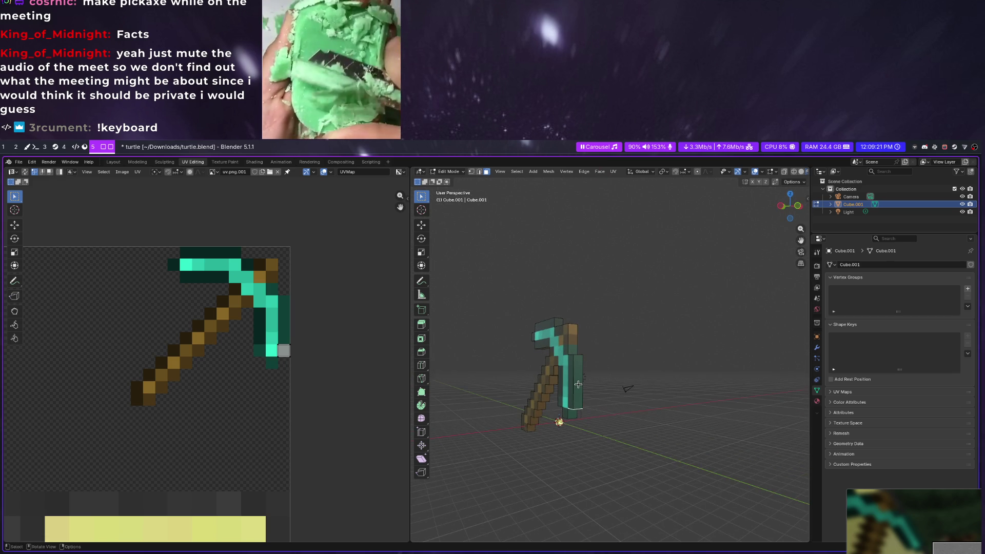
{"action": "left_click", "coordinate": [575, 380]}
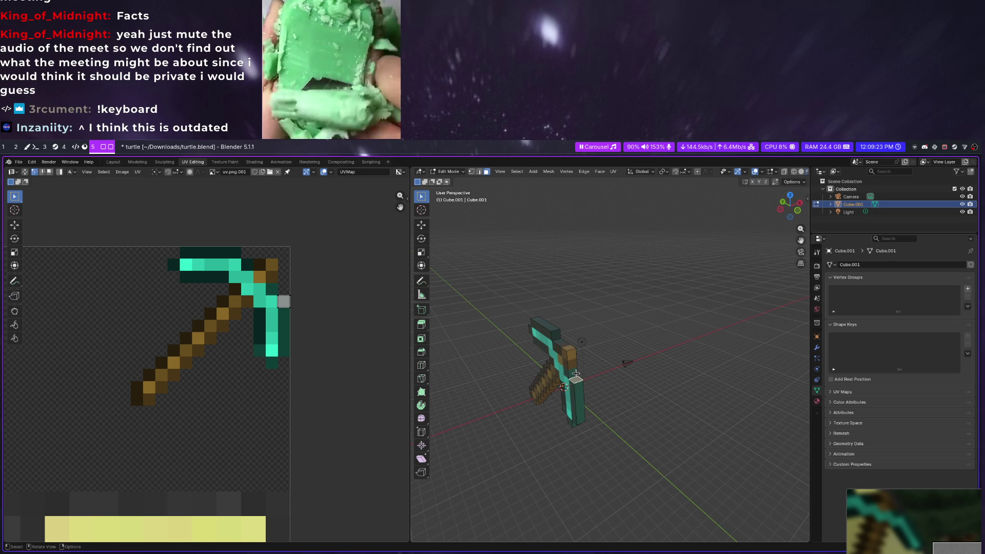
{"action": "left_click", "coordinate": [575, 375]}
{"action": "middle_click_drag", "start_coordinate": [576, 375], "coordinate": [578, 396]}
{"action": "left_click", "coordinate": [570, 376]}
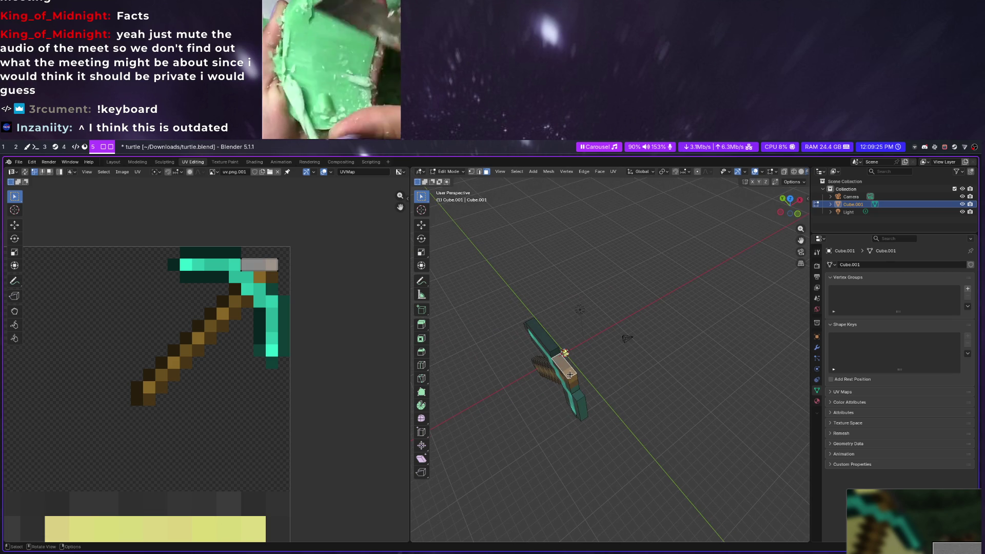
Select every pickaxe face to show the whole UV layout over the texture, then deselect
{"action": "middle_click_drag", "start_coordinate": [554, 355], "coordinate": [589, 332]}
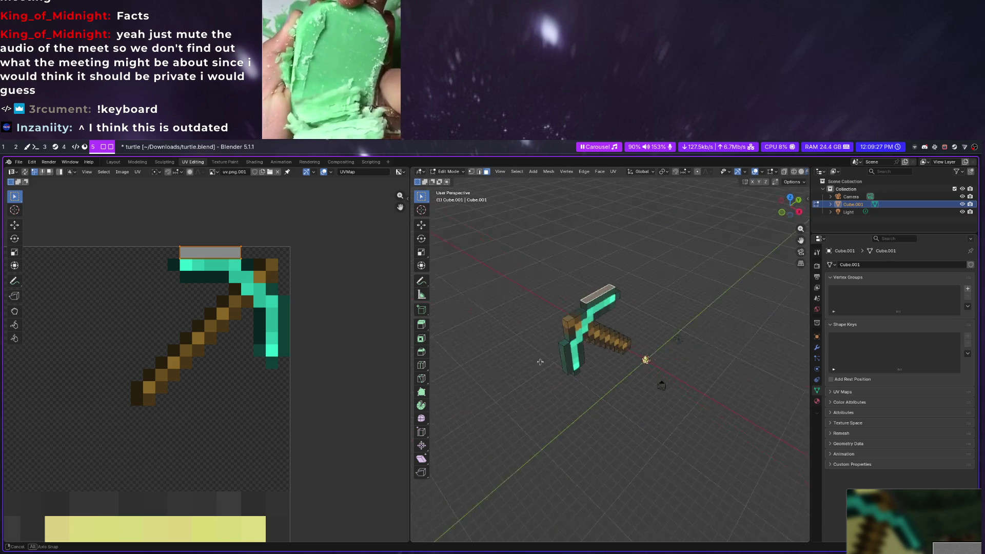
{"action": "key", "text": "a"}
{"action": "mouse_move", "coordinate": [654, 385]}
{"action": "middle_mouse_down"}
{"action": "mouse_move", "coordinate": [656, 463]}
{"action": "mouse_move", "coordinate": [677, 431]}
{"action": "middle_mouse_up"}
{"action": "key", "text": "alt+a"}
Rotate the whole pickaxe UV layout 90° and scale it by -1 on X to mirror it
{"action": "key", "text": "a"}
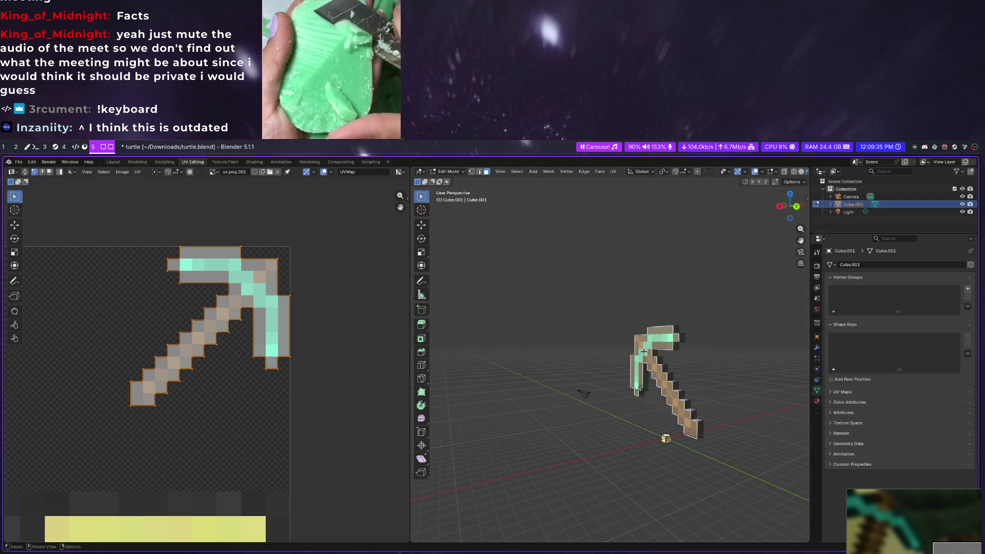
{"action": "scroll", "coordinate": [206, 346], "scroll_direction": "down", "scroll_amount": 2}
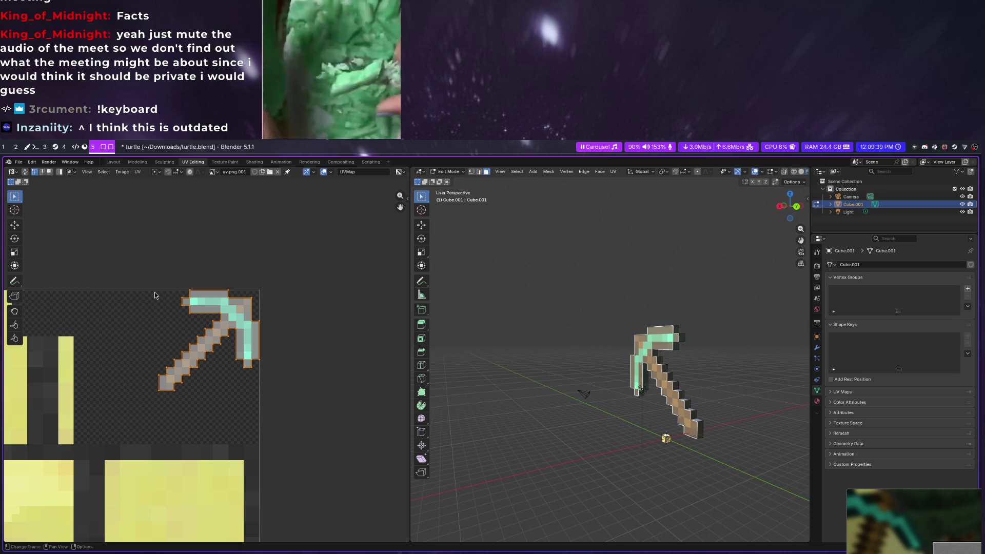
{"action": "key", "text": "r"}
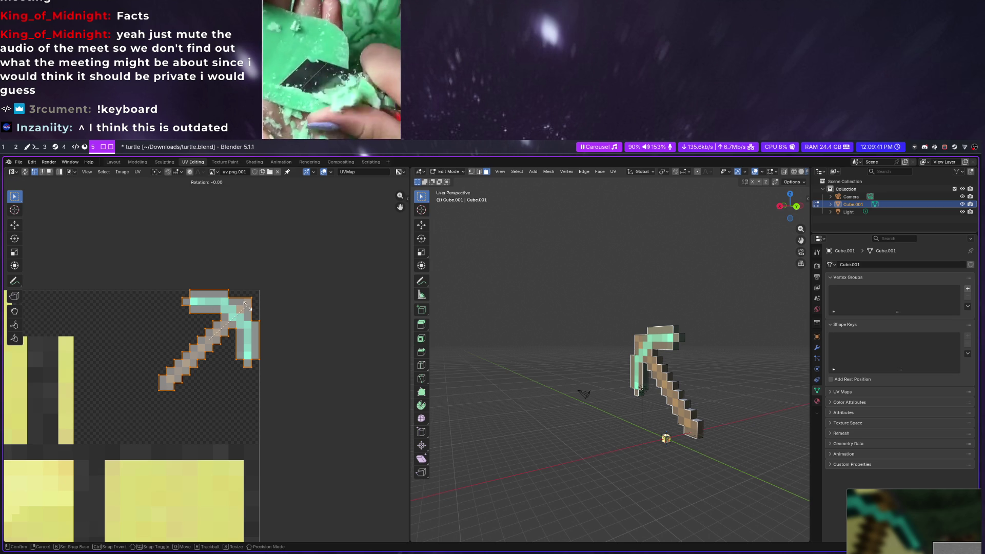
{"action": "type", "text": "90"}
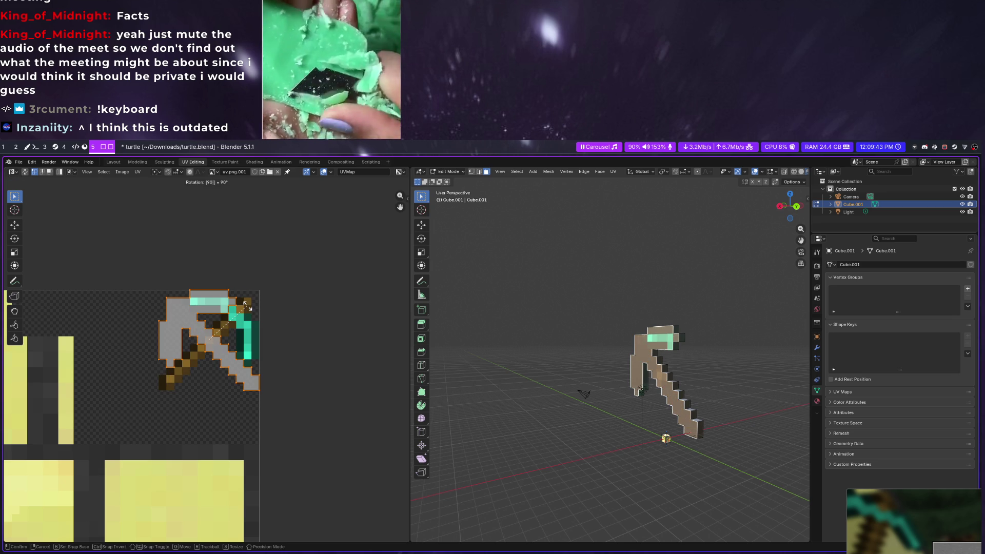
{"action": "key", "text": "Return"}
{"action": "key", "text": "s"}
{"action": "type", "text": "x"}
{"action": "type", "text": "-1"}
{"action": "key", "text": "Return"}
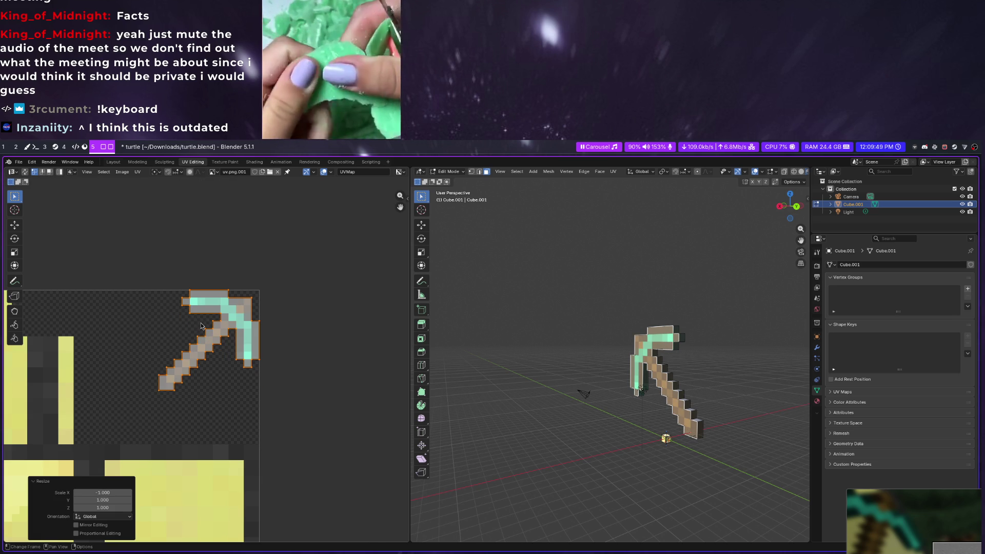
{"action": "left_click", "coordinate": [200, 326]}
{"action": "mouse_move", "coordinate": [693, 462]}
{"action": "middle_mouse_down"}
{"action": "mouse_move", "coordinate": [730, 453]}
{"action": "mouse_move", "coordinate": [727, 408]}
{"action": "mouse_move", "coordinate": [514, 368]}
{"action": "mouse_move", "coordinate": [539, 369]}
{"action": "middle_mouse_up"}
{"action": "scroll", "coordinate": [539, 369], "scroll_direction": "down", "scroll_amount": 3}
{"action": "key", "text": "a"}
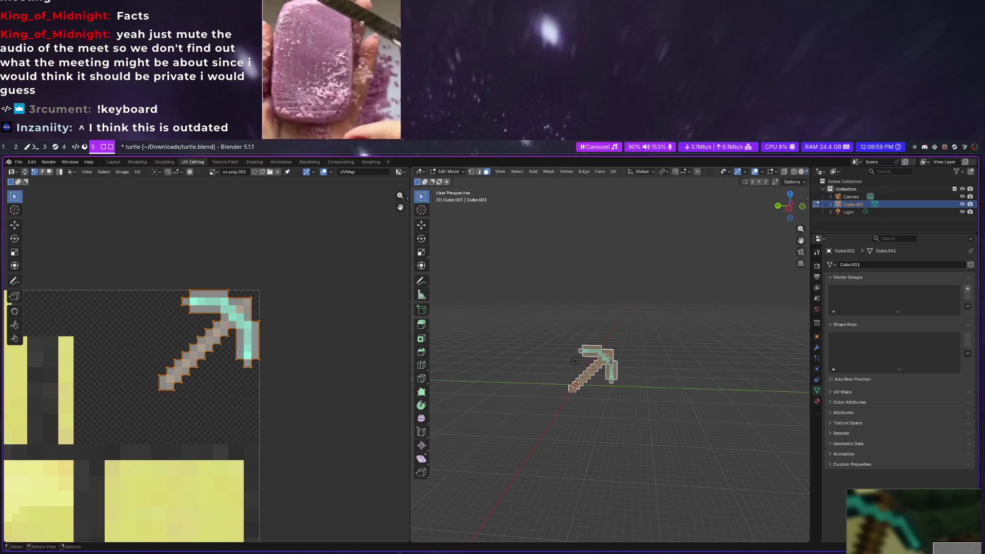
Review the textured pickaxe at object level from a new angle and return to mesh editing
{"action": "key", "text": "Tab"}
{"action": "scroll", "coordinate": [585, 386], "scroll_direction": "up", "scroll_amount": 3}
{"action": "scroll", "coordinate": [570, 414], "scroll_direction": "up", "scroll_amount": 3}
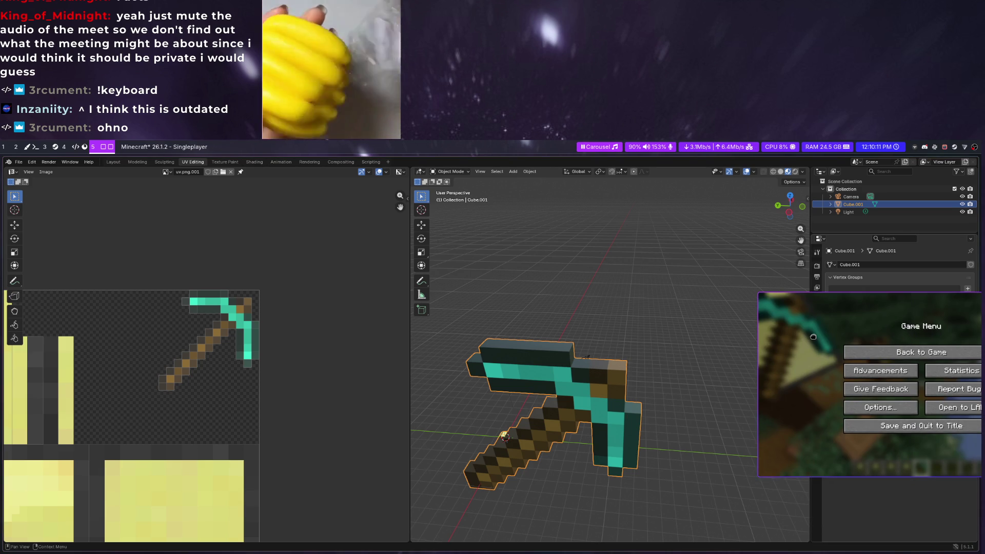
{"action": "key", "text": "Tab"}
{"action": "scroll", "coordinate": [606, 364], "scroll_direction": "down", "scroll_amount": 2}
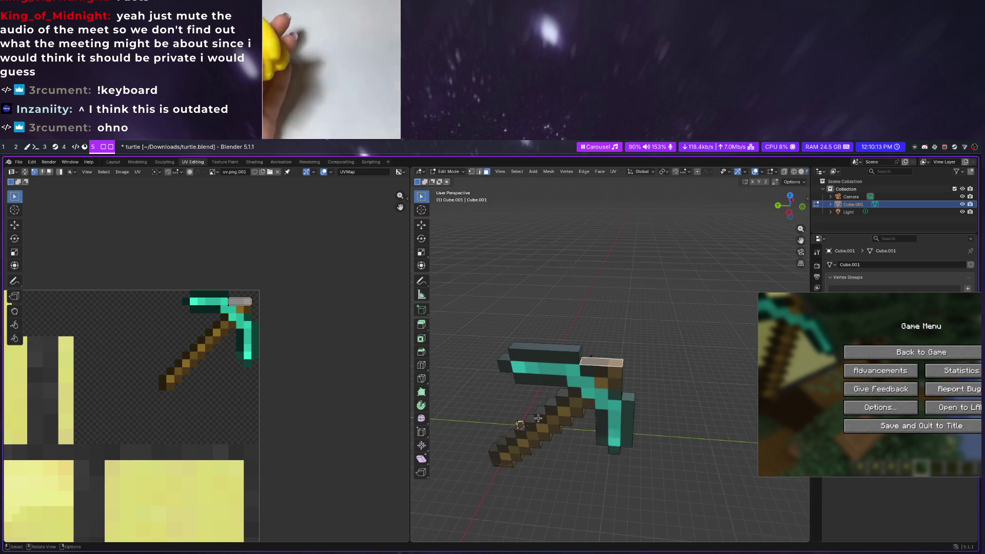
{"action": "scroll", "coordinate": [606, 364], "scroll_direction": "down", "scroll_amount": 2}
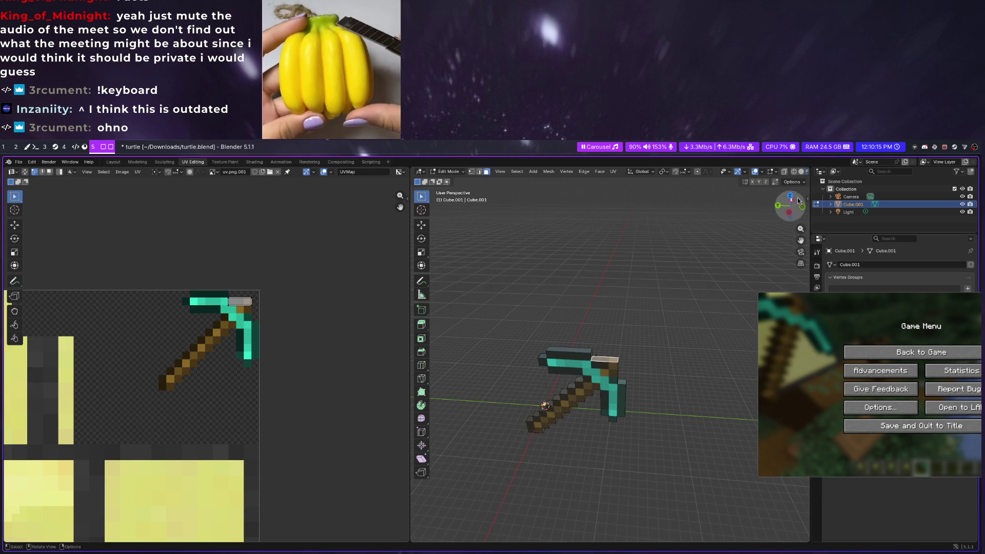
{"action": "key", "text": "Tab"}
{"action": "middle_click_drag", "start_coordinate": [605, 372], "coordinate": [619, 348]}
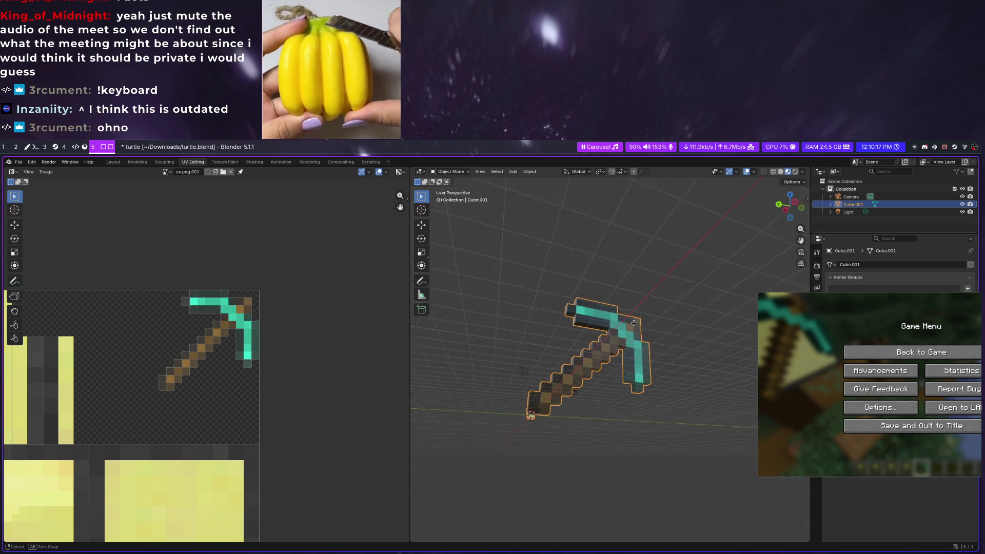
{"action": "key", "text": "Tab"}
Select the whole connected pickaxe mesh from its top face and move it to a new position
{"action": "key", "text": "a"}
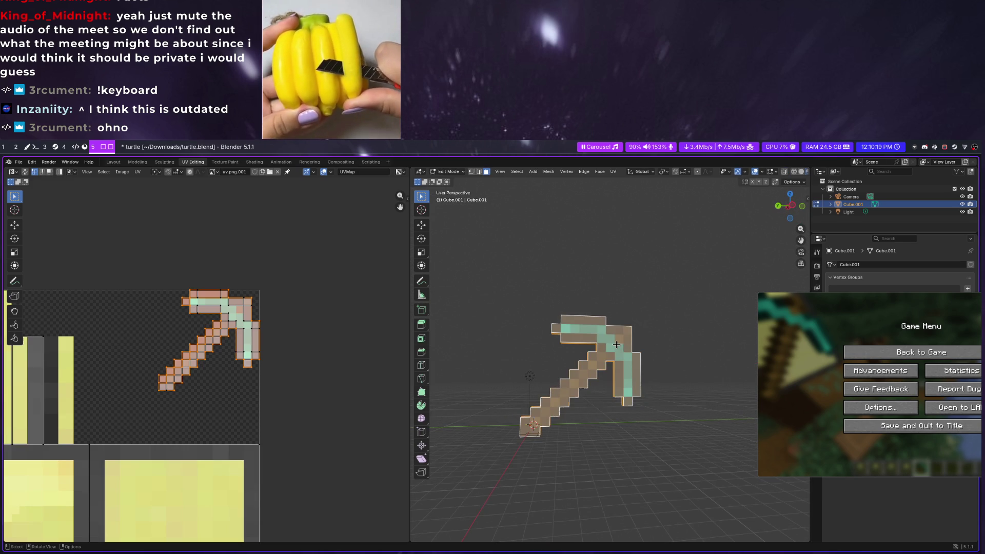
{"action": "middle_click_drag", "start_coordinate": [618, 348], "coordinate": [683, 387]}
{"action": "key", "text": "alt+a"}
{"action": "left_click", "coordinate": [653, 346]}
{"action": "key", "text": "ctrl+l"}
{"action": "middle_click_drag", "start_coordinate": [658, 361], "coordinate": [586, 397]}
{"action": "key", "text": "g"}
{"action": "left_click", "coordinate": [623, 462]}
Return to Object Mode and show the object's transform values in the sidebar
{"action": "middle_click_drag", "start_coordinate": [624, 462], "coordinate": [692, 370]}
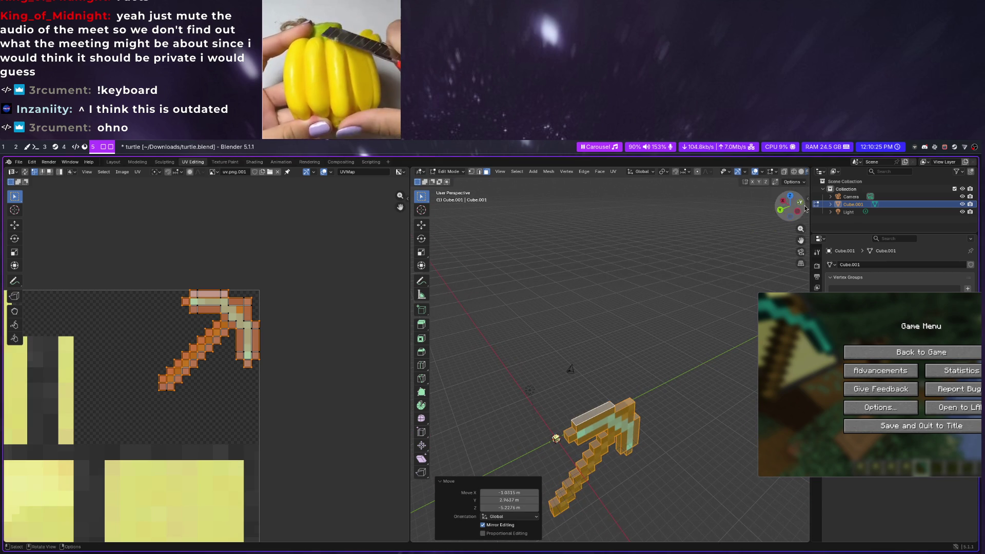
{"action": "key", "text": "Tab"}
{"action": "key", "text": "n"}
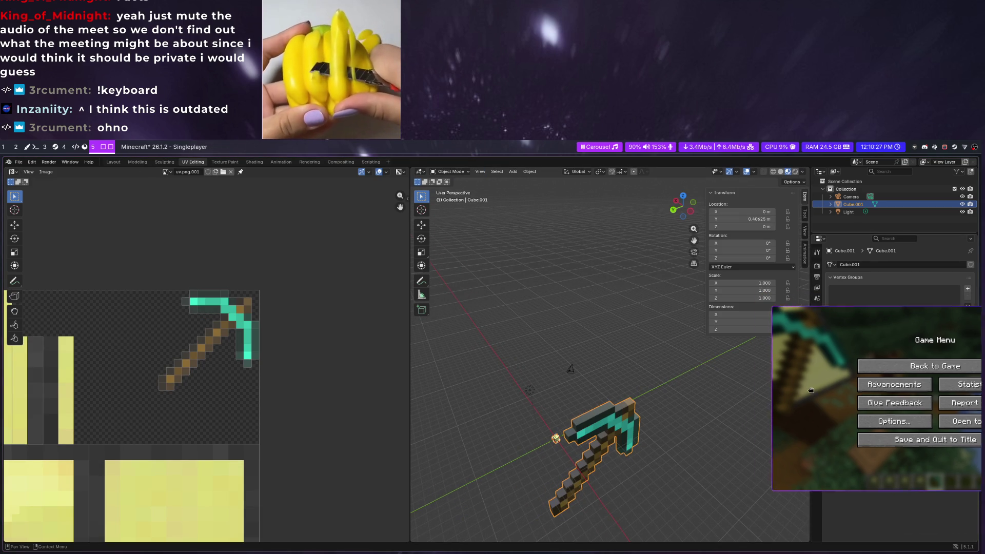
Orbit and zoom around the textured pickaxe to view it from several angles
{"action": "mouse_move", "coordinate": [585, 393]}
{"action": "middle_mouse_down"}
{"action": "mouse_move", "coordinate": [637, 402]}
{"action": "mouse_move", "coordinate": [655, 421]}
{"action": "middle_mouse_up"}
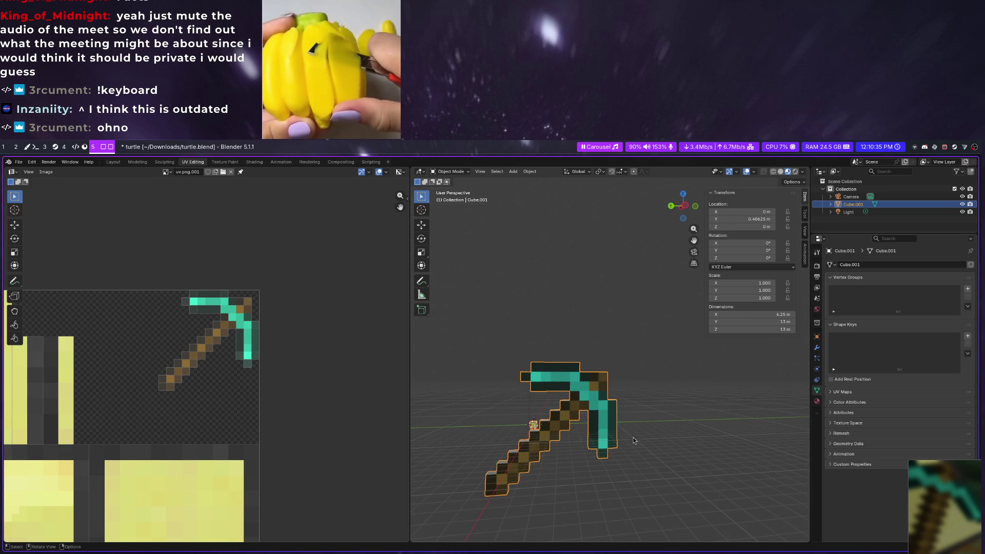
{"action": "middle_click_drag", "start_coordinate": [578, 369], "coordinate": [644, 436]}
{"action": "scroll", "coordinate": [526, 431], "scroll_direction": "up", "scroll_amount": 2}
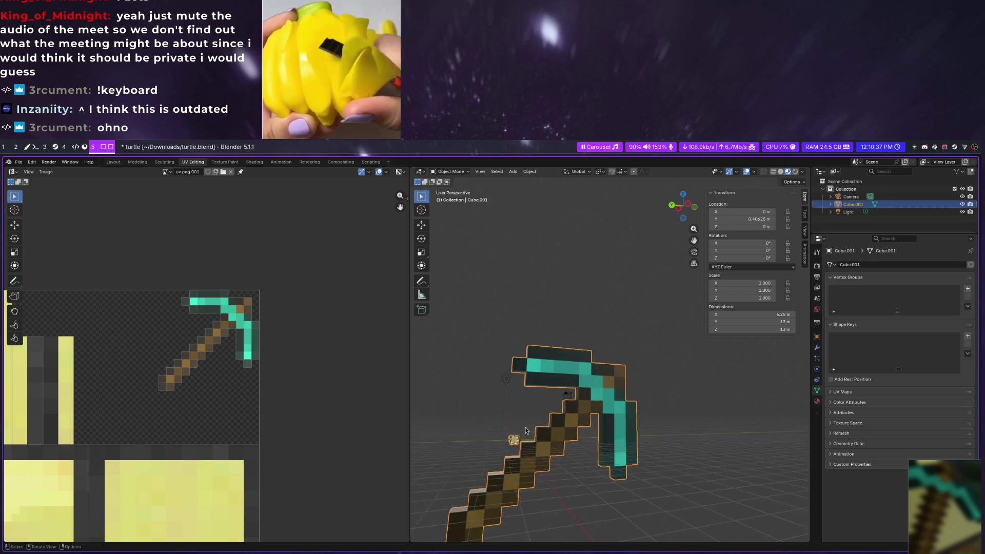
{"action": "middle_click_drag", "start_coordinate": [511, 450], "coordinate": [609, 476]}
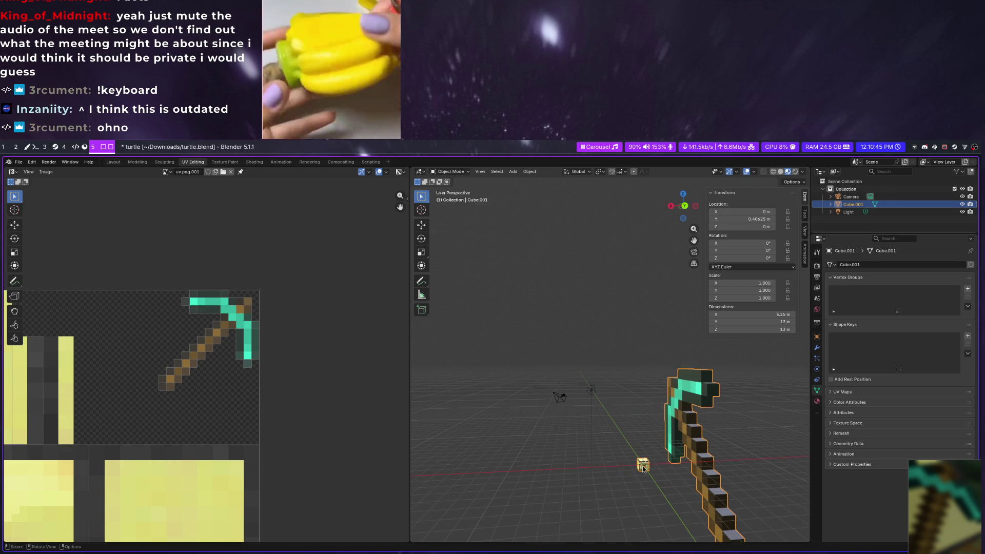
Select the pickaxe object, dismiss the Link/Transfer Data menu, and enter Edit Mode
{"action": "left_click", "coordinate": [669, 422], "text": "shift"}
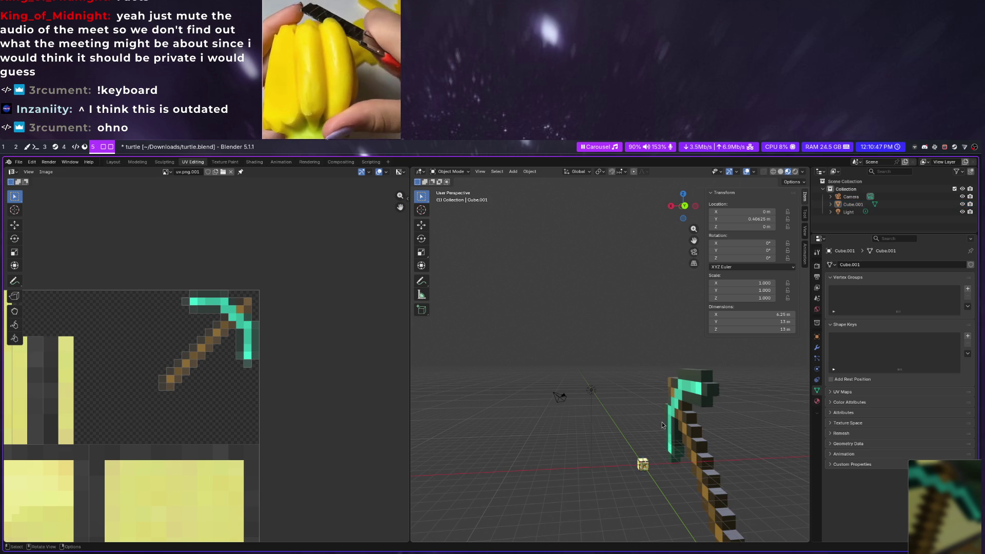
{"action": "key", "text": "ctrl+l"}
{"action": "key", "text": "Escape"}
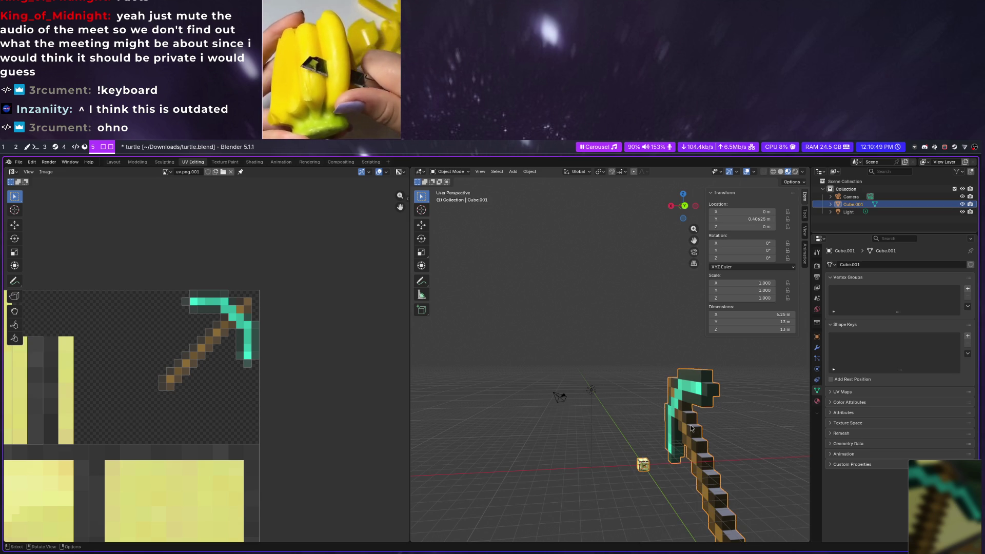
{"action": "key", "text": "Tab"}
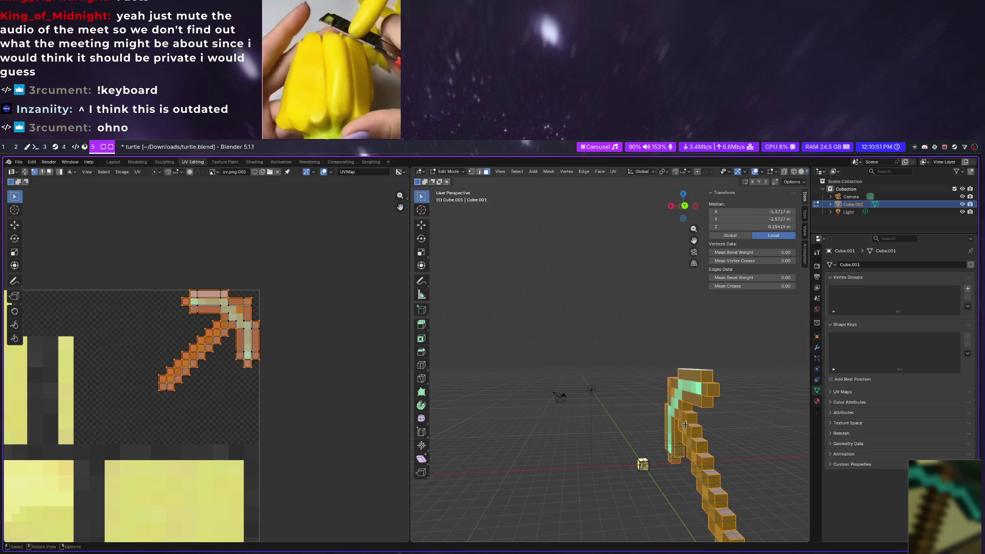
Select the connected pickaxe geometry and split those faces off via the Face menu
{"action": "key", "text": "alt+a"}
{"action": "key", "text": "ctrl+l"}
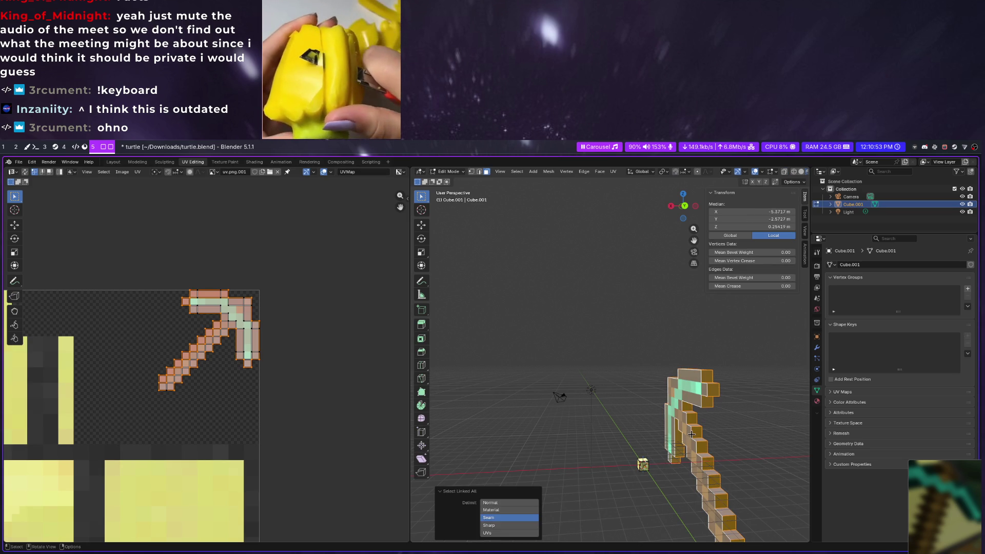
{"action": "key", "text": "ctrl+f"}
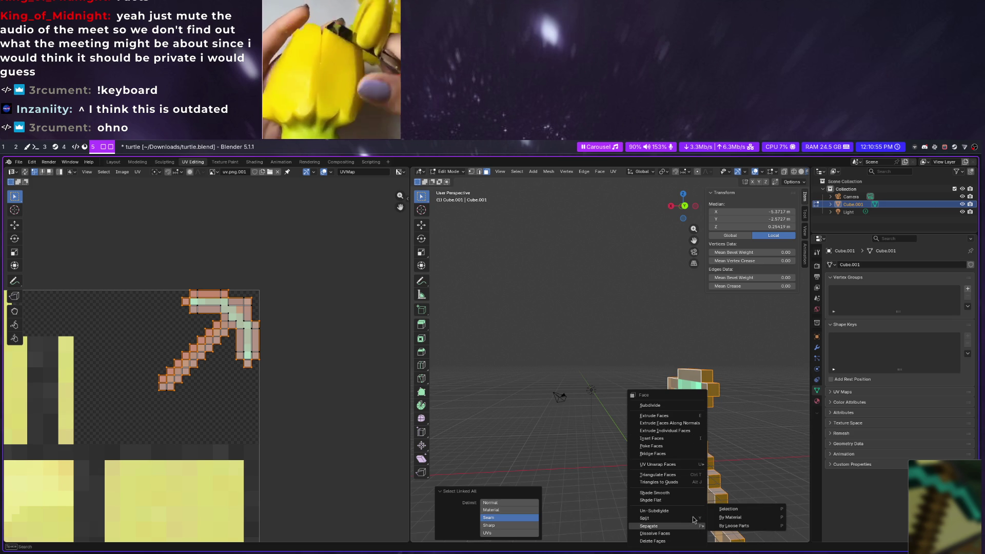
{"action": "left_click", "coordinate": [728, 509]}
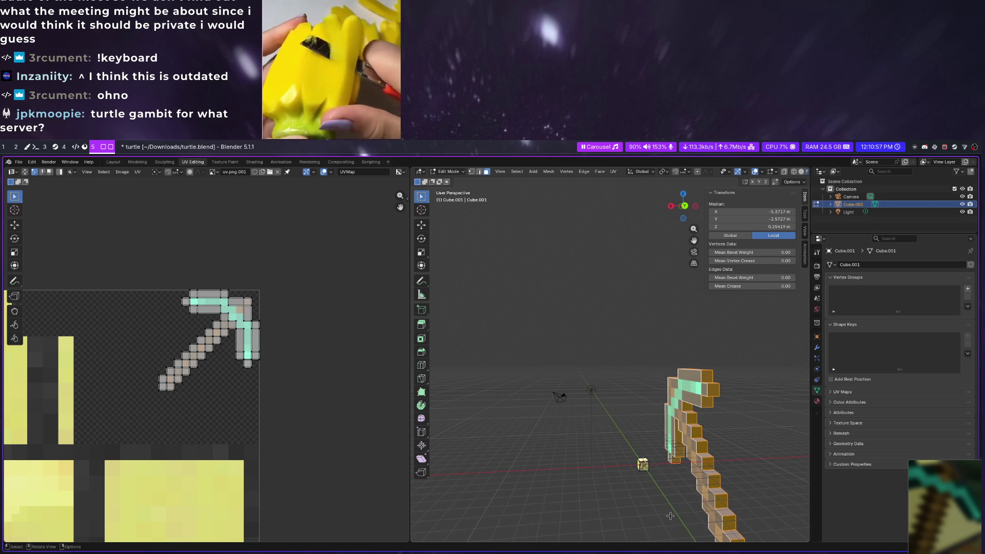
Reselect all pickaxe geometry for a closer look, then recheck it as a whole object
{"action": "key", "text": "a"}
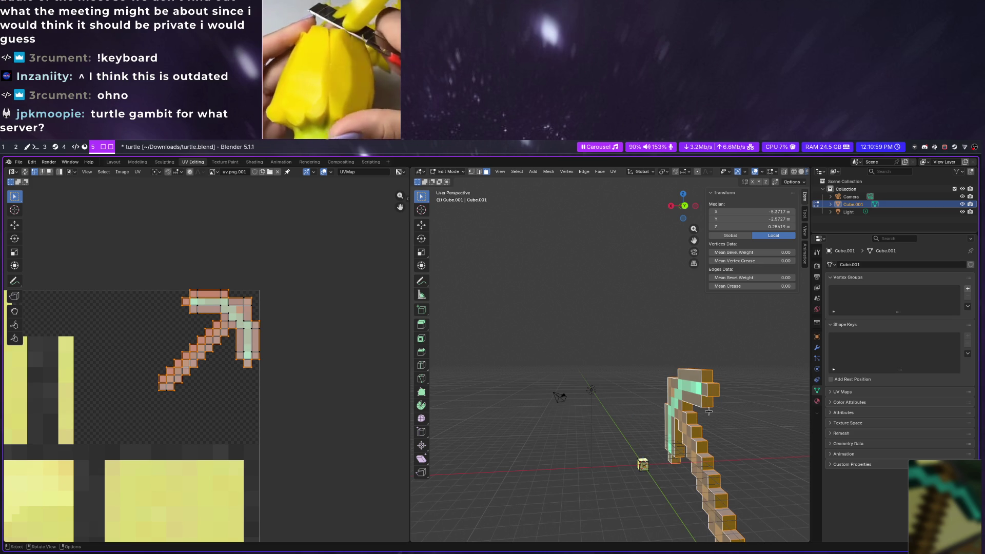
{"action": "middle_click_drag", "start_coordinate": [733, 438], "coordinate": [656, 436]}
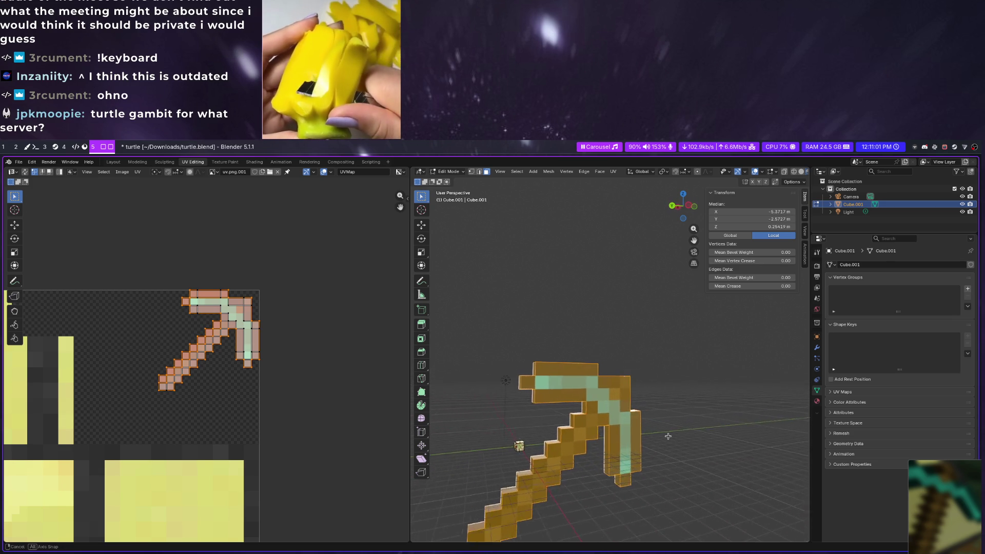
{"action": "left_click", "coordinate": [657, 436]}
{"action": "key", "text": "Tab"}
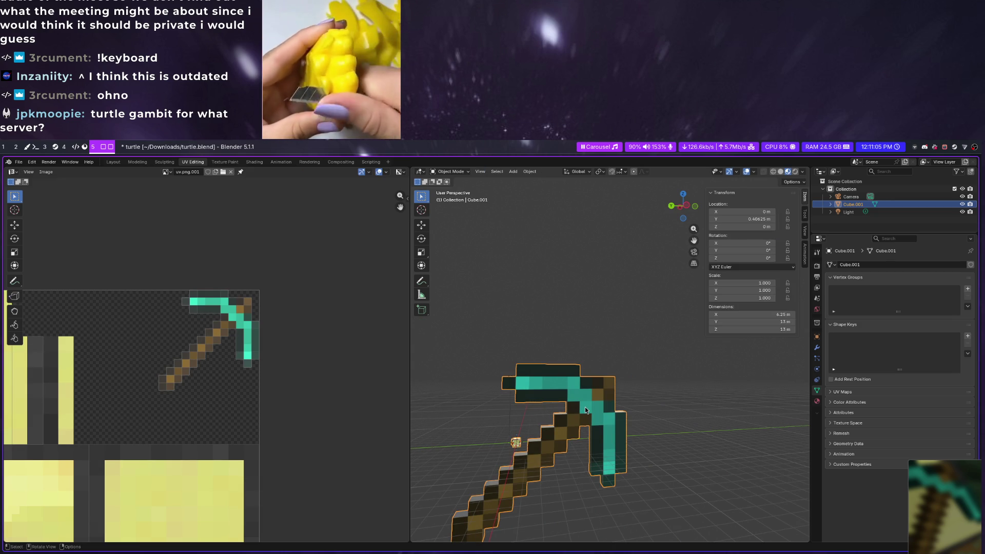
Back in Edit Mode, select the entire linked pickaxe mesh ready for transforming
{"action": "key", "text": "Tab"}
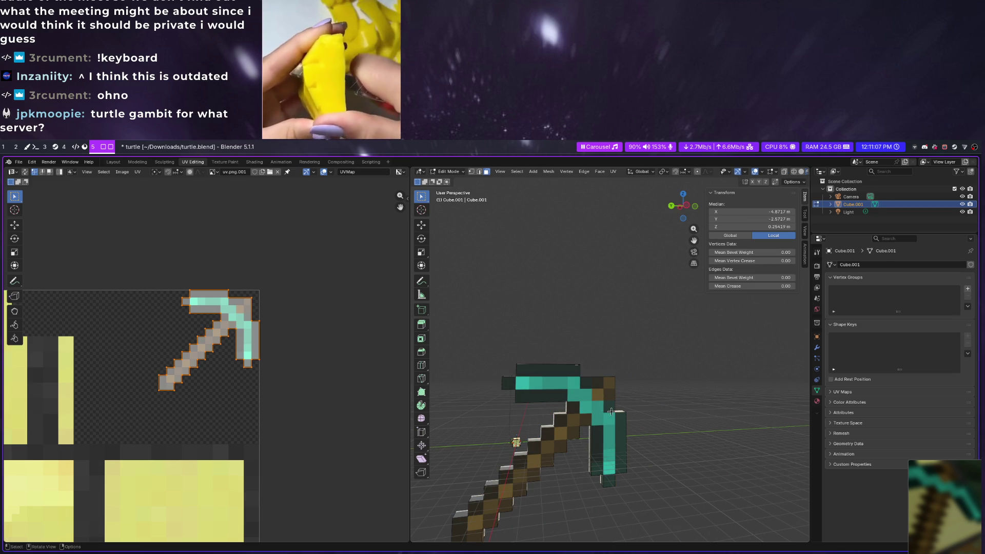
{"action": "key", "text": "a"}
{"action": "middle_click_drag", "start_coordinate": [602, 406], "coordinate": [577, 390]}
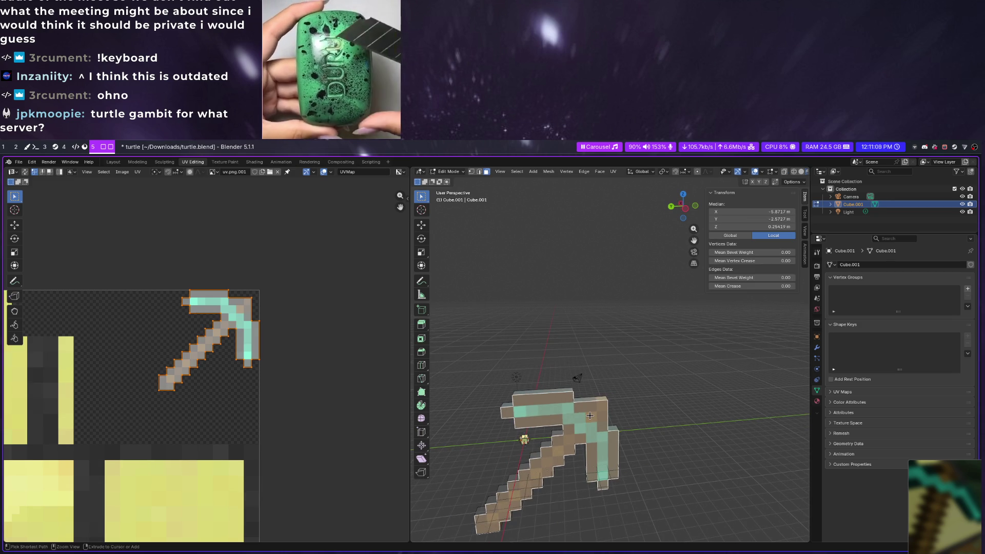
{"action": "key", "text": "ctrl+l"}
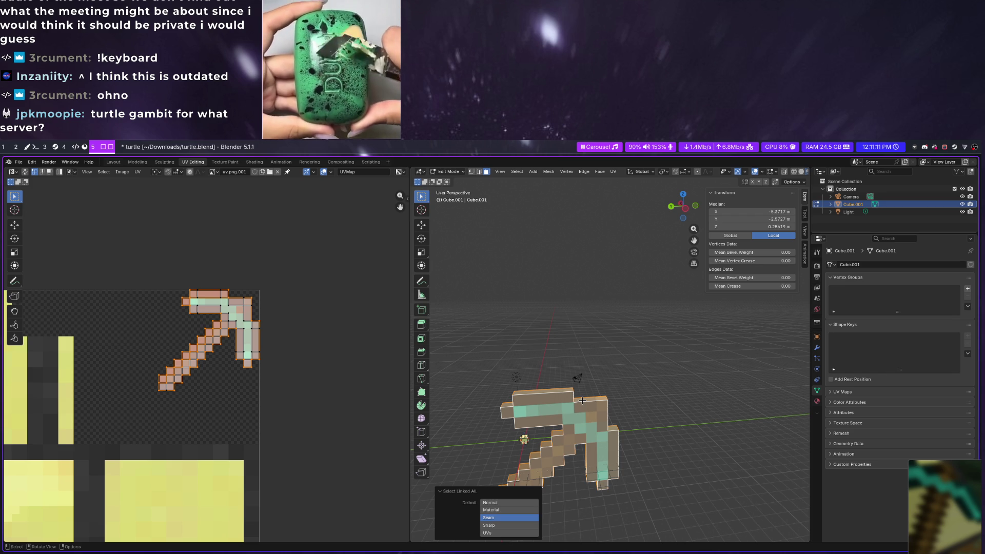
{"action": "key", "text": "alt+a"}
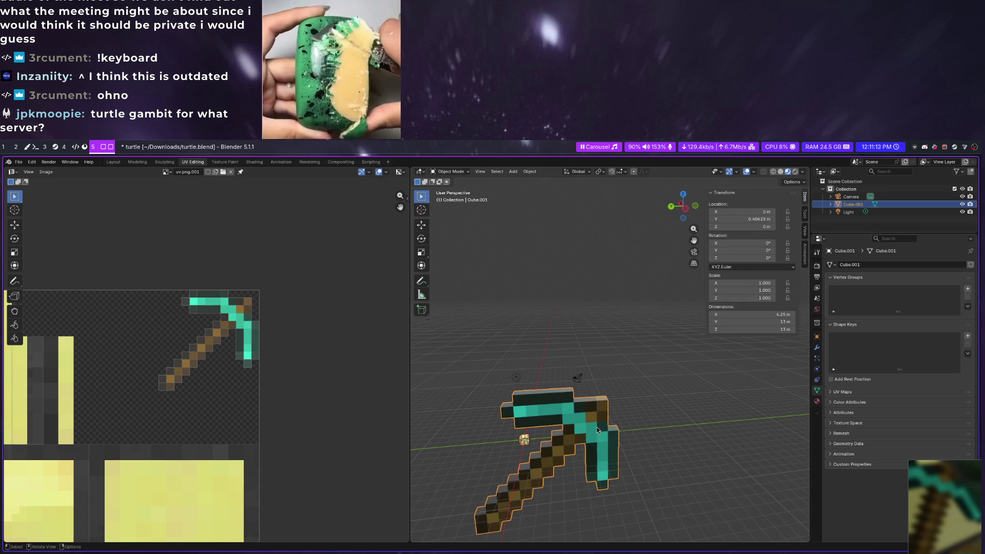
{"action": "key", "text": "a"}
{"action": "middle_click_drag", "start_coordinate": [584, 432], "coordinate": [575, 444]}
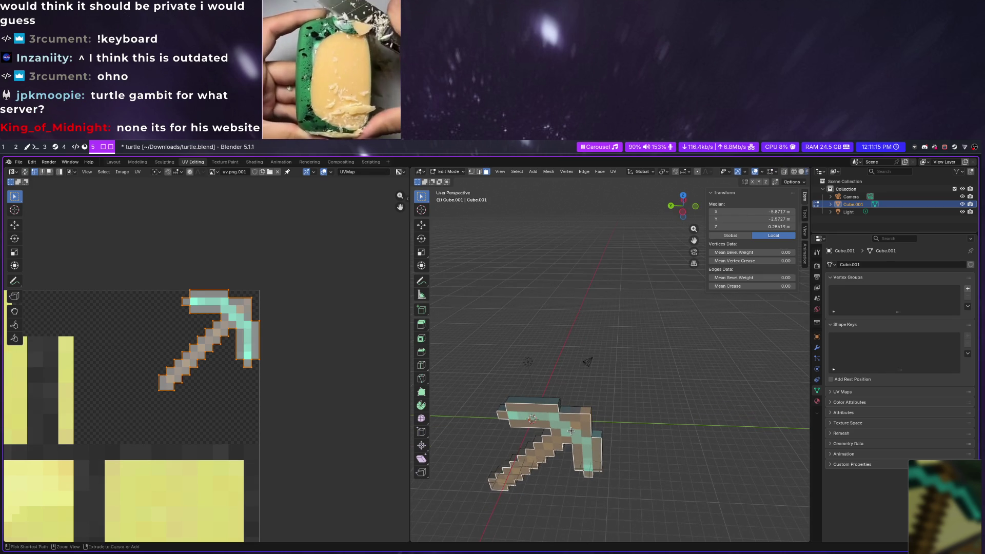
{"action": "key", "text": "ctrl+l"}
{"action": "key", "text": "s"}
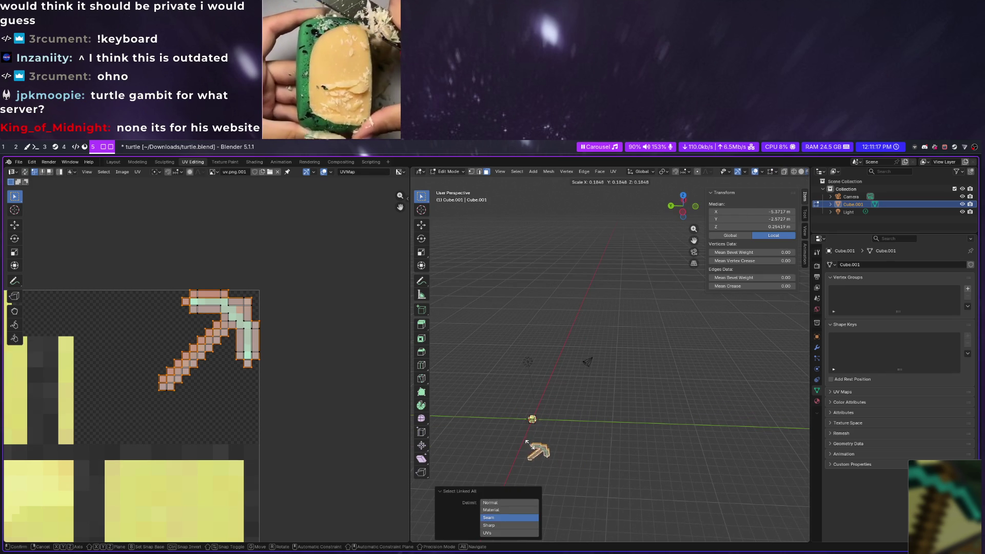
{"action": "left_click", "coordinate": [539, 451]}
{"action": "middle_click_drag", "start_coordinate": [539, 451], "coordinate": [555, 330]}
{"action": "key", "text": "g"}
{"action": "left_click", "coordinate": [524, 266]}
{"action": "mouse_move", "coordinate": [523, 265]}
{"action": "middle_mouse_down"}
{"action": "mouse_move", "coordinate": [681, 332]}
{"action": "mouse_move", "coordinate": [646, 315]}
{"action": "mouse_move", "coordinate": [622, 341]}
{"action": "middle_mouse_up"}
{"action": "key", "text": "g"}
{"action": "left_click", "coordinate": [520, 387]}
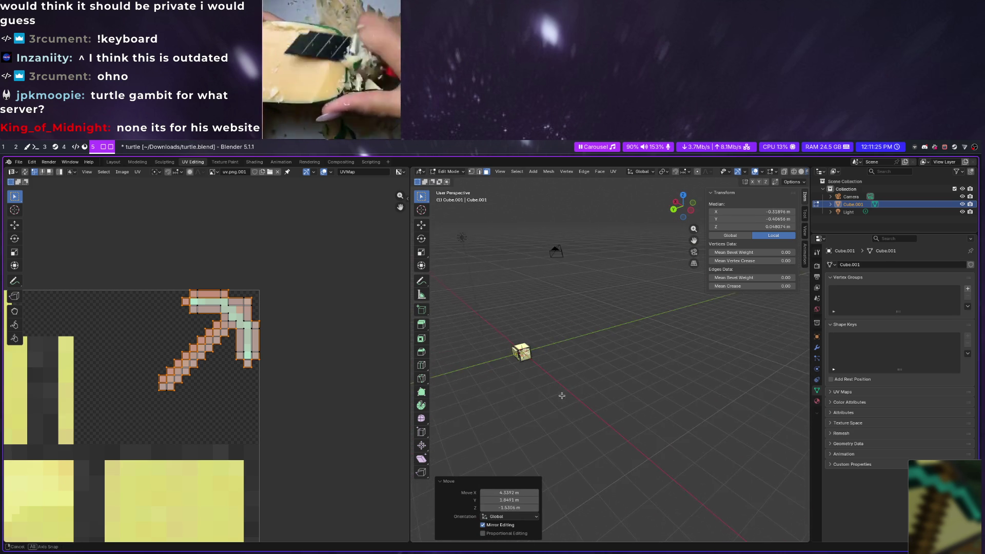
{"action": "mouse_move", "coordinate": [519, 388]}
{"action": "middle_mouse_down"}
{"action": "mouse_move", "coordinate": [575, 347]}
{"action": "mouse_move", "coordinate": [511, 443]}
{"action": "mouse_move", "coordinate": [581, 420]}
{"action": "mouse_move", "coordinate": [557, 417]}
{"action": "middle_mouse_up"}
{"action": "scroll", "coordinate": [575, 348], "scroll_direction": "up", "scroll_amount": 3}
{"action": "key", "text": "Tab"}
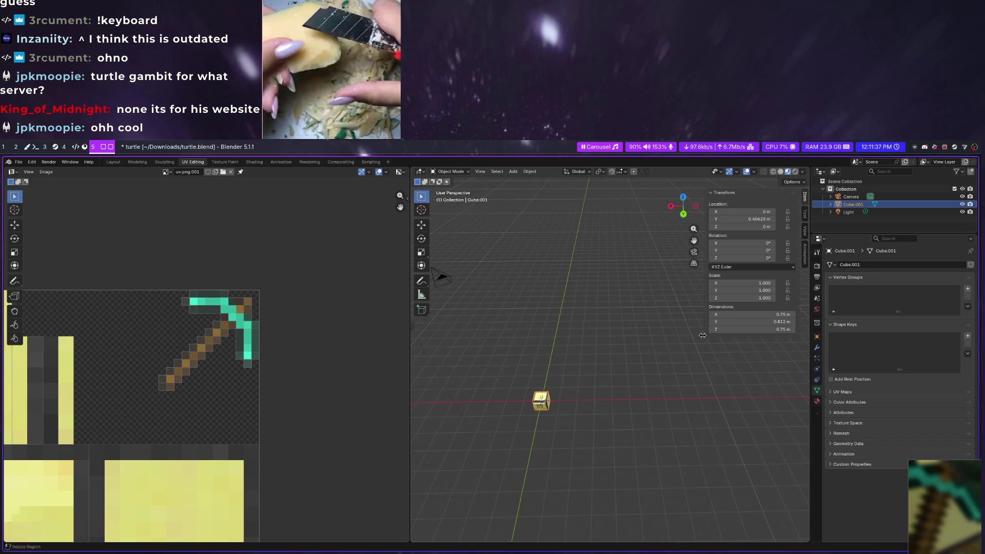
{"action": "key", "text": "Tab"}
{"action": "middle_click_drag", "start_coordinate": [622, 352], "coordinate": [624, 329]}
{"action": "key", "text": "KP_Decimal"}
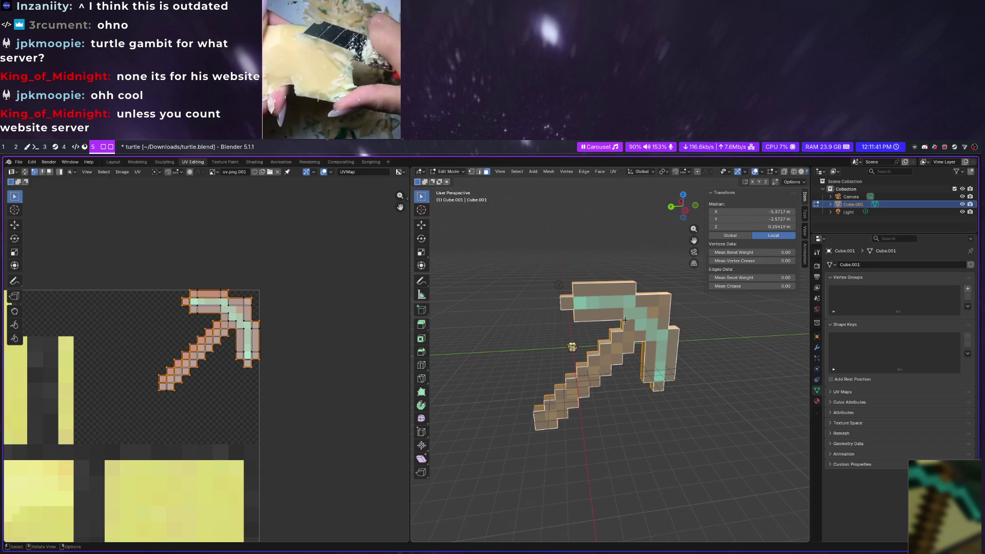
Scale the pickaxe mesh to exactly 0.0625 on X, Y and Z in the Resize panel
{"action": "key", "text": "s"}
{"action": "left_click", "coordinate": [600, 362]}
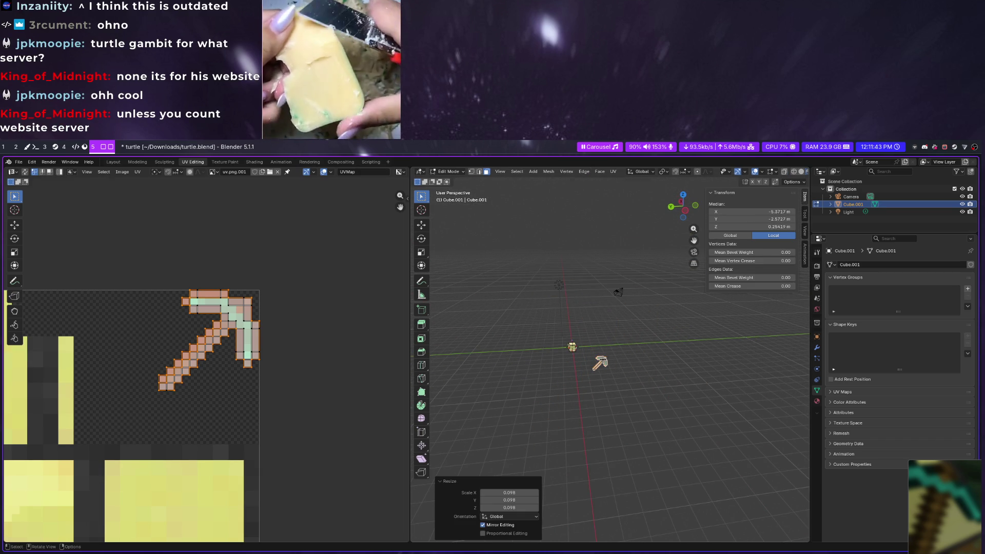
{"action": "left_click", "coordinate": [509, 493]}
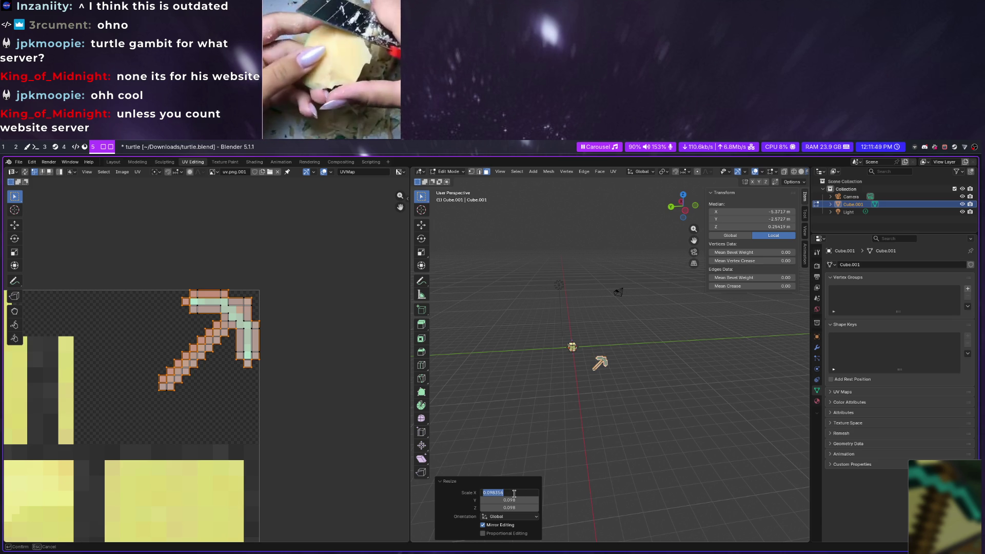
{"action": "key", "text": "Return"}
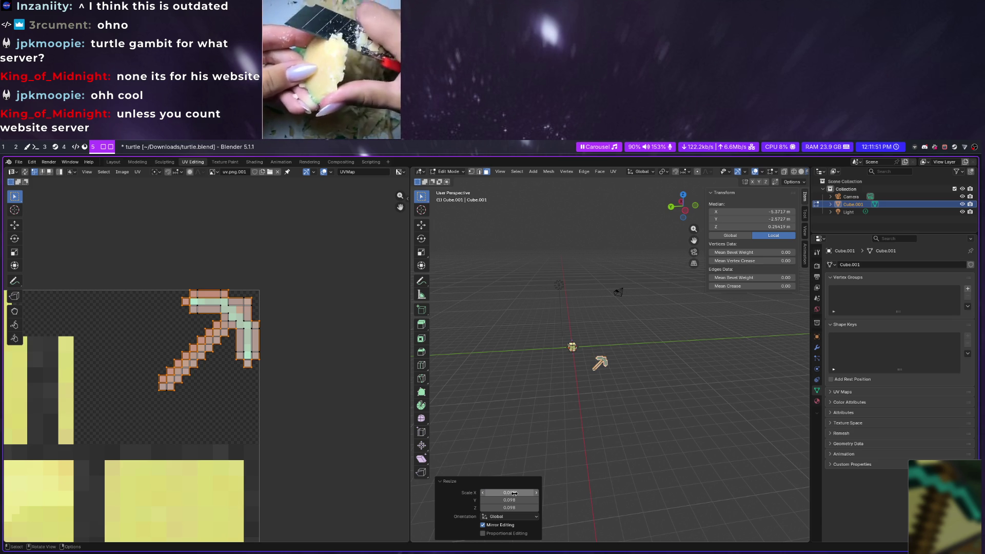
{"action": "left_click", "coordinate": [514, 493]}
{"action": "type", "text": "75/3"}
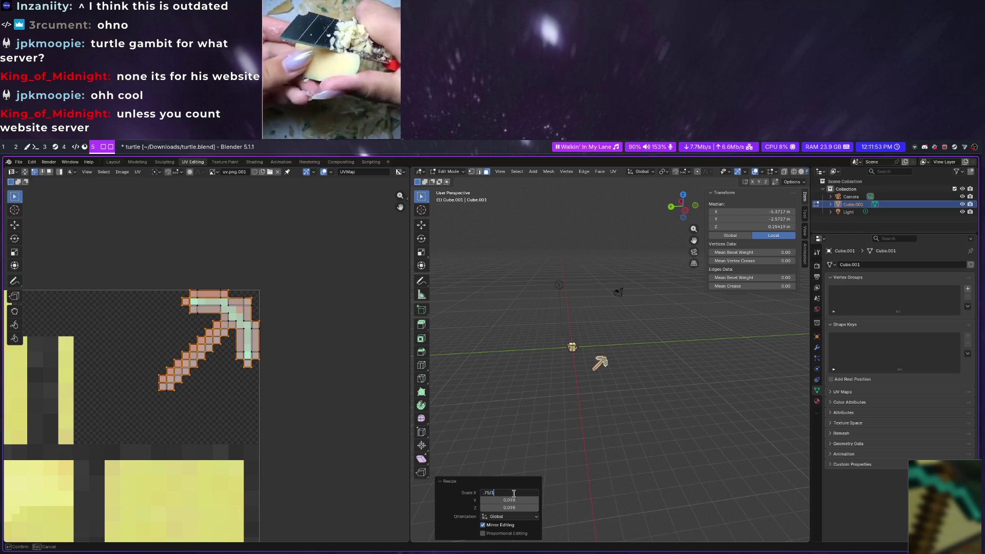
{"action": "key", "text": "Return"}
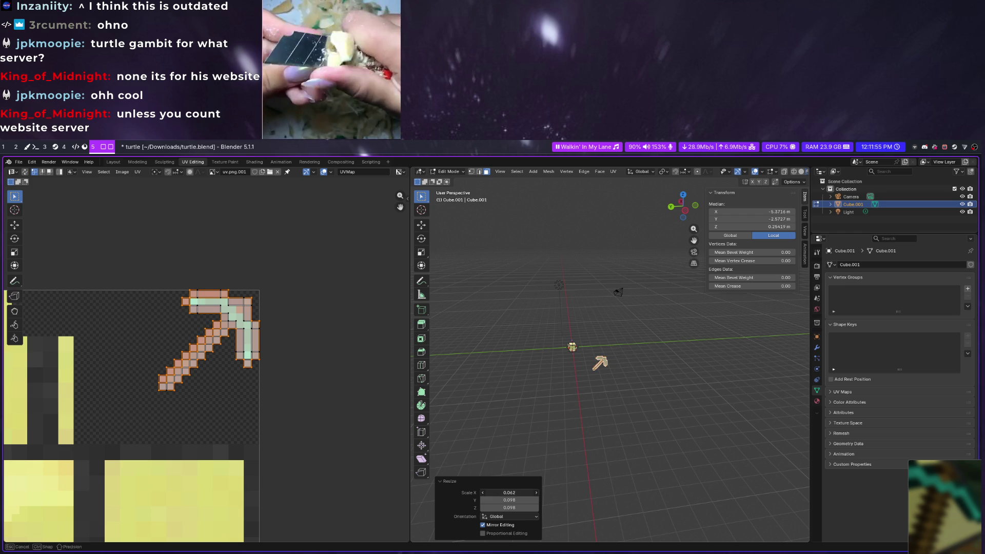
{"action": "left_click", "coordinate": [513, 494]}
{"action": "key", "text": "Return"}
{"action": "left_click", "coordinate": [511, 500]}
{"action": "type", "text": "0.0625"}
{"action": "key", "text": "Return"}
{"action": "left_click", "coordinate": [511, 507]}
{"action": "type", "text": "0.0625"}
{"action": "key", "text": "Return"}
{"action": "mouse_move", "coordinate": [598, 362]}
{"action": "middle_mouse_down"}
{"action": "mouse_move", "coordinate": [572, 352]}
{"action": "mouse_move", "coordinate": [579, 375]}
{"action": "middle_mouse_up"}
{"action": "key", "text": "g"}
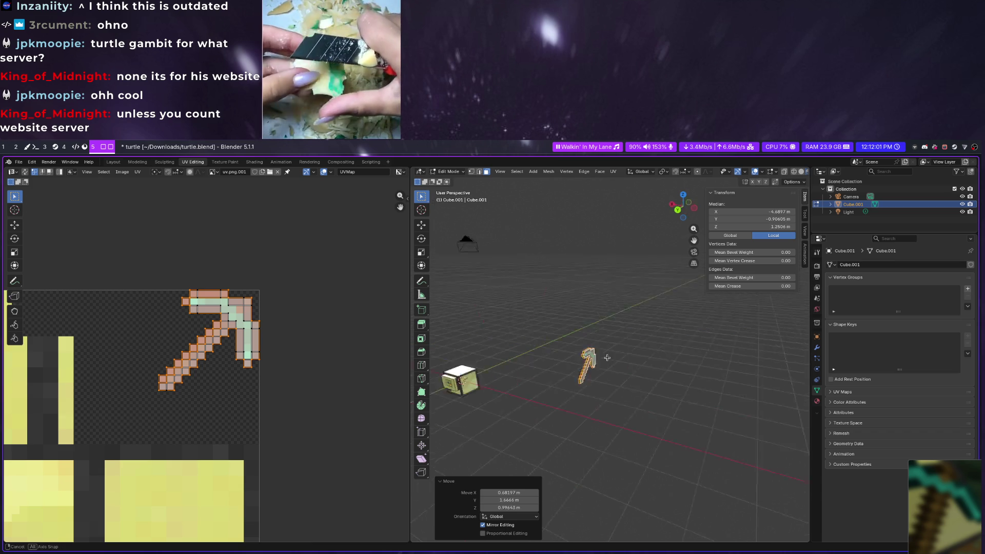
Move the pickaxe along X and then Z toward the turtle cube
{"action": "key", "text": "x"}
{"action": "left_click", "coordinate": [471, 378]}
{"action": "key", "text": "g"}
{"action": "key", "text": "z"}
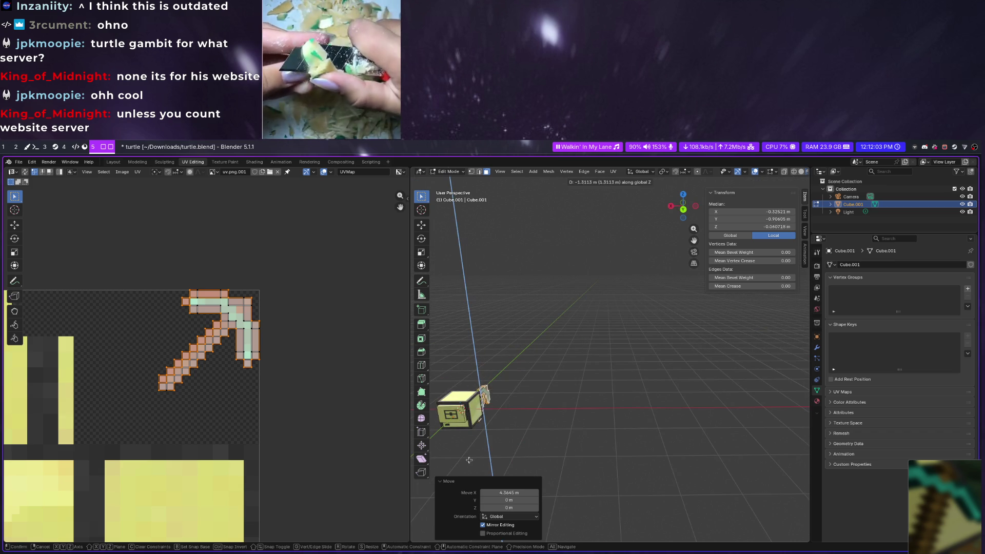
{"action": "left_click", "coordinate": [468, 460]}
Nudge the pickaxe and slide it along X until it rests flat against the cube face
{"action": "mouse_move", "coordinate": [468, 459]}
{"action": "middle_mouse_down"}
{"action": "mouse_move", "coordinate": [482, 316]}
{"action": "mouse_move", "coordinate": [625, 345]}
{"action": "middle_mouse_up"}
{"action": "key", "text": "g"}
{"action": "left_click", "coordinate": [653, 354]}
{"action": "key", "text": "g"}
{"action": "key", "text": "x"}
{"action": "left_click", "coordinate": [649, 337]}
Switch to the Layout workspace, view the cube's side, and open a terminal window
{"action": "left_click", "coordinate": [113, 161]}
{"action": "scroll", "coordinate": [380, 349], "scroll_direction": "up", "scroll_amount": 3}
{"action": "scroll", "coordinate": [380, 348], "scroll_direction": "up", "scroll_amount": 3}
{"action": "middle_click_drag", "start_coordinate": [380, 348], "coordinate": [488, 316]}
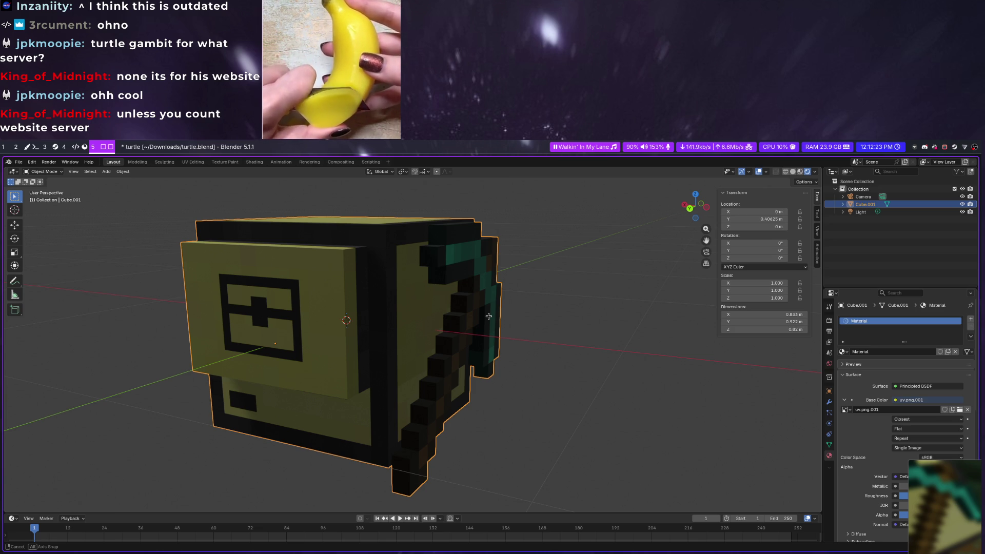
{"action": "key", "text": "super+Return"}
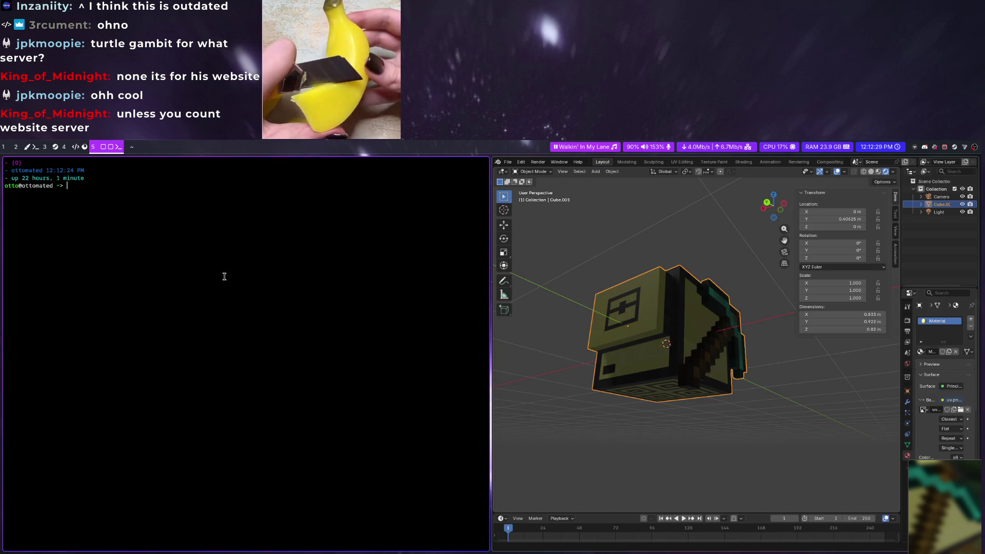
Close the terminal, save turtle.blend, re-enter Edit Mode on the pickaxe and bring Minecraft forward
{"action": "key", "text": "super+q"}
{"action": "key", "text": "ctrl+s"}
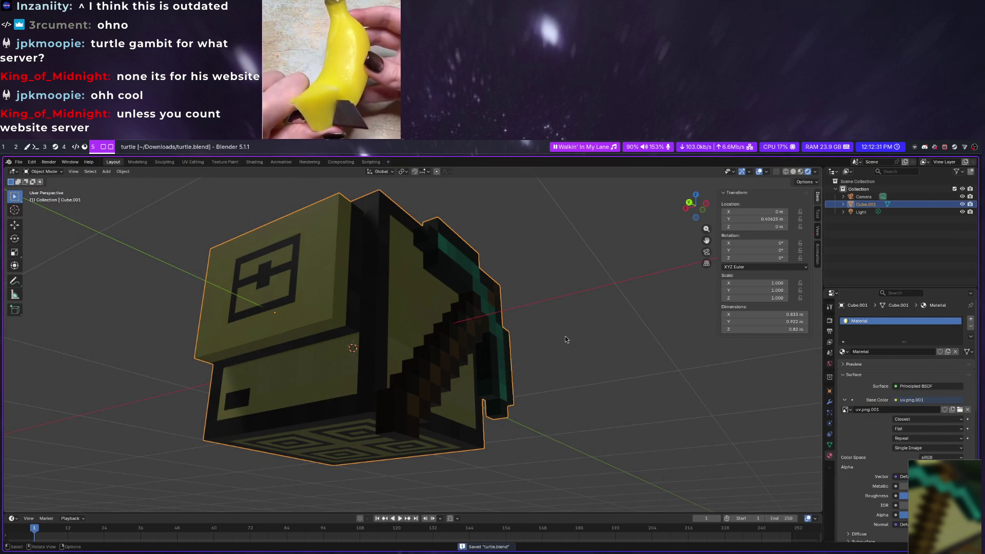
{"action": "mouse_move", "coordinate": [511, 333]}
{"action": "middle_mouse_down"}
{"action": "mouse_move", "coordinate": [468, 356]}
{"action": "mouse_move", "coordinate": [591, 334]}
{"action": "mouse_move", "coordinate": [567, 287]}
{"action": "middle_mouse_up"}
{"action": "key", "text": "Tab"}
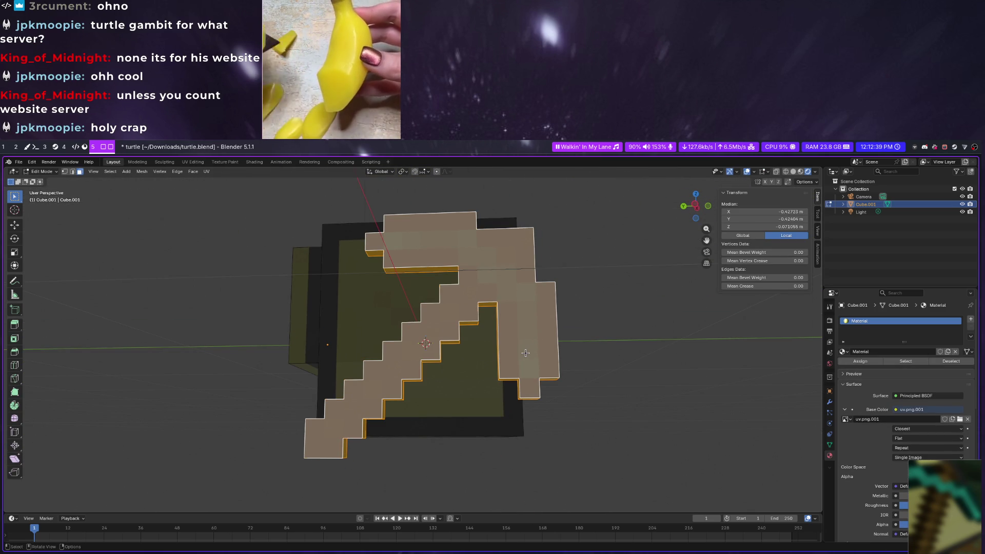
{"action": "key", "text": "alt+Tab"}
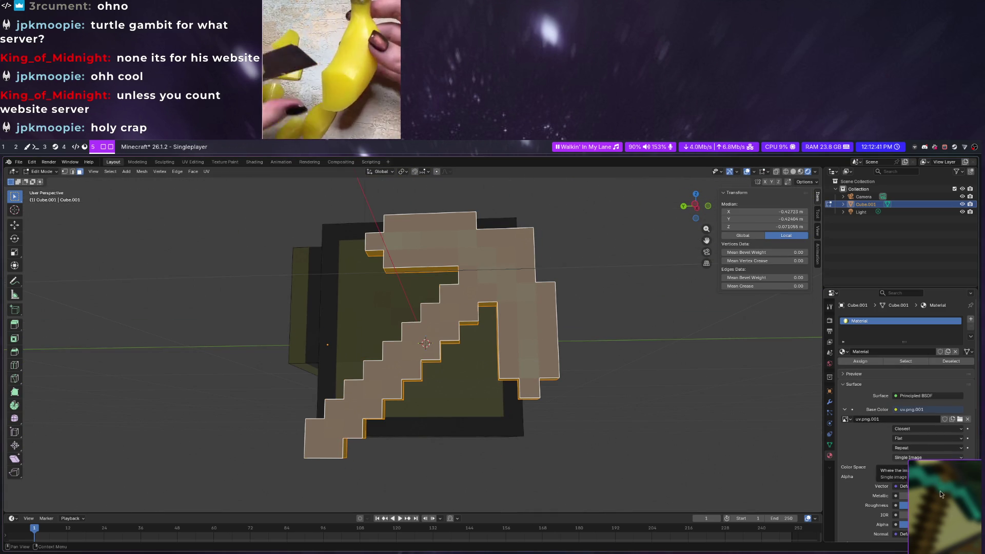
Switch to fullscreen Minecraft, resume play and walk up to the turtle block
{"action": "left_click_drag", "start_coordinate": [586, 300], "coordinate": [546, 304], "text": "super"}
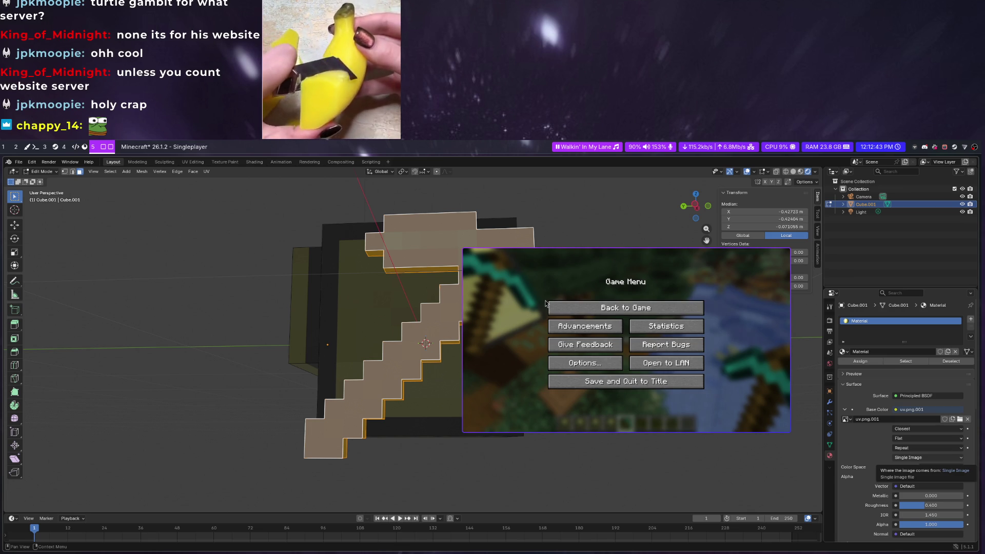
{"action": "key", "text": "F11"}
{"action": "key", "text": "Escape"}
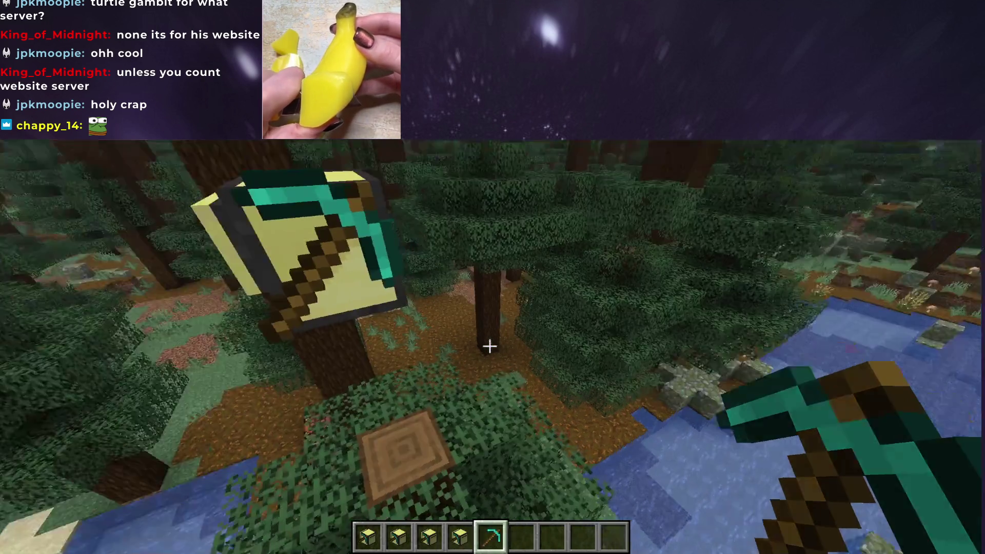
{"action": "key", "text": "w"}
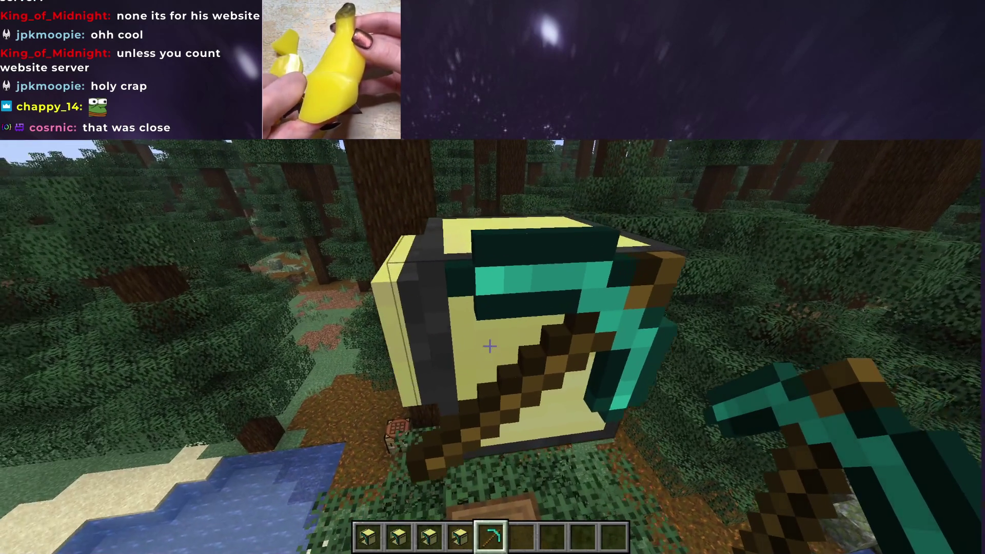
{"action": "key", "text": "s"}
{"action": "key", "text": "w"}
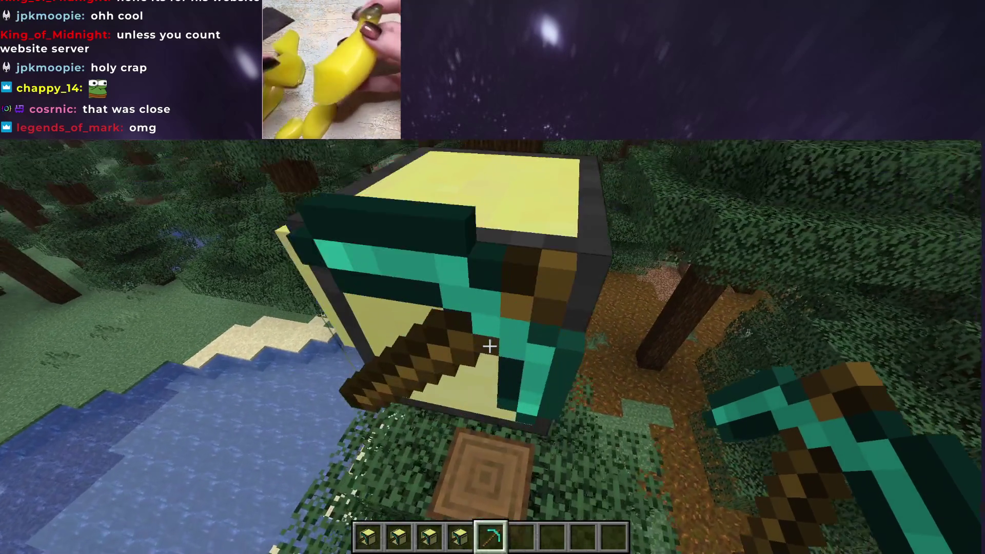
{"action": "key", "text": "shift"}
Circle the block to view the pickaxe from below and the water side, then leave fullscreen
{"action": "key", "text": "s"}
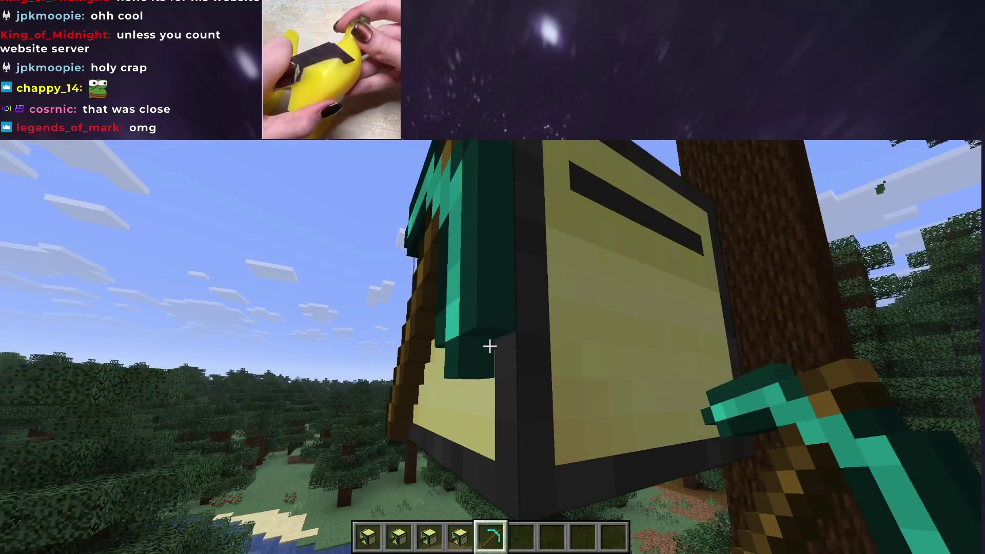
{"action": "key", "text": "s"}
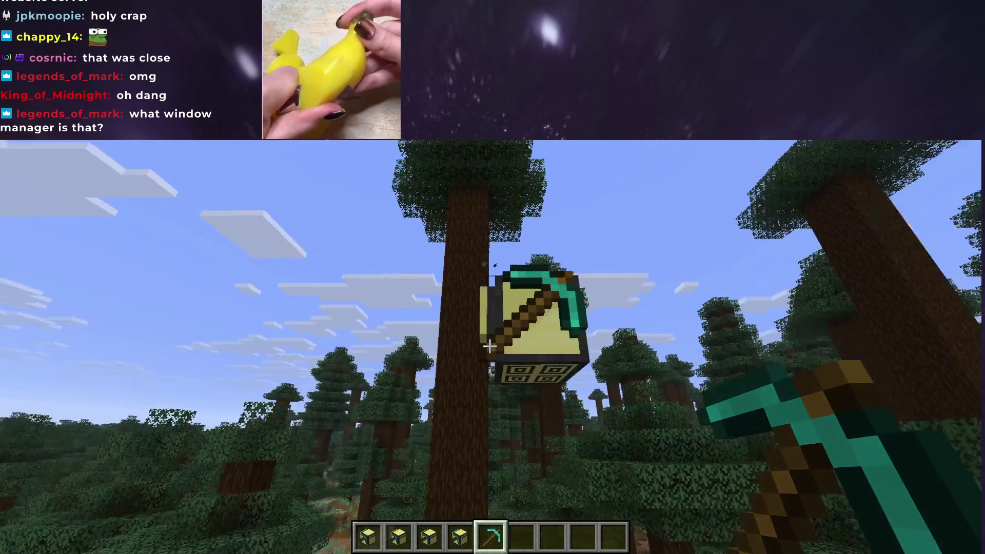
{"action": "key", "text": "s"}
{"action": "key", "text": "a"}
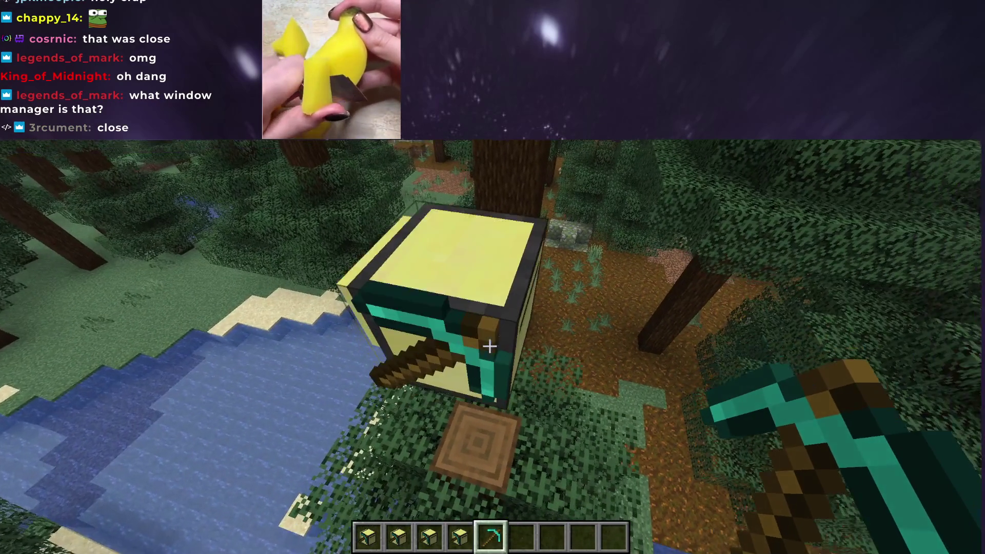
{"action": "key", "text": "a"}
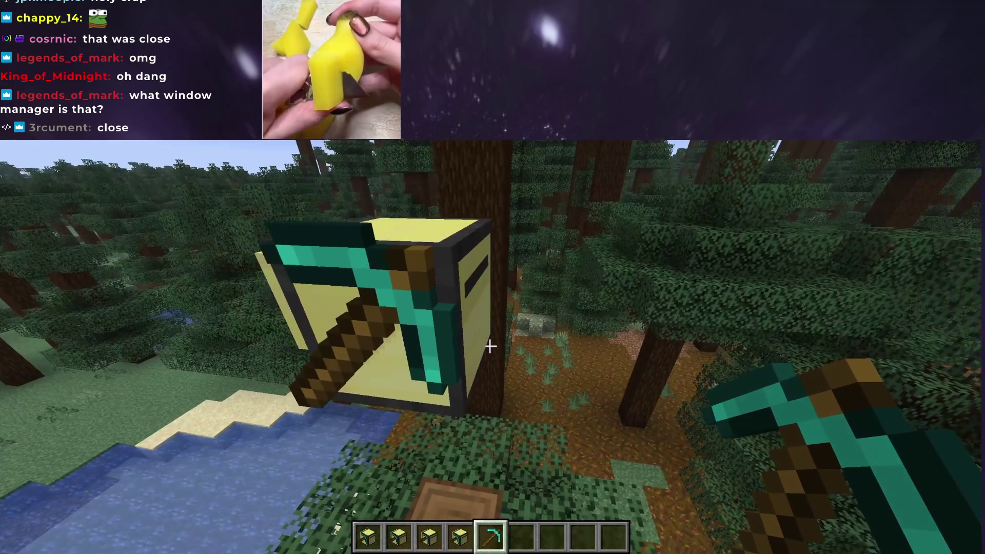
{"action": "key", "text": "w"}
{"action": "key", "text": "F11"}
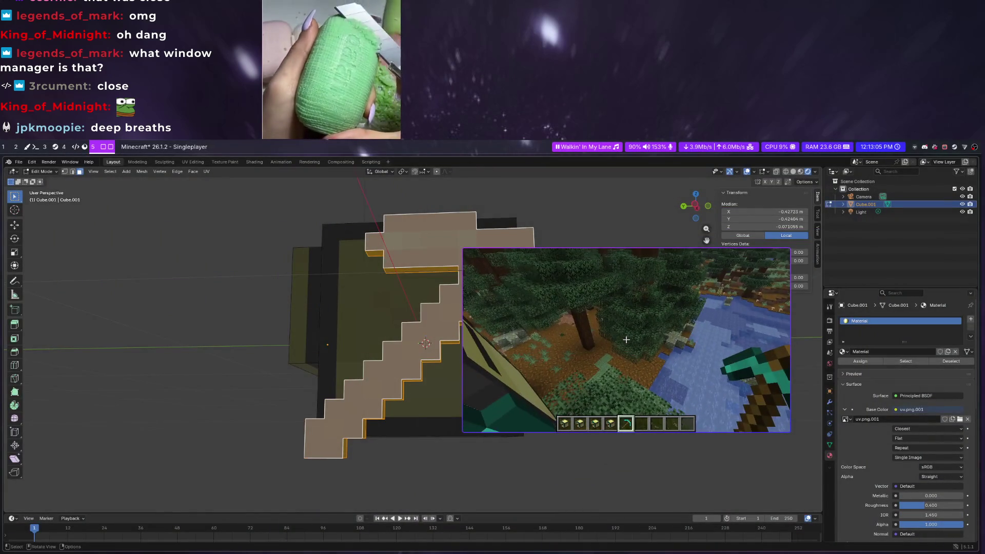
Pause the game, return to Blender and freely move the pickaxe mesh toward the cube's top
{"action": "key", "text": "Escape"}
{"action": "left_click_drag", "start_coordinate": [539, 346], "coordinate": [906, 540], "text": "super"}
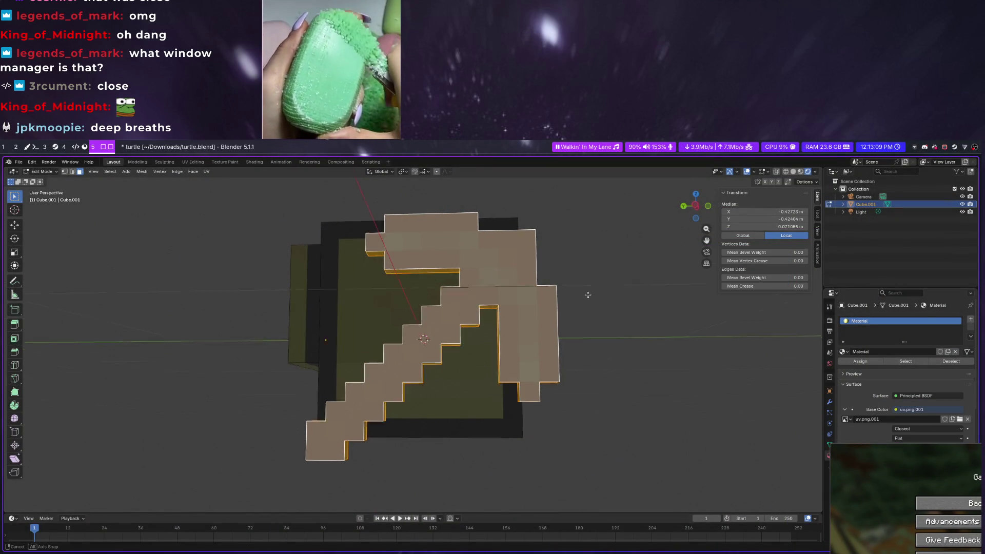
{"action": "middle_click_drag", "start_coordinate": [586, 292], "coordinate": [521, 305]}
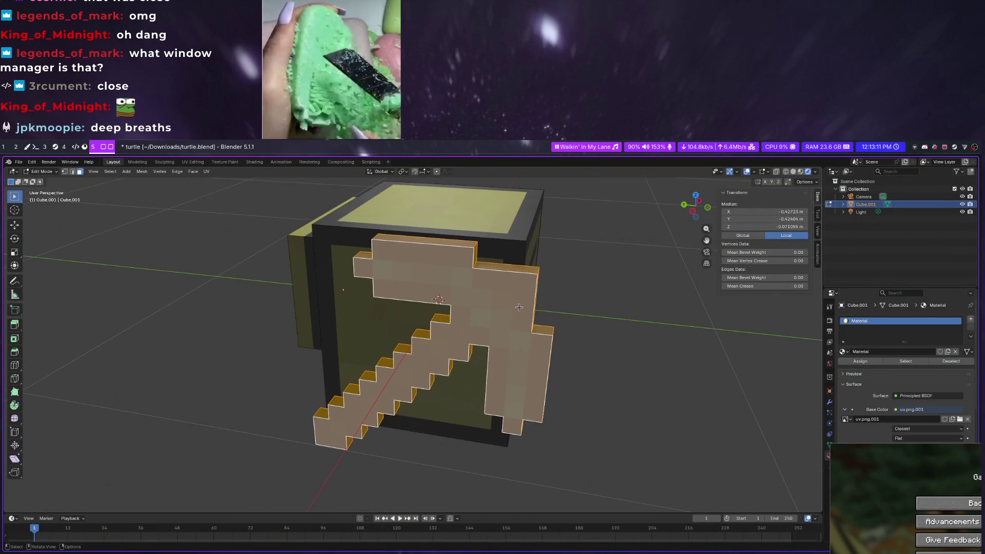
{"action": "key", "text": "g"}
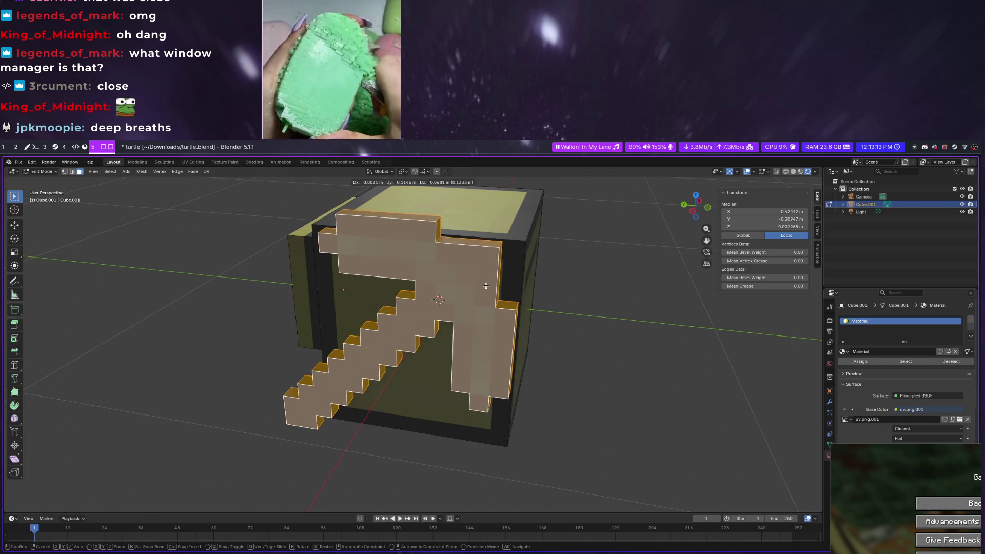
{"action": "left_click", "coordinate": [476, 280]}
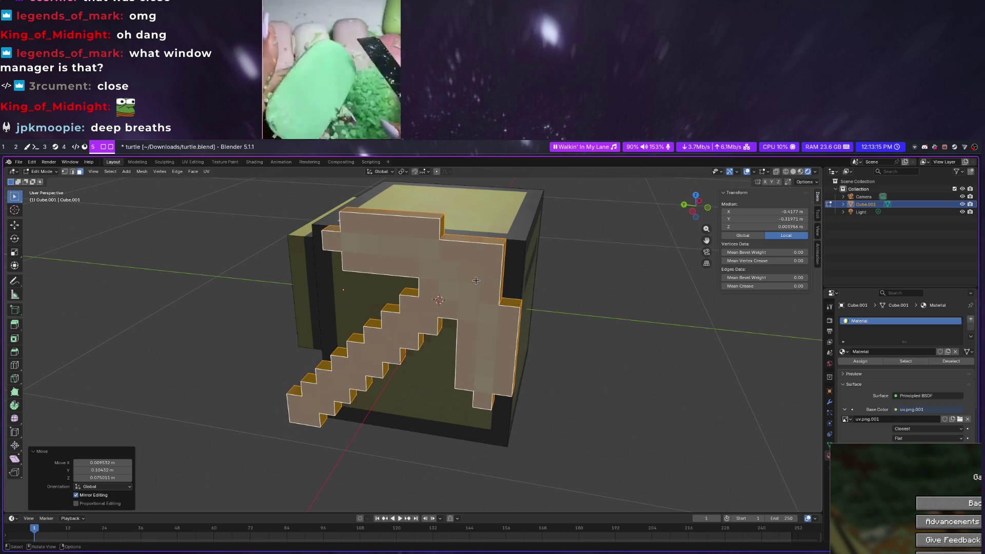
{"action": "key", "text": "ctrl+f"}
{"action": "scroll", "coordinate": [599, 287], "scroll_direction": "up", "scroll_amount": 4}
{"action": "scroll", "coordinate": [600, 287], "scroll_direction": "down", "scroll_amount": 3}
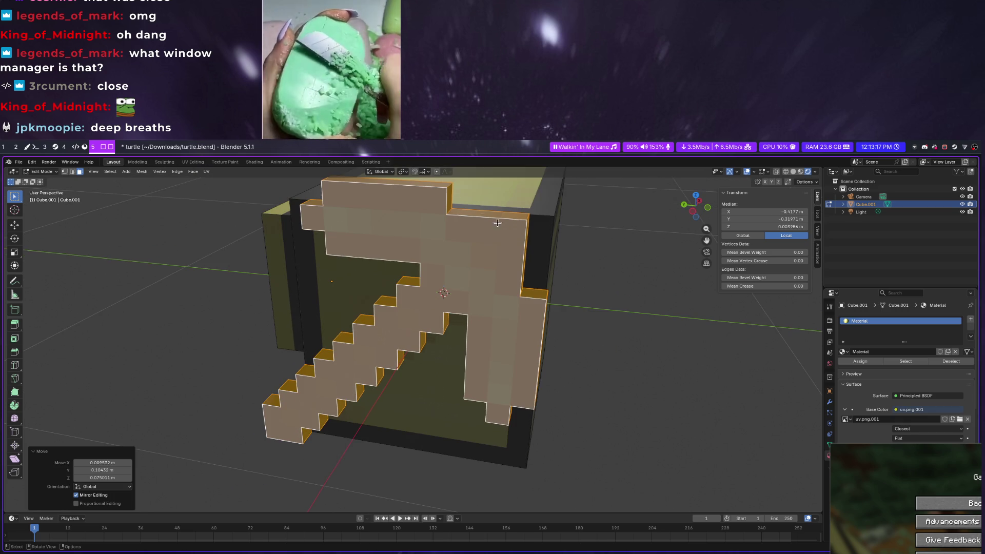
Enable snapping with Edge as target and regrab the pickaxe into place
{"action": "left_click", "coordinate": [424, 172]}
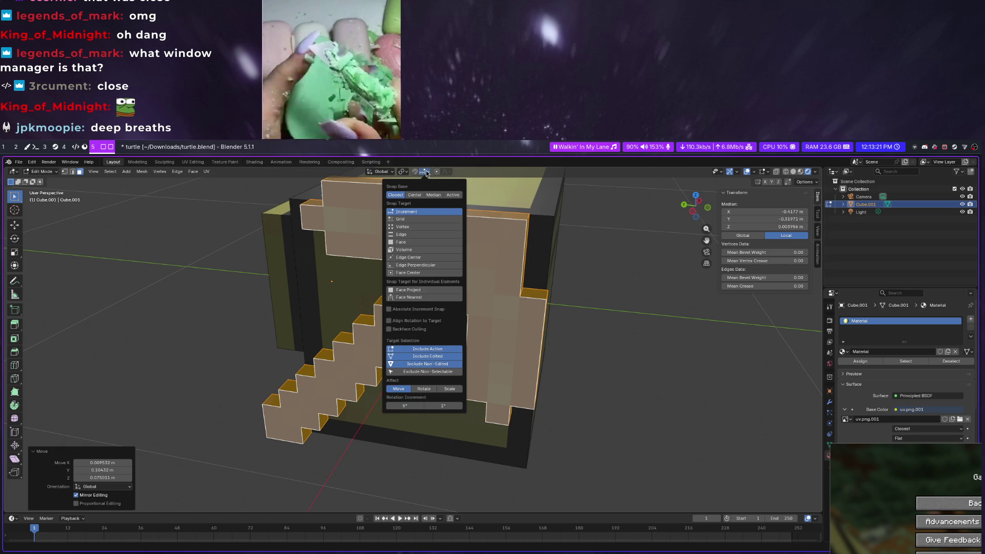
{"action": "left_click", "coordinate": [407, 235]}
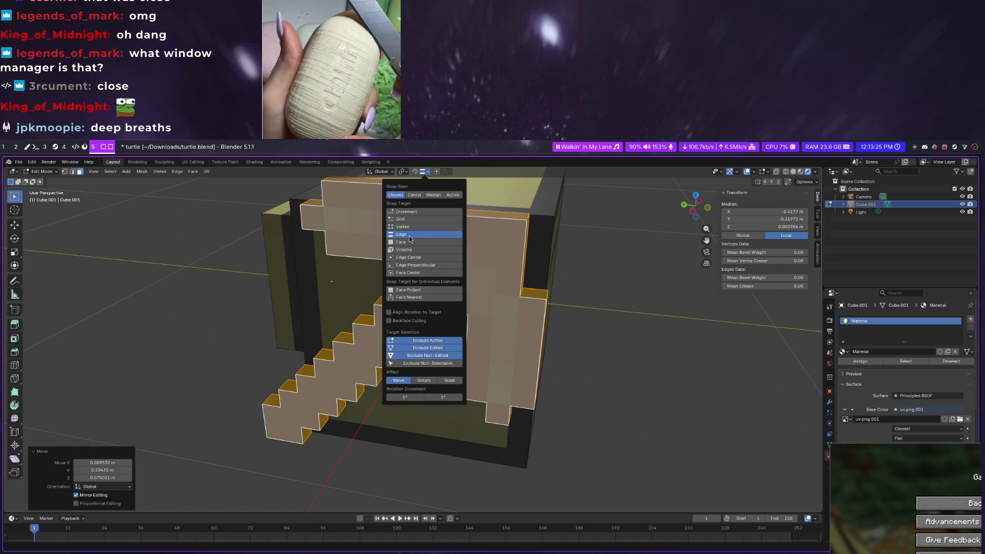
{"action": "left_click", "coordinate": [415, 172]}
{"action": "key", "text": "g"}
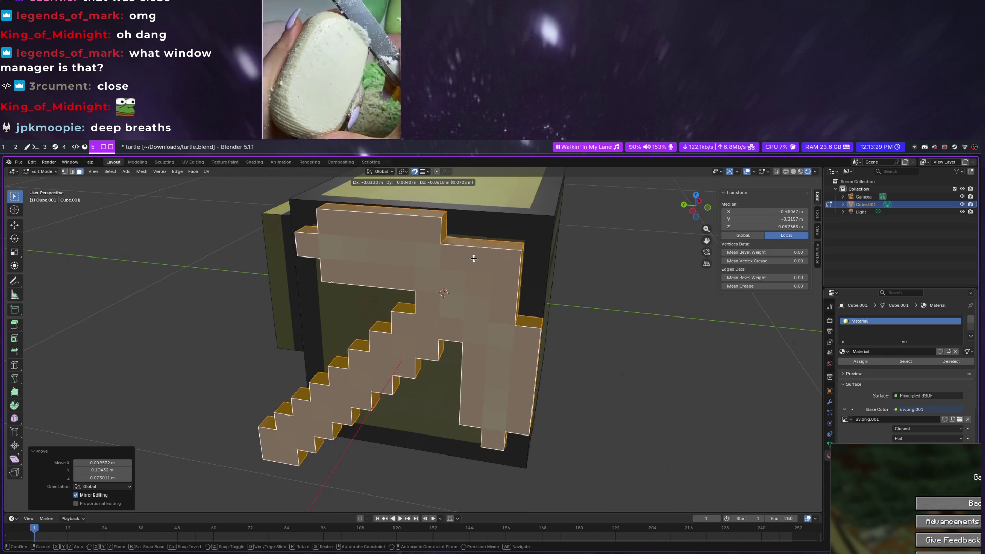
{"action": "left_click", "coordinate": [471, 251]}
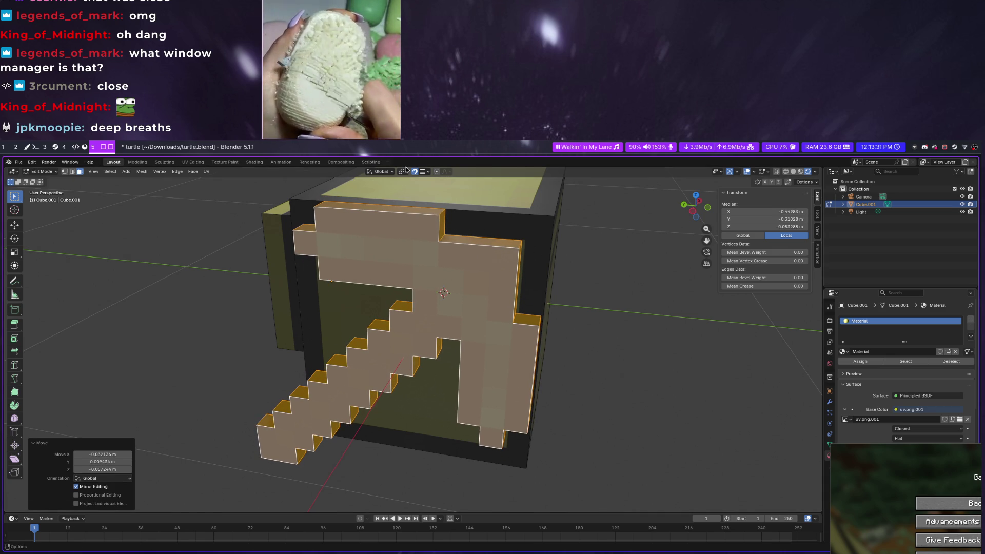
Switch the snap target to Grid and nudge the pickaxe slightly up-left
{"action": "left_click", "coordinate": [423, 171]}
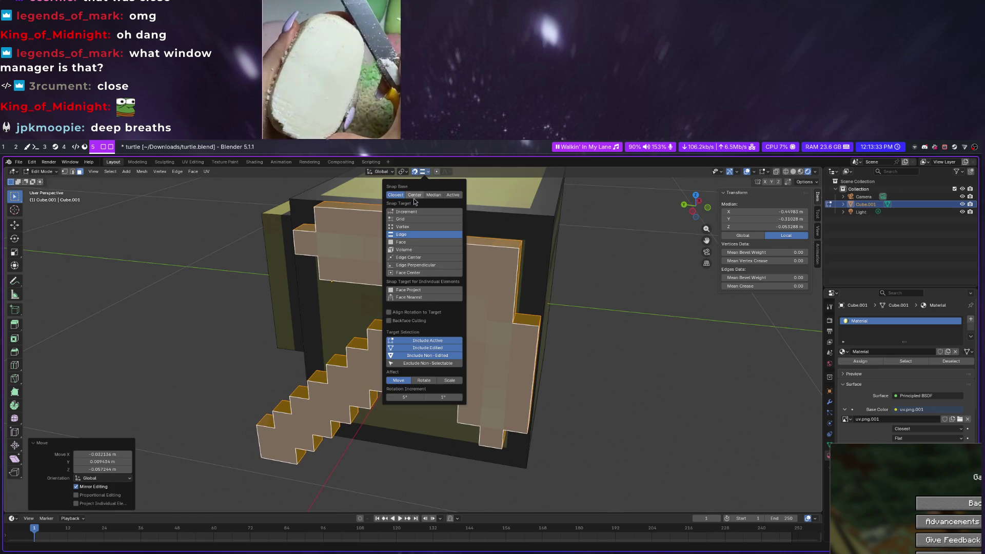
{"action": "left_click", "coordinate": [412, 220]}
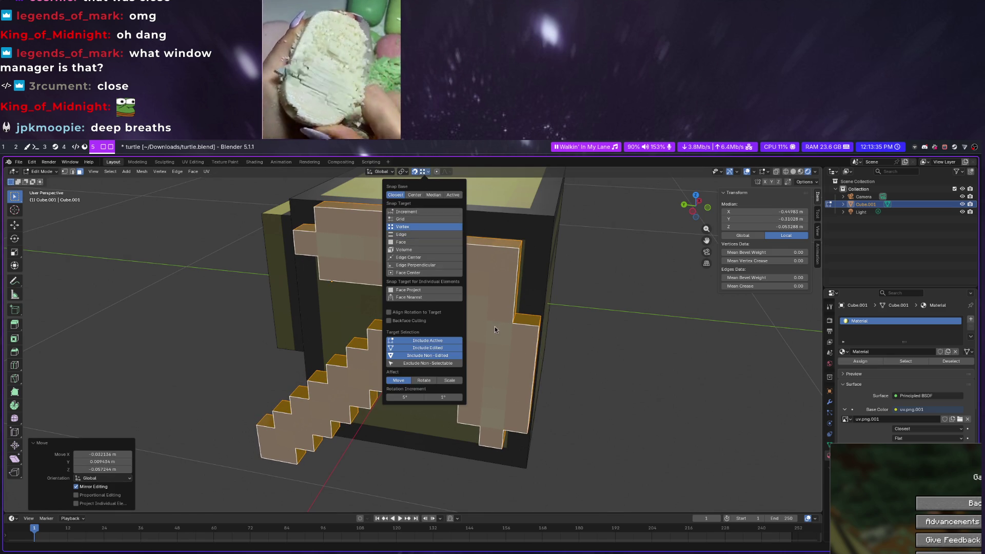
{"action": "key", "text": "g"}
{"action": "left_click", "coordinate": [454, 247]}
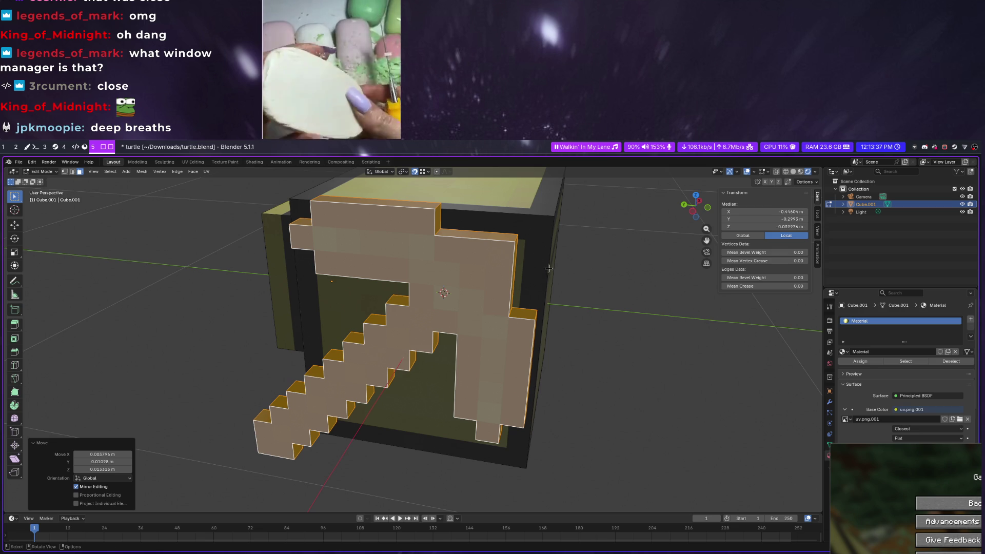
{"action": "left_click", "coordinate": [426, 174]}
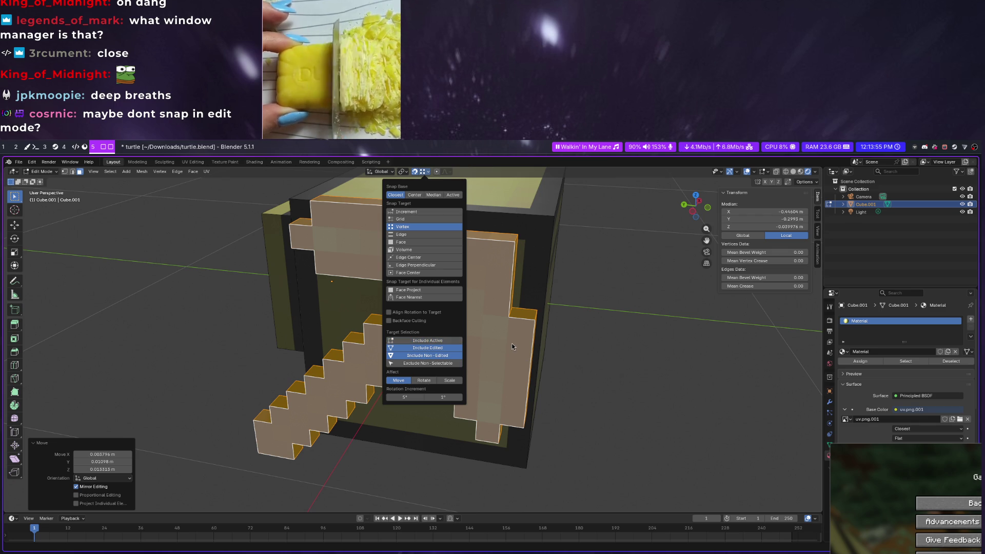
Move the pickaxe, then slide it 0.0495 m along global X toward the cube's side
{"action": "key", "text": "g"}
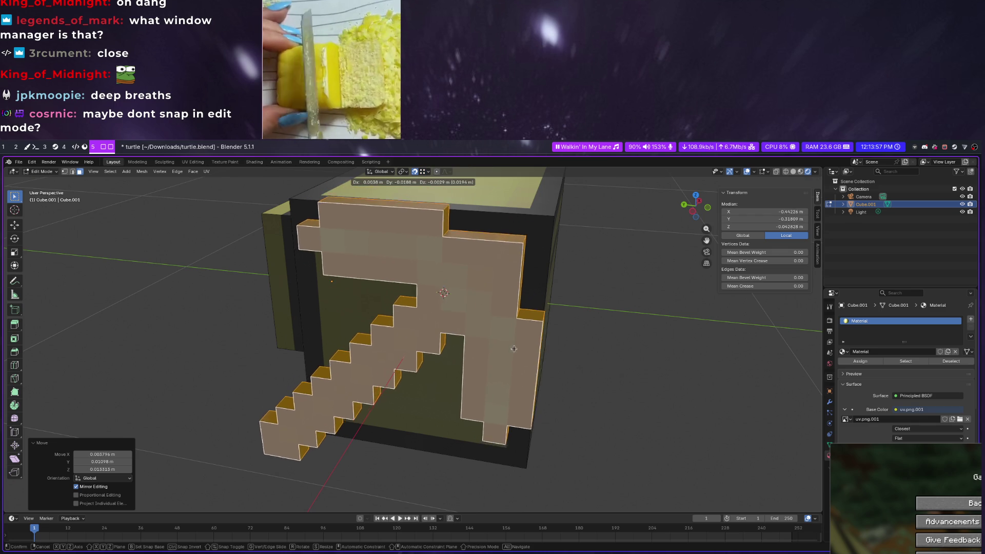
{"action": "left_click", "coordinate": [513, 348]}
{"action": "mouse_move", "coordinate": [514, 348]}
{"action": "middle_mouse_down"}
{"action": "mouse_move", "coordinate": [529, 269]}
{"action": "mouse_move", "coordinate": [513, 249]}
{"action": "middle_mouse_up"}
{"action": "key", "text": "g"}
{"action": "key", "text": "x"}
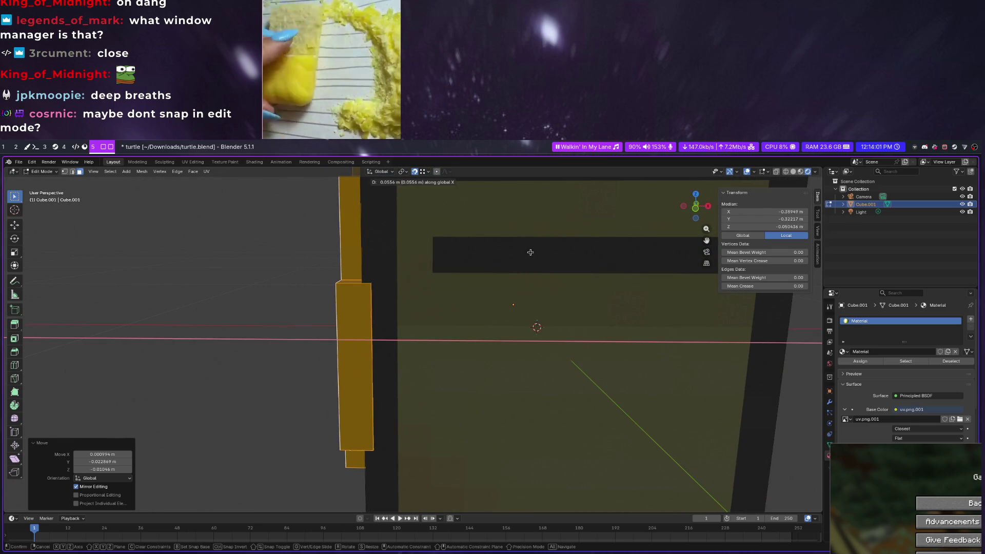
{"action": "left_click", "coordinate": [528, 251]}
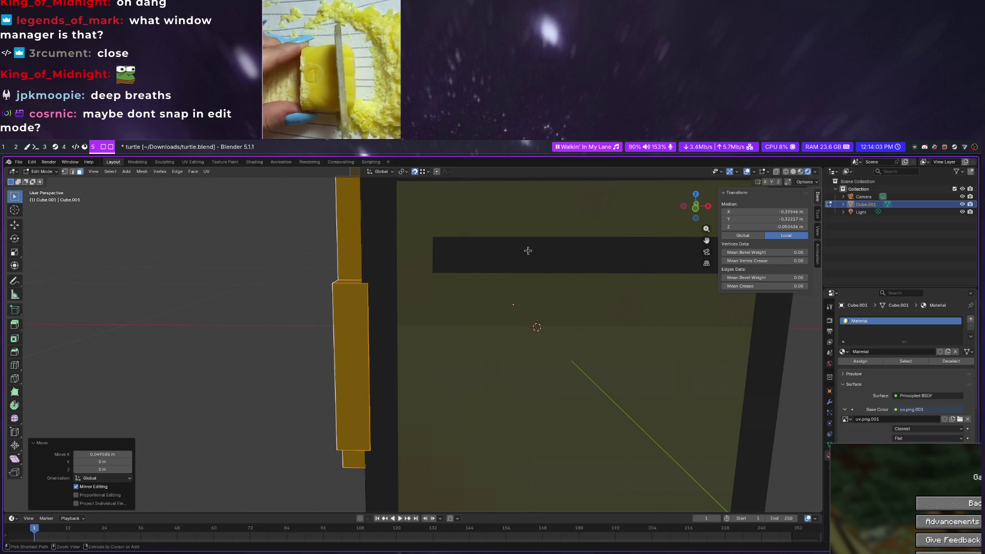
Make a final snapped move so the pickaxe sits flush, and check the whole block
{"action": "key", "text": "g"}
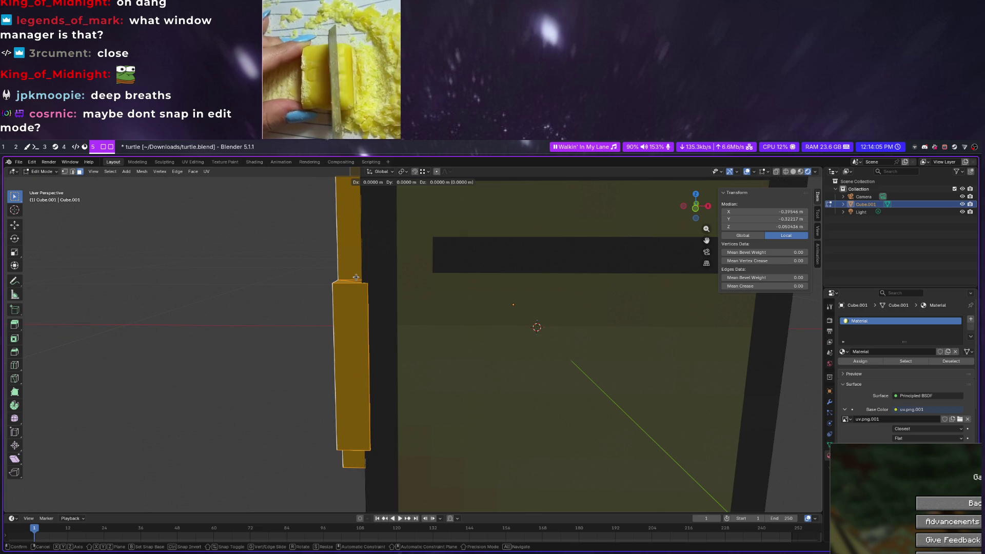
{"action": "left_click", "coordinate": [256, 258]}
{"action": "mouse_move", "coordinate": [256, 259]}
{"action": "middle_mouse_down"}
{"action": "mouse_move", "coordinate": [411, 288]}
{"action": "mouse_move", "coordinate": [470, 326]}
{"action": "mouse_move", "coordinate": [383, 162]}
{"action": "middle_mouse_up"}
{"action": "scroll", "coordinate": [411, 288], "scroll_direction": "down", "scroll_amount": 3}
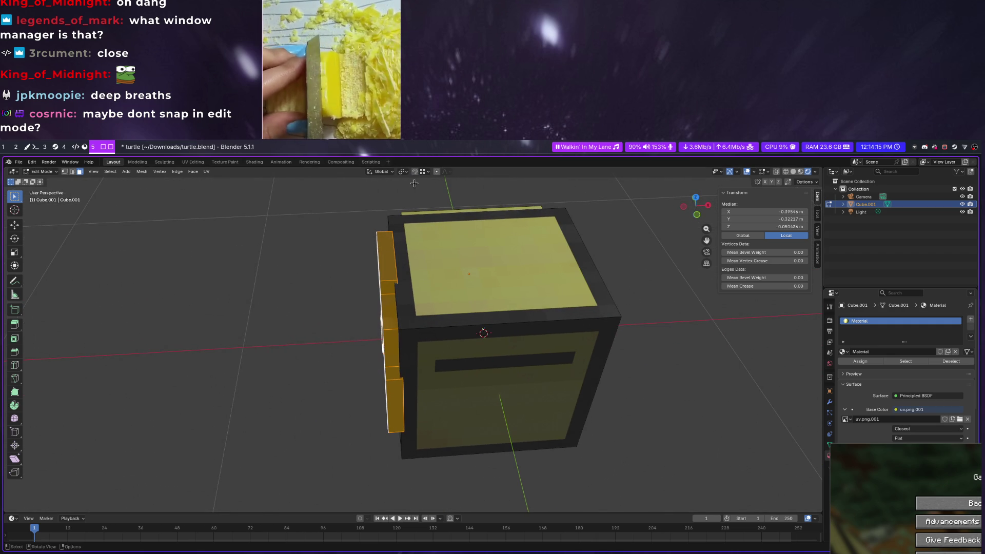
Set snapping to Increment and try a move that leaves the pickaxe unchanged
{"action": "left_click", "coordinate": [429, 171]}
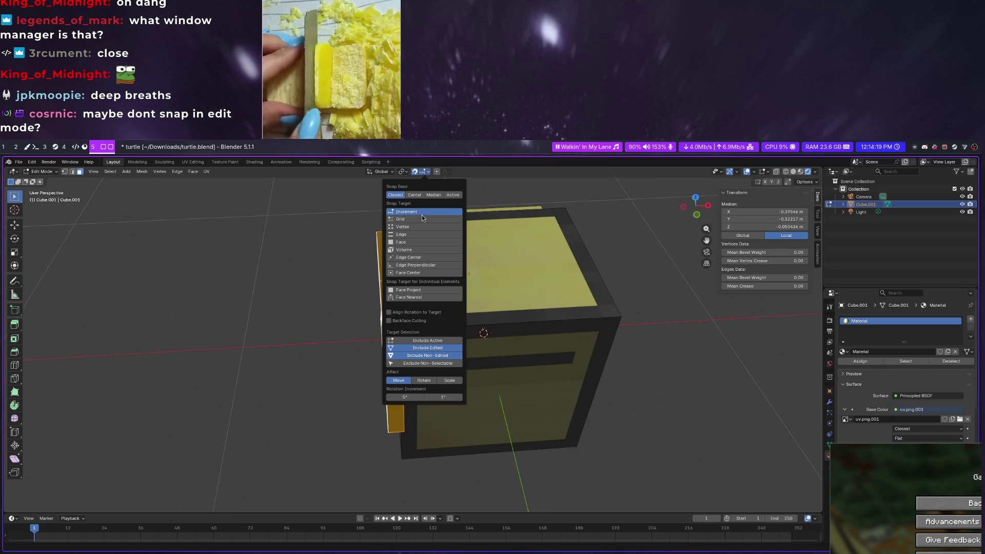
{"action": "left_click", "coordinate": [416, 264]}
{"action": "key", "text": "g"}
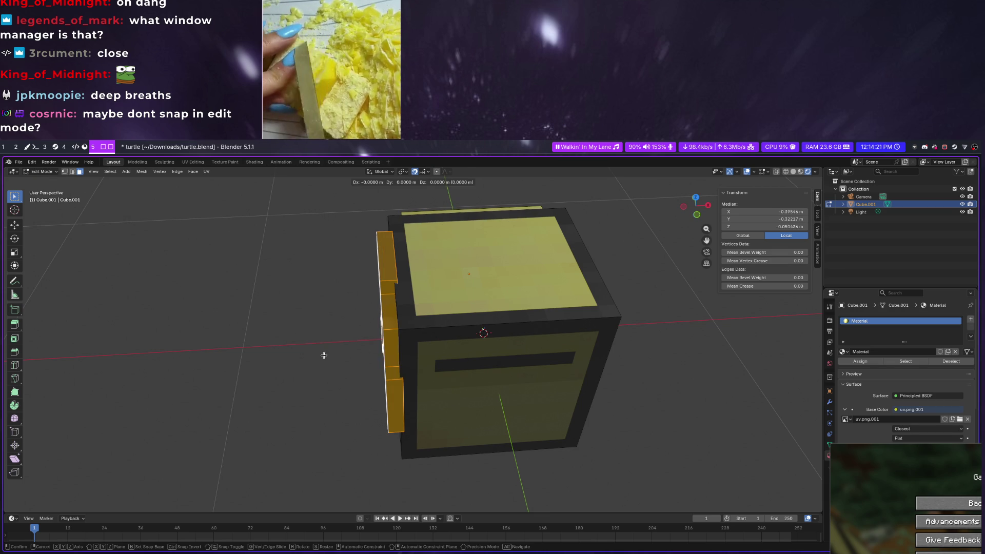
{"action": "left_click", "coordinate": [330, 352]}
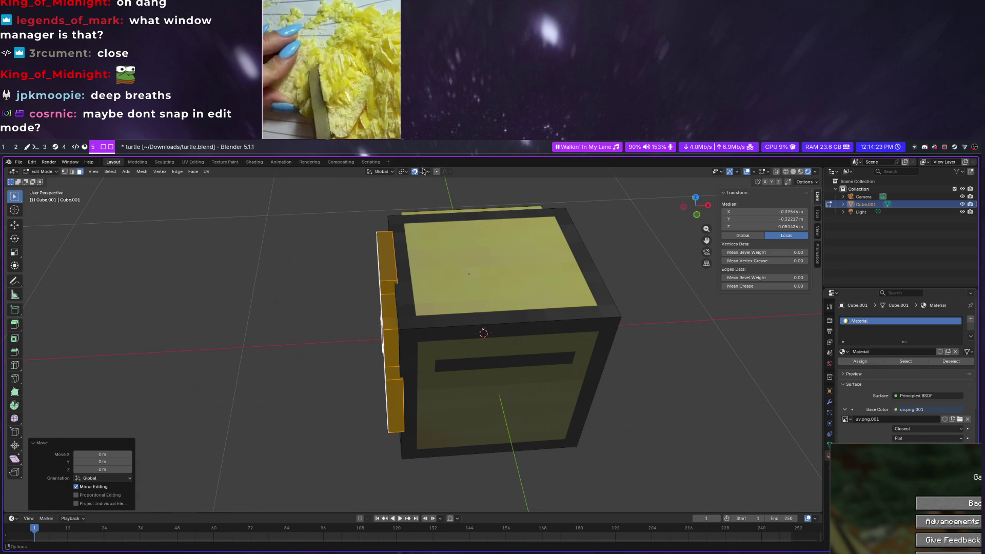
Change the snap target to Vertex with Include Active enabled
{"action": "left_click", "coordinate": [424, 171]}
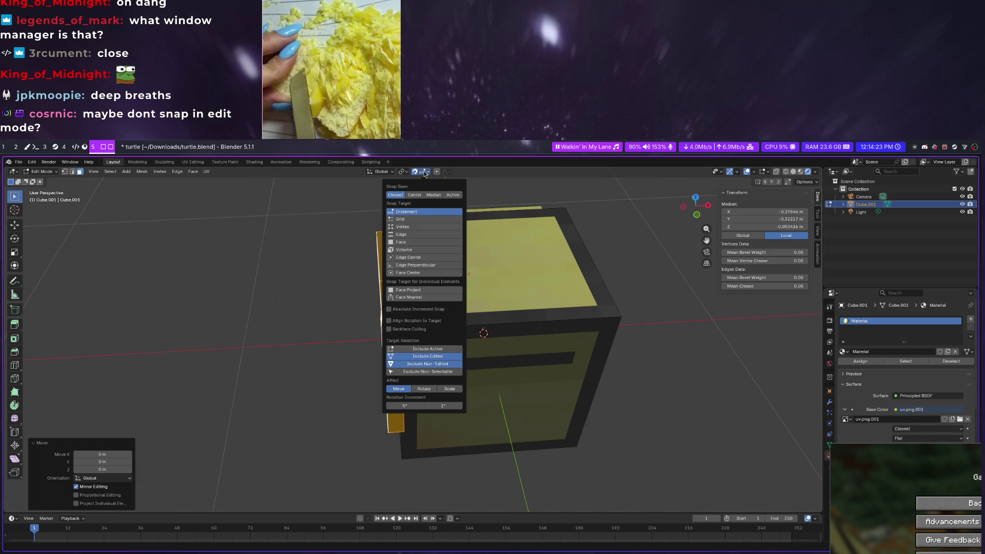
{"action": "right_click", "coordinate": [414, 215]}
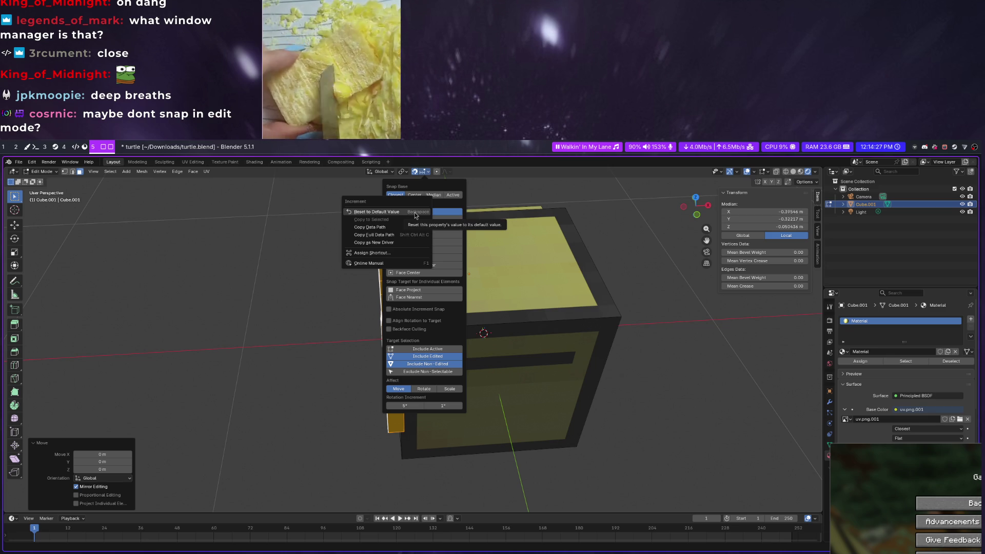
{"action": "left_click", "coordinate": [414, 214]}
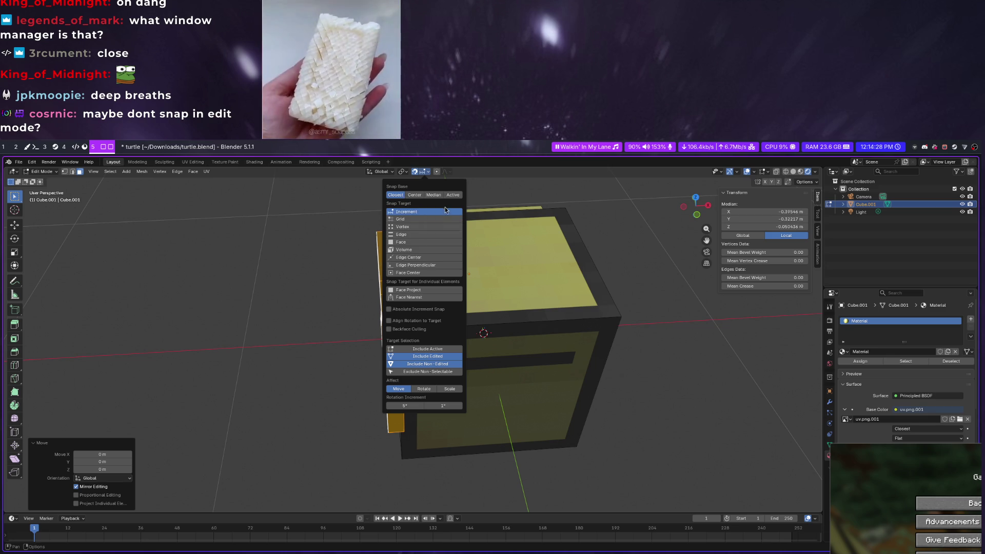
{"action": "left_click", "coordinate": [420, 226]}
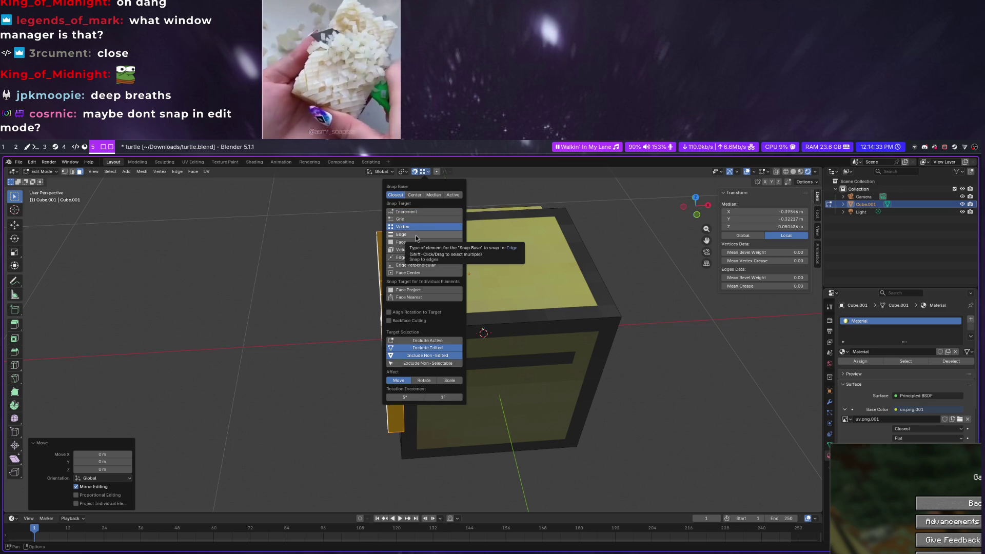
{"action": "left_click", "coordinate": [434, 340]}
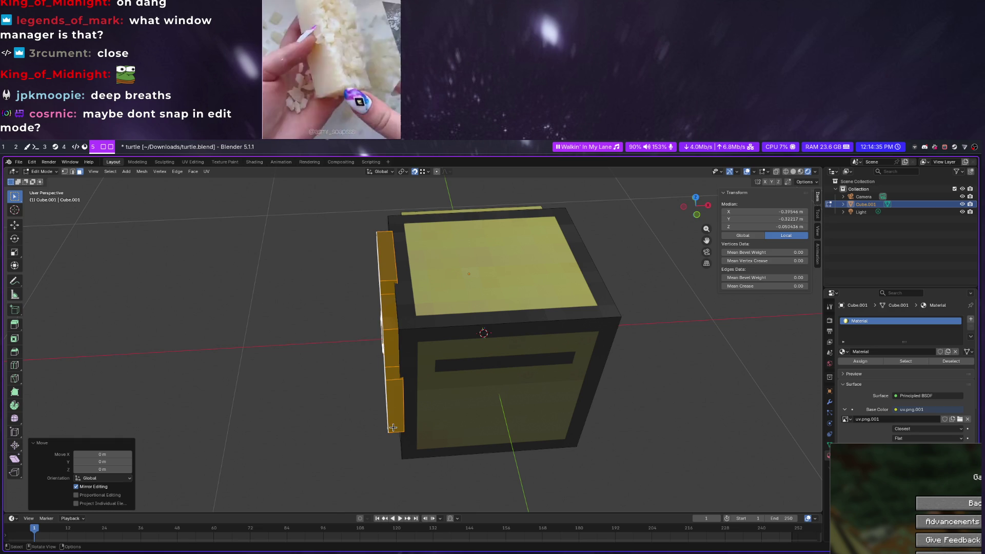
Snap the pickaxe along X onto the turtle block's left side
{"action": "key", "text": "g"}
{"action": "key", "text": "x"}
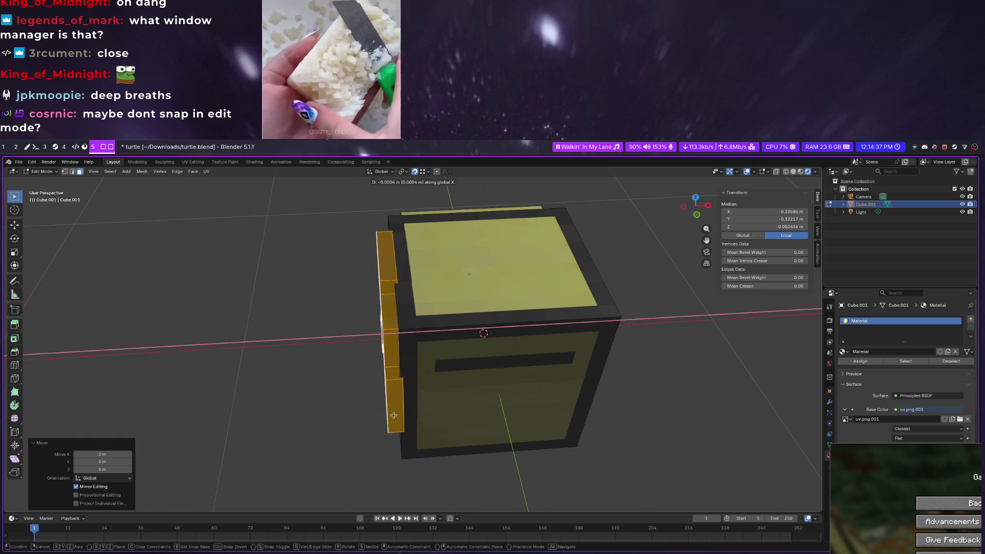
{"action": "left_click", "coordinate": [392, 413]}
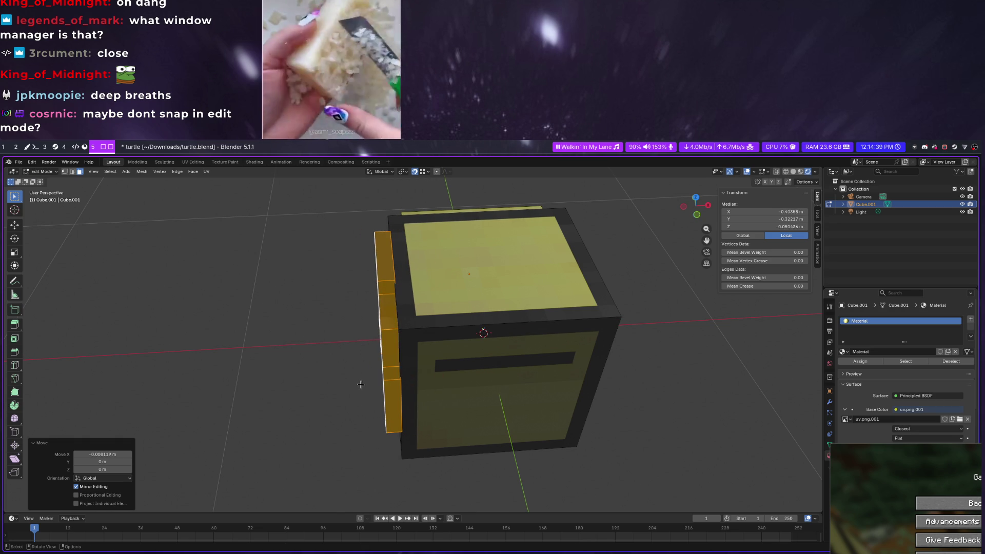
{"action": "mouse_move", "coordinate": [359, 379]}
{"action": "middle_mouse_down"}
{"action": "mouse_move", "coordinate": [387, 346]}
{"action": "mouse_move", "coordinate": [454, 372]}
{"action": "mouse_move", "coordinate": [416, 385]}
{"action": "middle_mouse_up"}
Pull the pickaxe about 0.24 m out along X, clear of the cube's side
{"action": "key", "text": "g"}
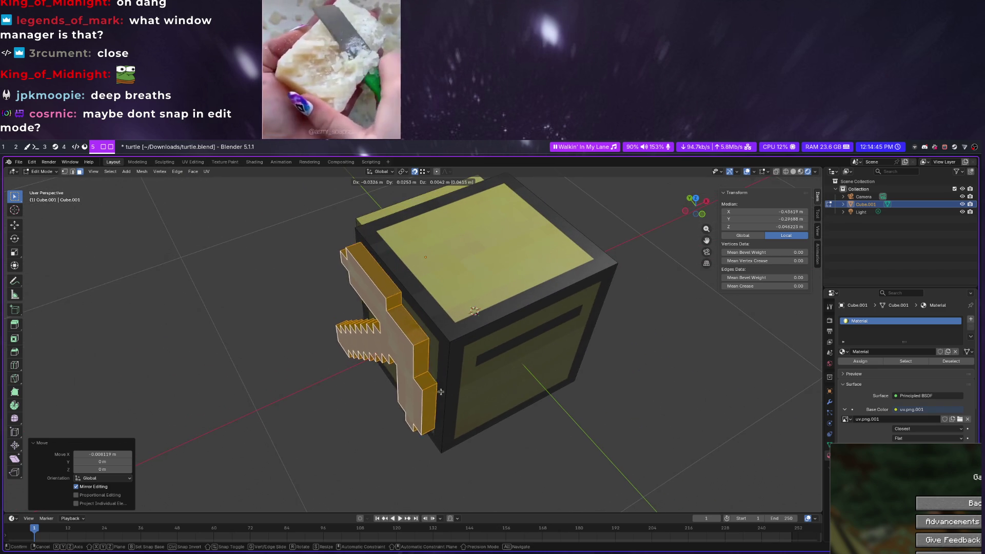
{"action": "left_click", "coordinate": [354, 384]}
{"action": "key", "text": "ctrl+f"}
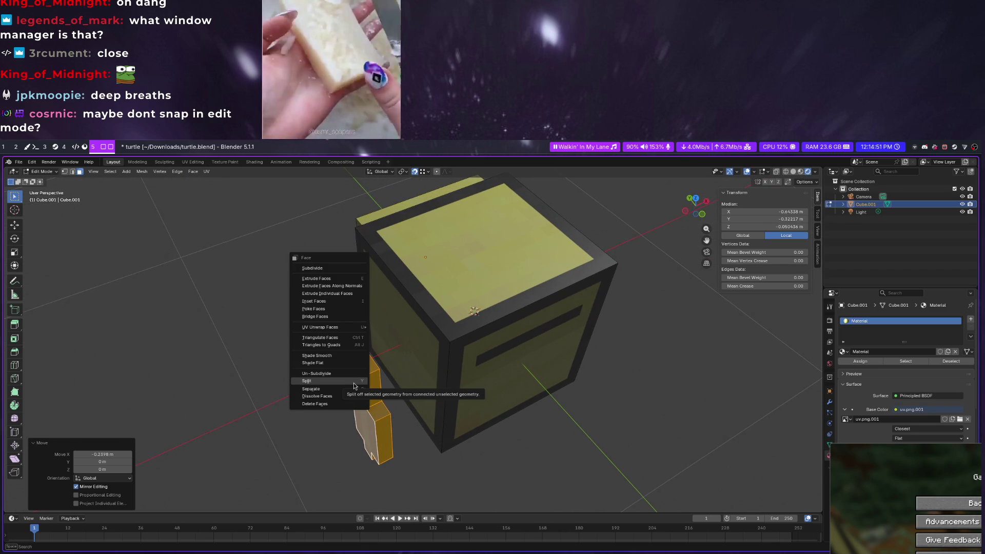
{"action": "left_click", "coordinate": [354, 383]}
{"action": "middle_click_drag", "start_coordinate": [354, 382], "coordinate": [509, 297]}
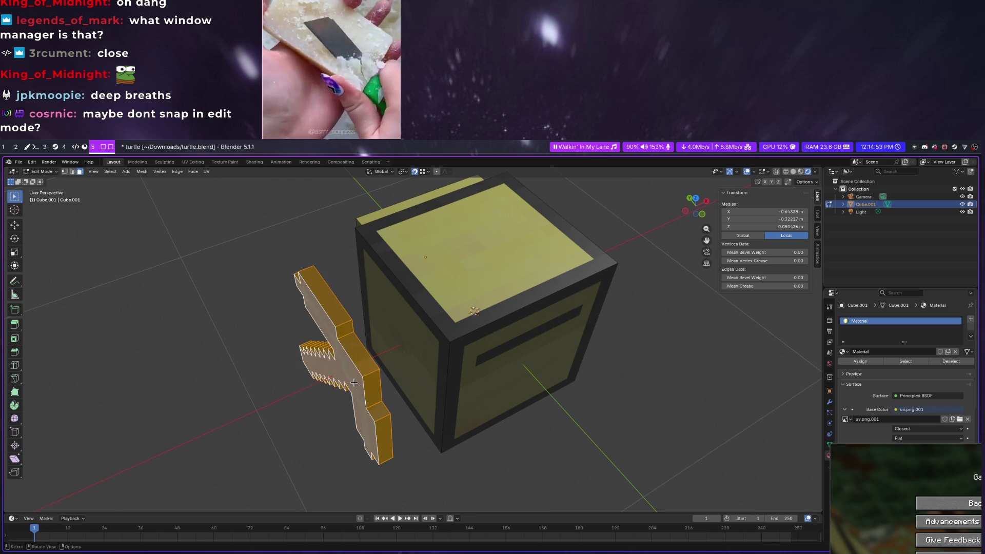